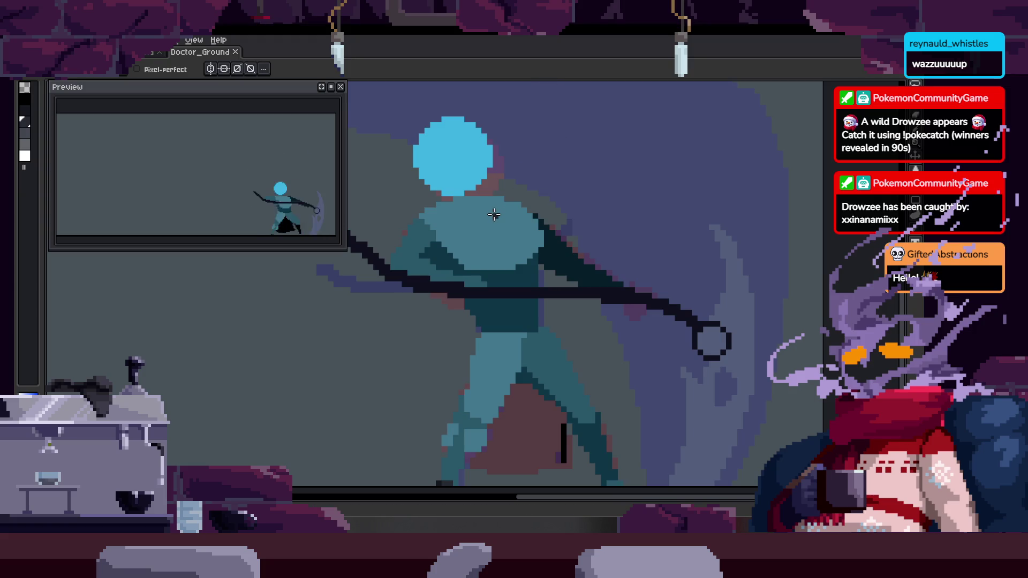
Zoom in on the plague doctor and show the animation timeline with its attack tags
key(z)
scroll(514, 268, down, 3)
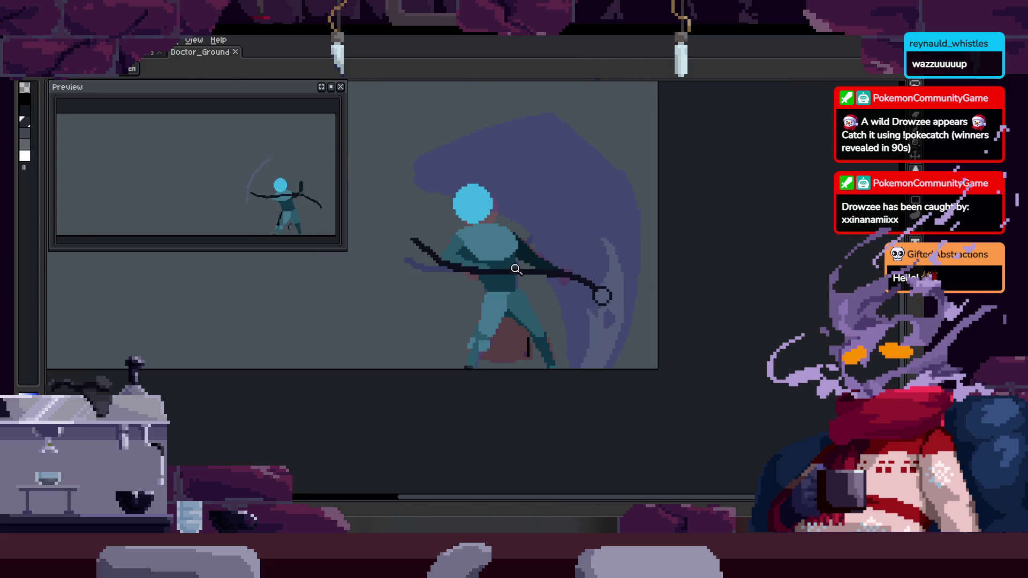
click(487, 271)
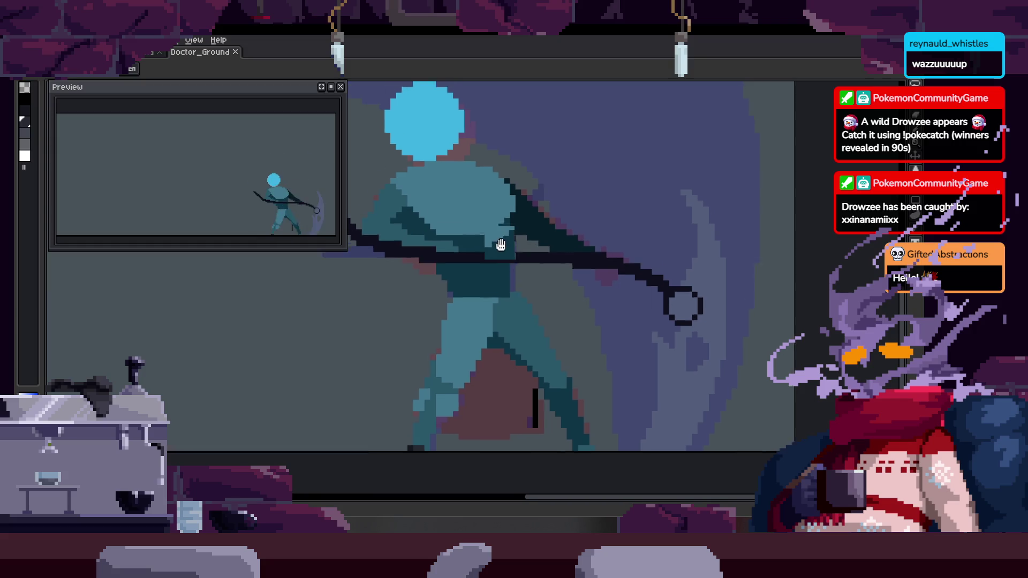
scroll(517, 254, down, 1)
key(Tab)
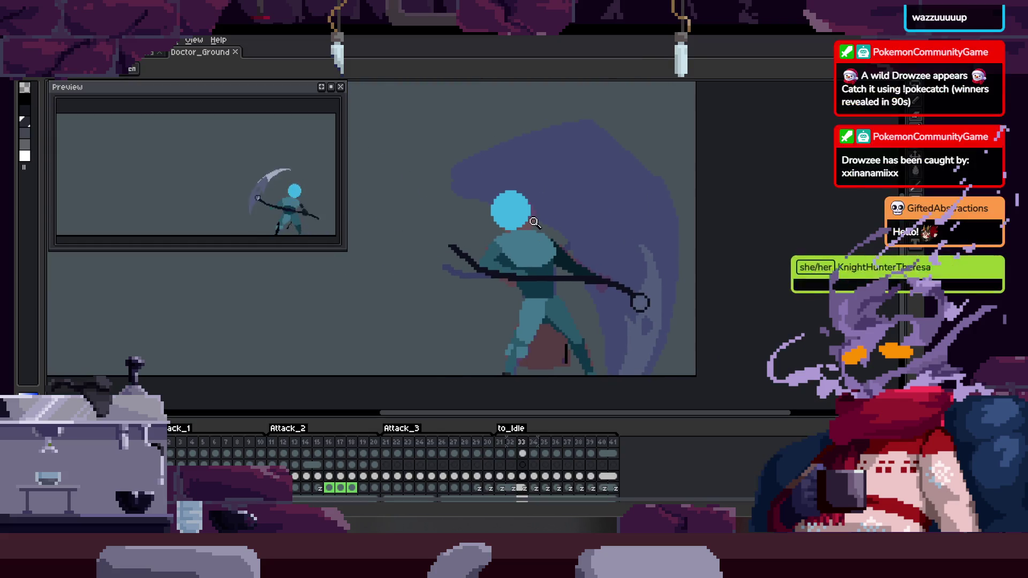
Step back to frame 30 and play the attack and to_Idle frames twice
key(Left)
key(Left)
key(Left)
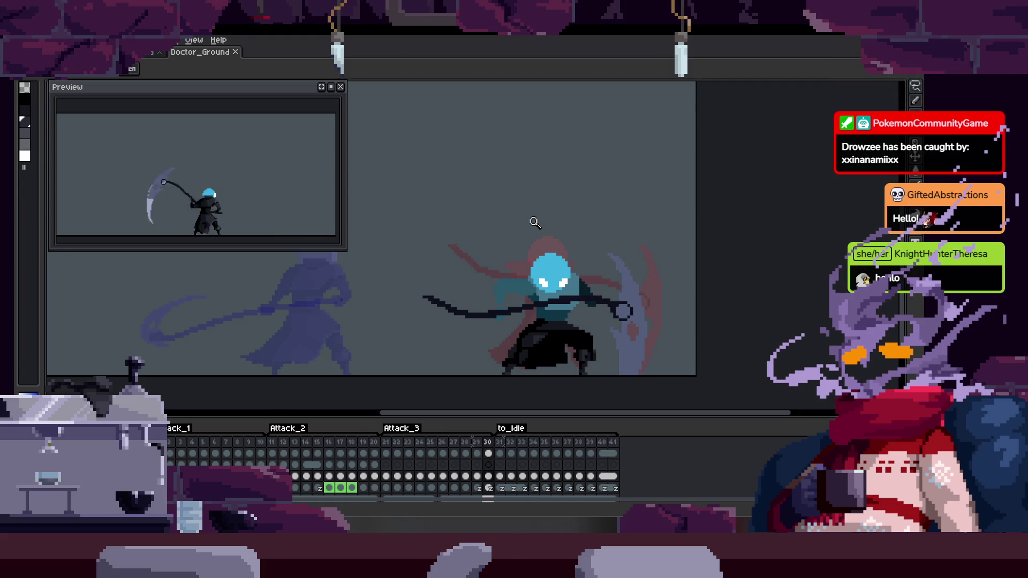
key(b)
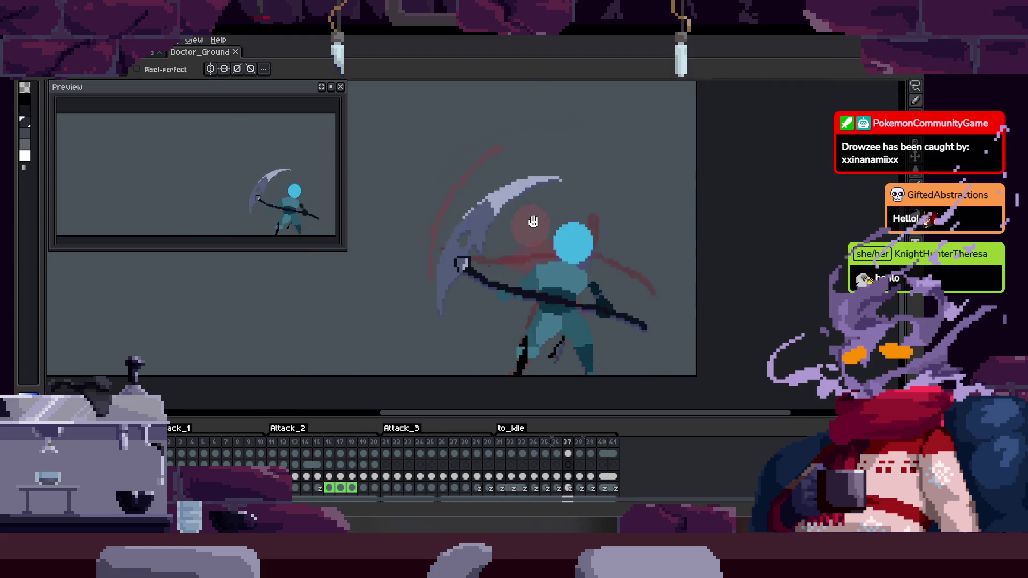
key(Return)
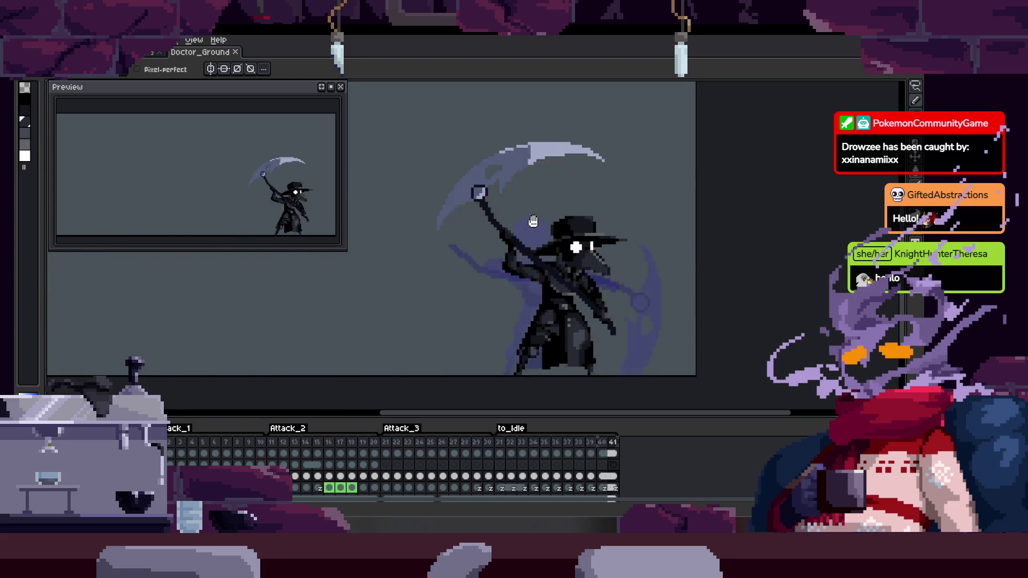
key(Return)
scroll(534, 221, down, 2)
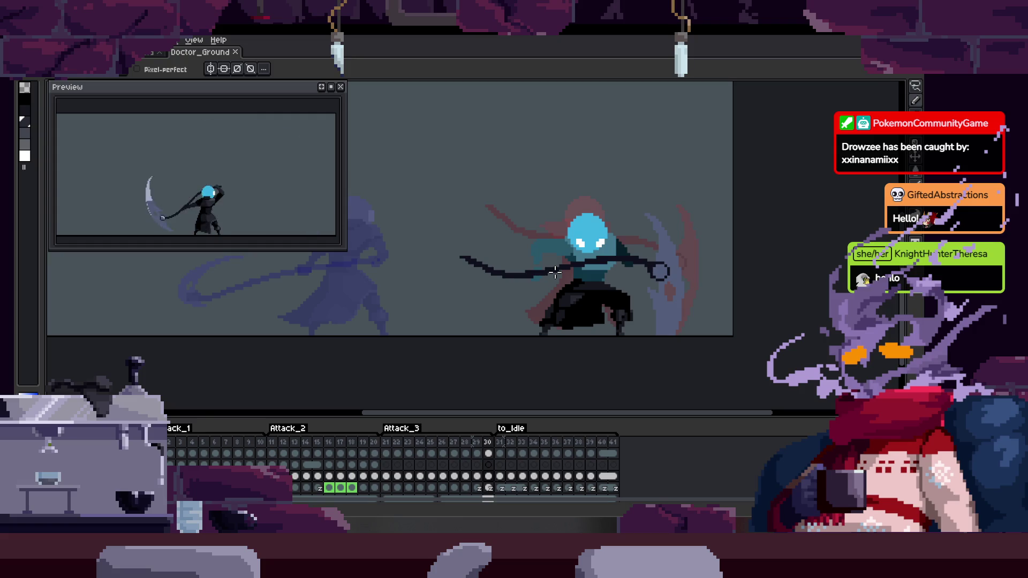
key(Return)
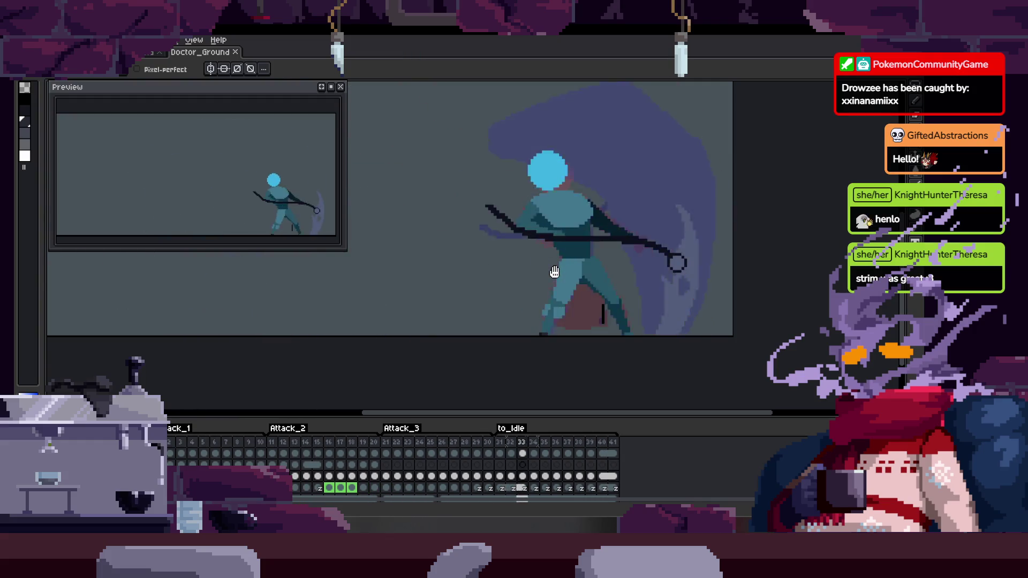
drag(527, 256, 564, 297)
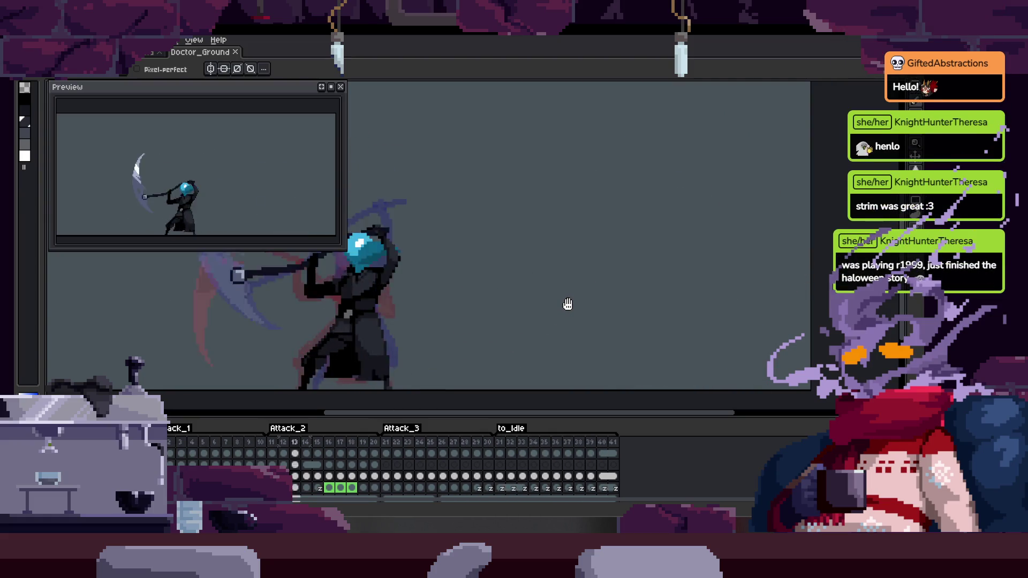
scroll(568, 304, up, 1)
key(z)
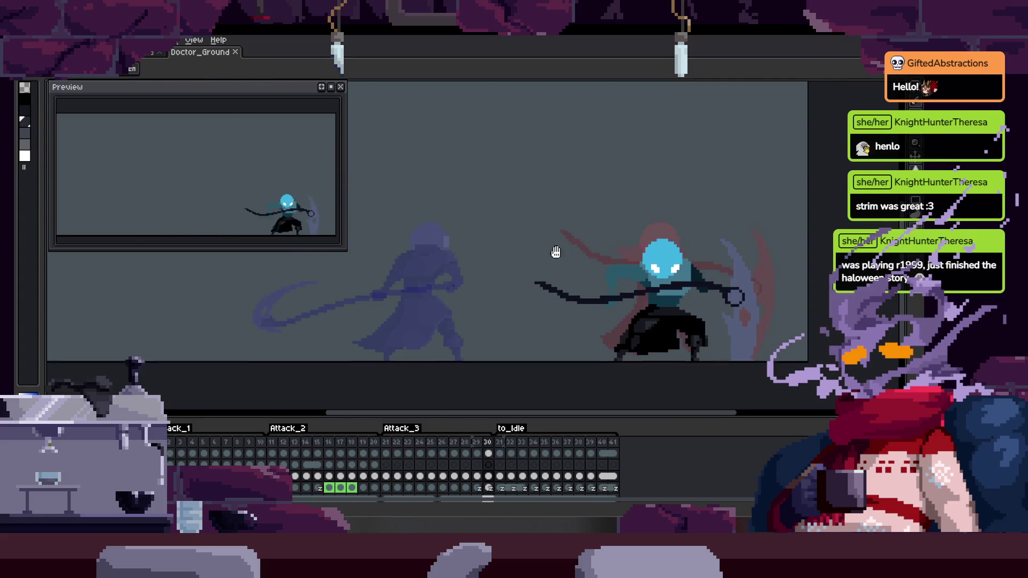
scroll(547, 278, down, 2)
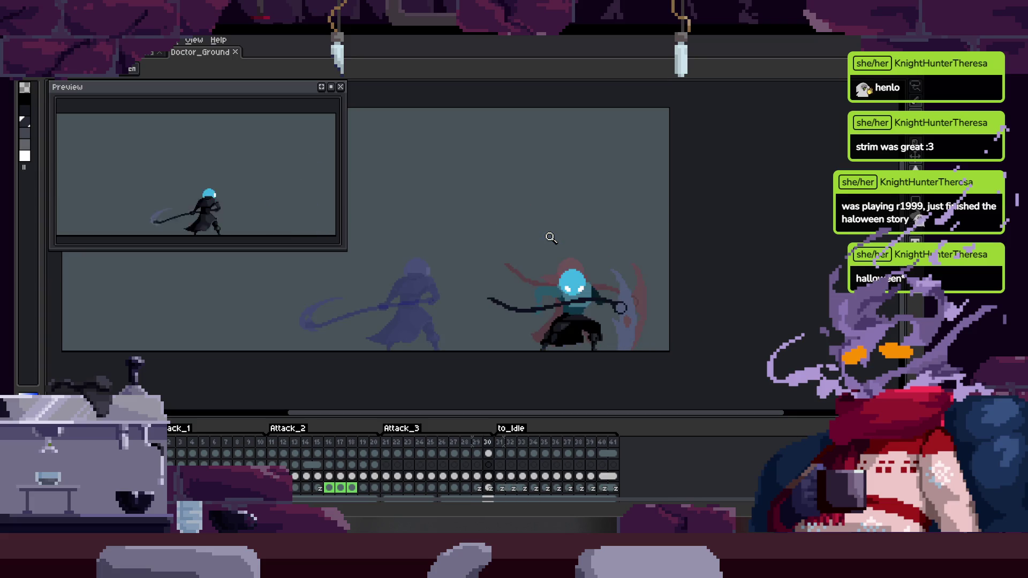
key(ctrl)
key(z)
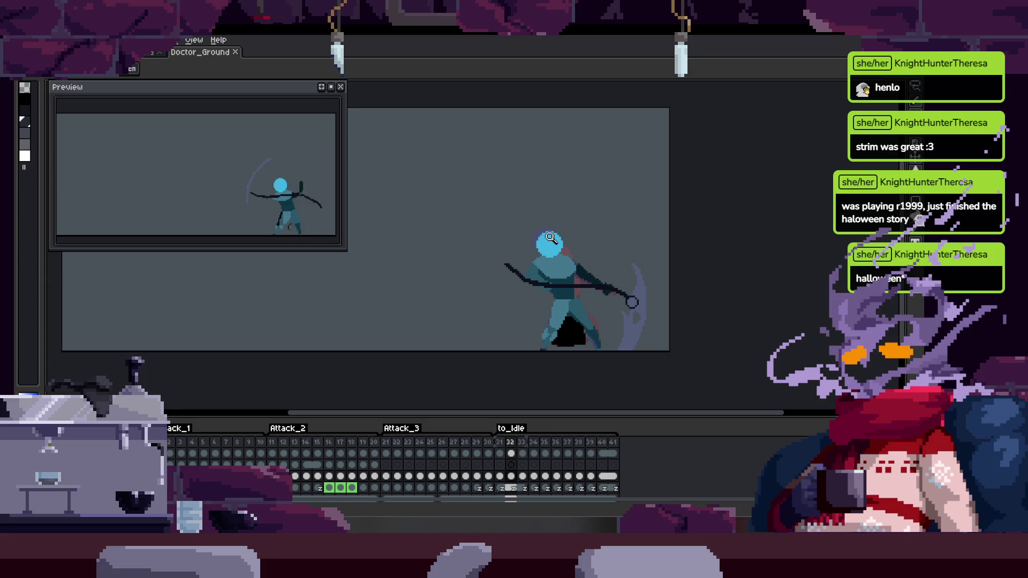
key(Right)
key(Right)
key(Right)
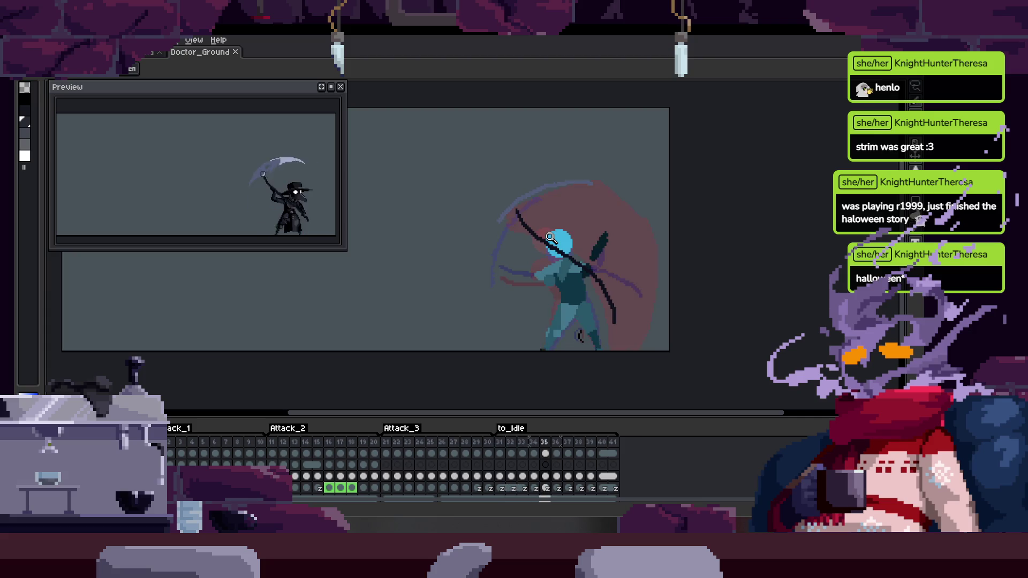
key(Left)
key(Left)
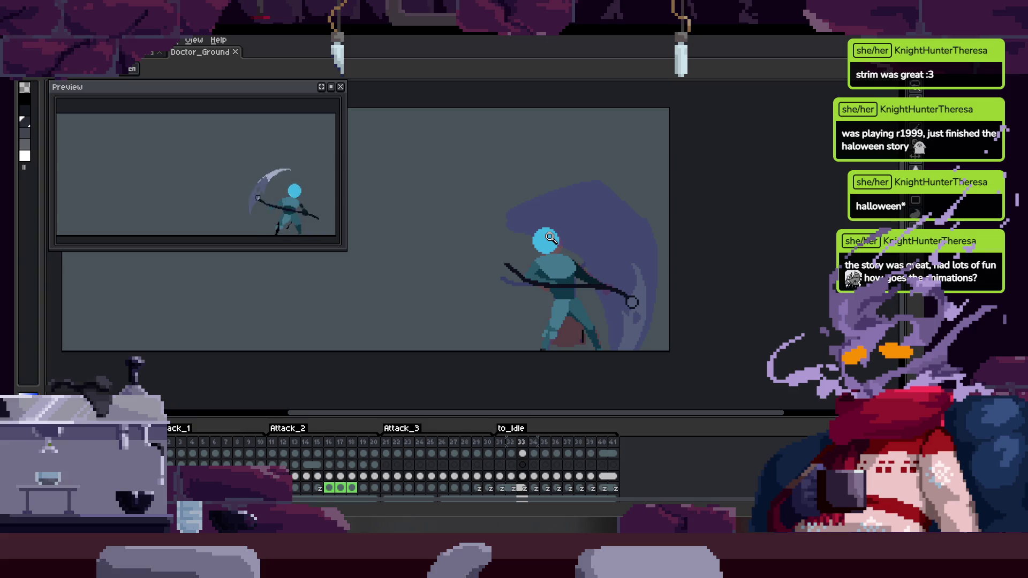
key(Left)
key(Left)
key(Left)
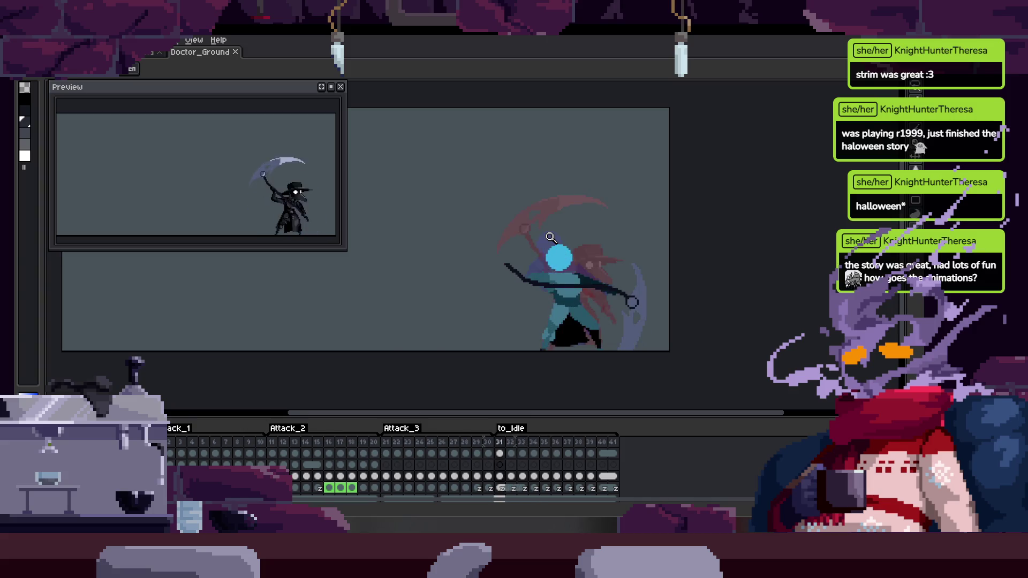
key(Left)
key(Left)
key(Left)
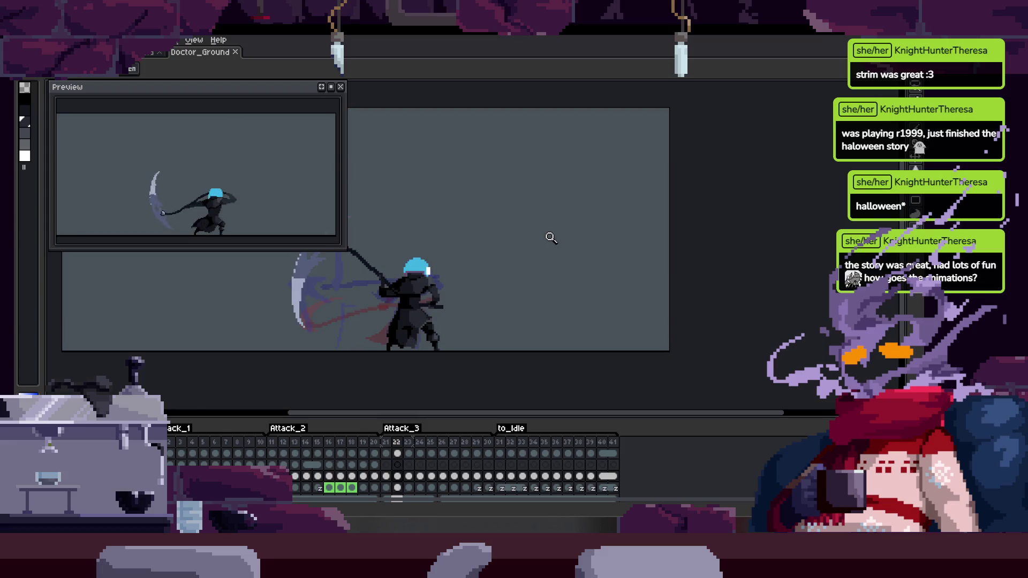
key(Left)
key(Left)
key(Left)
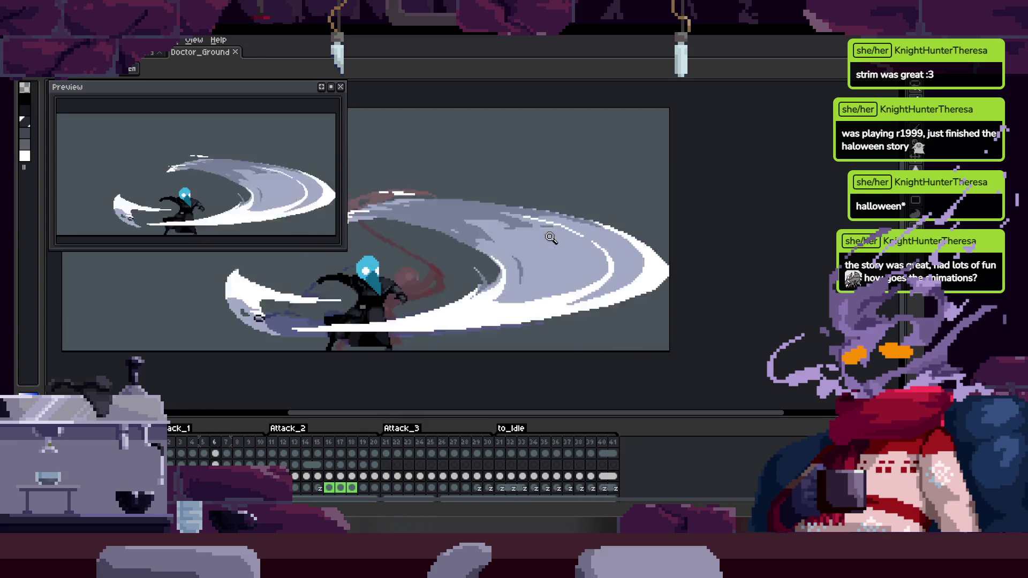
key(Return)
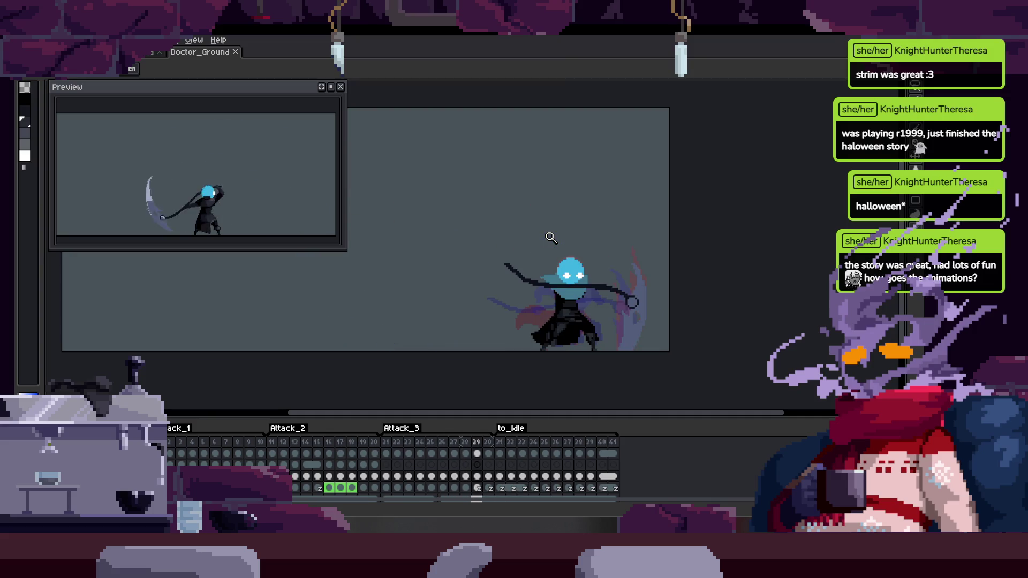
click(577, 307)
Zoom further in on the character's legs with the Pencil tool ready
click(578, 307)
key(b)
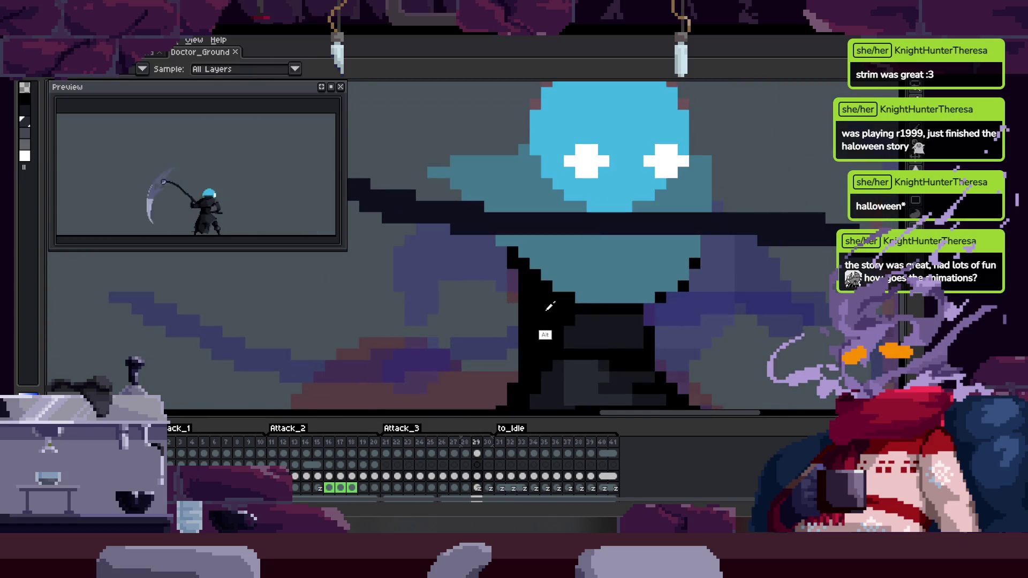
scroll(545, 311, down, 3)
scroll(604, 278, up, 4)
key(z)
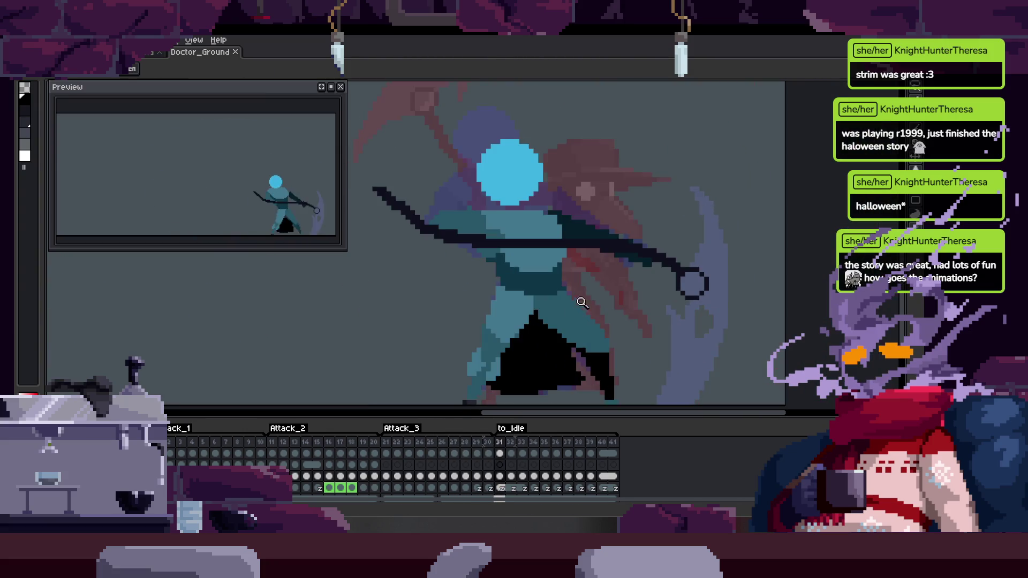
click(585, 298)
key(b)
scroll(511, 325, down, 3)
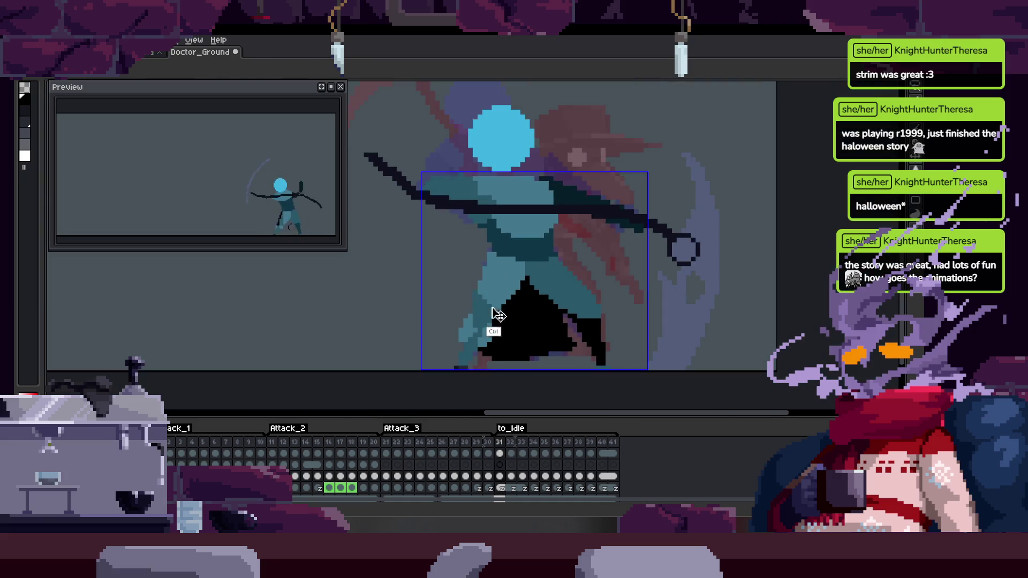
scroll(487, 282, up, 3)
On frame 31, paint three black pixels into the dark legs
key(Right)
scroll(442, 296, down, 3)
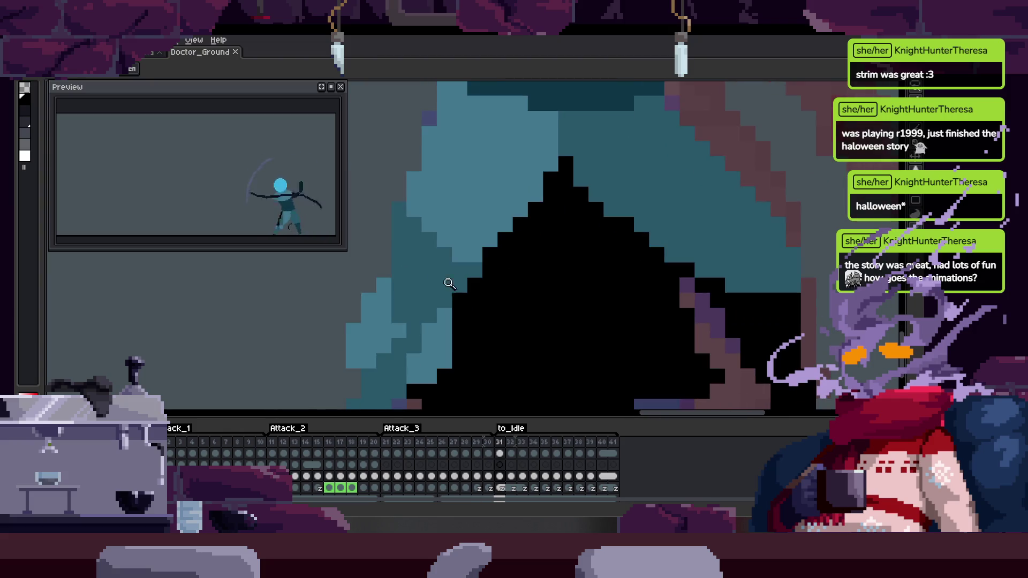
scroll(494, 298, up, 2)
scroll(494, 298, up, 4)
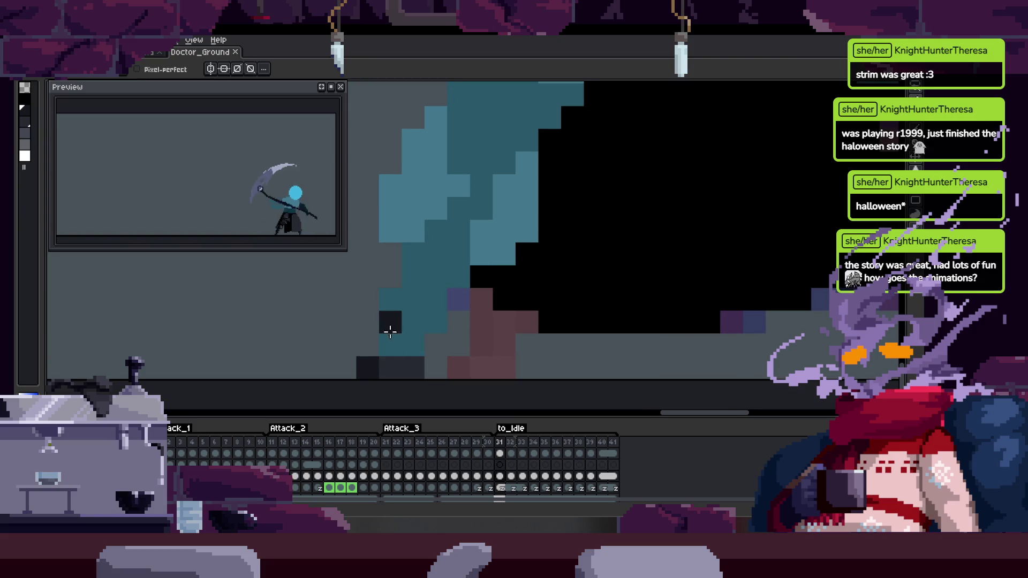
scroll(457, 278, up, 1)
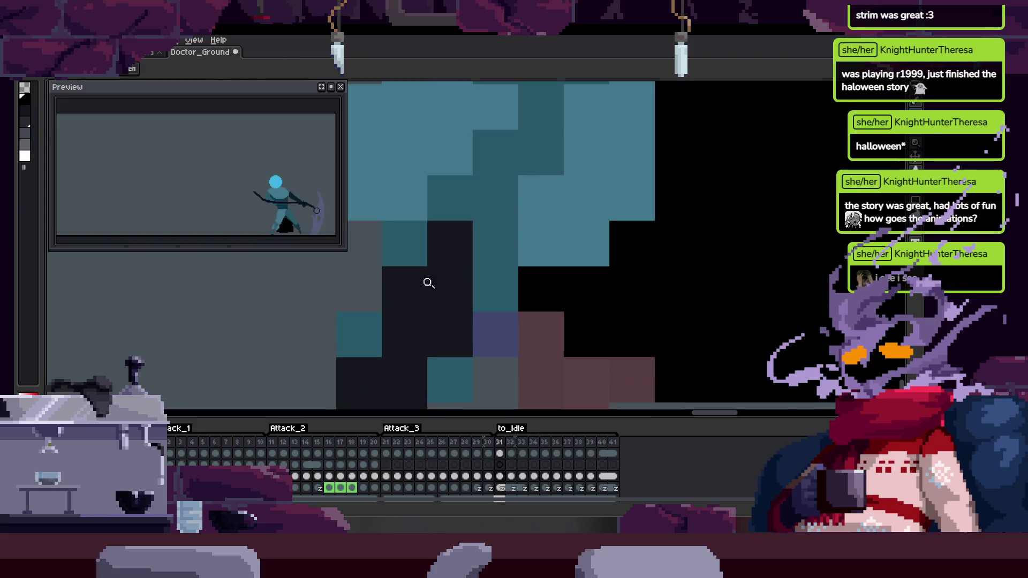
click(359, 335)
click(401, 246)
click(482, 273)
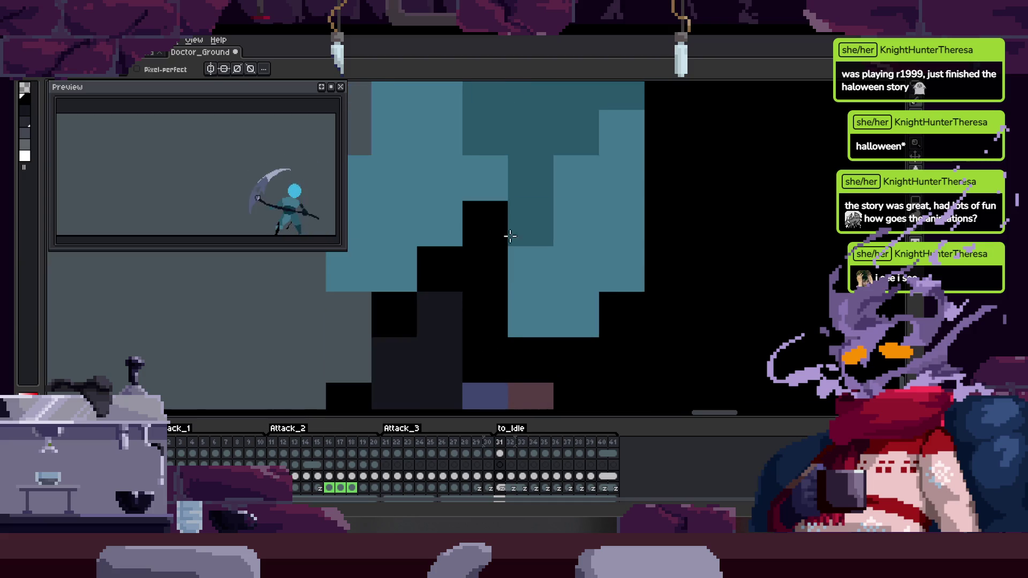
scroll(530, 225, down, 2)
scroll(594, 244, up, 2)
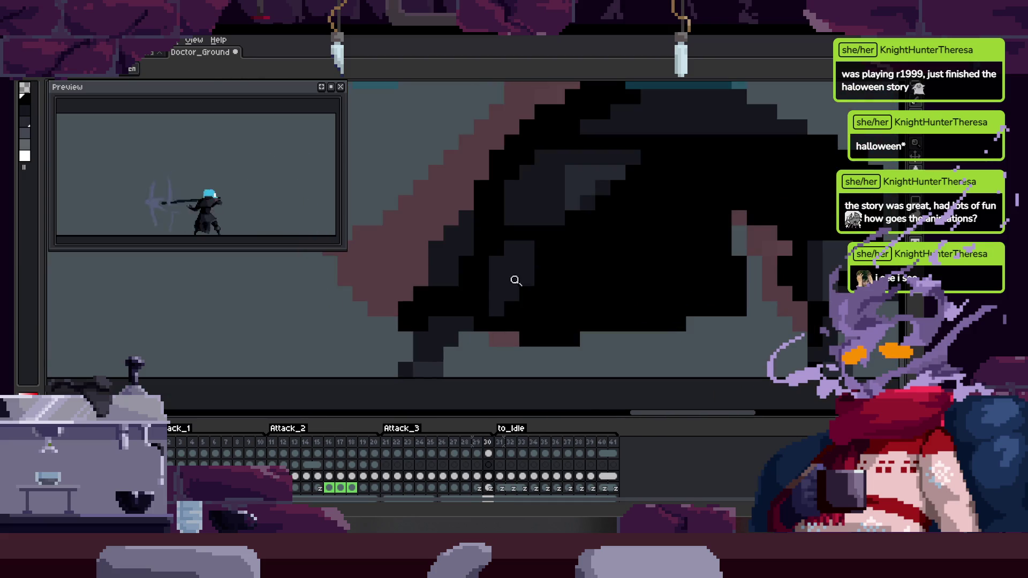
Compare neighbouring frames at the same zoom, with the timeline hidden for more canvas room
key(Right)
scroll(516, 279, up, 1)
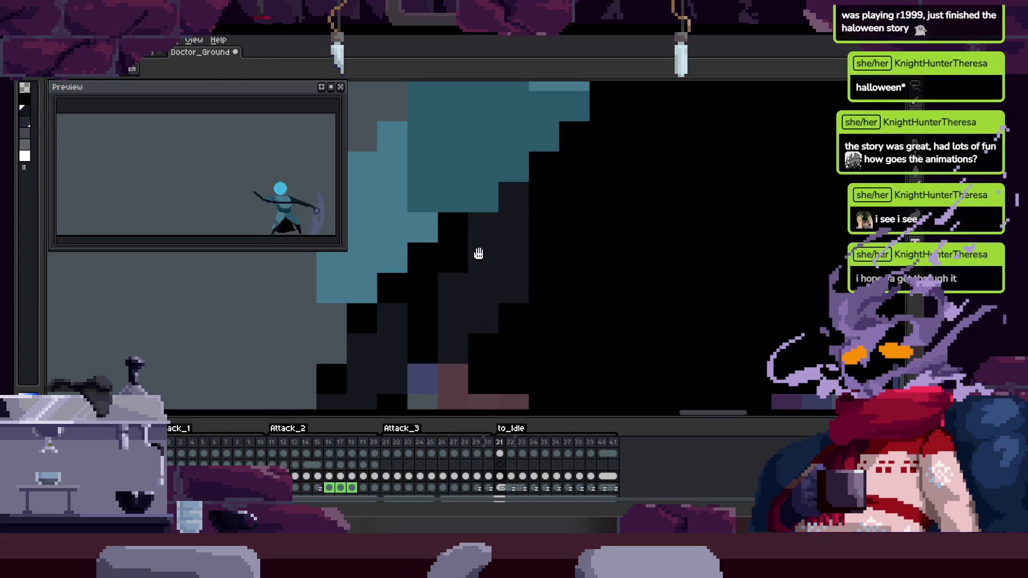
key(Right)
key(Left)
key(Tab)
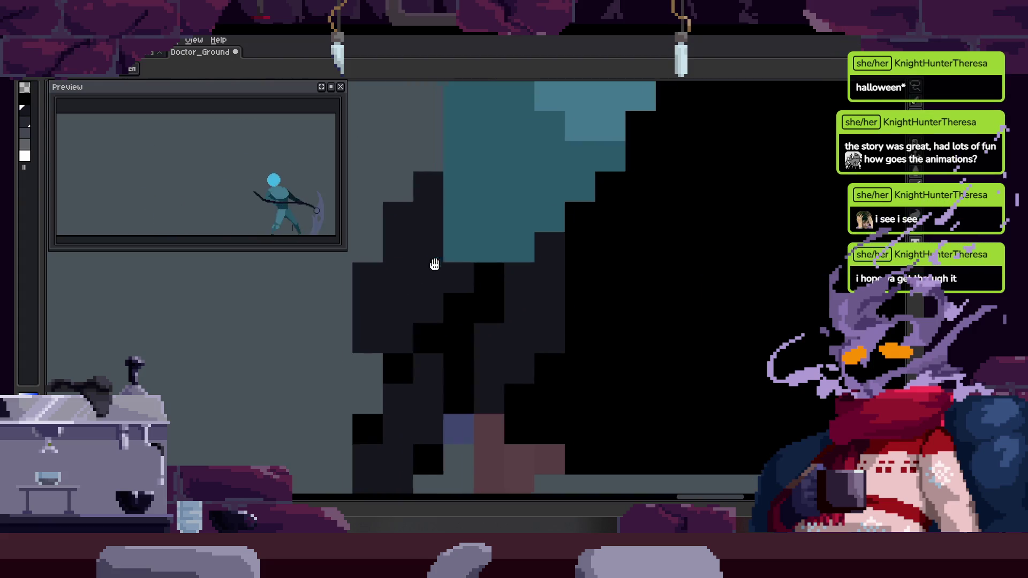
scroll(540, 260, down, 2)
scroll(535, 299, up, 3)
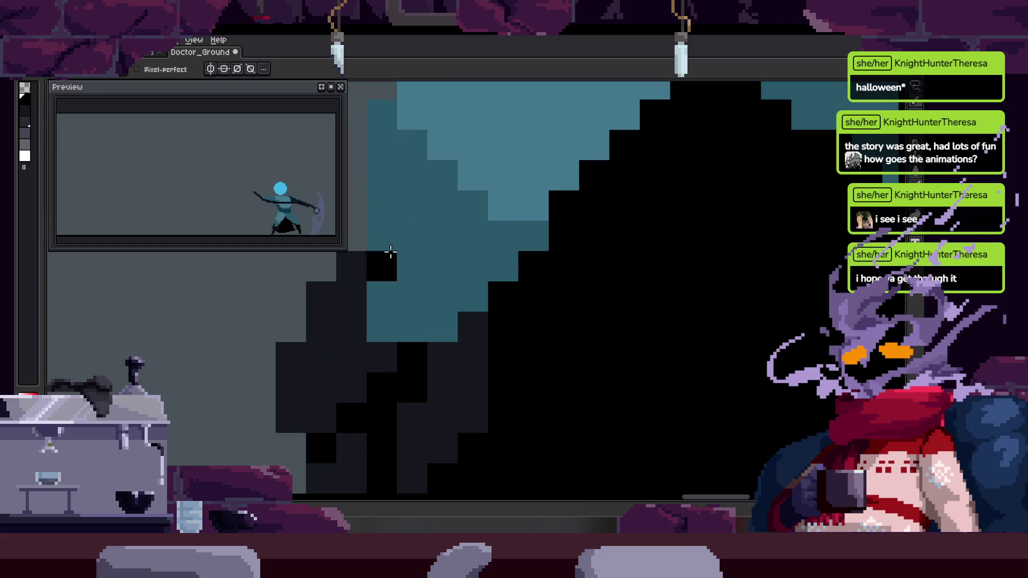
key(Right)
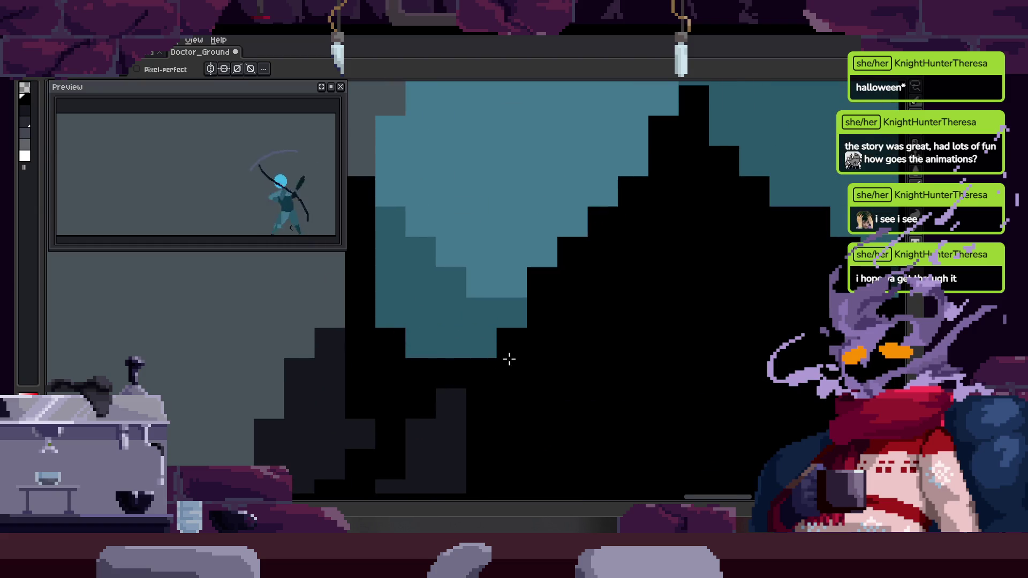
scroll(509, 360, down, 2)
scroll(477, 351, up, 1)
scroll(485, 342, down, 1)
scroll(420, 344, up, 2)
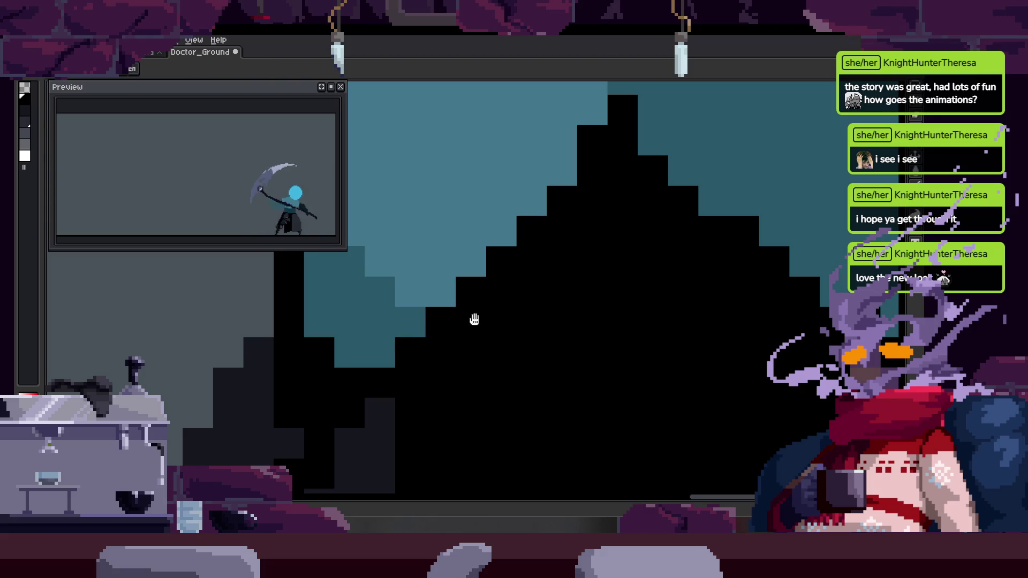
scroll(463, 323, down, 5)
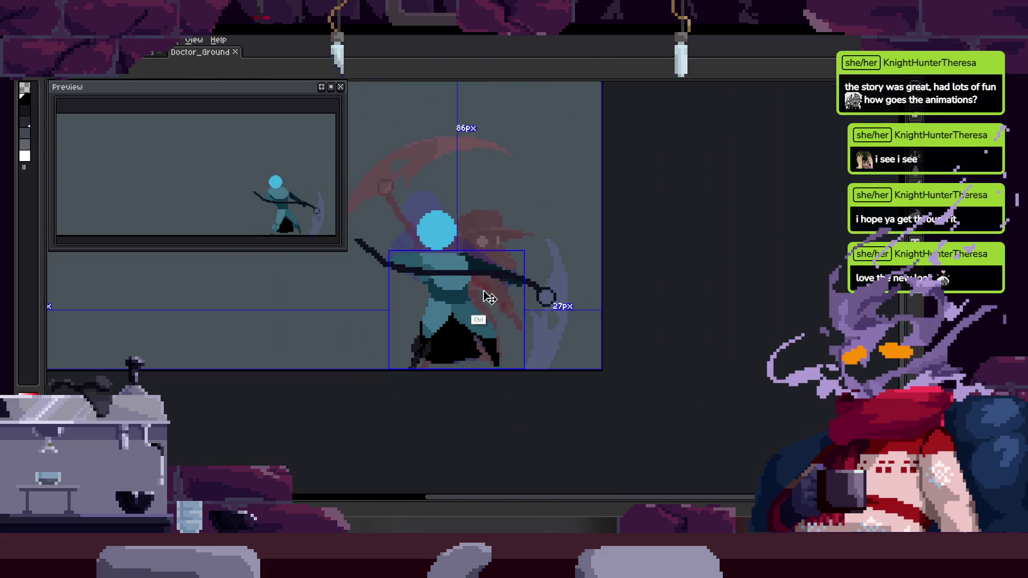
Paint a black pixel along the cloak's edge and save the sprite
scroll(470, 299, up, 1)
scroll(451, 275, up, 3)
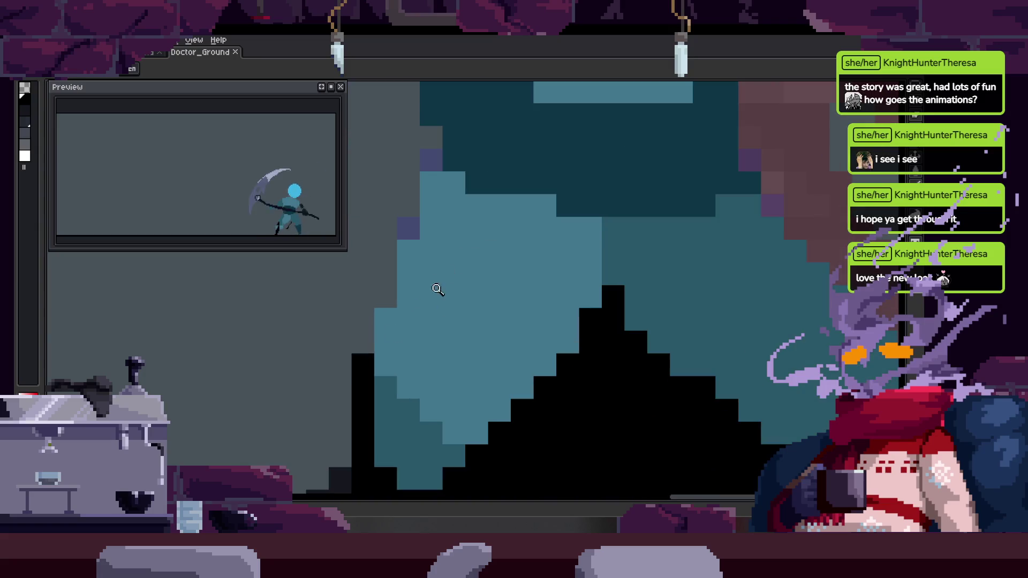
click(364, 360)
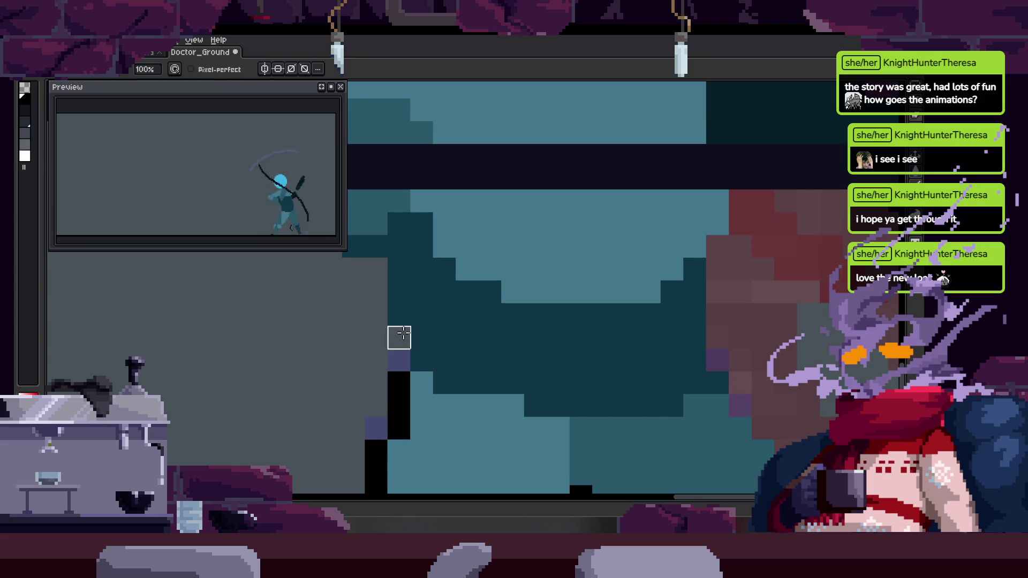
scroll(405, 333, down, 4)
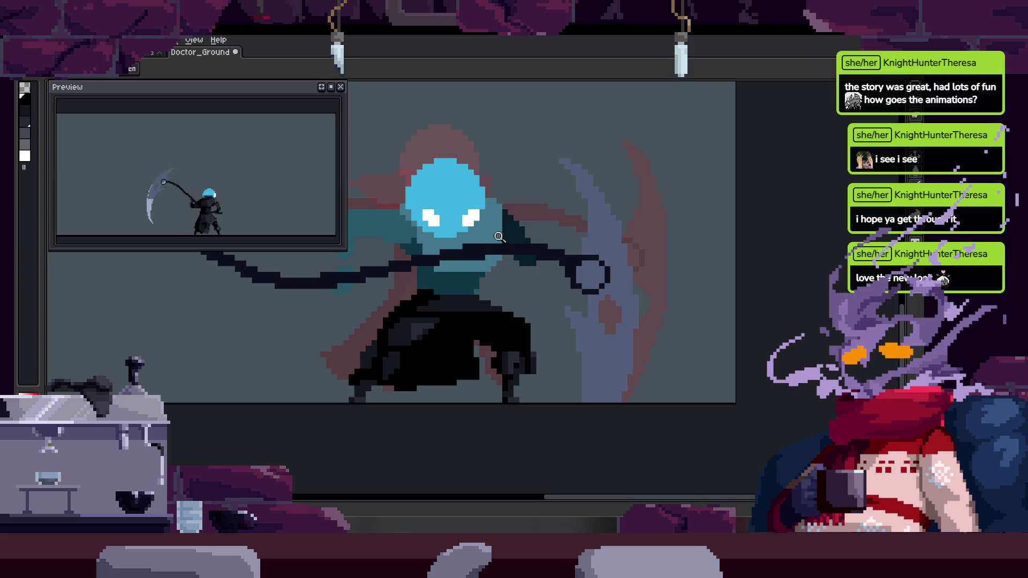
scroll(490, 257, up, 4)
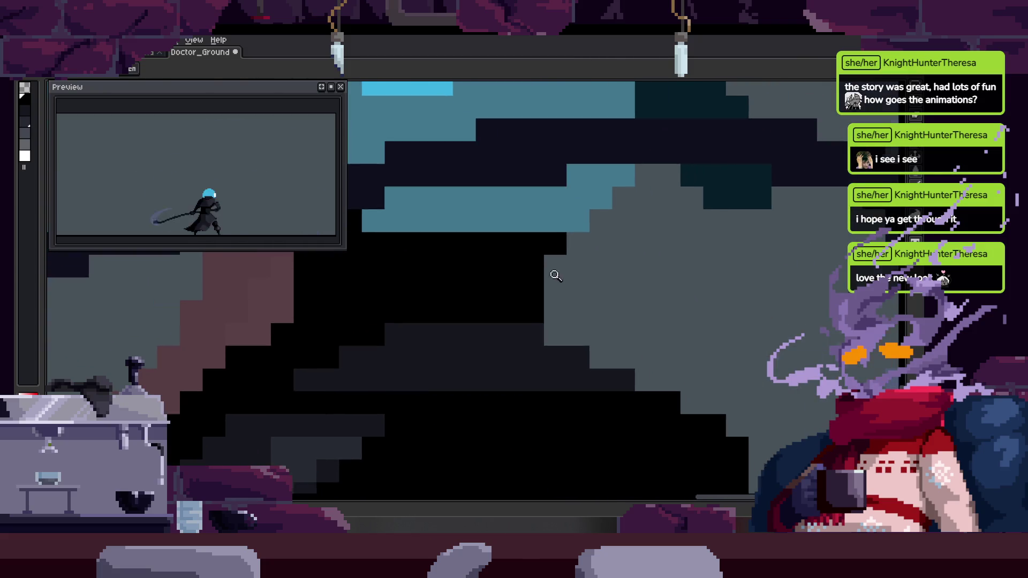
scroll(537, 260, down, 3)
scroll(538, 259, up, 3)
key(b)
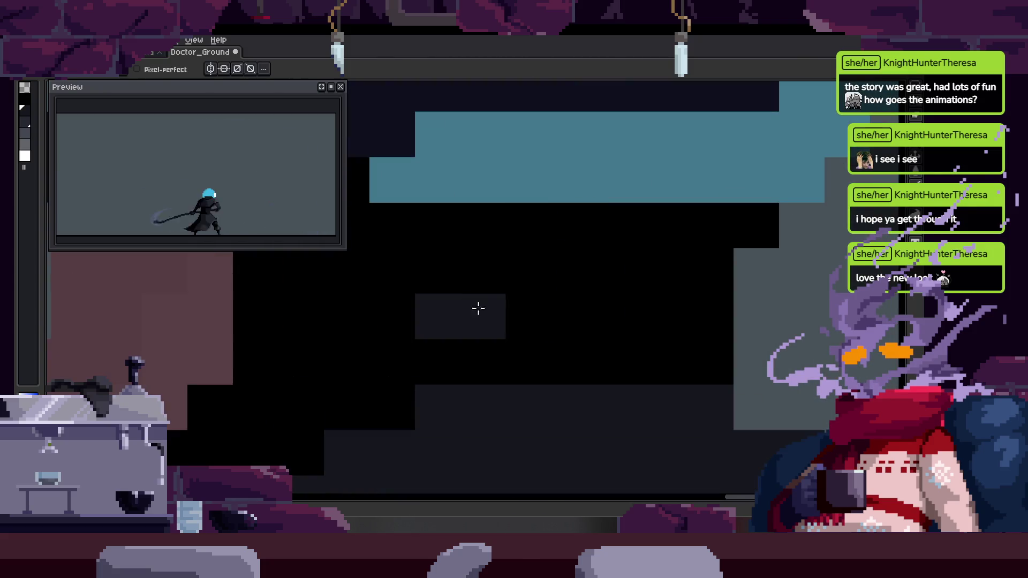
scroll(523, 273, down, 3)
key(ctrl+s)
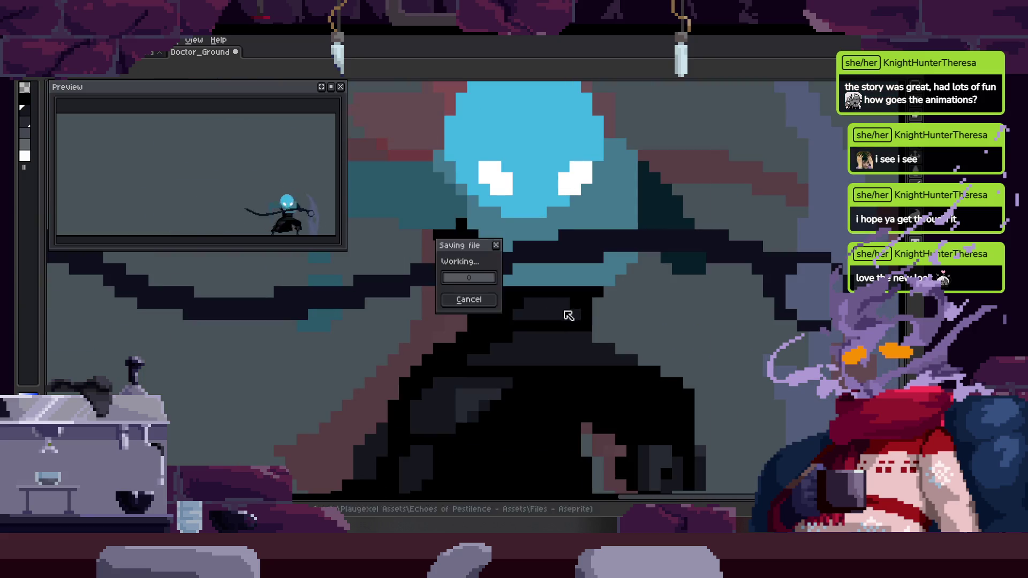
Add another dark pixel to the cloak
scroll(517, 284, down, 3)
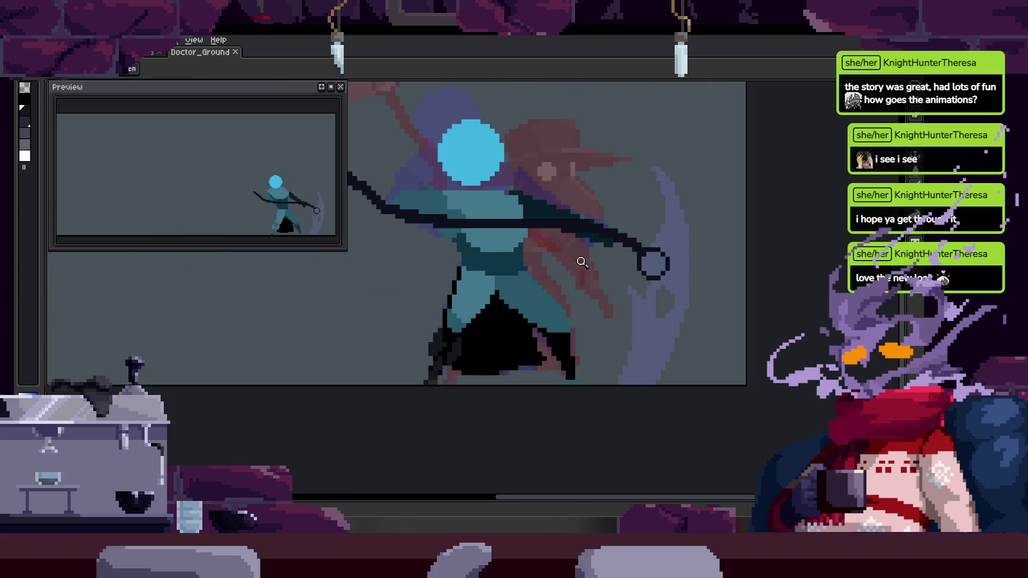
scroll(504, 268, up, 2)
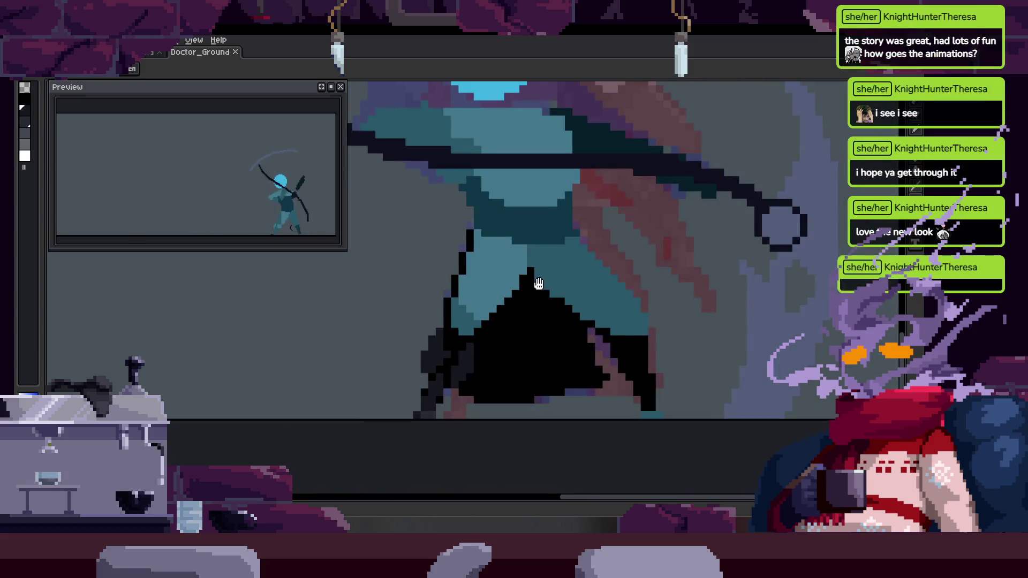
key(b)
scroll(462, 335, up, 2)
click(478, 276)
key(z)
key(b)
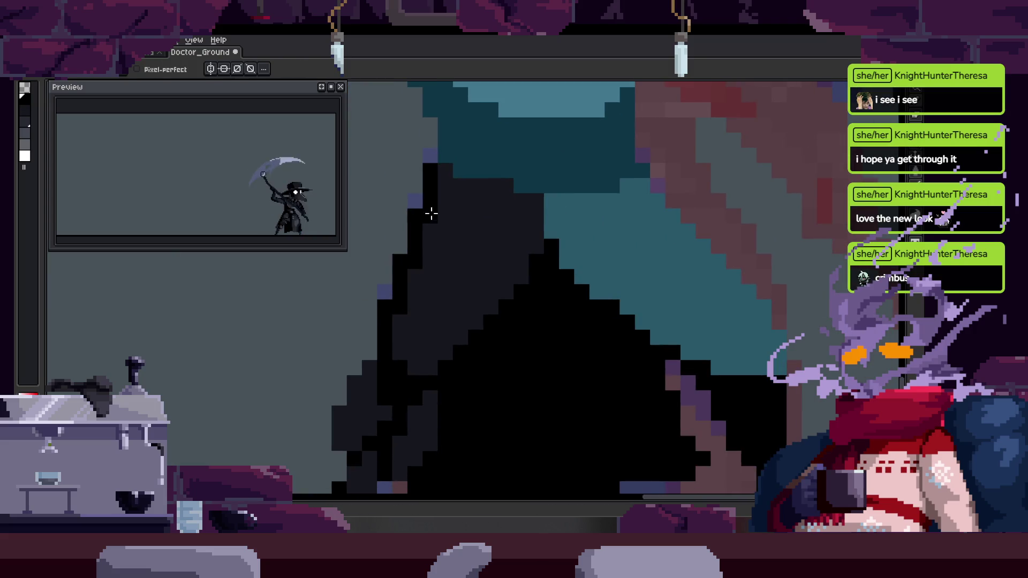
scroll(386, 140, up, 2)
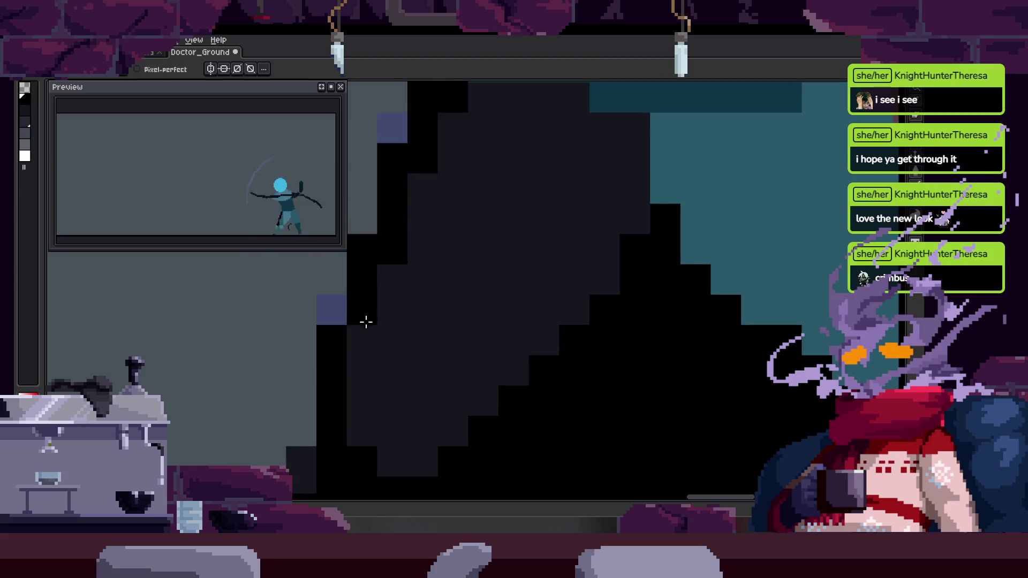
Paint lighter pixels into the dark cloak area
key(z)
scroll(450, 292, down, 4)
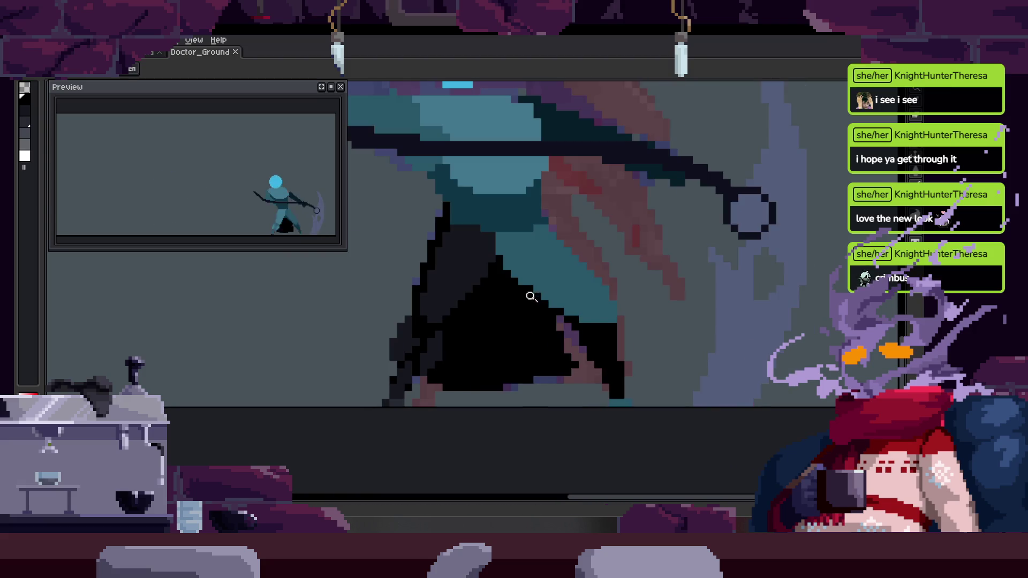
scroll(532, 294, down, 3)
scroll(496, 330, up, 5)
key(b)
drag(443, 203, 460, 246)
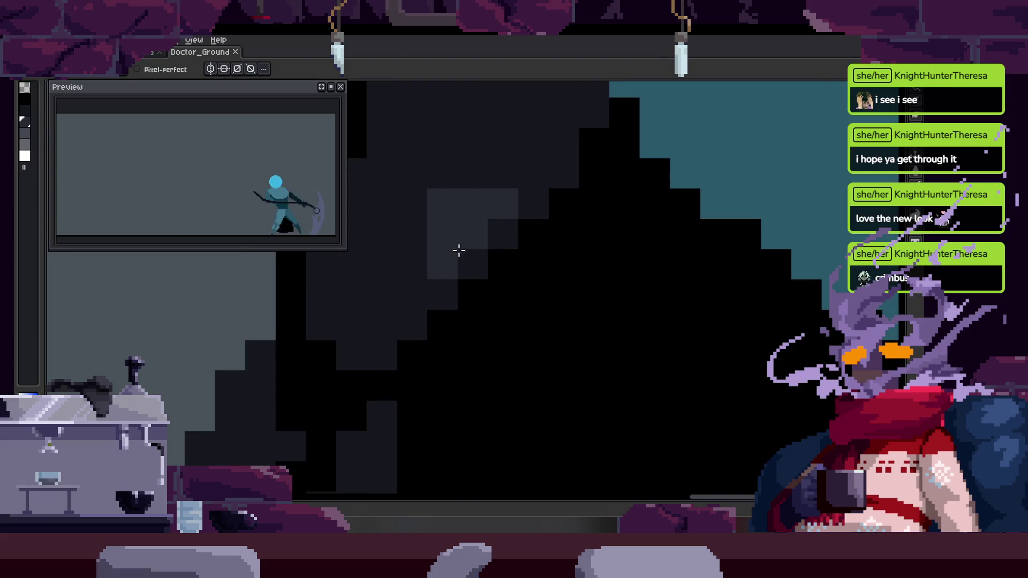
key(z)
scroll(450, 295, down, 4)
scroll(482, 292, up, 3)
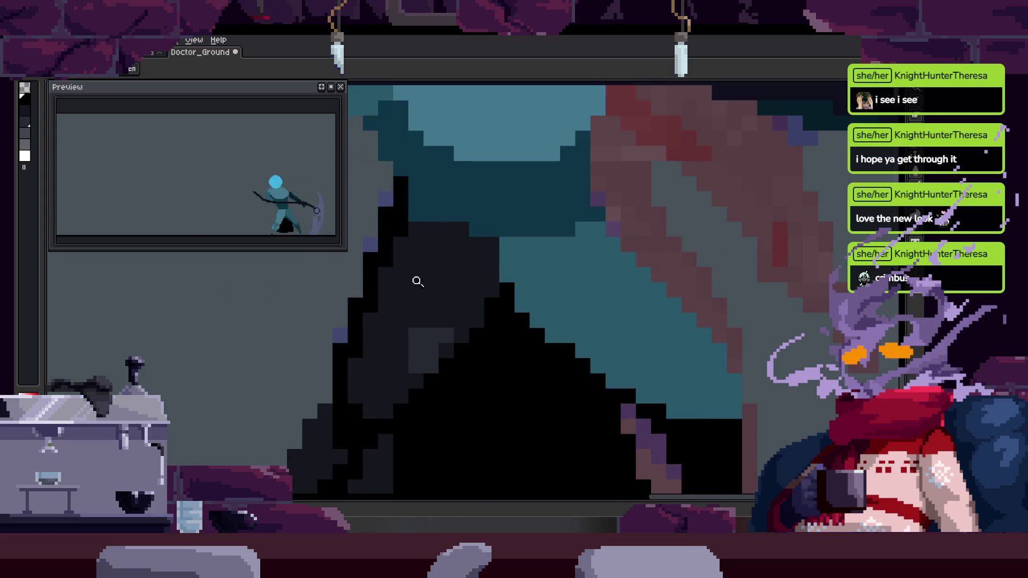
key(b)
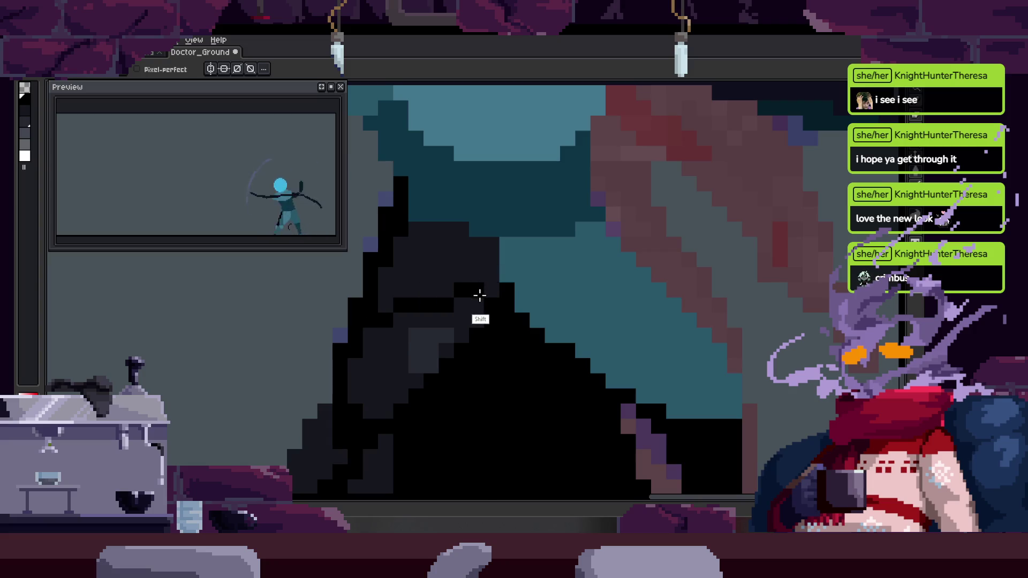
Draw a black line along the cloak edge and save
drag(509, 294, 461, 311)
scroll(439, 338, up, 1)
drag(325, 330, 508, 330)
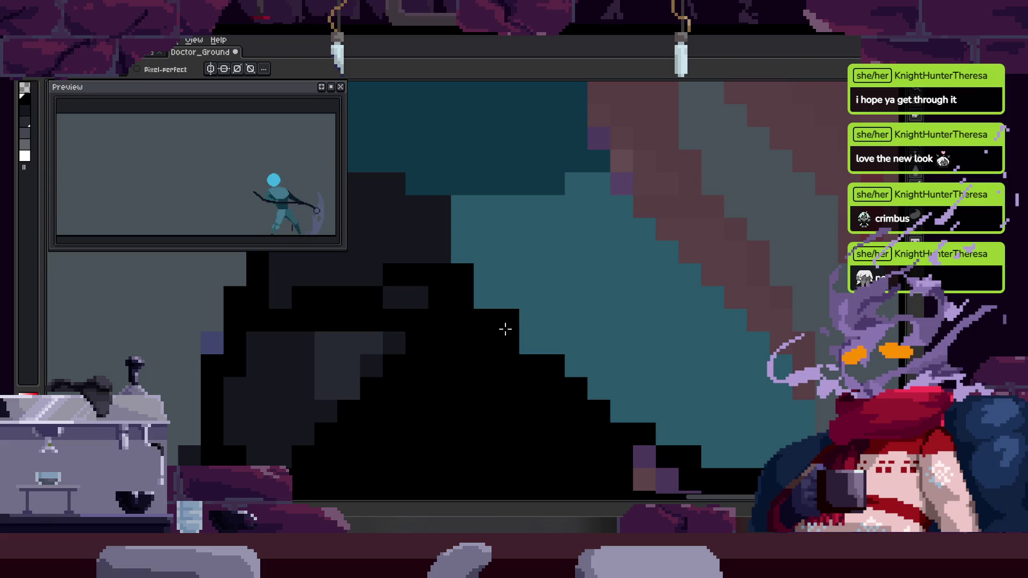
key(ctrl+s)
scroll(535, 300, down, 3)
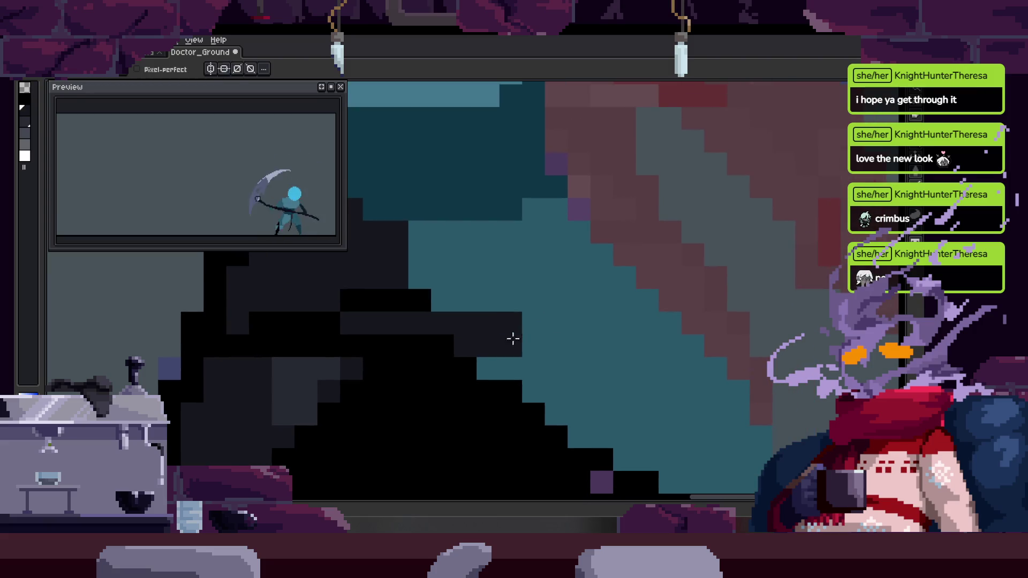
On the next frame, paint a dark pixel on the cloak
key(z)
scroll(521, 264, up, 3)
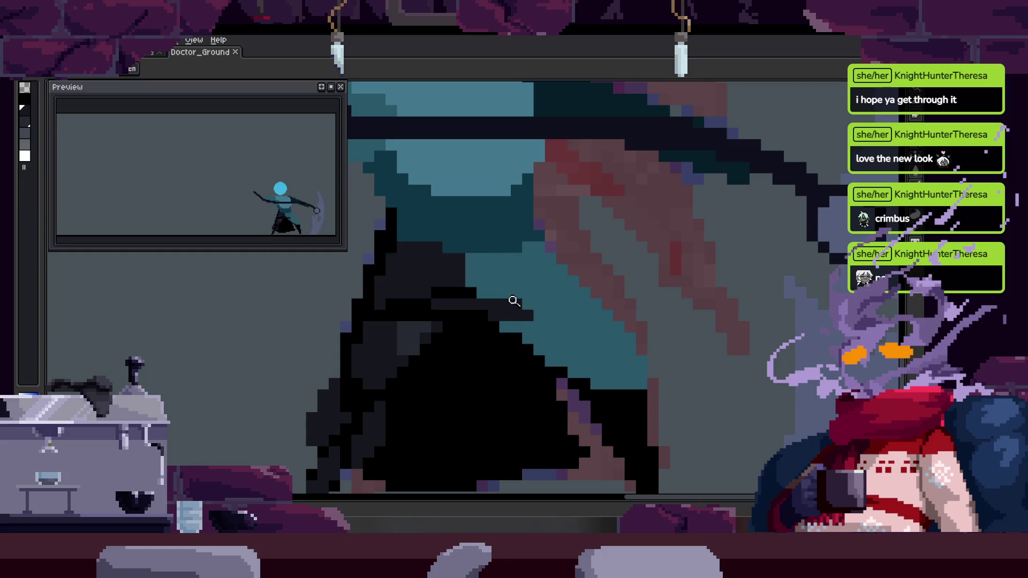
key(Right)
scroll(454, 319, up, 1)
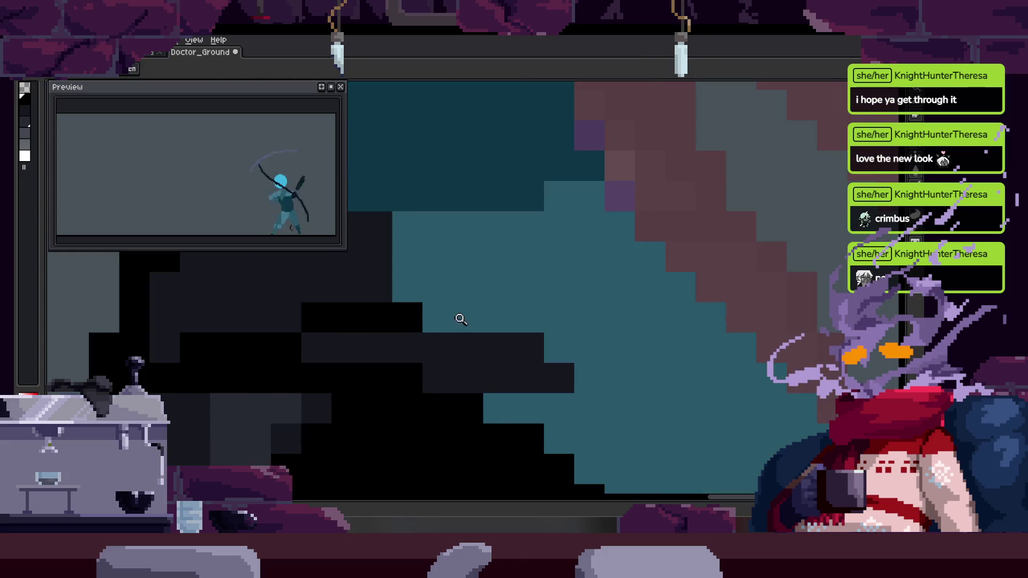
scroll(454, 268, up, 1)
click(455, 286)
key(Right)
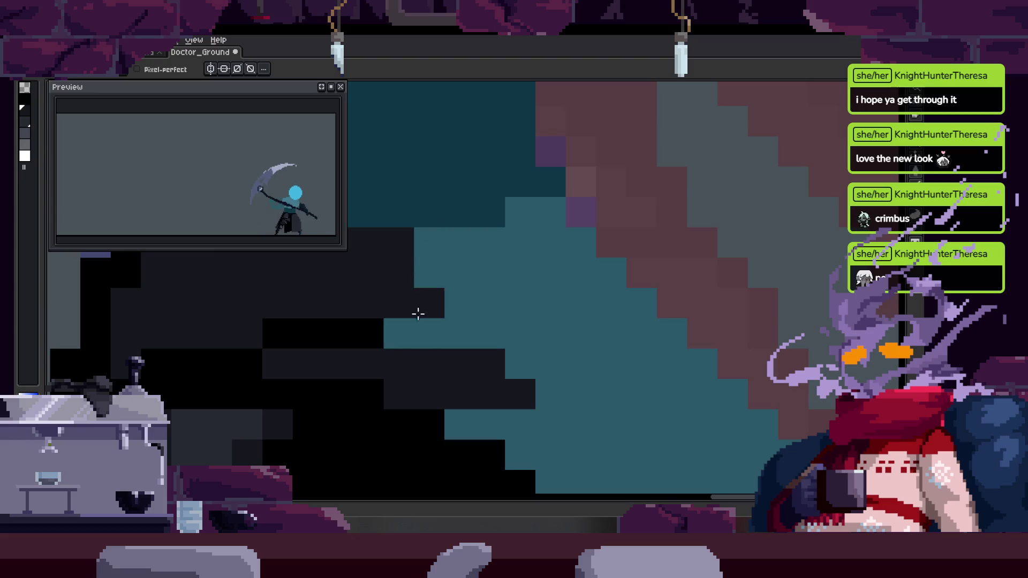
Save and advance through the next frames, sampling the cloak colour along the way
key(z)
scroll(482, 269, down, 3)
scroll(508, 249, up, 3)
key(ctrl+s)
key(Right)
key(b)
key(alt)
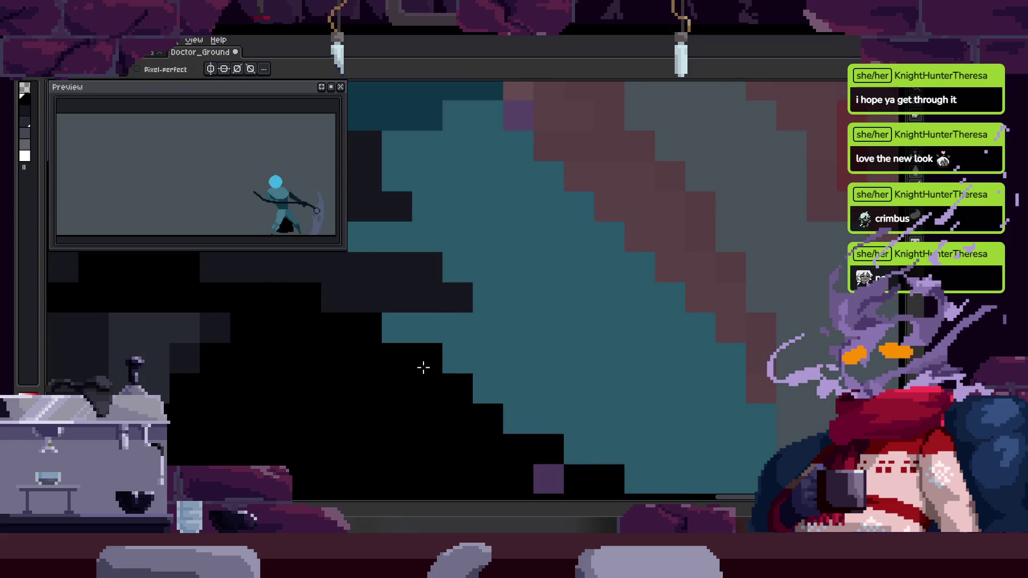
key(Right)
key(ctrl+s)
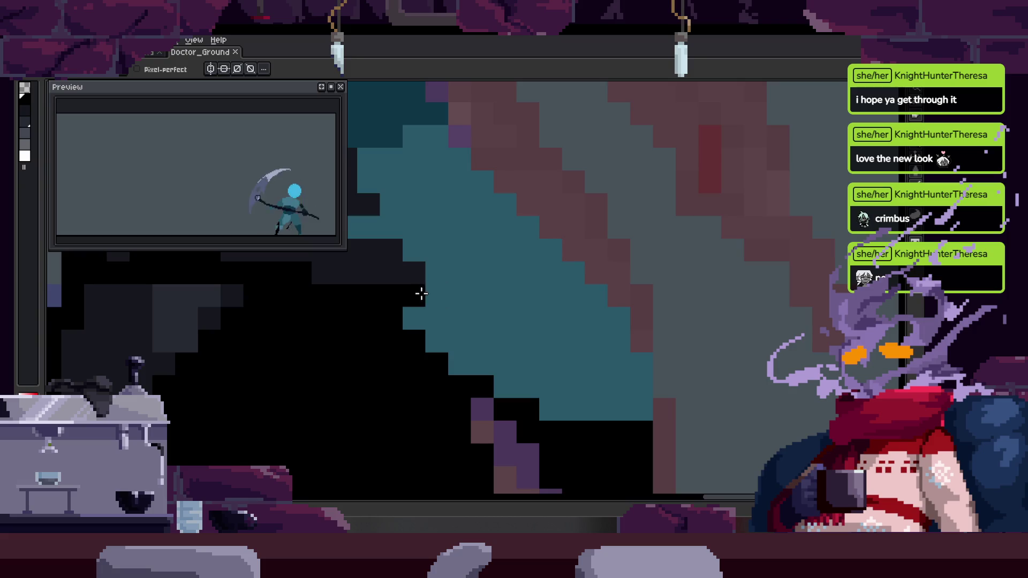
scroll(570, 272, down, 4)
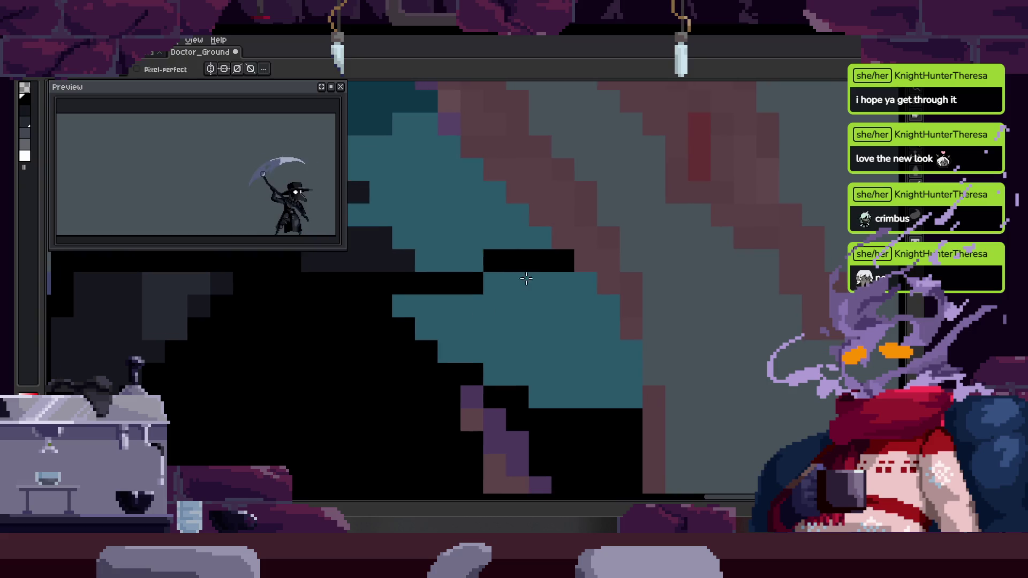
Zoom into the cloak, pan along it and save Doctor_Ground
key(z)
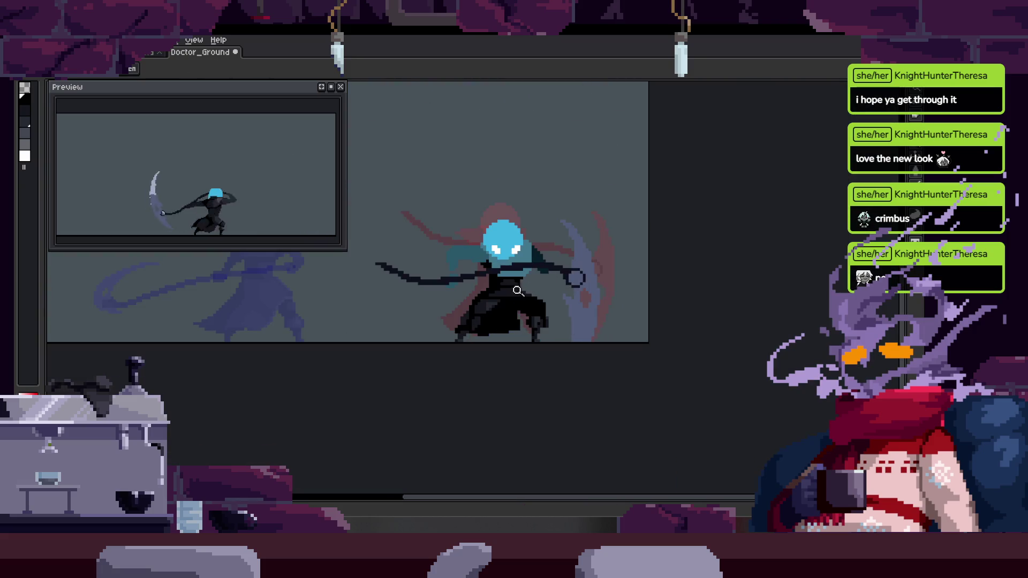
scroll(572, 283, up, 3)
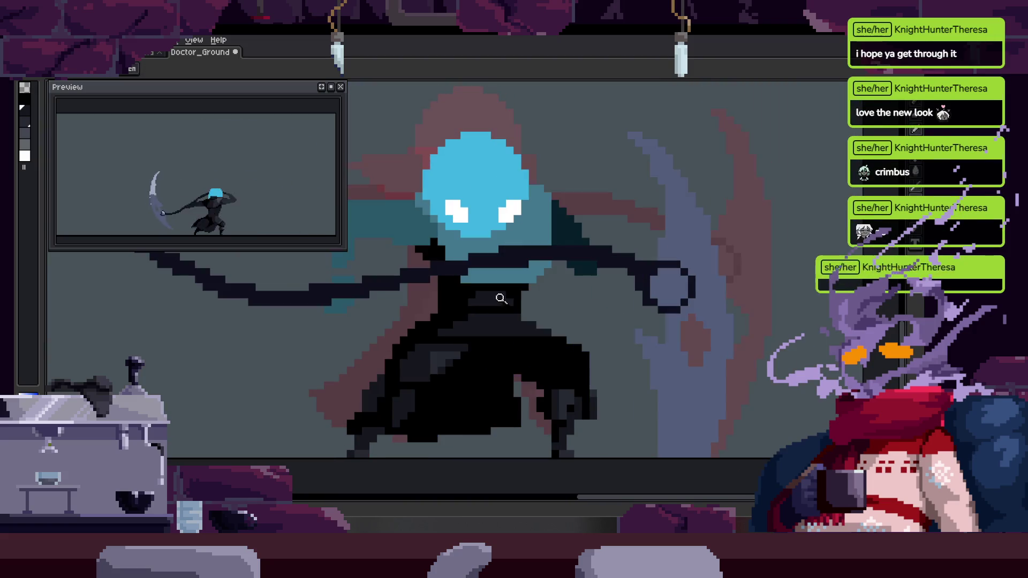
scroll(496, 298, up, 4)
key(z)
scroll(472, 284, down, 4)
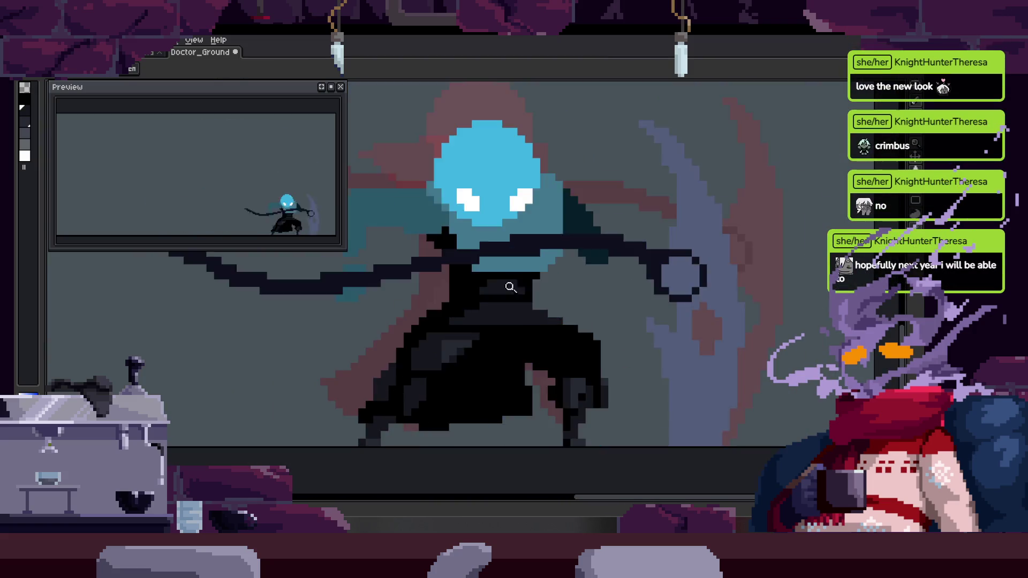
scroll(489, 287, up, 3)
scroll(488, 291, down, 1)
scroll(494, 271, up, 5)
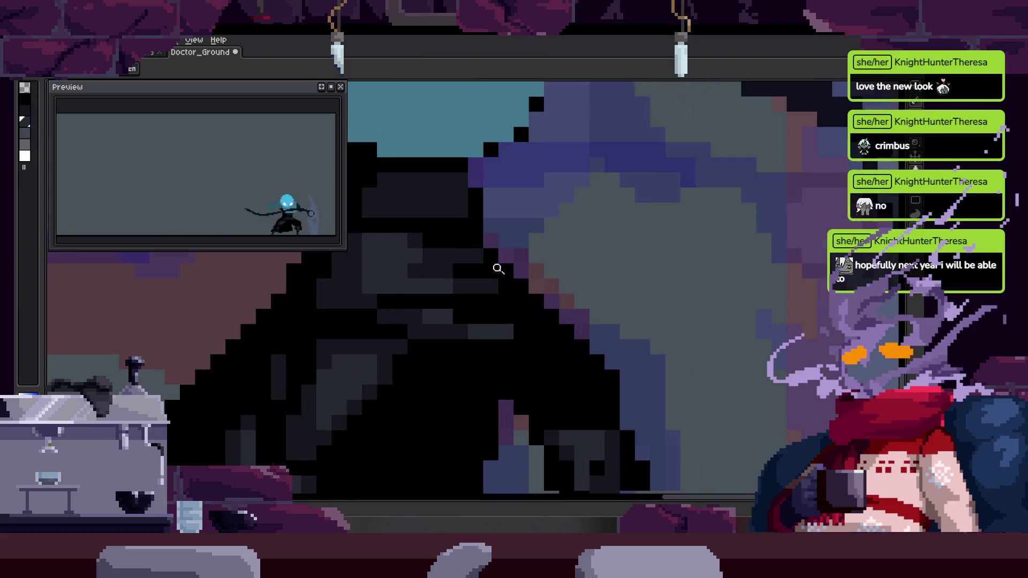
scroll(475, 339, up, 1)
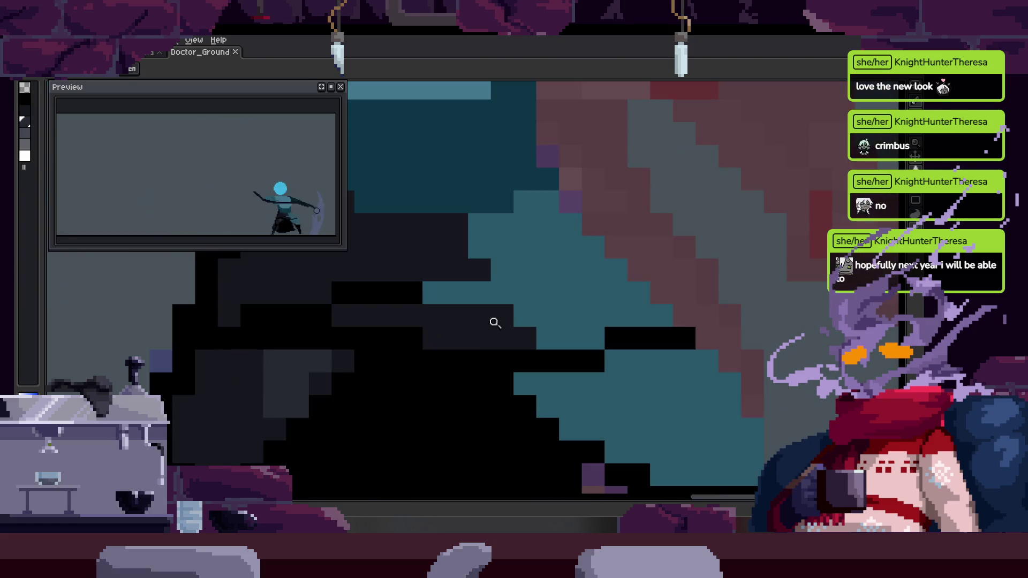
key(b)
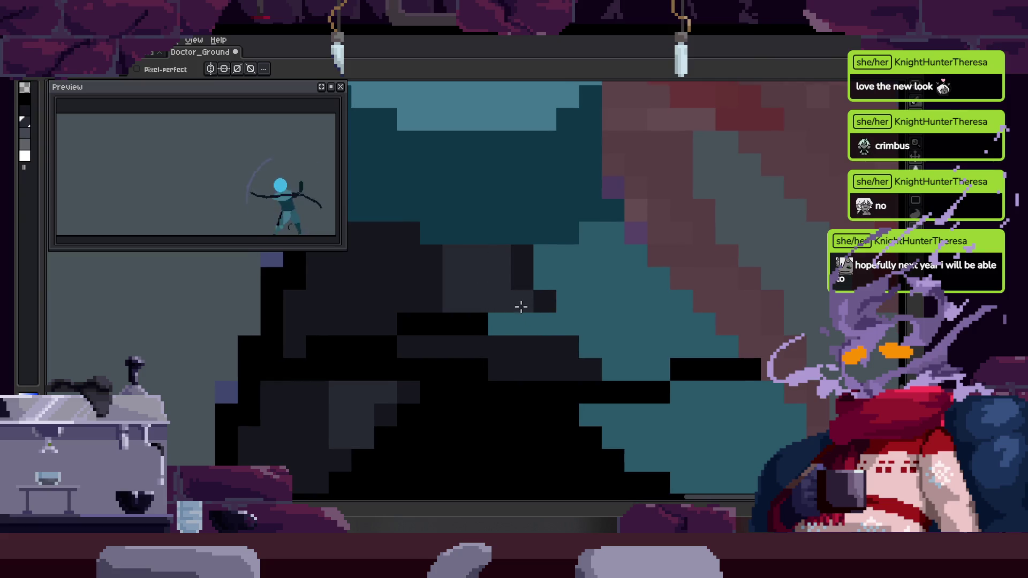
mouse_move(526, 337)
mouse_down()
mouse_move(493, 303)
mouse_move(491, 340)
mouse_up()
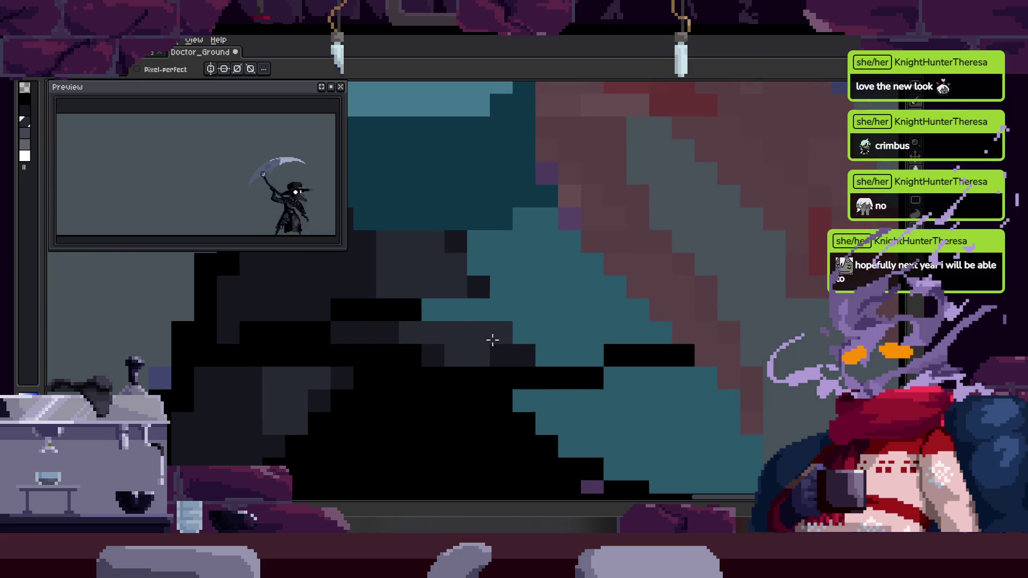
mouse_move(554, 250)
mouse_down()
mouse_move(524, 305)
mouse_move(489, 305)
mouse_move(523, 290)
mouse_move(502, 274)
mouse_move(458, 329)
mouse_move(465, 322)
mouse_up()
key(ctrl+s)
Paint a black pixel on the cloak, save again and pan across the figure
key(b)
click(385, 339)
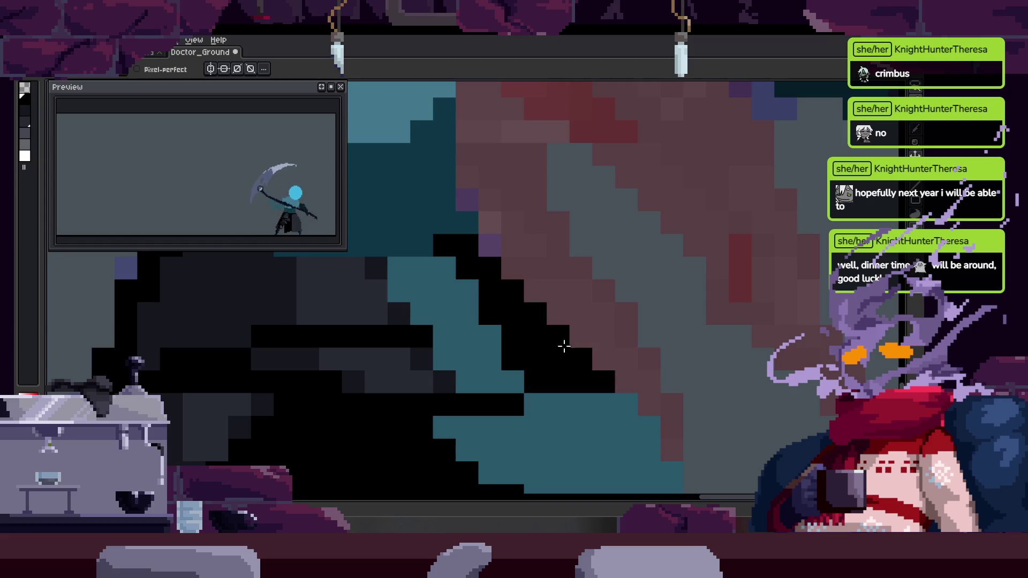
scroll(535, 324, left, 2)
drag(507, 344, 483, 298)
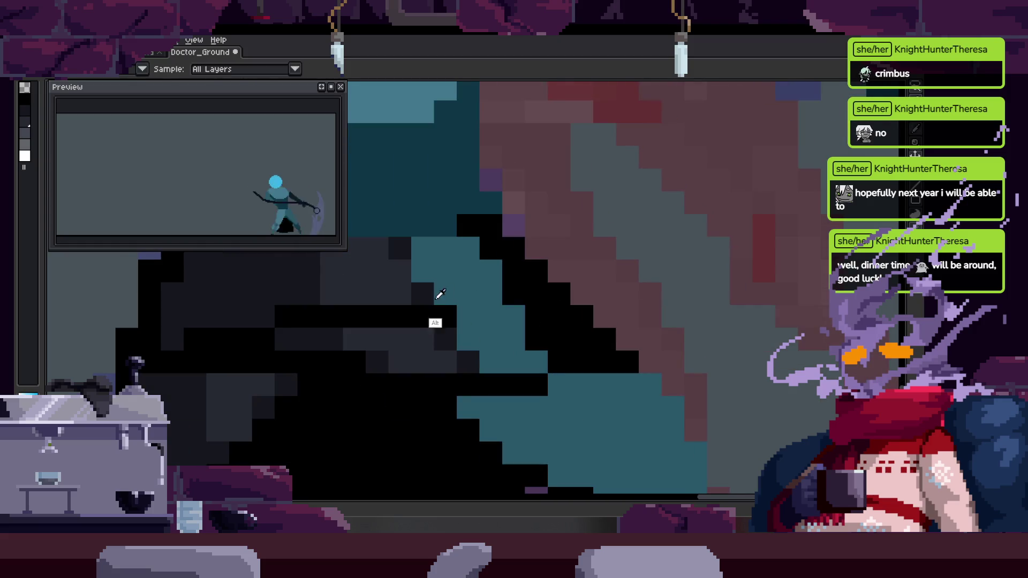
scroll(465, 293, down, 4)
key(ctrl+s)
scroll(523, 259, up, 4)
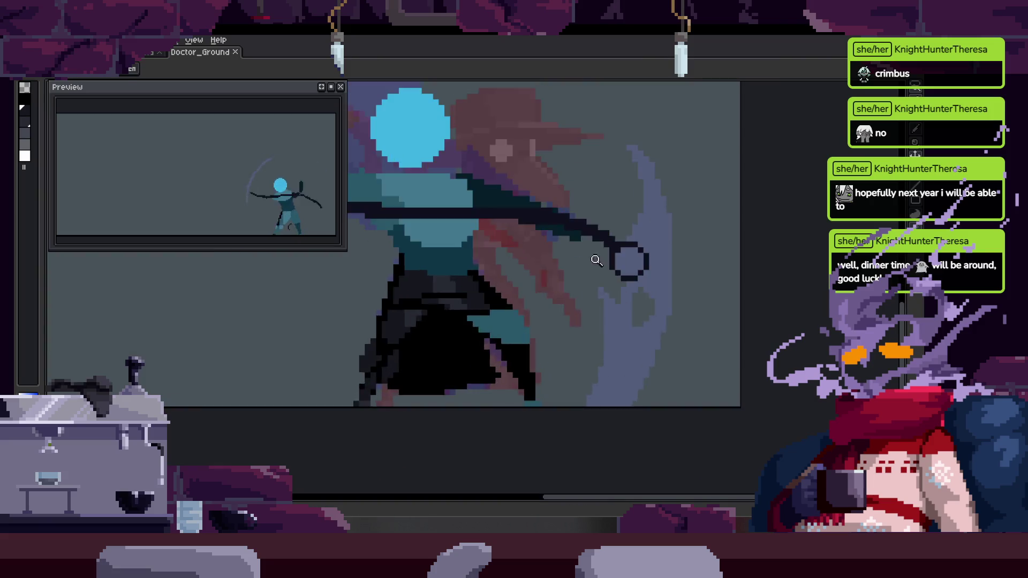
mouse_move(432, 272)
mouse_down()
mouse_move(536, 327)
mouse_move(495, 309)
mouse_move(502, 325)
mouse_up()
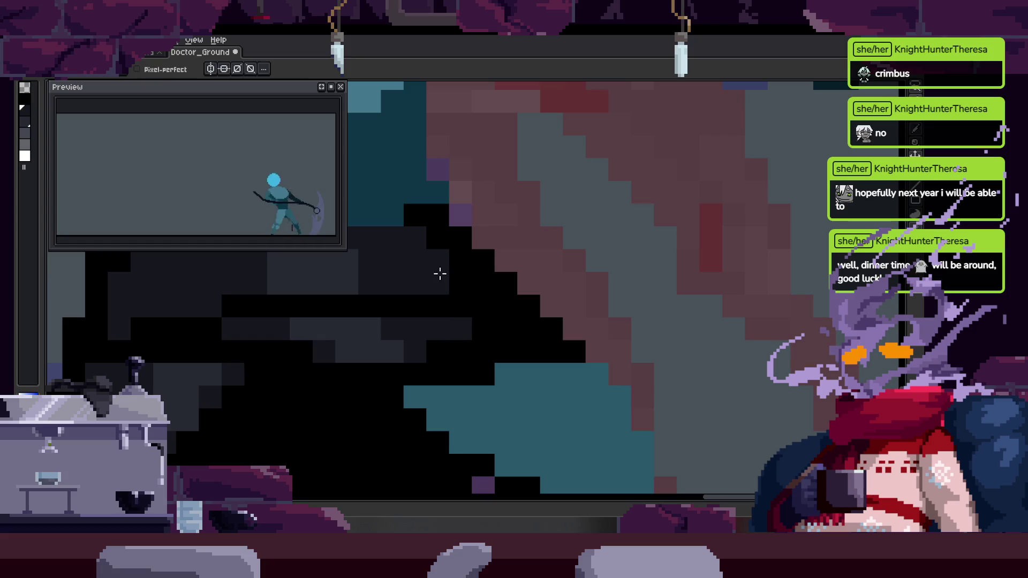
scroll(466, 289, down, 2)
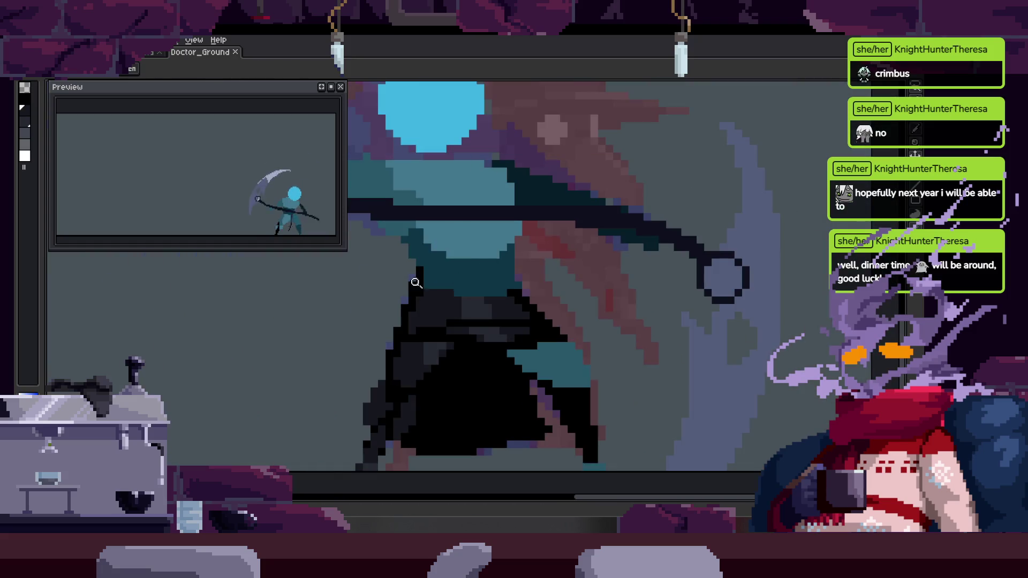
Paint two black strokes down the cloak and save the sprite
scroll(469, 287, up, 3)
scroll(482, 285, down, 3)
scroll(416, 259, up, 2)
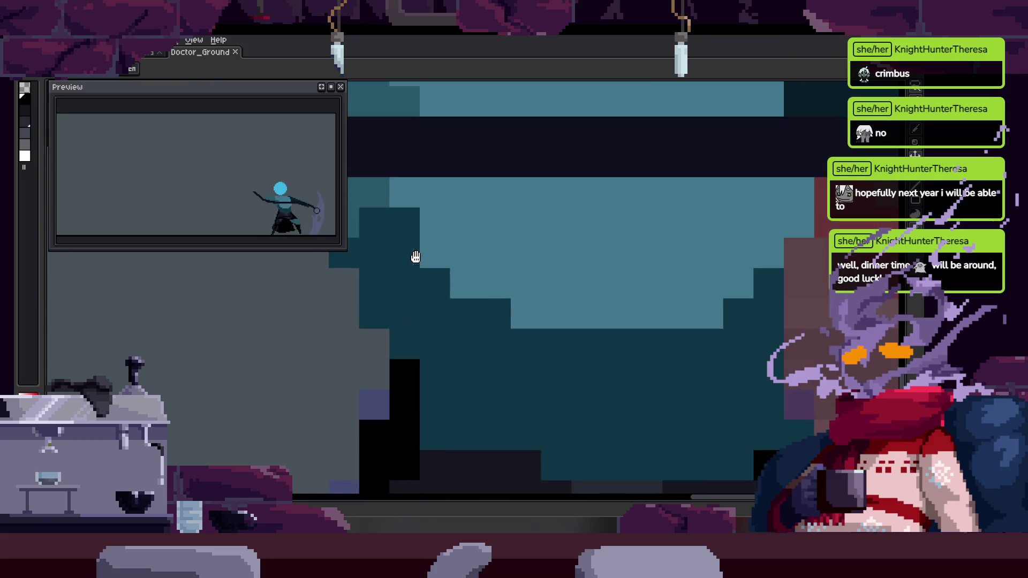
mouse_move(368, 251)
mouse_down()
mouse_move(420, 230)
mouse_move(452, 409)
mouse_move(438, 301)
mouse_up()
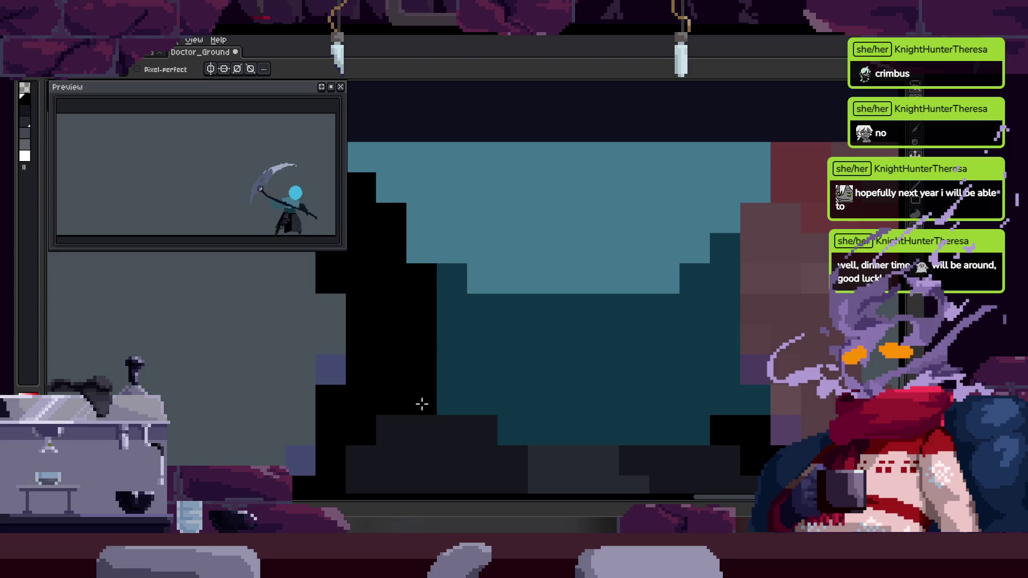
scroll(489, 294, down, 2)
scroll(477, 291, up, 2)
scroll(521, 331, down, 1)
scroll(535, 300, up, 1)
drag(594, 225, 585, 370)
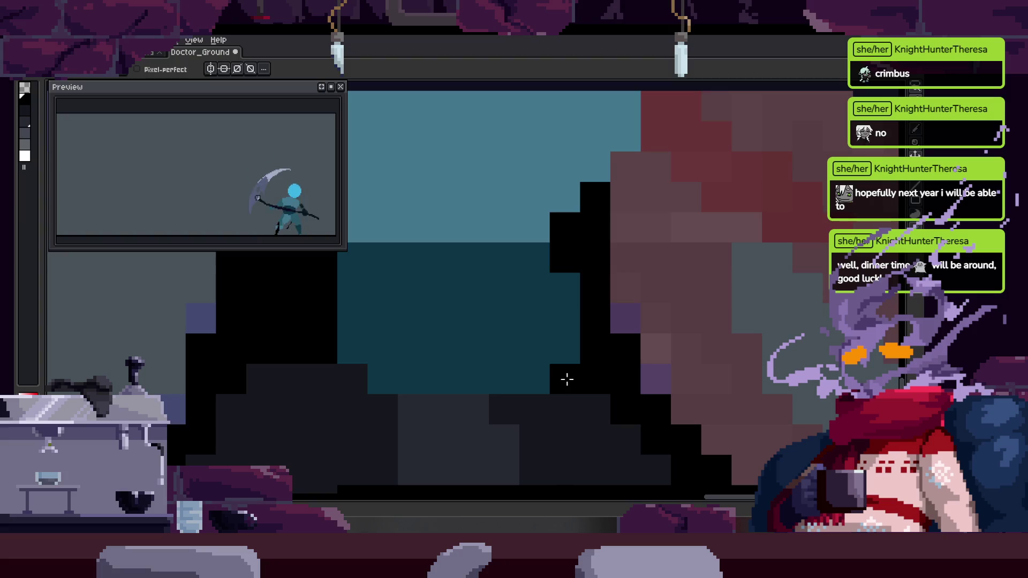
key(ctrl+s)
Draw a black line across the teal gap, repaint part teal, and add one black pixel
scroll(509, 337, down, 3)
scroll(493, 334, up, 2)
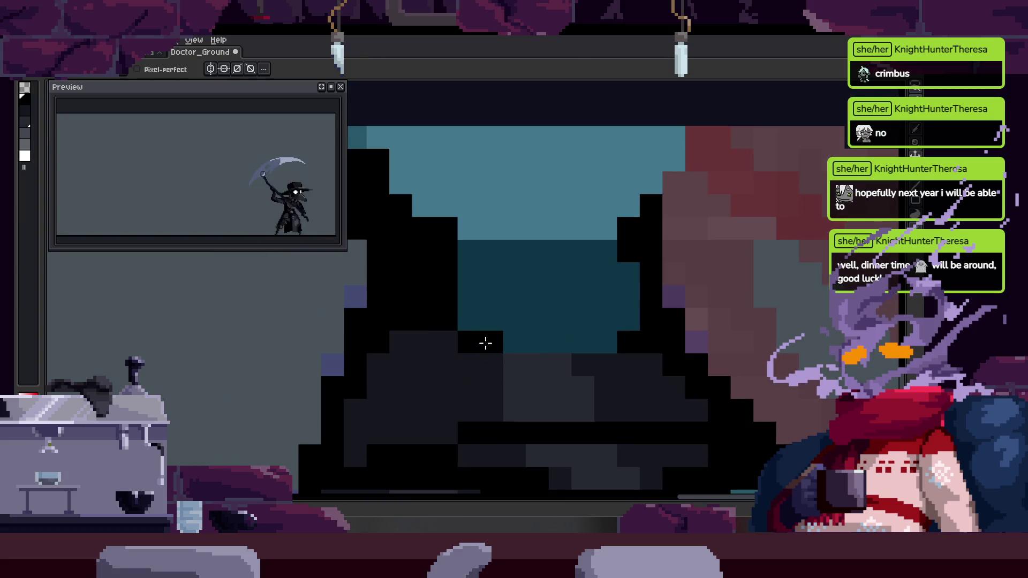
drag(478, 343, 460, 359)
mouse_move(448, 265)
mouse_down()
mouse_move(562, 242)
mouse_move(607, 256)
mouse_up()
drag(606, 256, 549, 302)
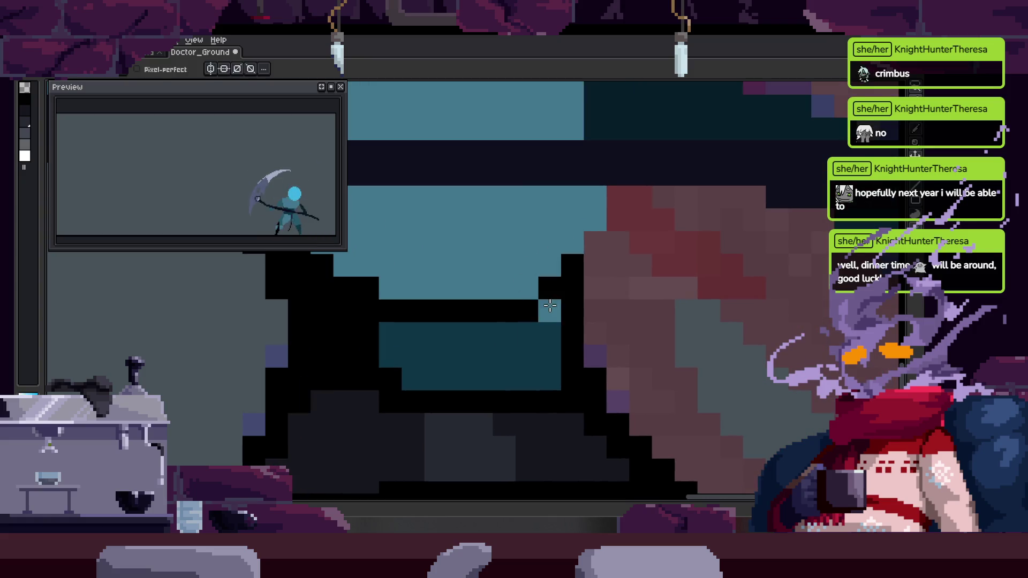
drag(414, 380, 402, 346)
click(540, 340)
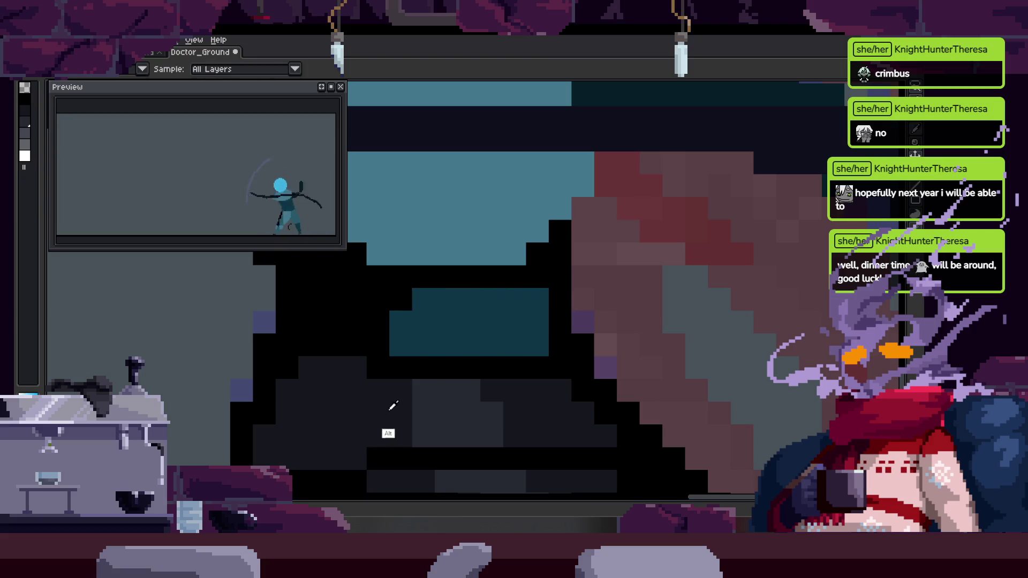
scroll(494, 320, down, 5)
Save the sprite and flip through the neighbouring animation frames
key(ctrl+s)
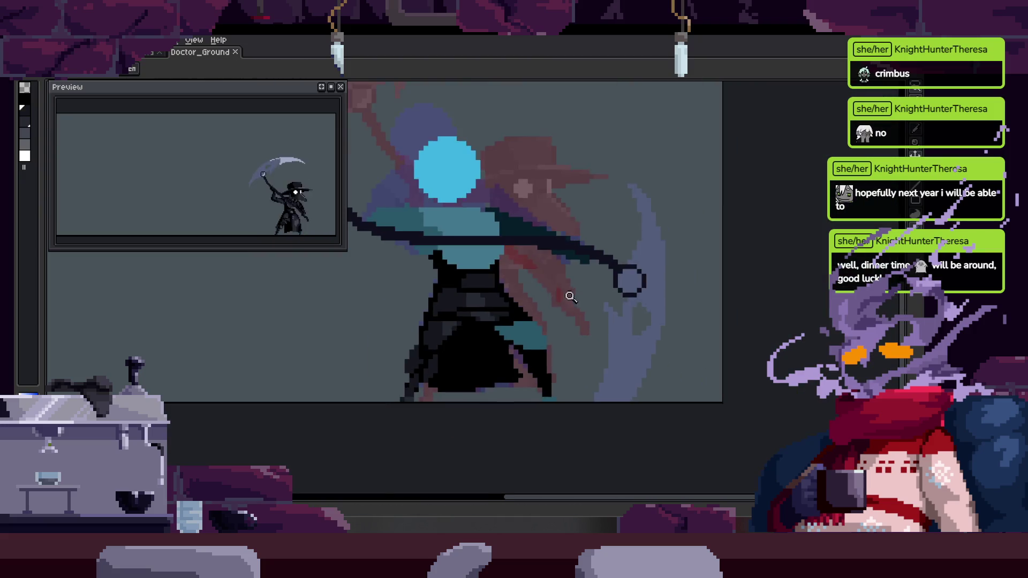
key(Return)
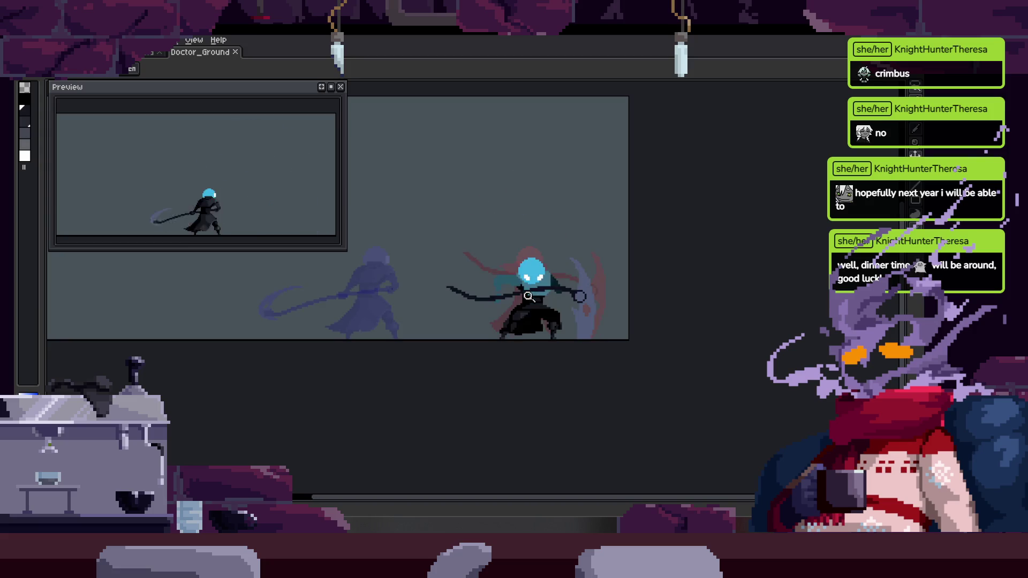
key(Return)
Zoom in on the character's body and play the attack animation on the canvas
click(531, 302)
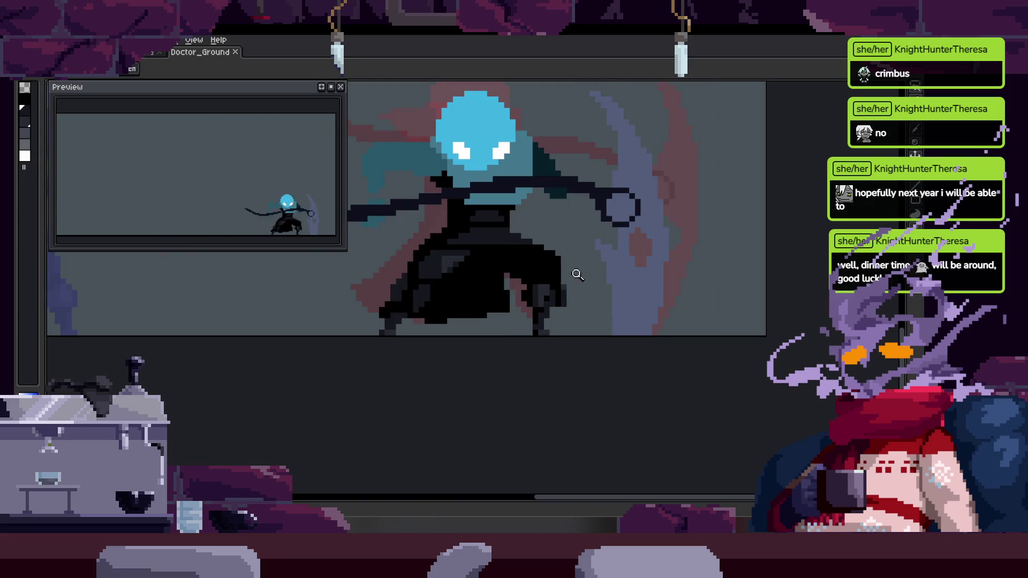
click(570, 326)
click(571, 326)
key(b)
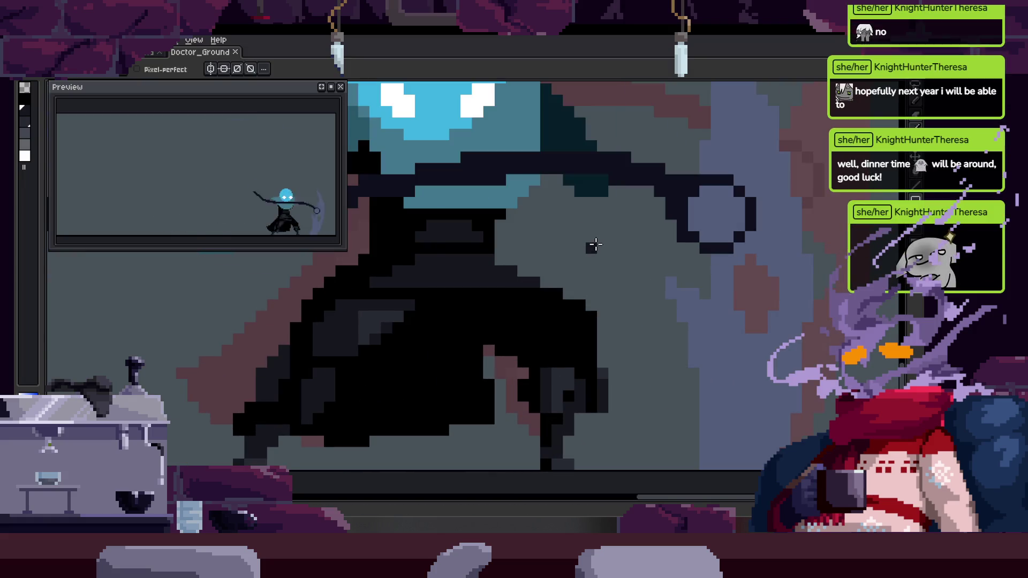
key(Return)
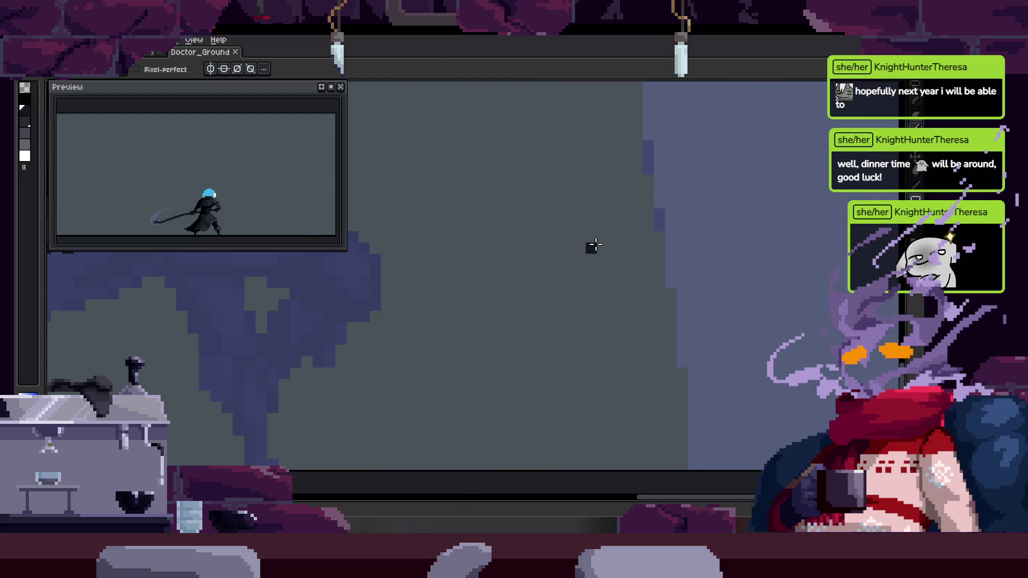
Show the animation timeline and zoom in on the character's legs
key(Tab)
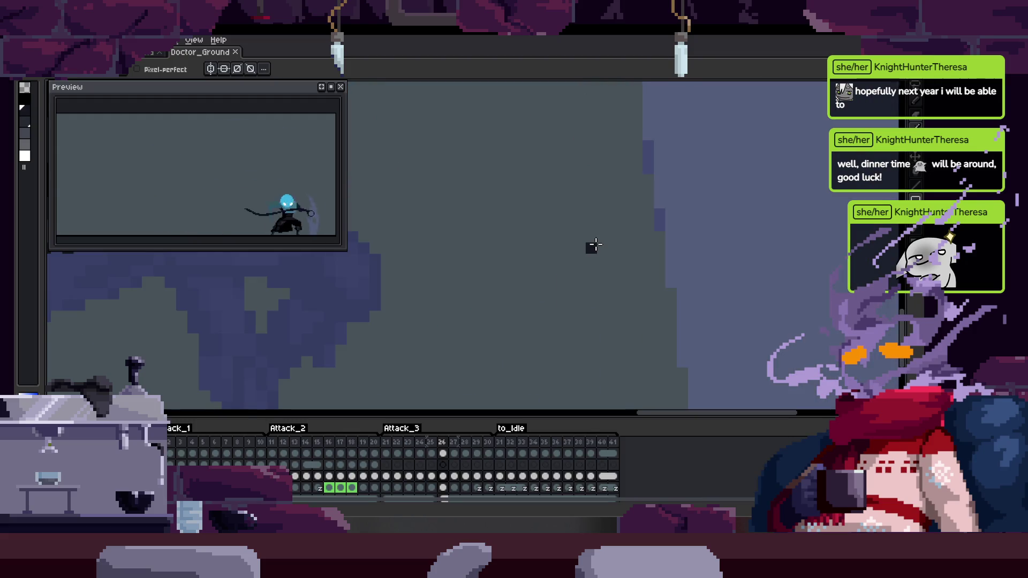
key(z)
scroll(436, 304, down, 2)
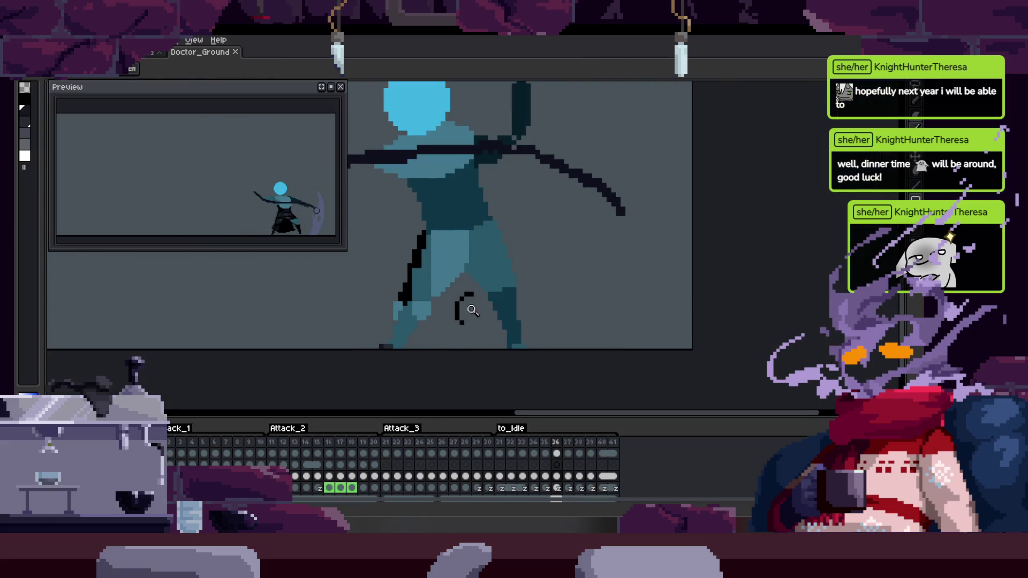
click(526, 202)
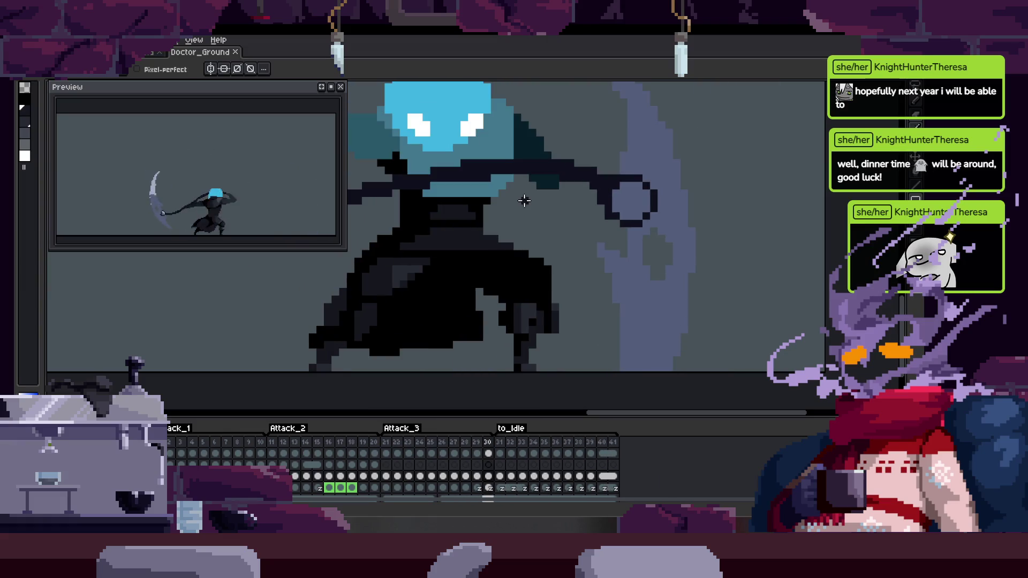
Stop playback, recentre the view on the figure, and advance to frame 41
key(Return)
key(Return)
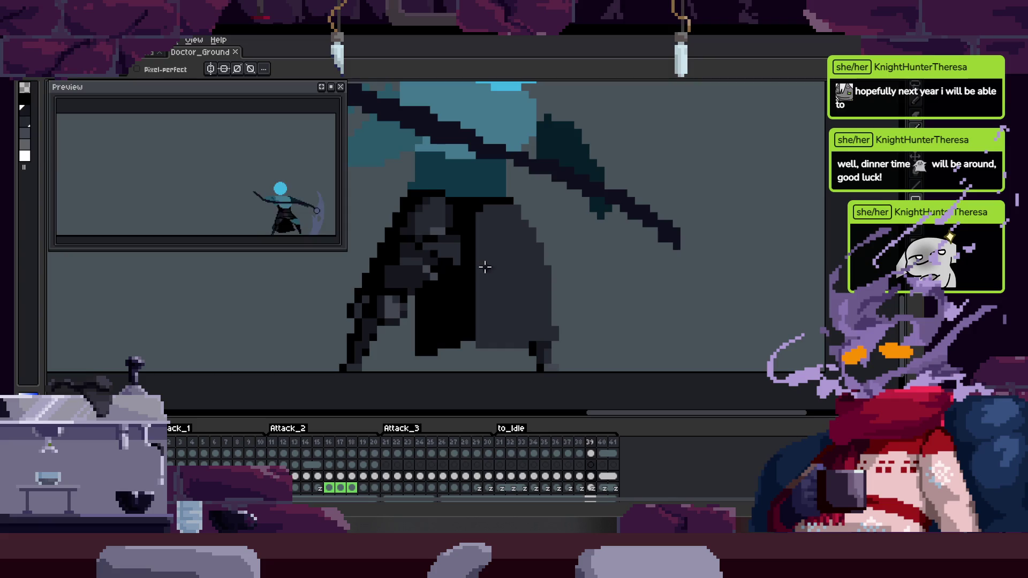
scroll(532, 291, down, 1)
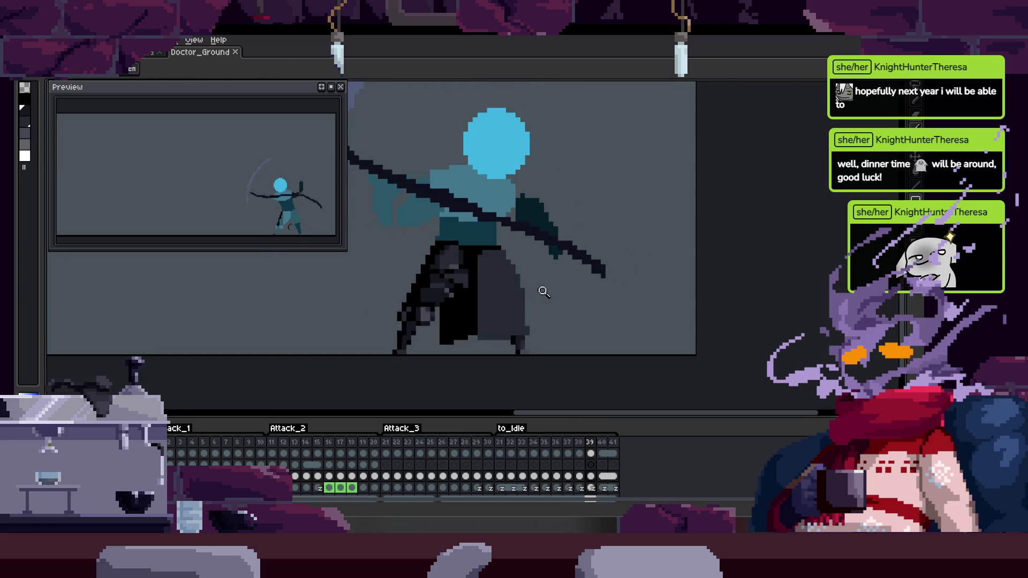
drag(491, 303, 555, 322)
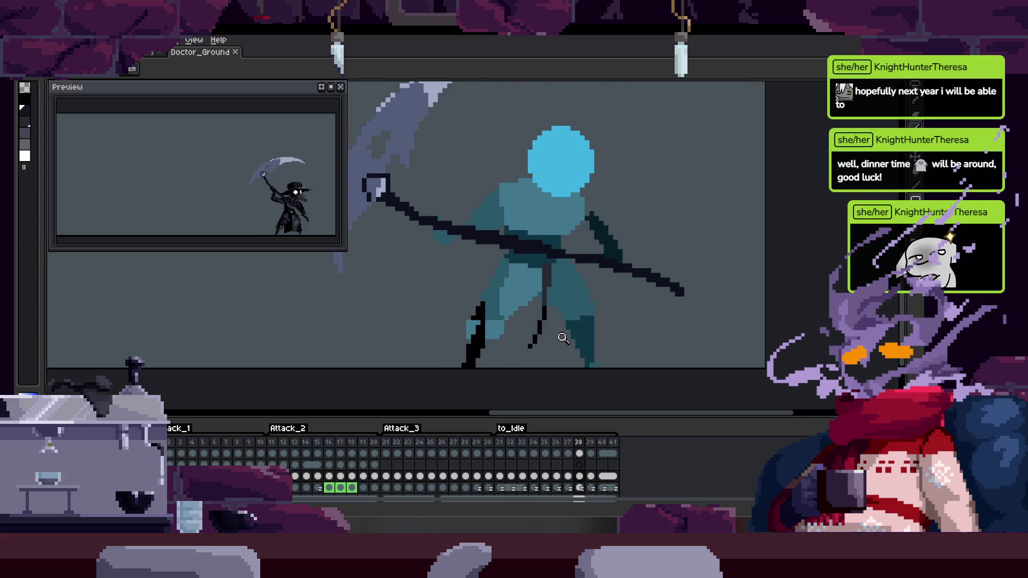
key(Right)
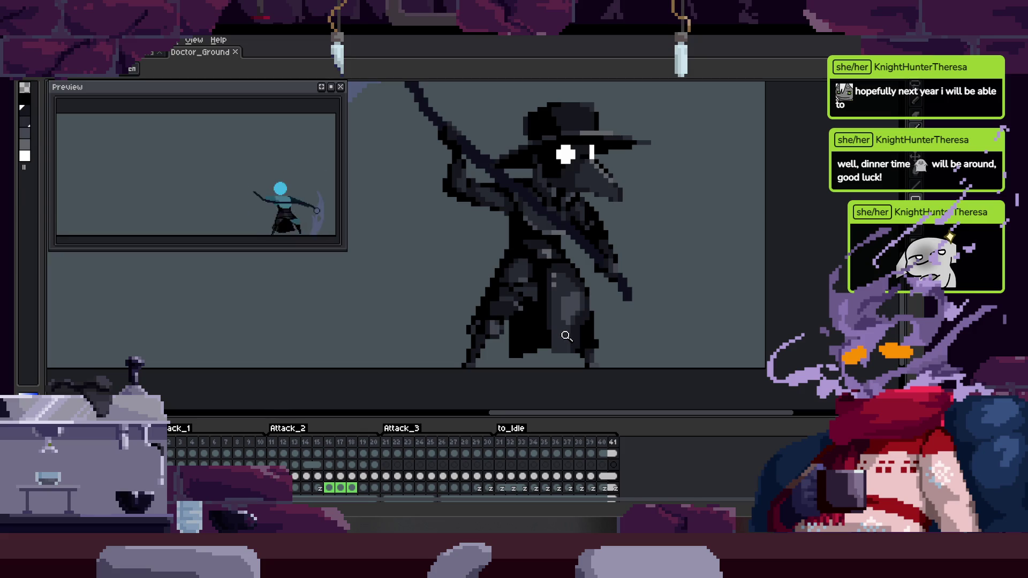
Pick up the head layer's pixels and reposition the view so the character sits lower left
scroll(565, 321, down, 1)
scroll(566, 316, up, 1)
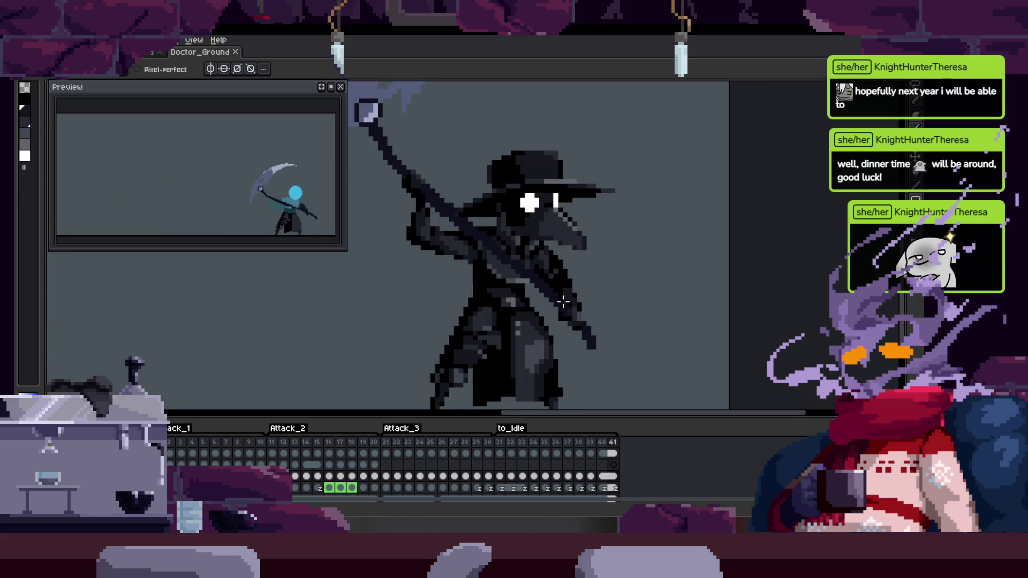
ctrl+click(535, 229)
scroll(542, 232, up, 2)
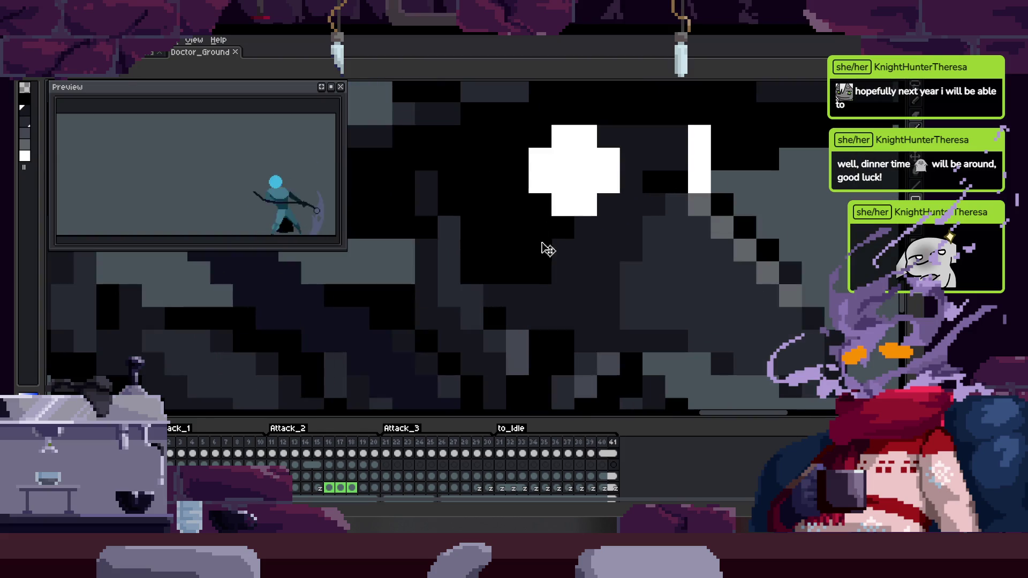
scroll(597, 255, down, 1)
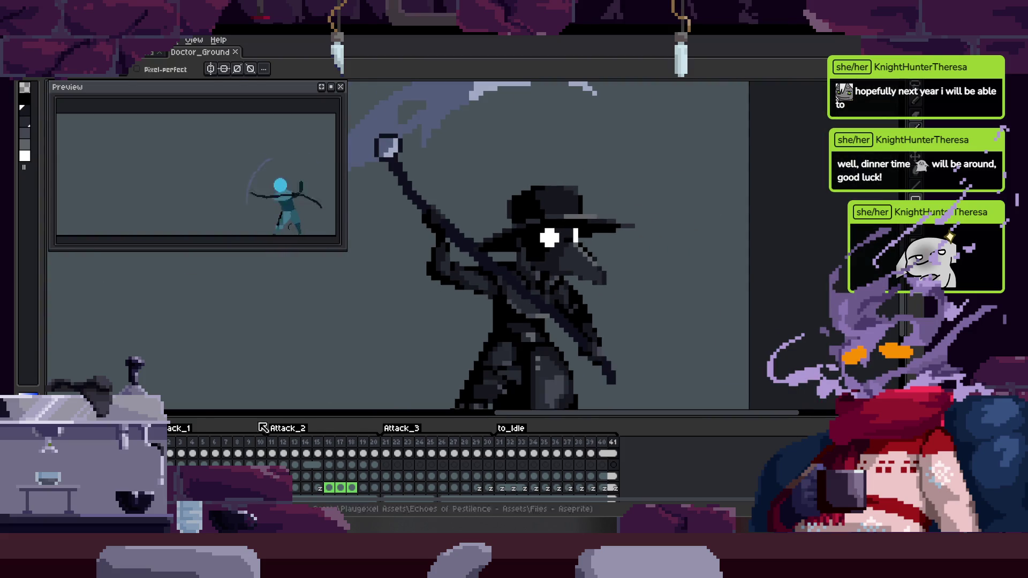
drag(524, 267, 477, 354)
scroll(435, 344, down, 2)
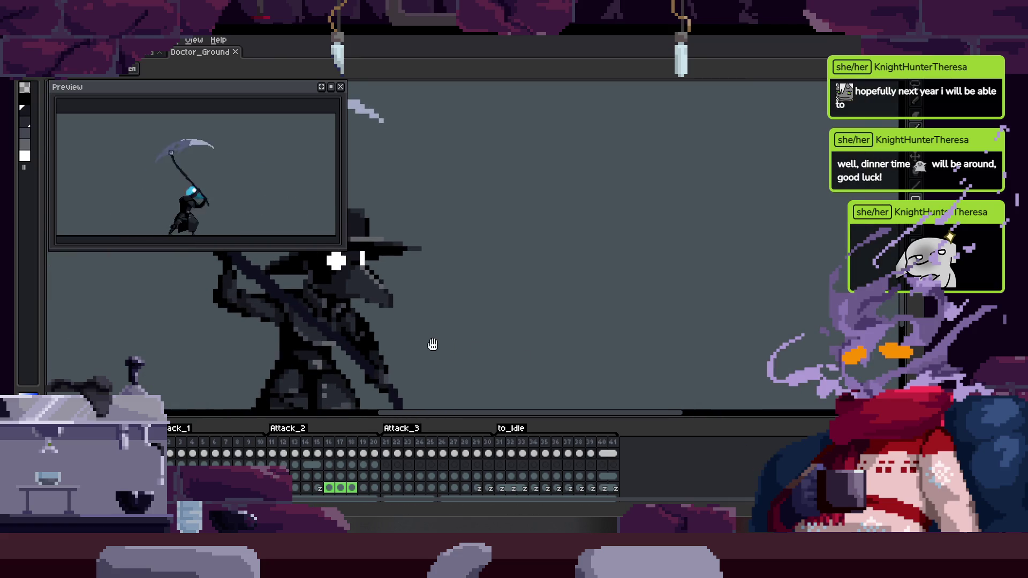
scroll(435, 332, up, 5)
scroll(398, 344, up, 2)
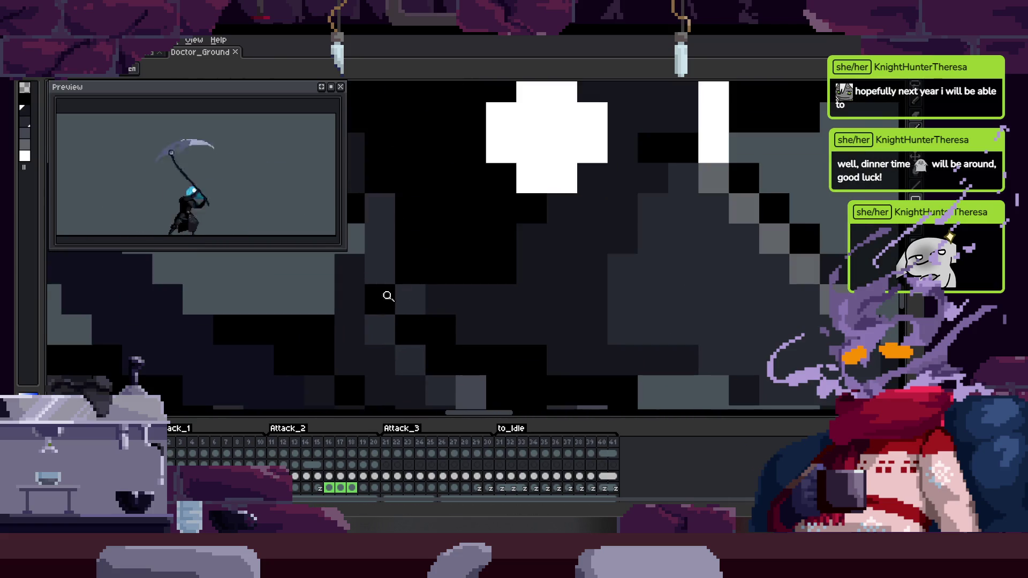
Select a block of dark pixels beside the eye, then clear the selection
key(w)
click(351, 298)
shift+click(392, 334)
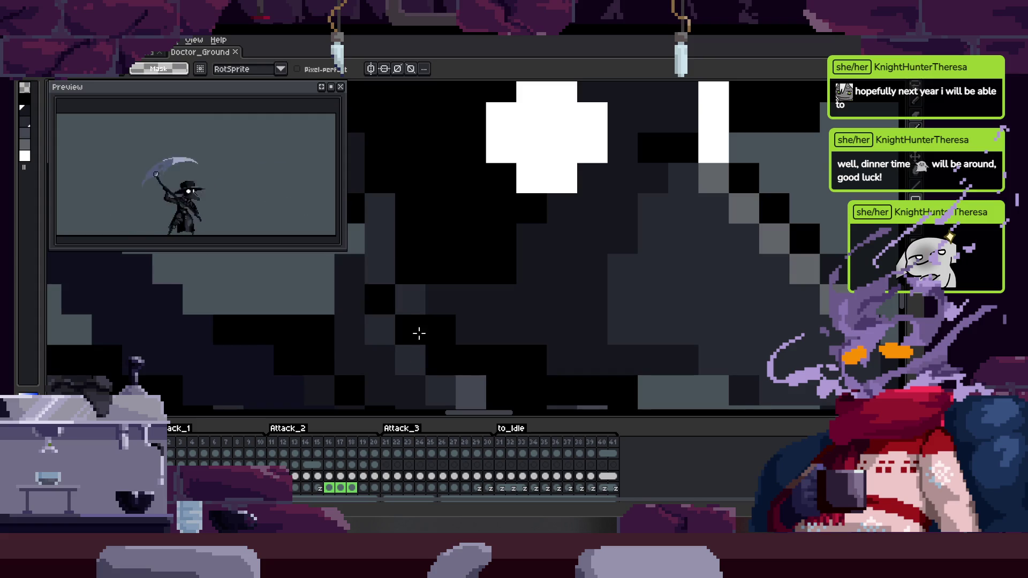
shift+click(391, 305)
key(ctrl+d)
key(b)
Go to frame 41, zoom out to the whole plague doctor, and play the attack
click(613, 477)
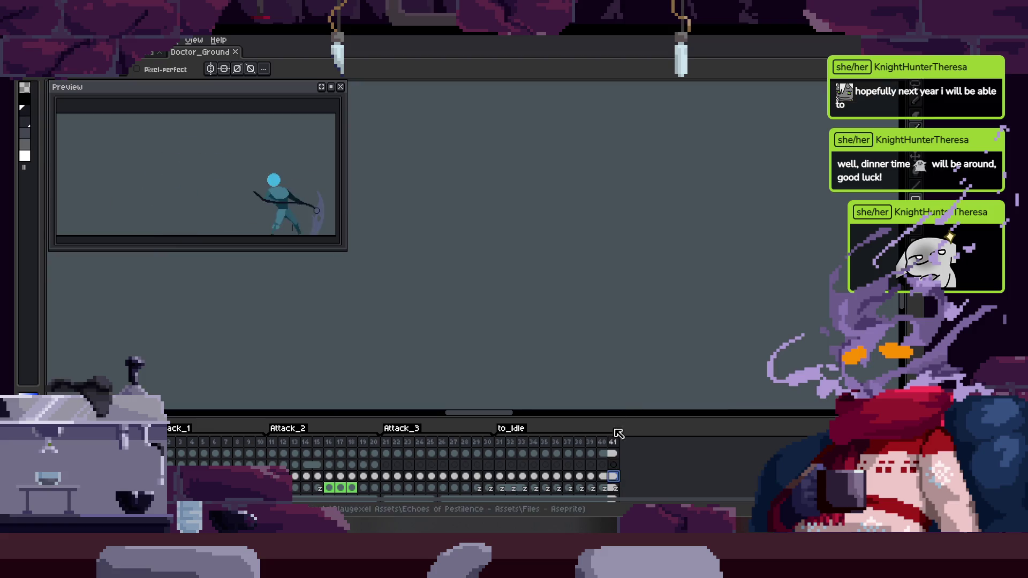
key(z)
mouse_move(677, 287)
mouse_down()
mouse_move(636, 280)
mouse_move(586, 221)
mouse_move(578, 264)
mouse_move(605, 286)
mouse_up()
scroll(605, 286, down, 2)
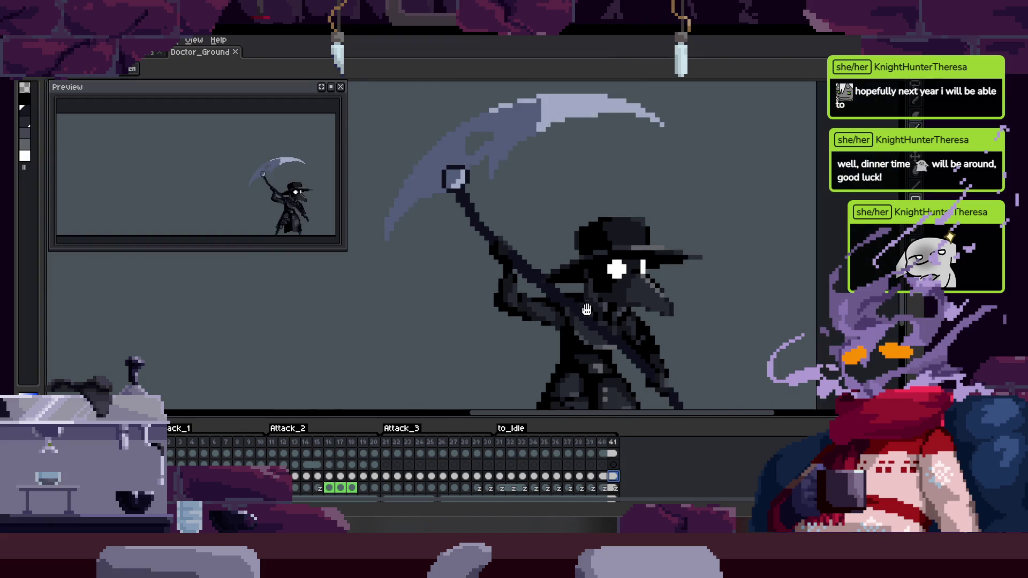
scroll(607, 290, up, 1)
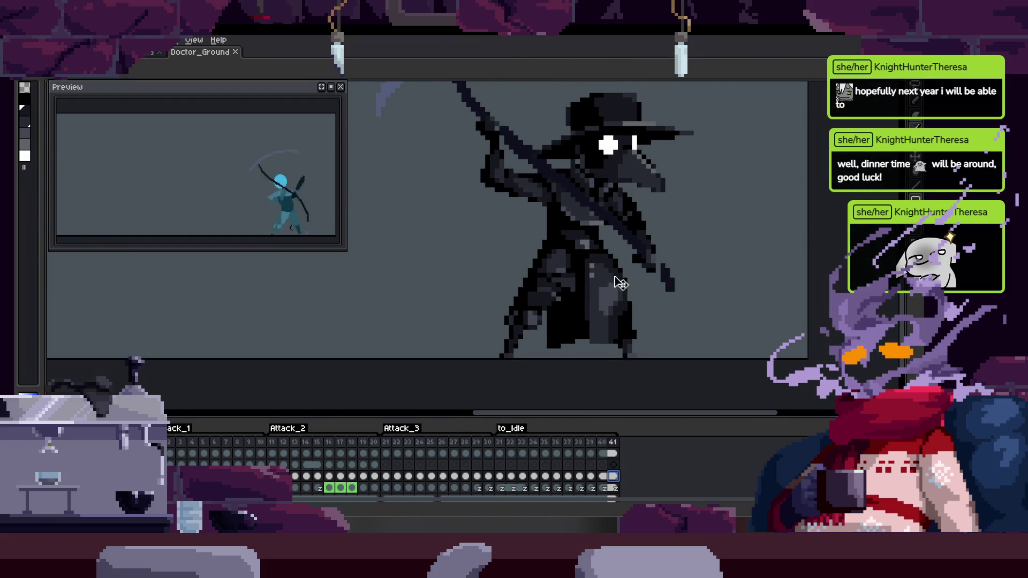
key(Return)
key(Return)
Move a small patch of hand pixels to the right and drop the selection
drag(465, 239, 474, 253)
scroll(459, 298, up, 2)
mouse_move(334, 314)
mouse_down()
mouse_move(500, 314)
mouse_move(534, 331)
mouse_up()
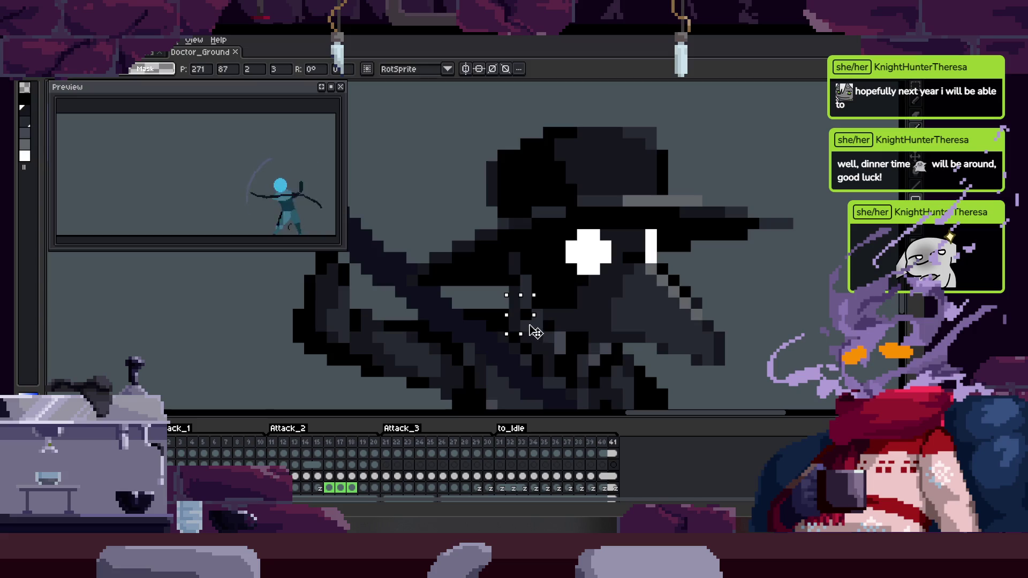
key(ctrl+d)
drag(624, 302, 559, 308)
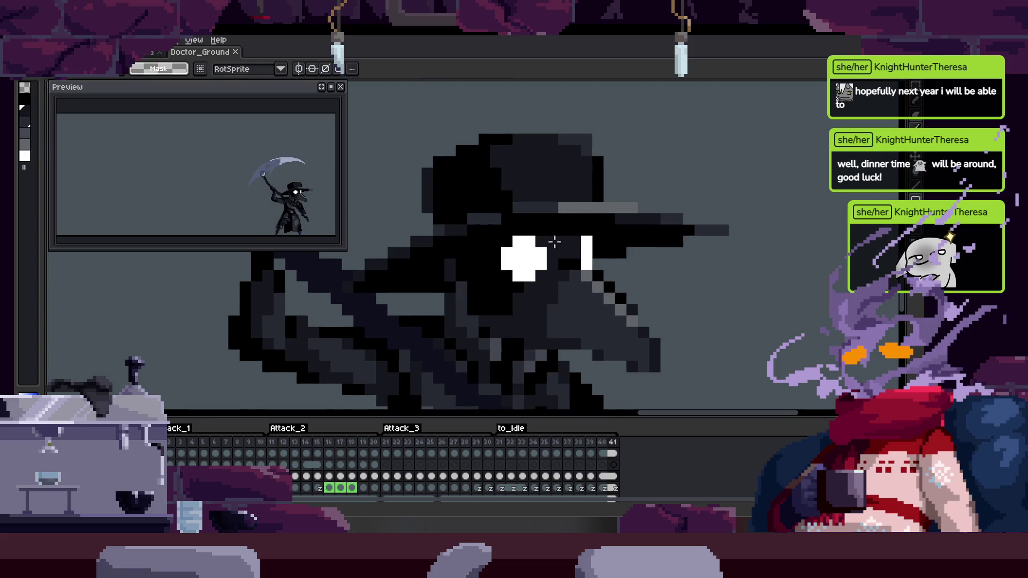
scroll(556, 284, down, 4)
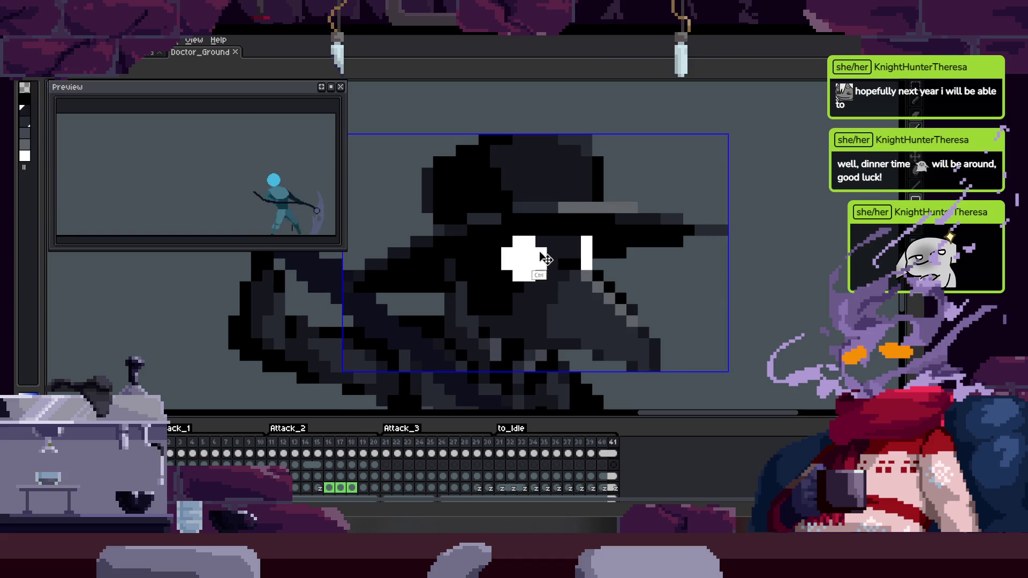
Switch to the Pencil, return to frame 41, and hide the timeline
key(b)
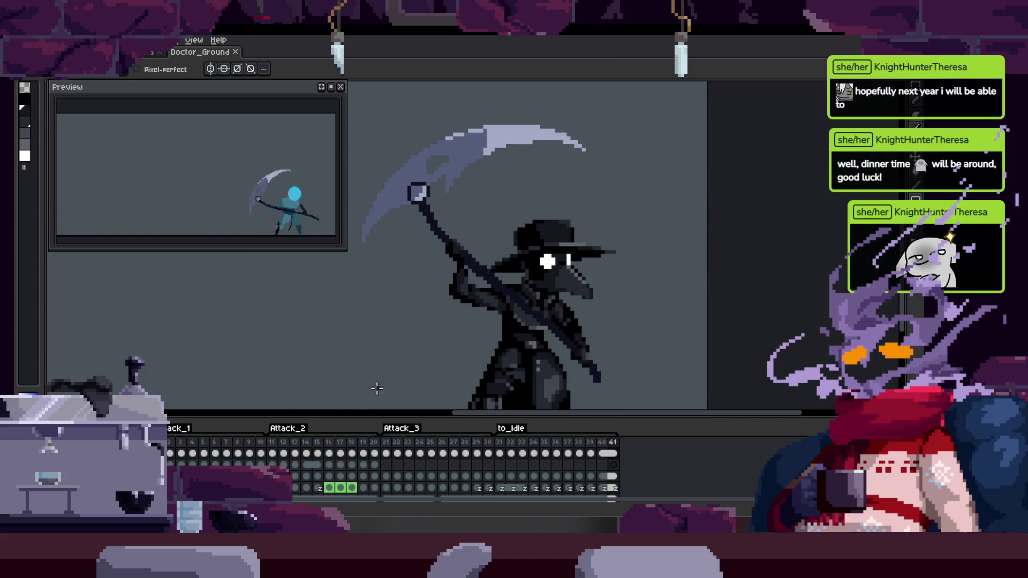
key(Left)
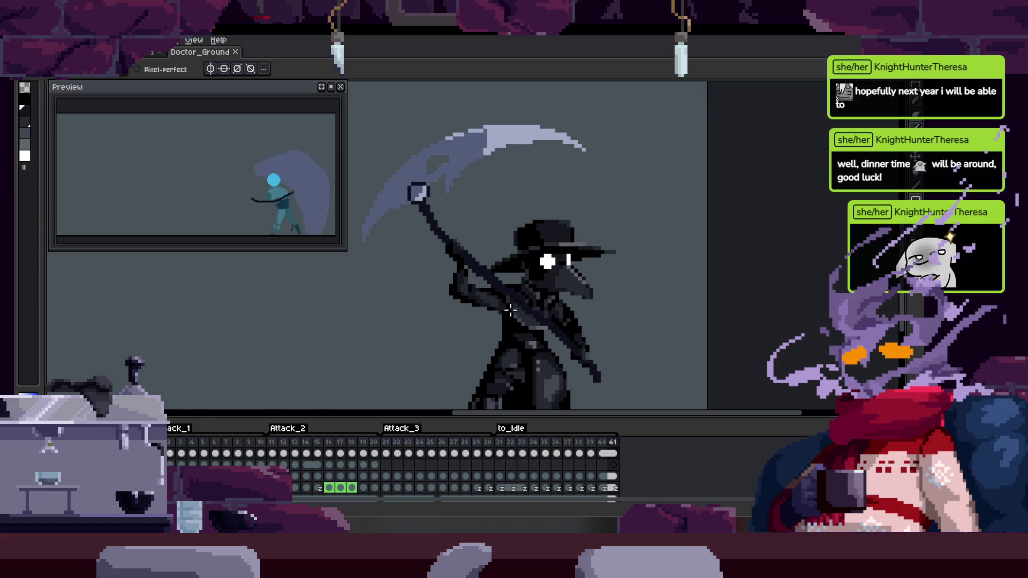
key(Tab)
key(z)
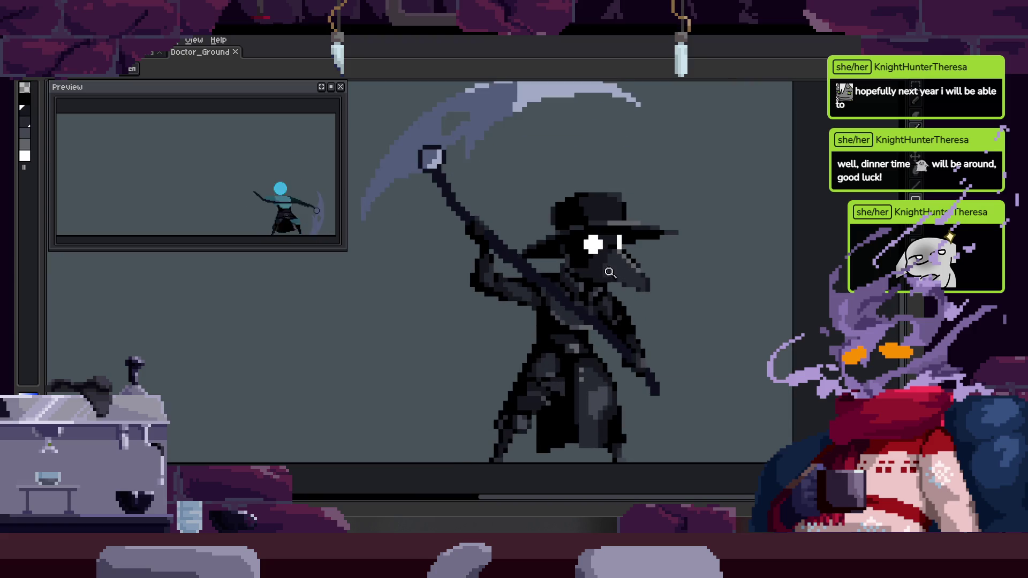
Step back through earlier frames to the all-blue frame of the figure
key(Tab)
scroll(600, 274, up, 1)
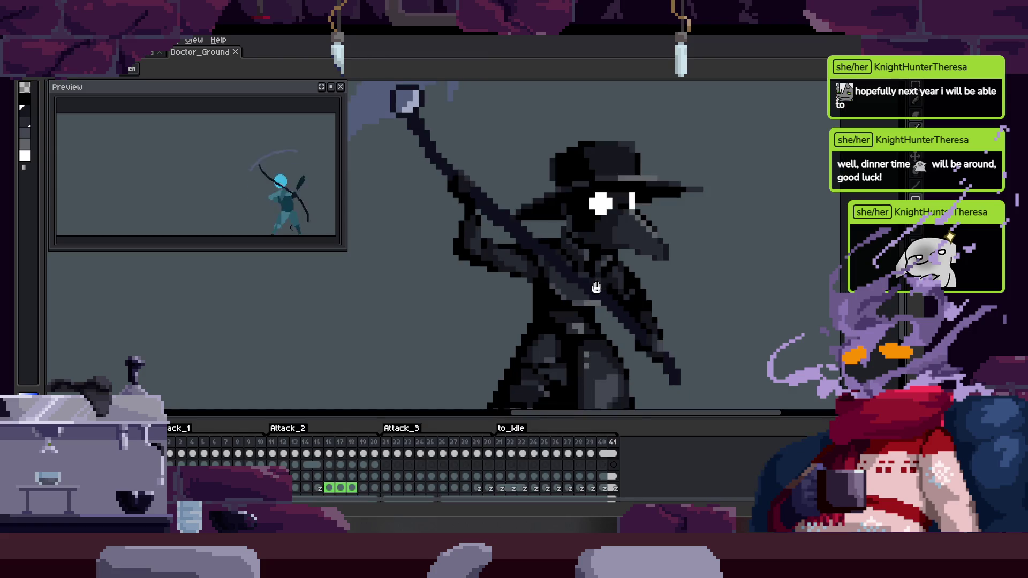
key(Left)
key(Left)
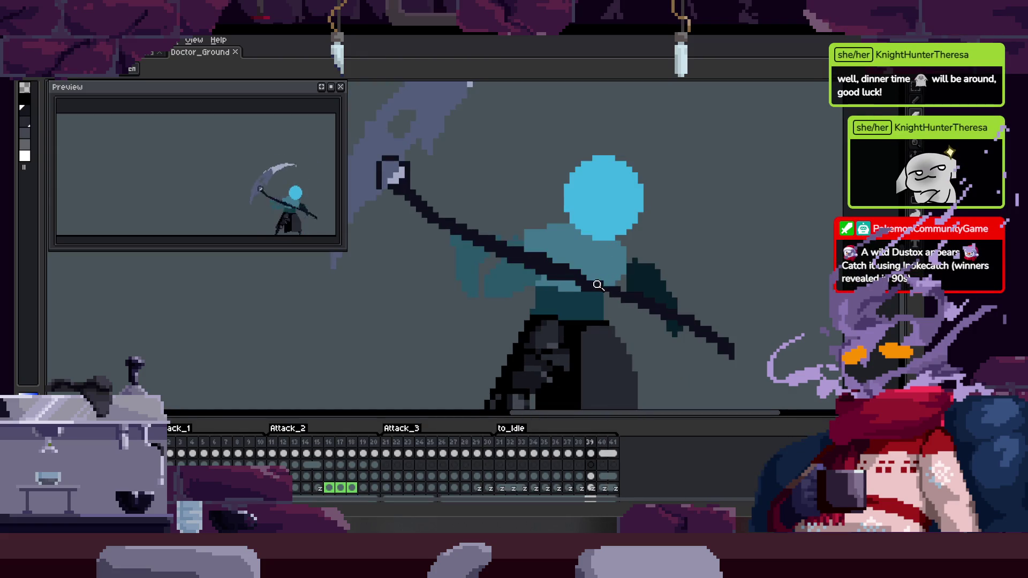
key(Tab)
scroll(595, 243, down, 1)
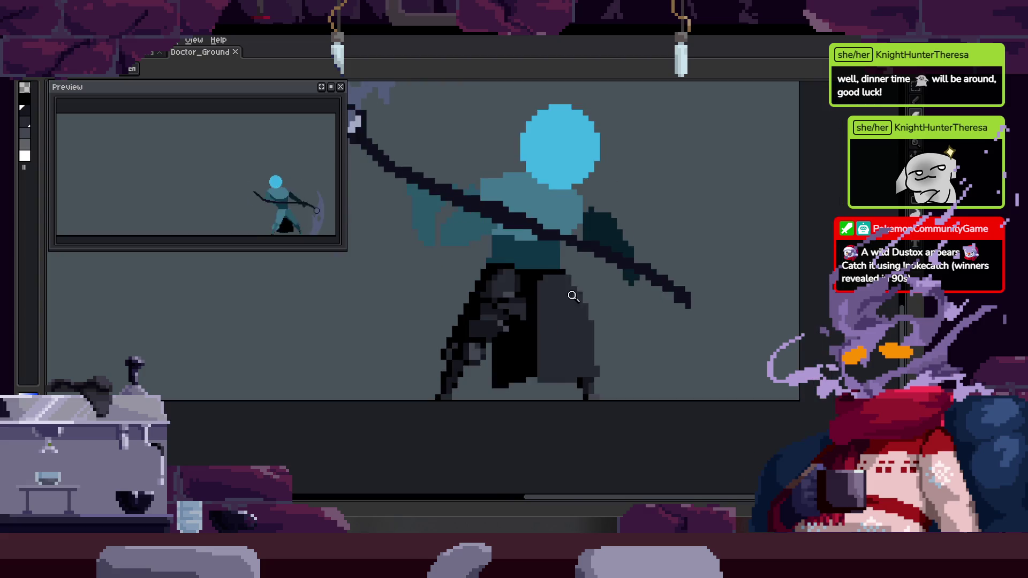
scroll(557, 319, up, 3)
key(Left)
Step through the attack frames to the big-scythe swing pose with the Pencil ready
scroll(587, 301, down, 2)
key(Left)
key(Left)
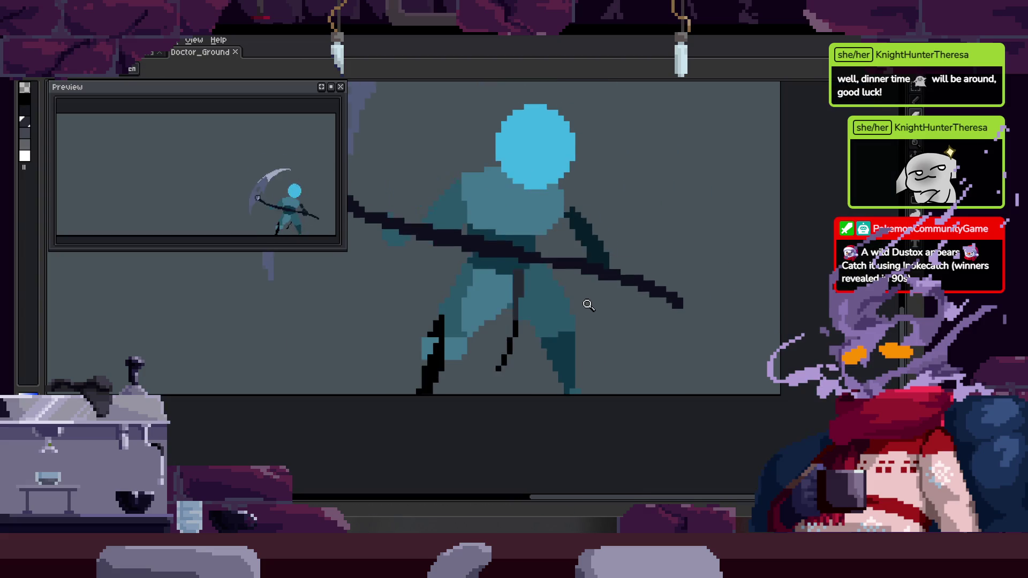
key(Left)
key(Left)
key(Right)
key(Right)
key(Left)
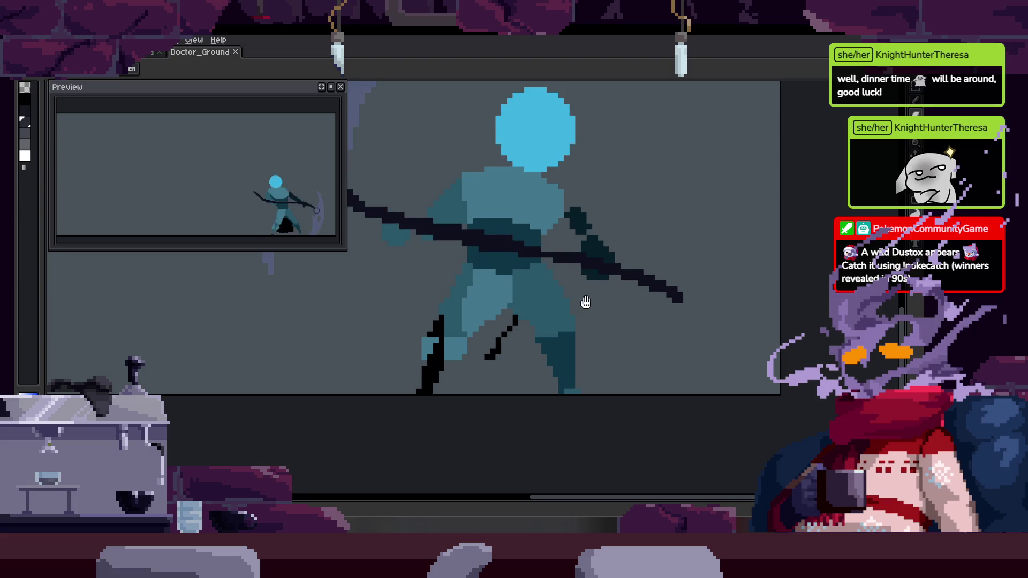
key(Left)
key(Left)
key(Right)
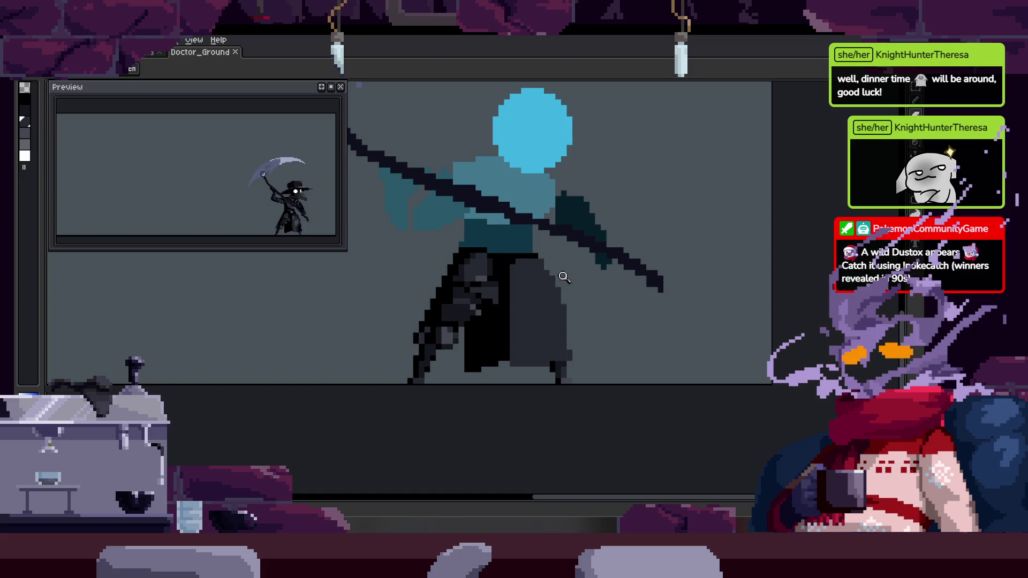
key(b)
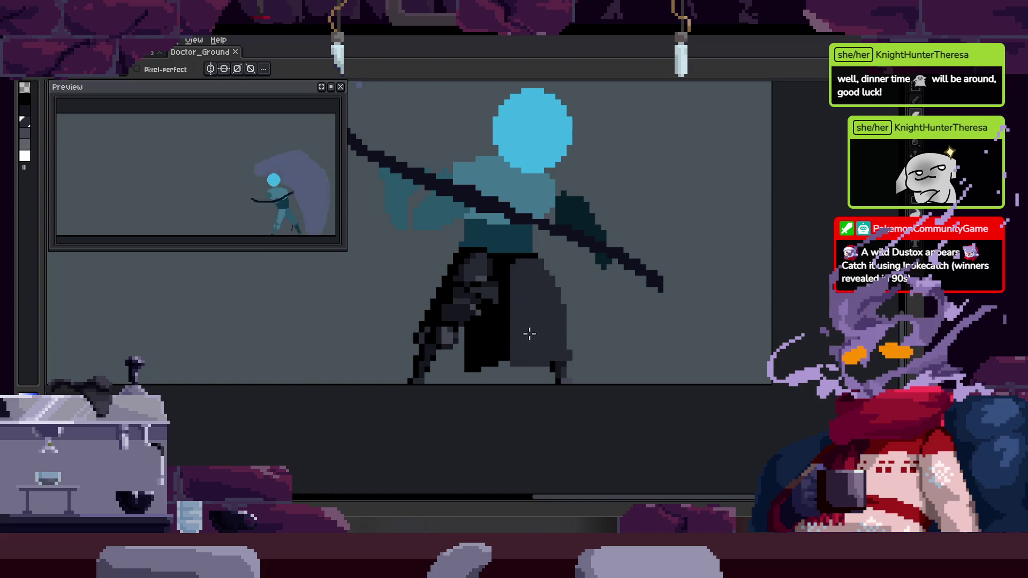
key(Right)
key(Right)
key(Right)
scroll(399, 335, down, 2)
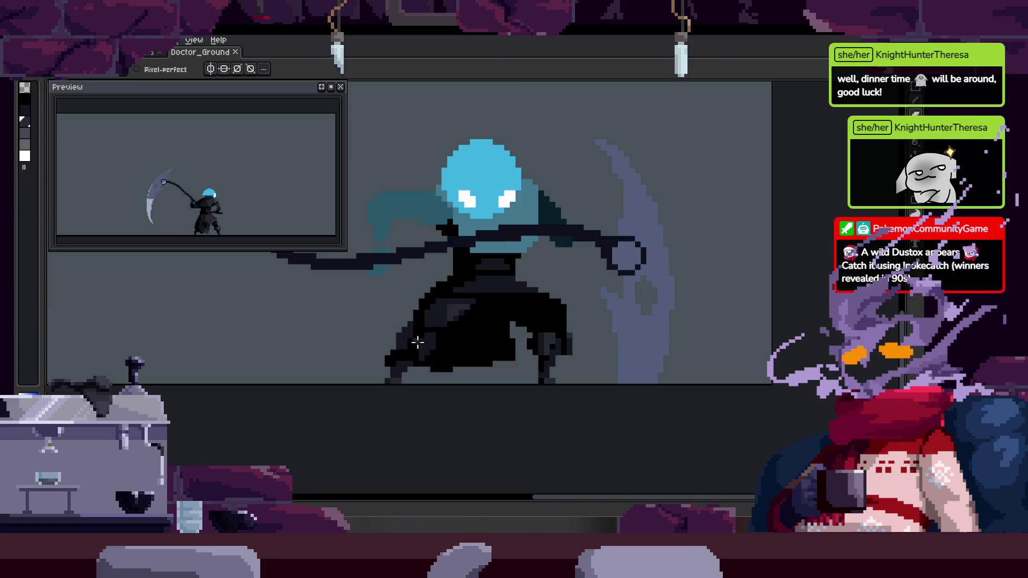
Step forward to the scythe-swing pose and zoom in on the swinging figure
key(Right)
key(Right)
key(Right)
key(z)
click(485, 329)
key(Right)
key(Right)
key(Right)
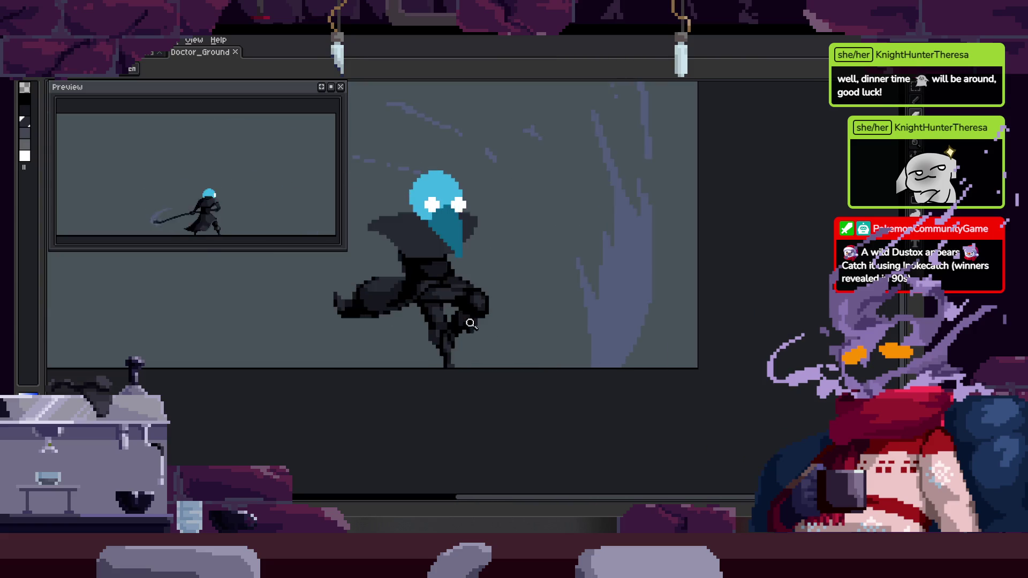
click(553, 311)
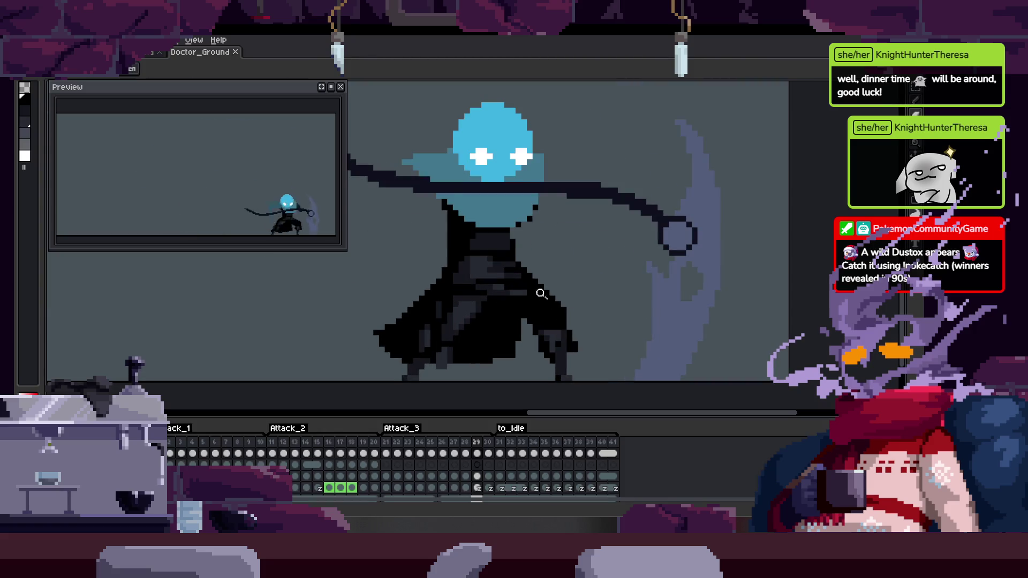
key(Tab)
key(b)
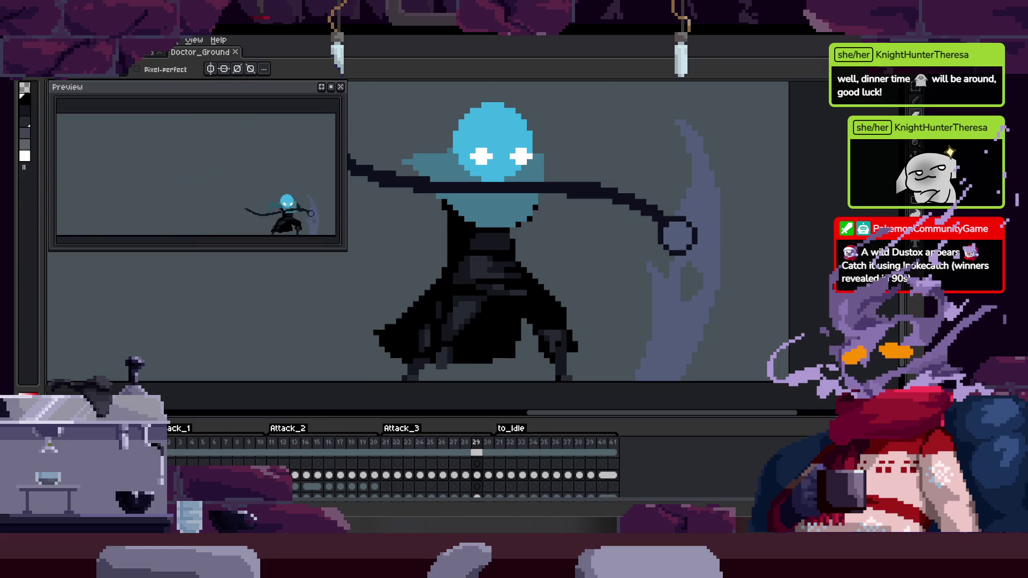
Add a new empty layer for the slash trails and zoom in around the figure
key(shift+n)
key(Tab)
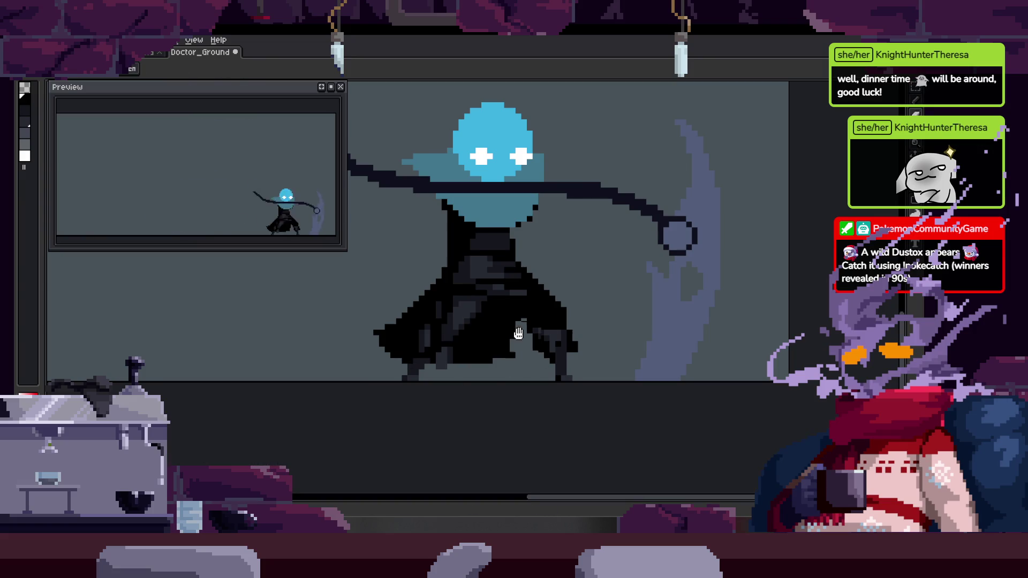
key(z)
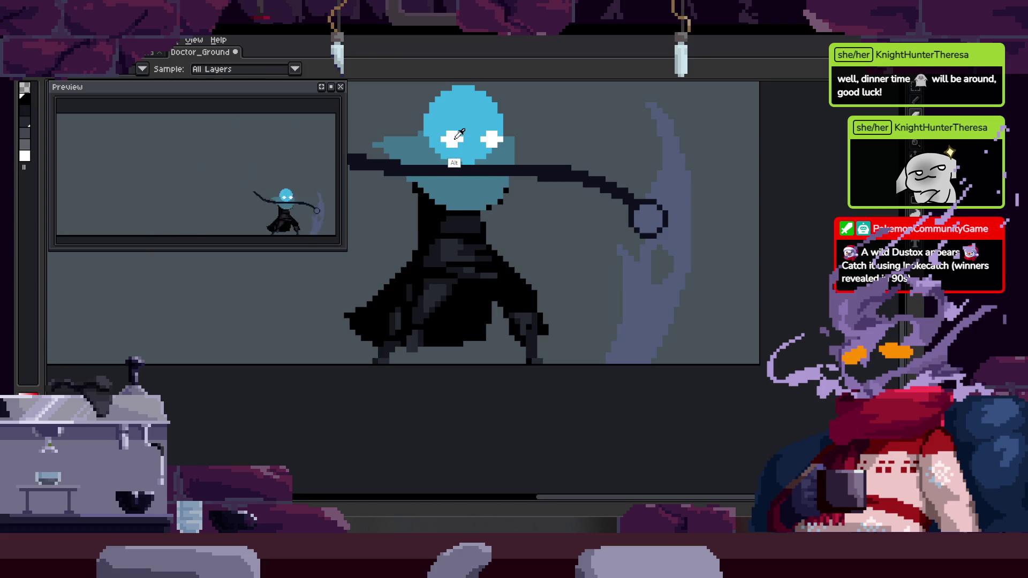
click(523, 232)
click(472, 320)
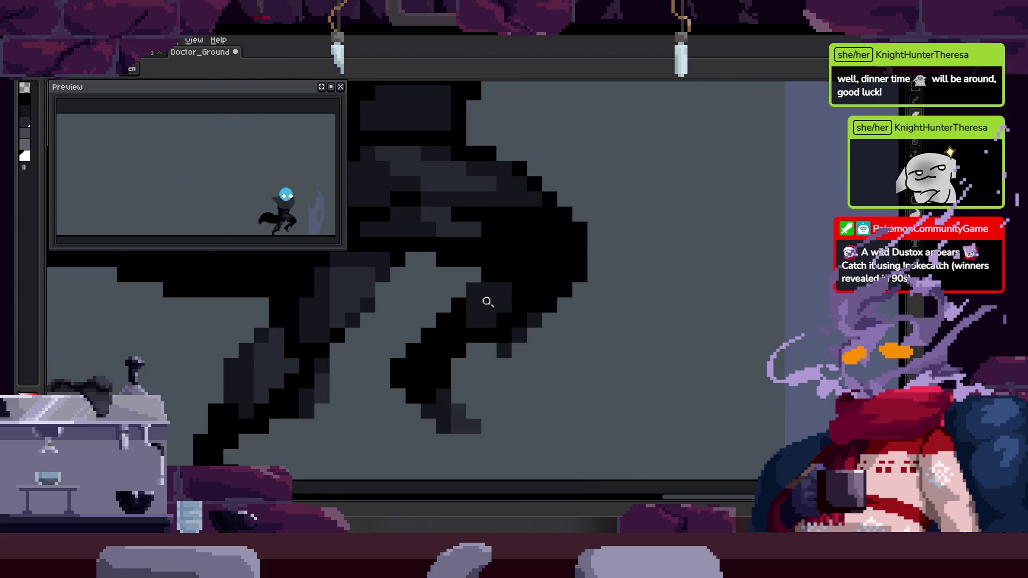
key(Right)
key(b)
Draw white slash lines on the next frames, including one curving down right
drag(488, 199, 479, 407)
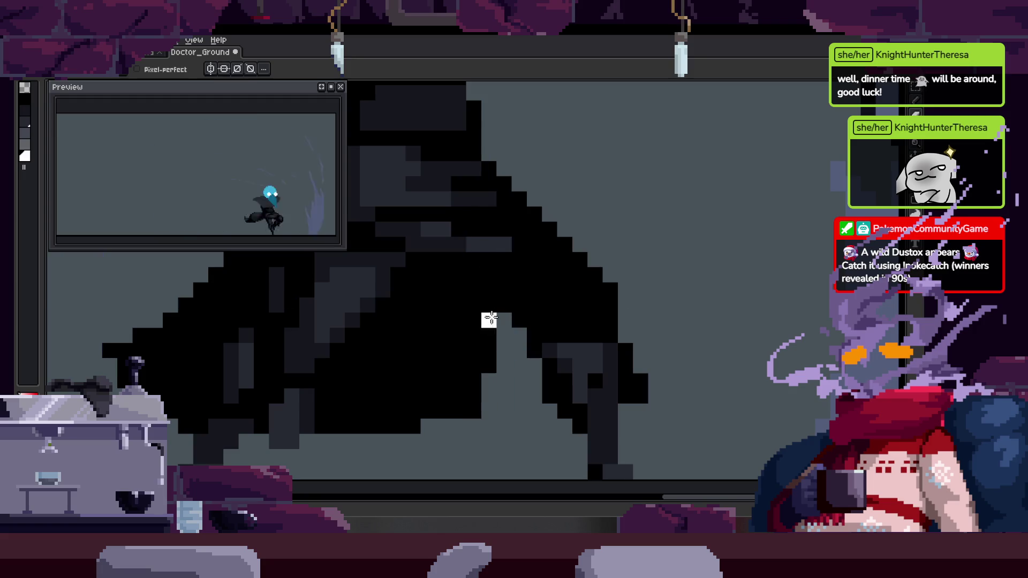
key(Right)
key(Right)
key(Right)
key(Right)
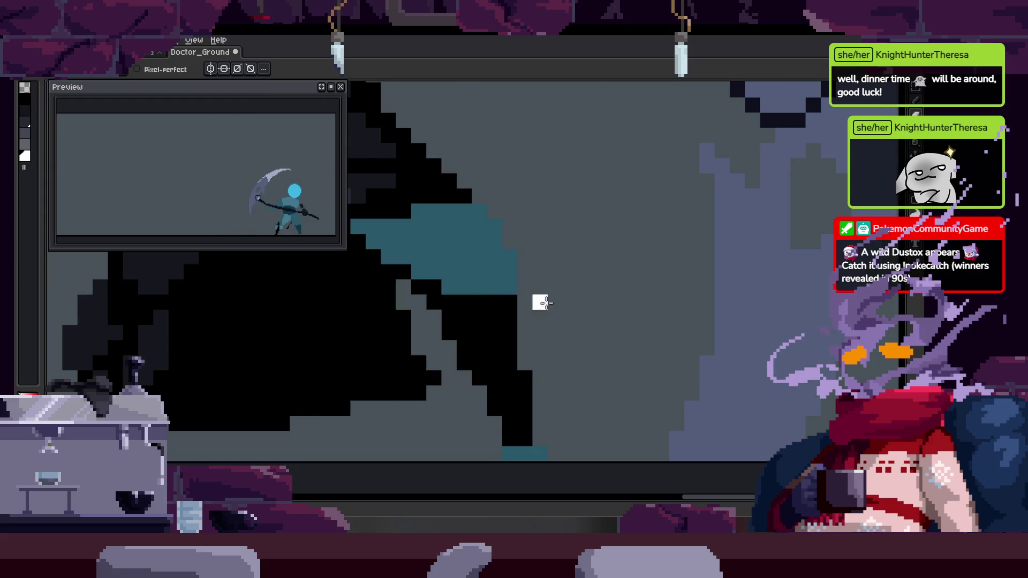
scroll(540, 303, up, 3)
scroll(468, 307, down, 3)
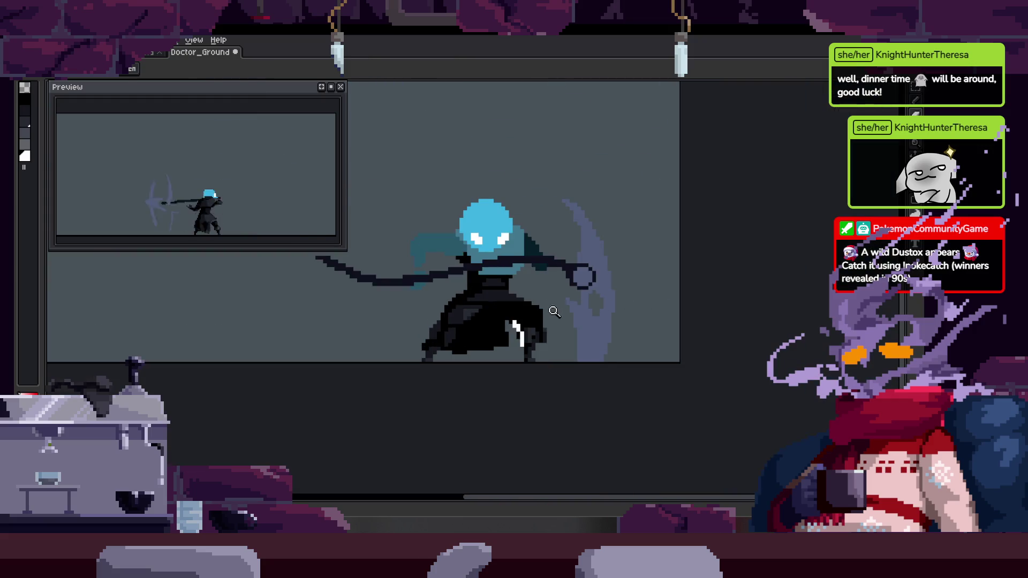
scroll(565, 308, up, 3)
key(Right)
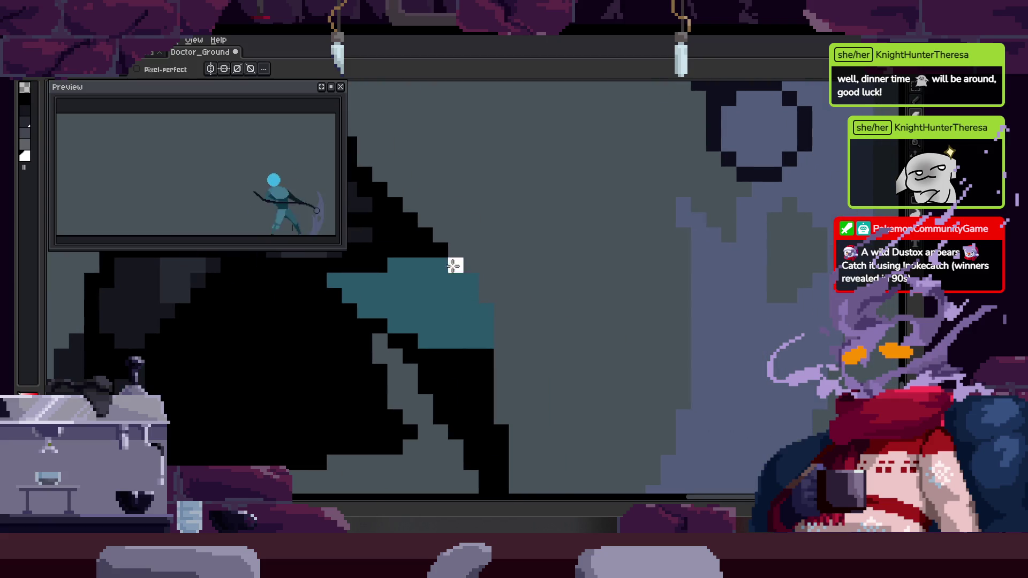
key(Right)
drag(455, 276, 628, 409)
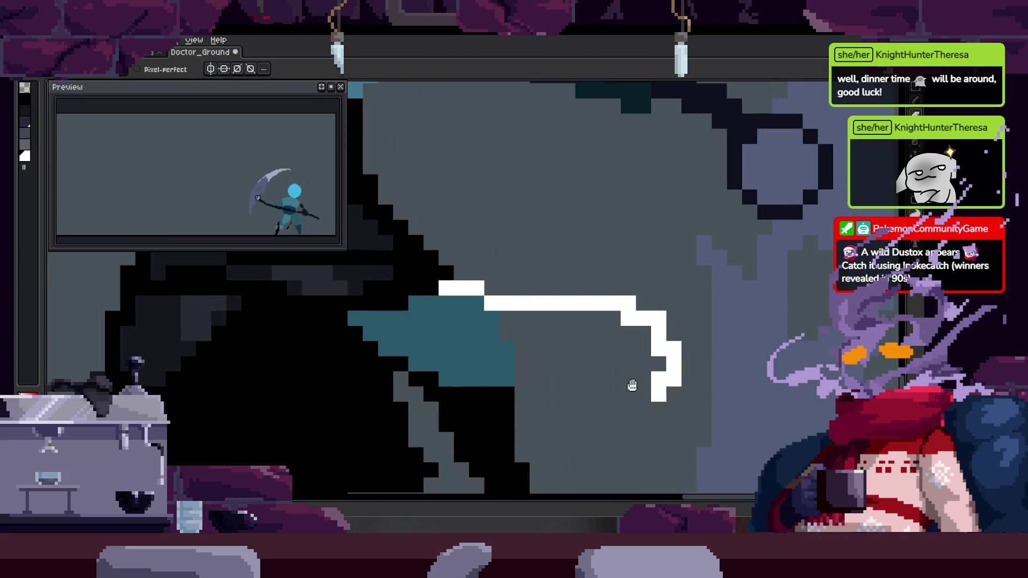
scroll(632, 383, down, 3)
scroll(619, 276, up, 3)
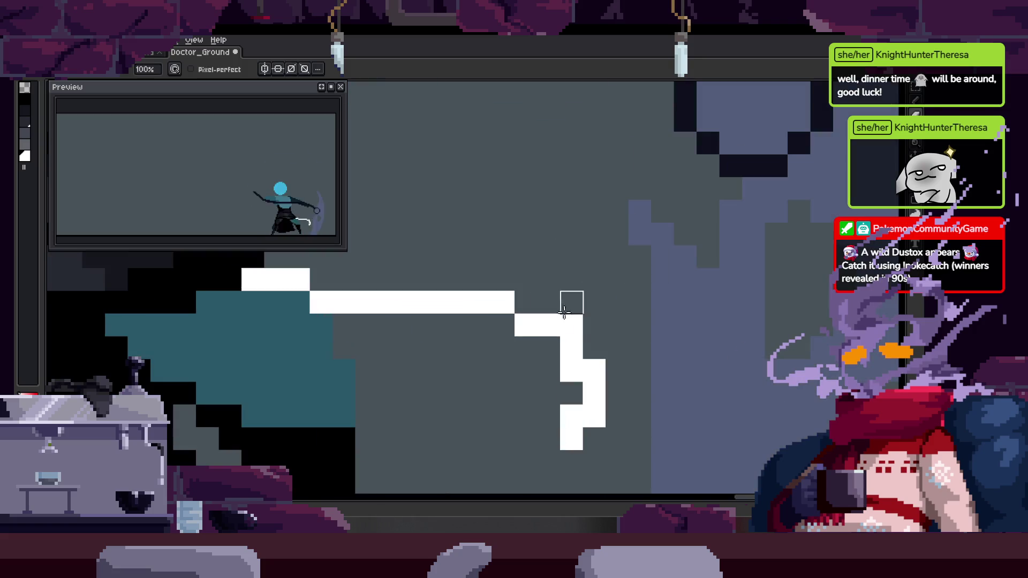
scroll(560, 311, down, 3)
Step ahead past frame 31 to the frame with the scythe raised
key(Right)
scroll(609, 332, up, 3)
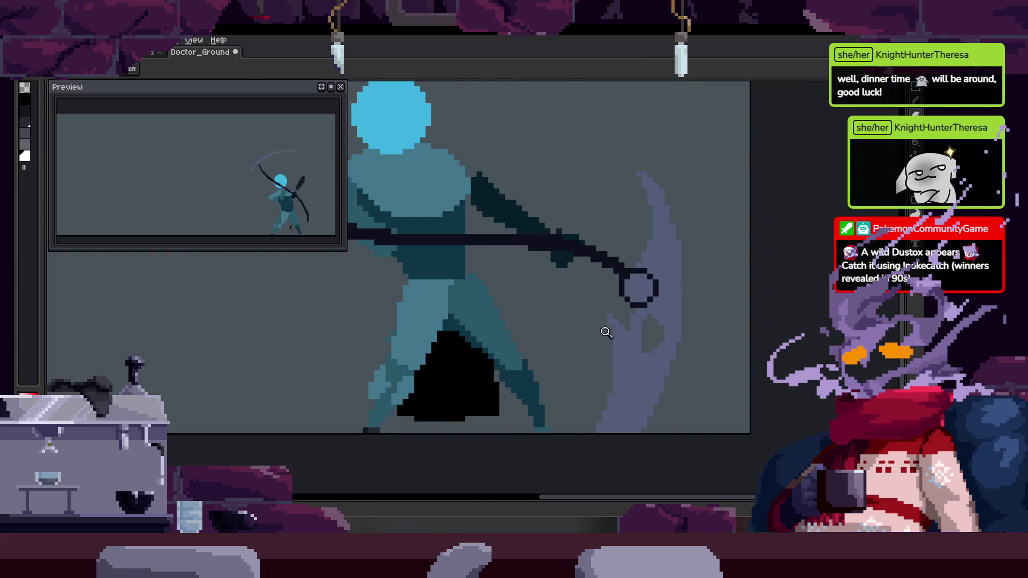
key(Right)
key(b)
key(Tab)
key(Right)
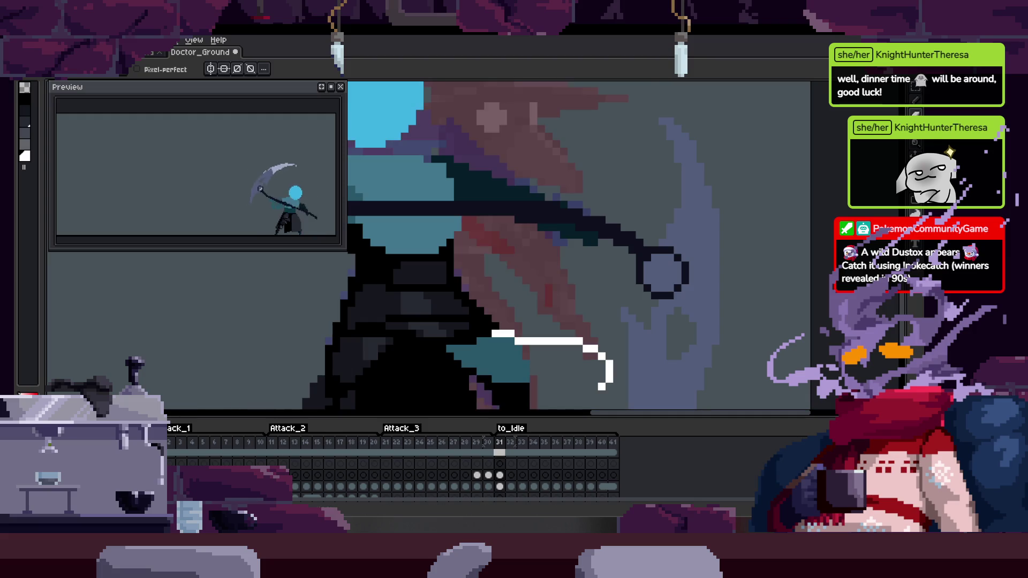
key(Tab)
scroll(492, 304, up, 2)
key(Right)
key(Right)
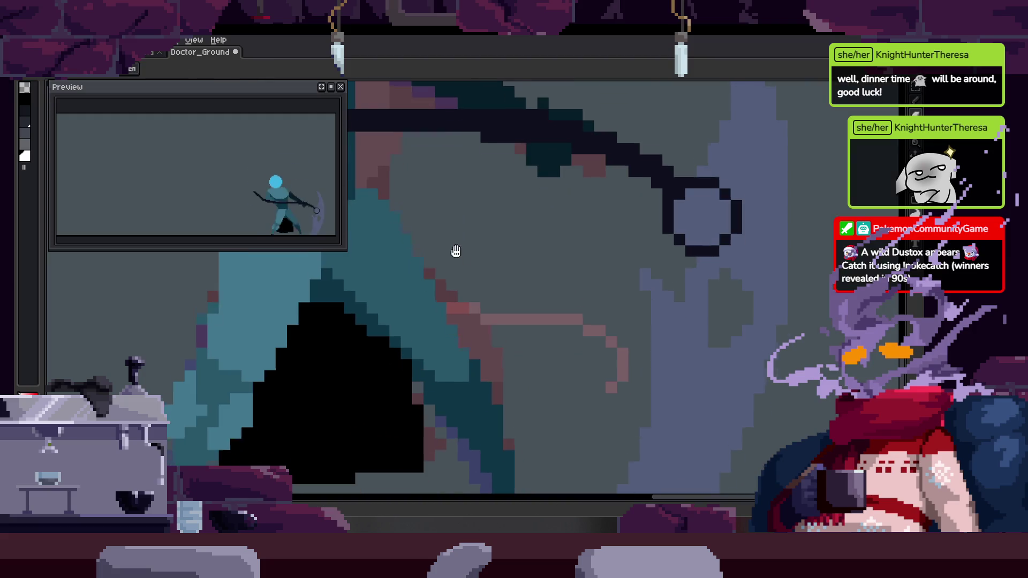
After several retries, draw a pixel-perfect white trail bending down across the figure
drag(429, 245, 604, 407)
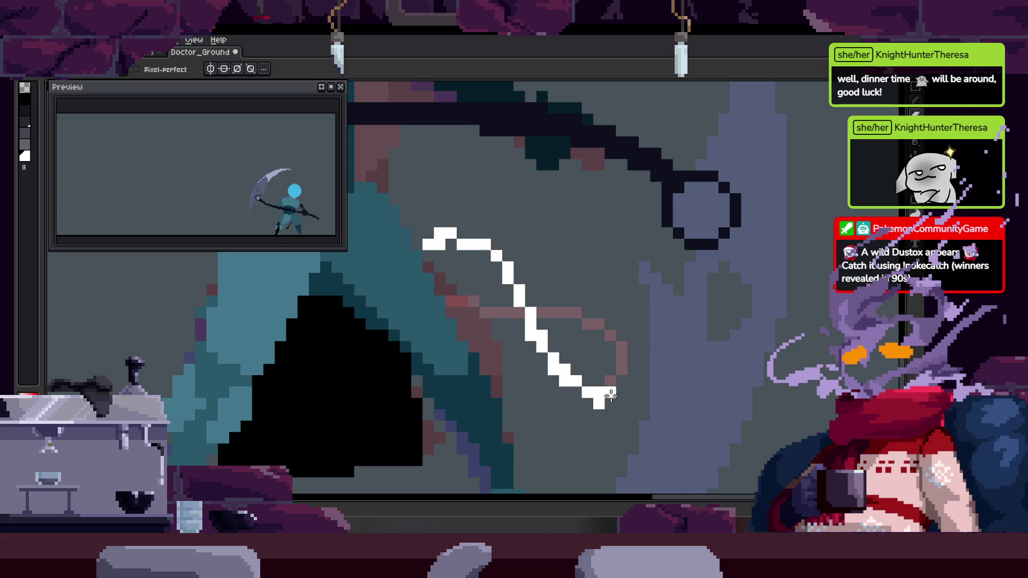
key(ctrl+z)
drag(428, 221, 566, 362)
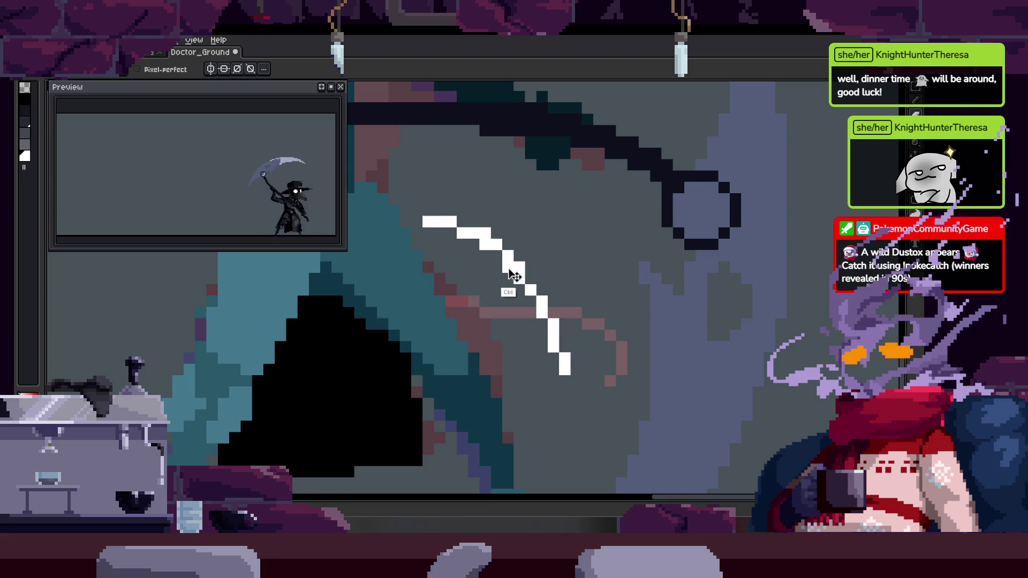
key(ctrl+z)
drag(416, 220, 587, 393)
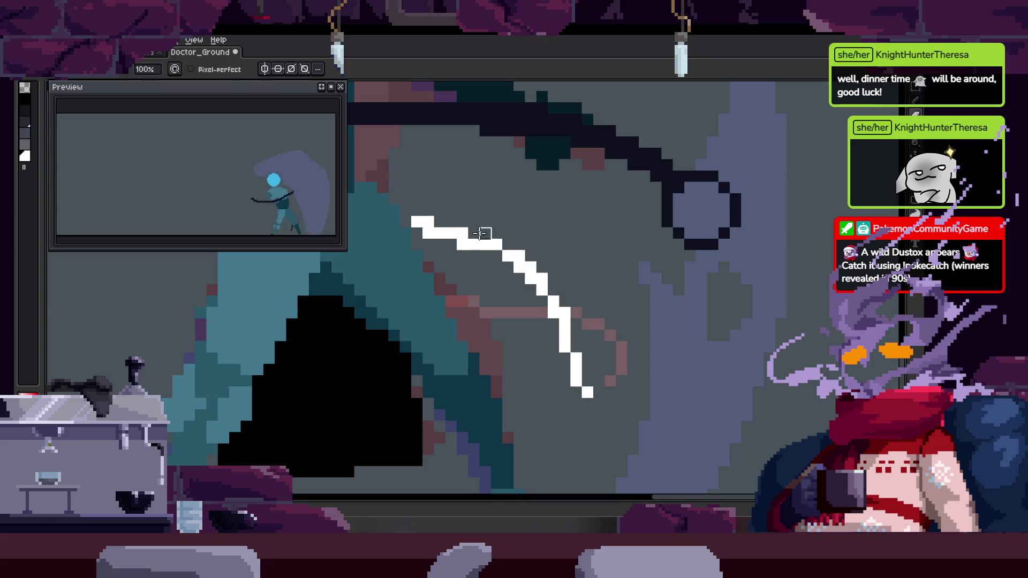
key(ctrl+z)
key(Right)
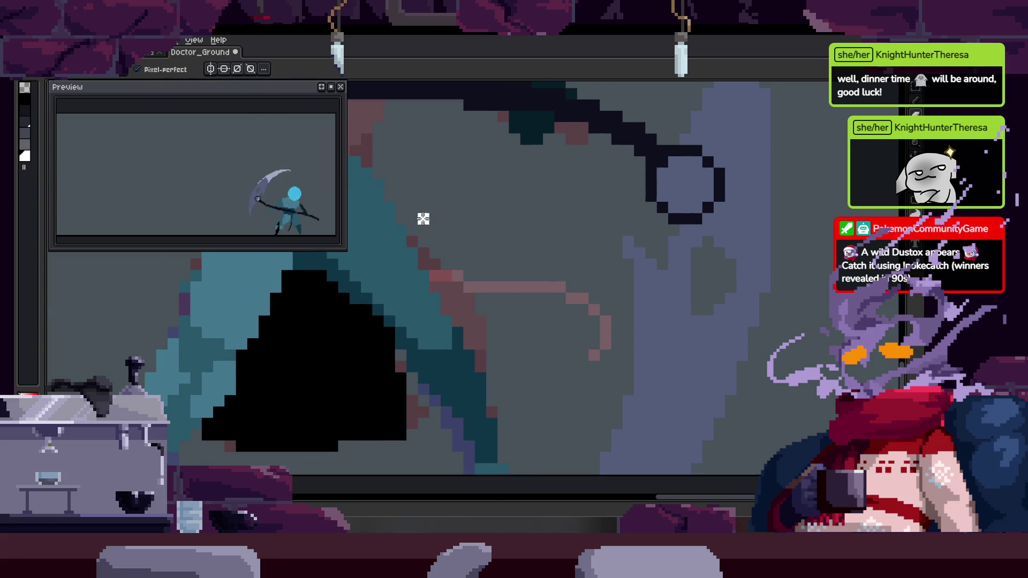
drag(402, 195, 549, 359)
Add white slash trails on the next two frames, redrawing the diagonal one
key(Right)
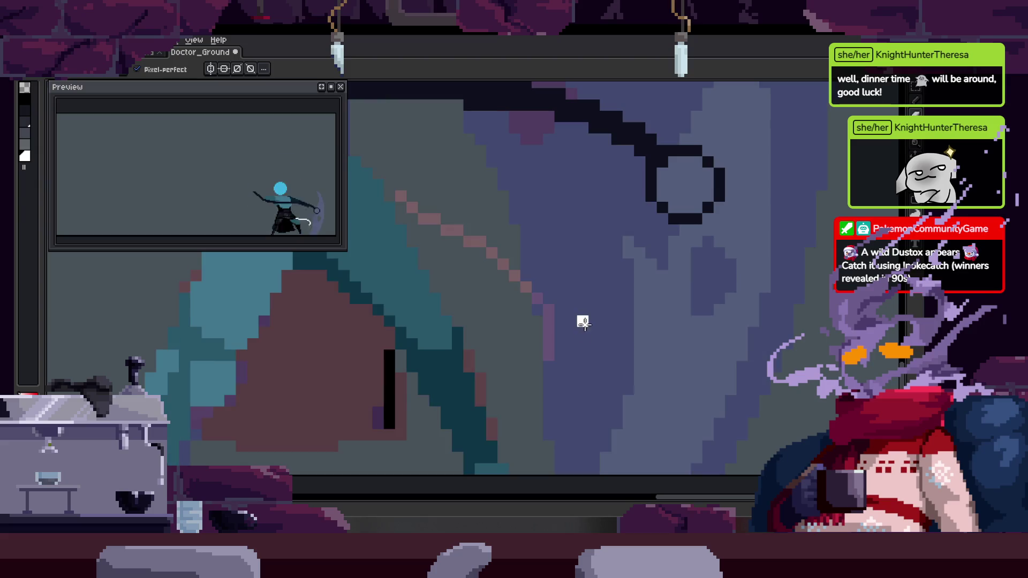
key(Right)
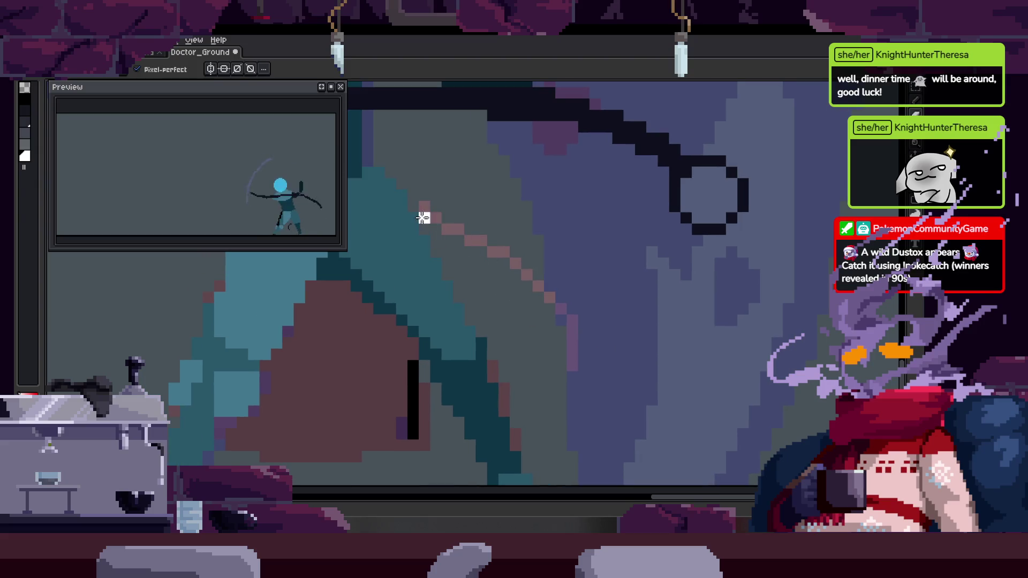
drag(415, 207, 560, 369)
key(Right)
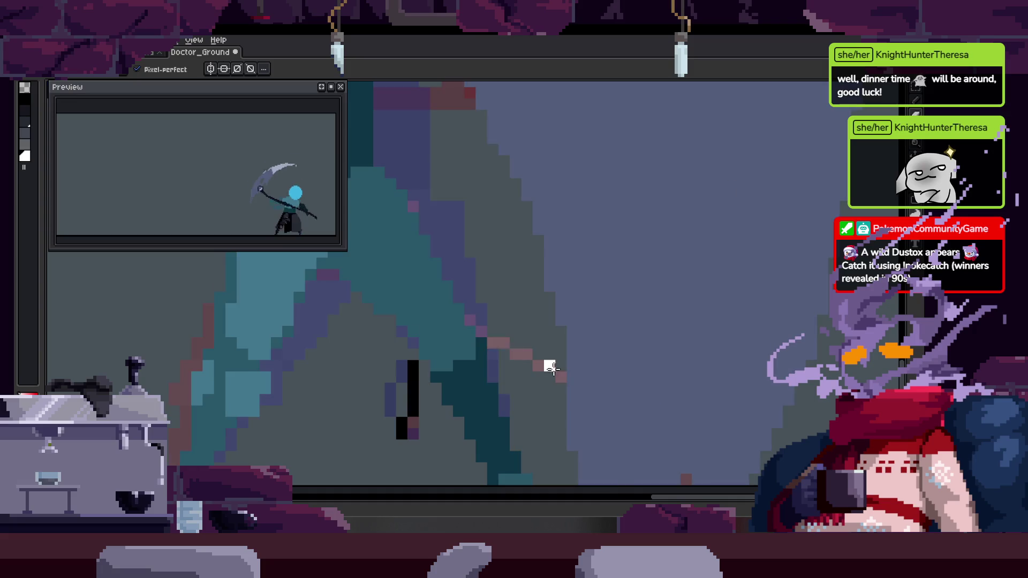
drag(412, 207, 492, 368)
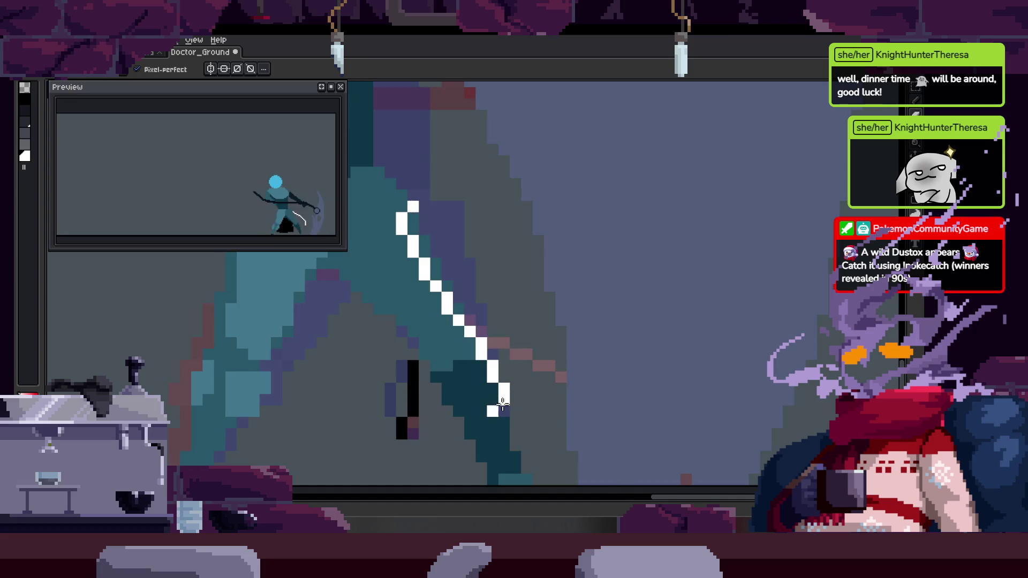
key(ctrl+z)
drag(402, 217, 530, 399)
Try near-vertical downward white trails on the following frames, undoing the attempts
key(Right)
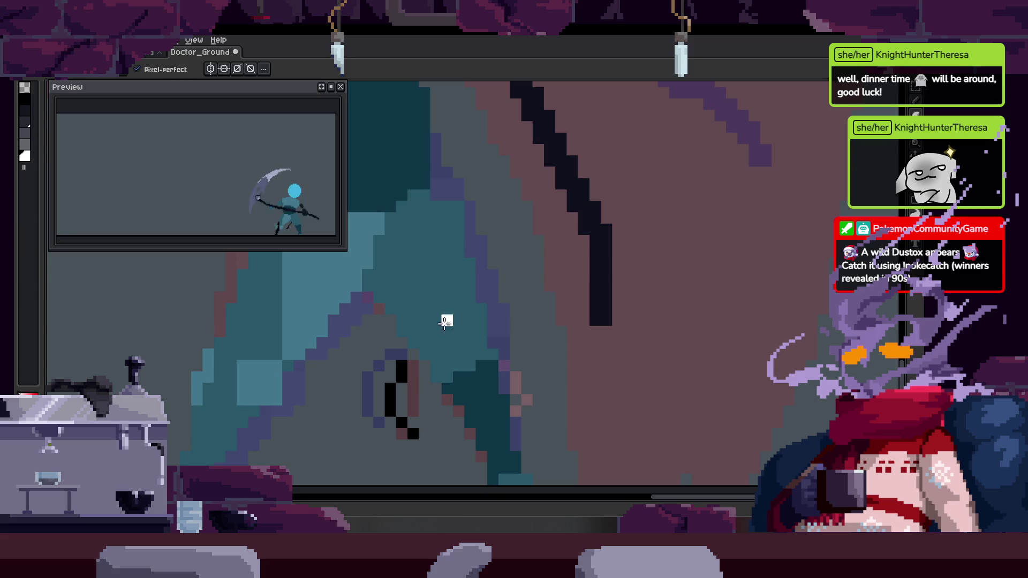
drag(433, 198, 472, 391)
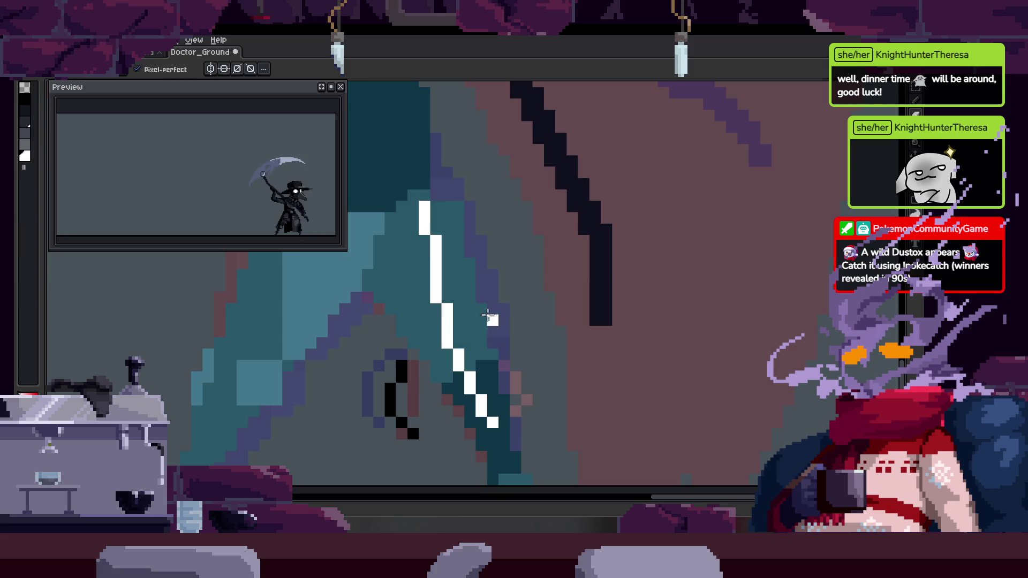
key(ctrl+z)
key(Right)
key(Left)
drag(433, 203, 498, 425)
key(ctrl+z)
key(Right)
drag(457, 196, 470, 439)
key(ctrl+z)
Draw downward white trails on two more frames, keeping the last one
key(Right)
drag(460, 242, 412, 446)
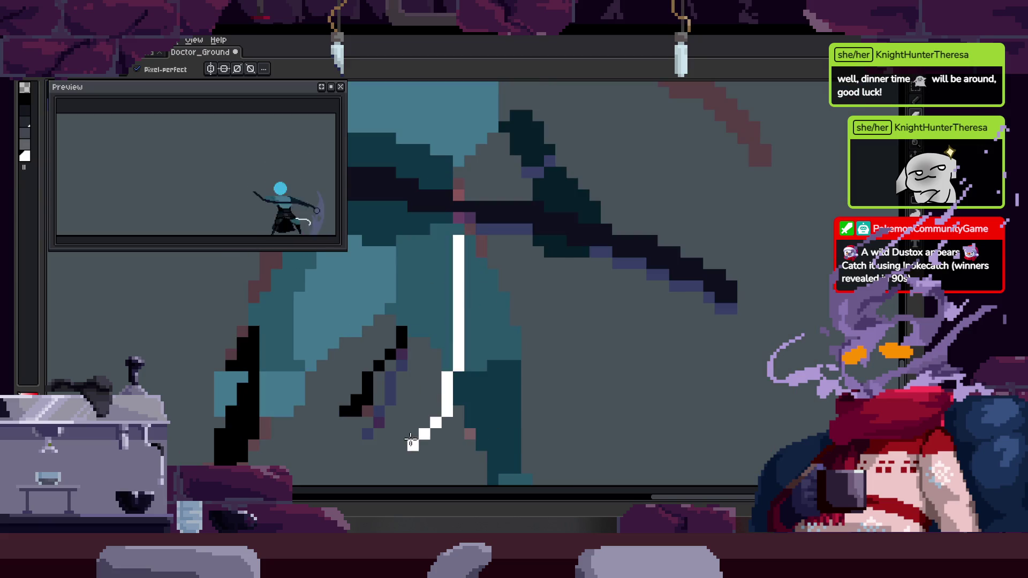
key(ctrl+z)
key(Right)
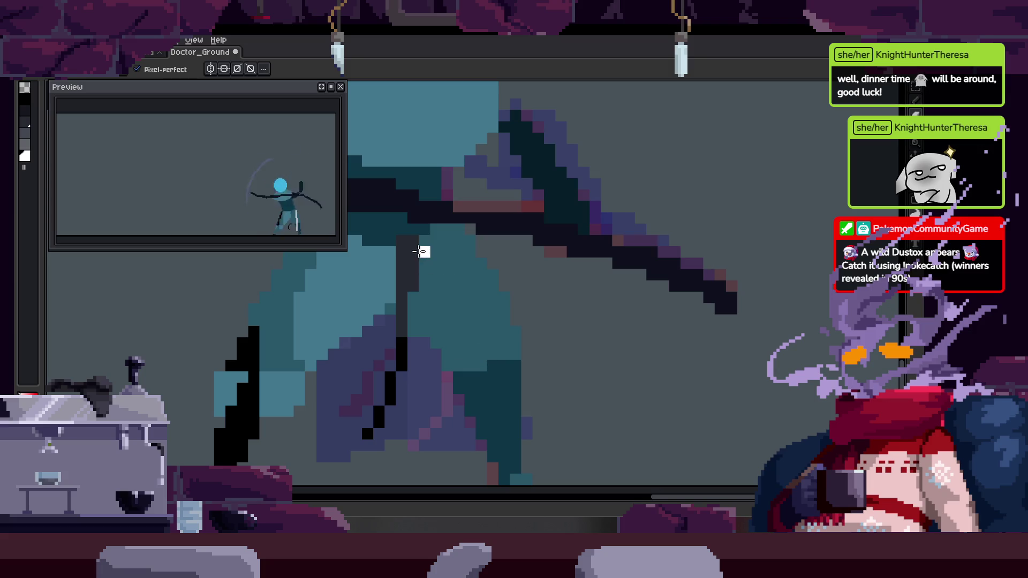
drag(403, 241, 410, 444)
key(Right)
On the earlier frame, replace the upper trail with a diagonal joining the remaining line
key(Left)
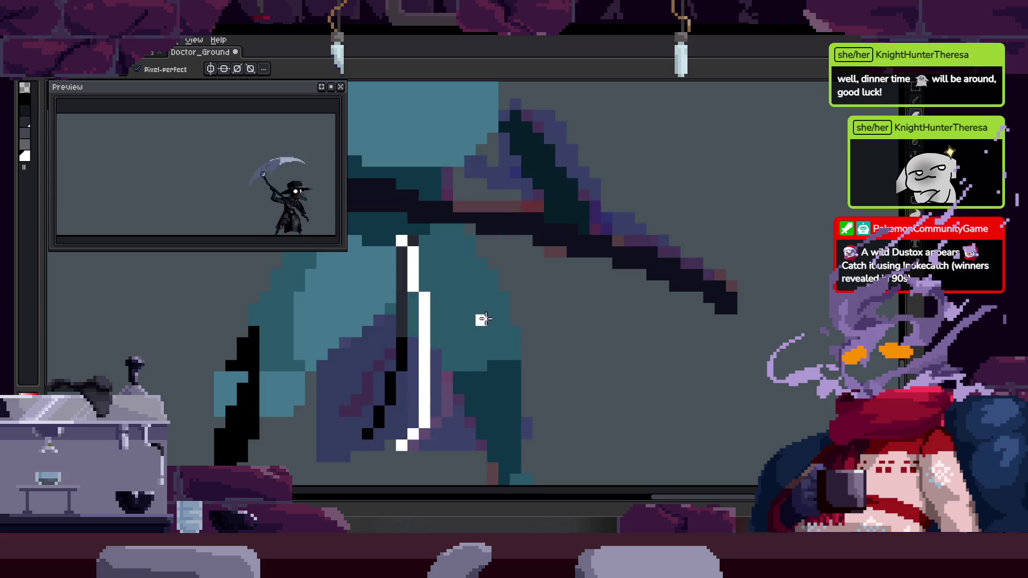
key(Left)
key(ctrl+z)
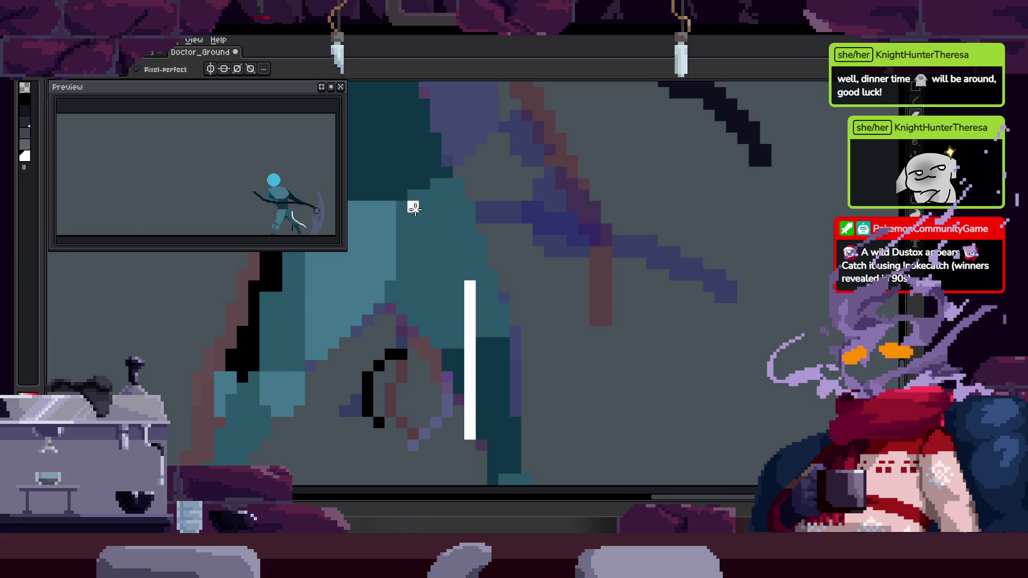
drag(414, 206, 482, 332)
key(z)
scroll(482, 343, down, 2)
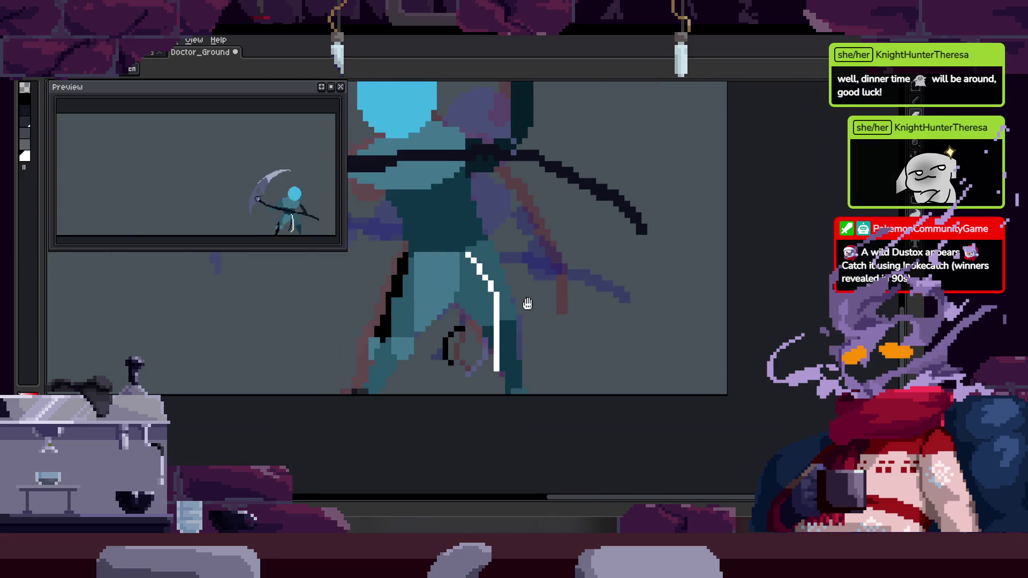
Zoom in on the figure and play through the frames to review the trail
key(Right)
click(525, 296)
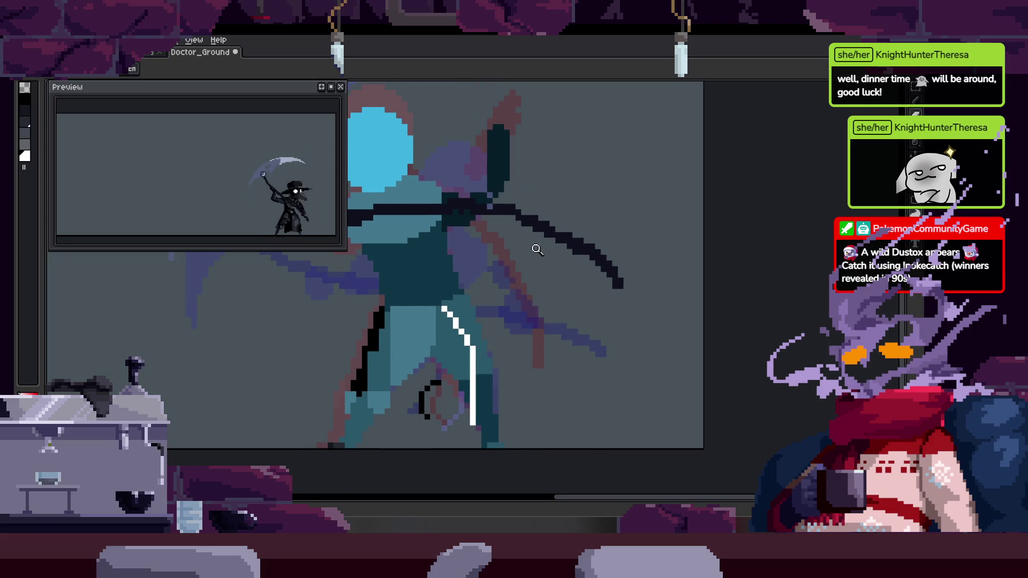
key(Tab)
key(Tab)
key(Right)
key(Right)
key(Return)
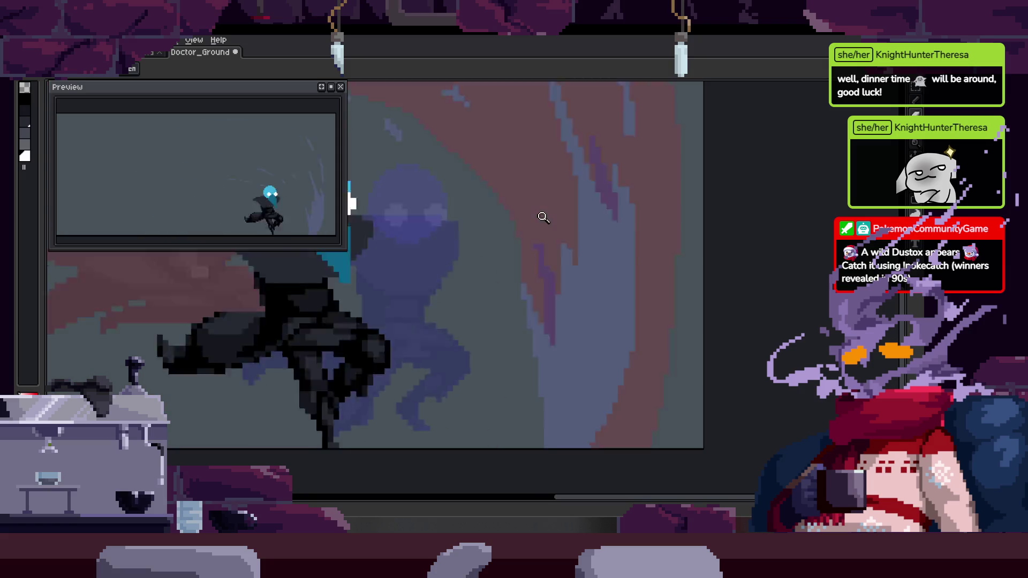
Clear the white trail strokes from frames 29–38 on the trail layer
key(Tab)
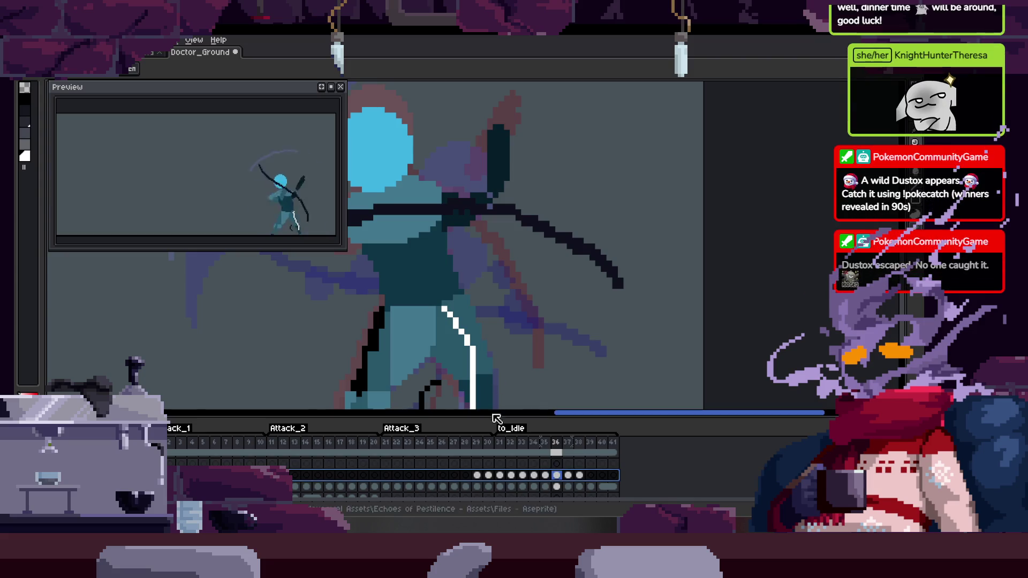
drag(476, 475, 582, 482)
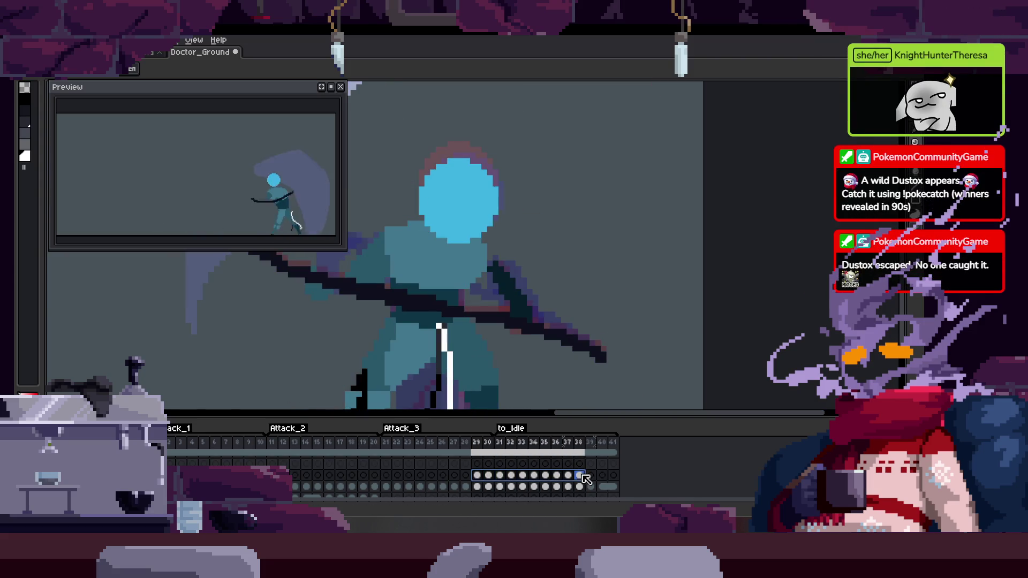
key(Delete)
key(Tab)
key(Tab)
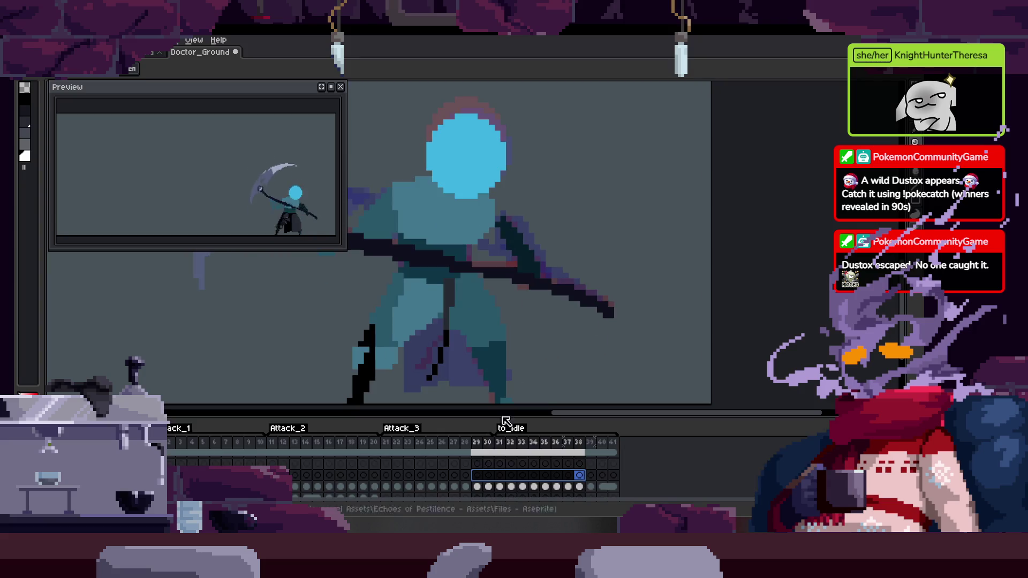
click(477, 481)
key(Tab)
Save the sprite with Ctrl+S
scroll(505, 268, up, 3)
key(ctrl+s)
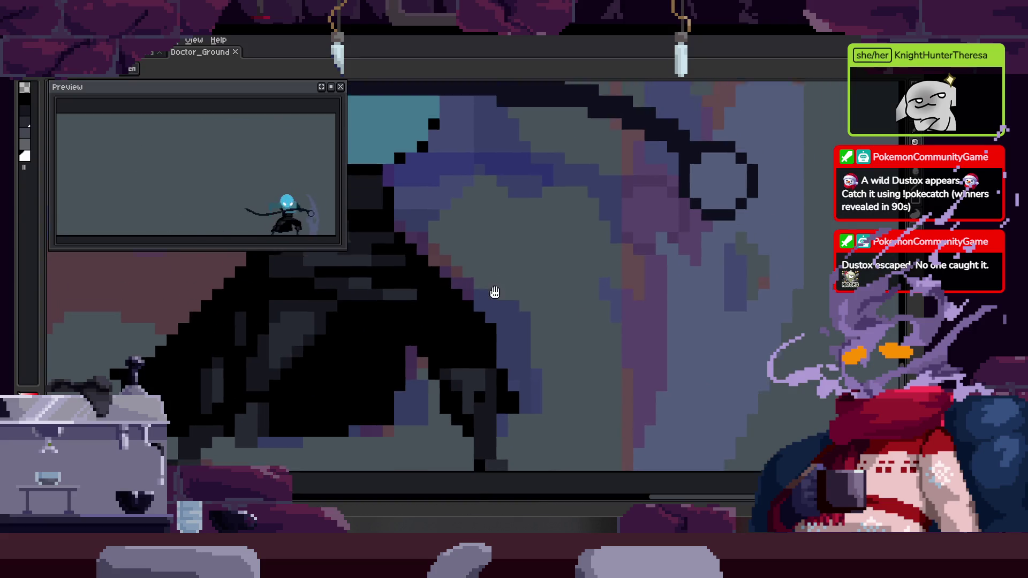
scroll(493, 294, down, 3)
scroll(511, 365, up, 1)
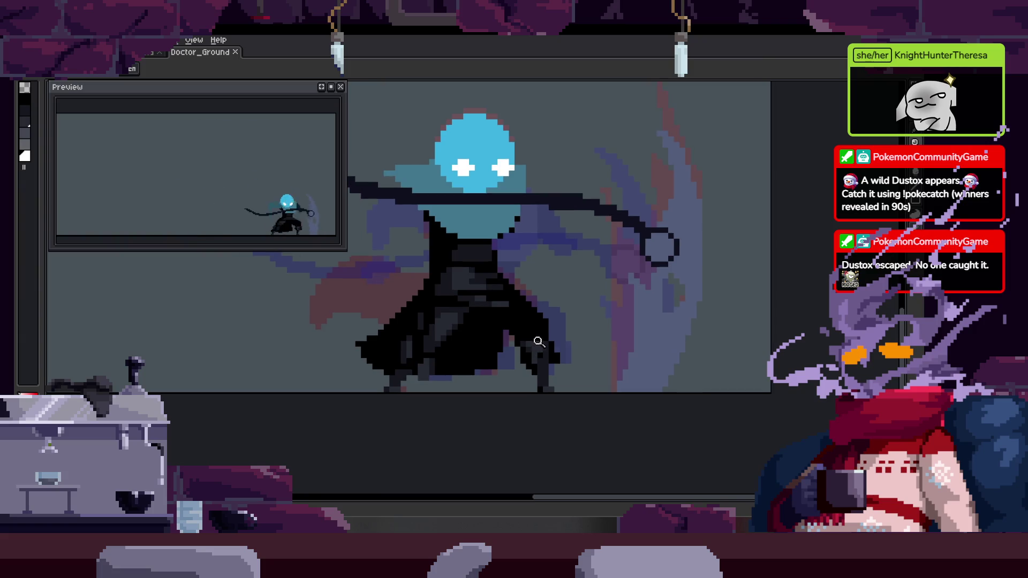
Play the animation back starting from frame 28
key(Tab)
key(comma)
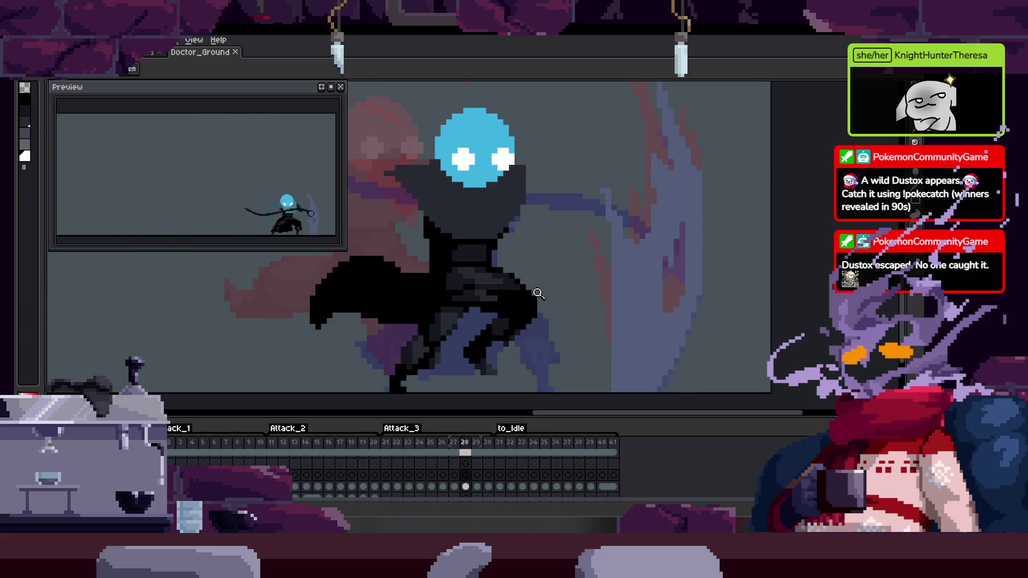
key(Return)
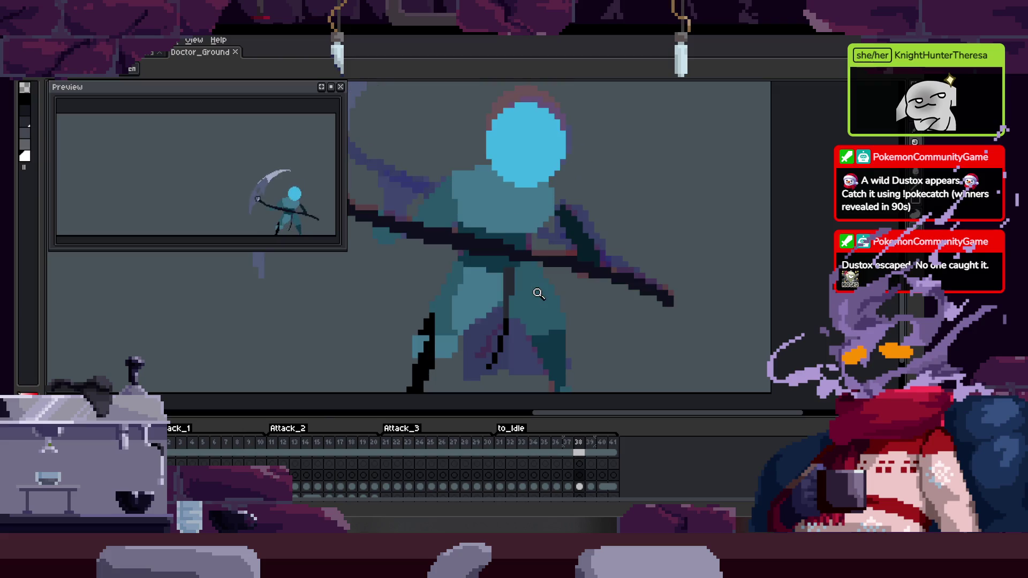
Draw a white diagonal Pencil slash across the robe on frame 38
key(Tab)
scroll(496, 276, up, 3)
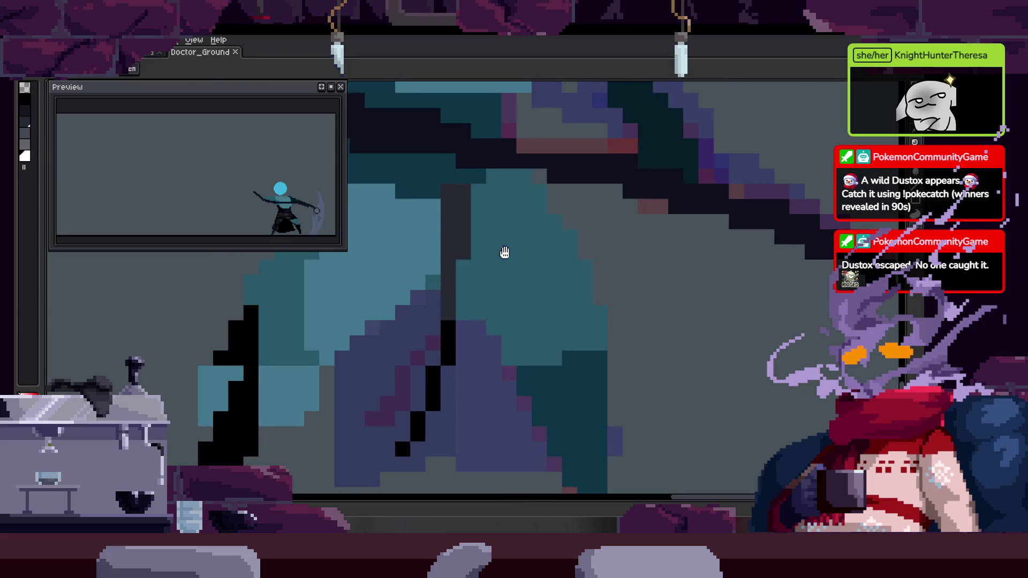
key(b)
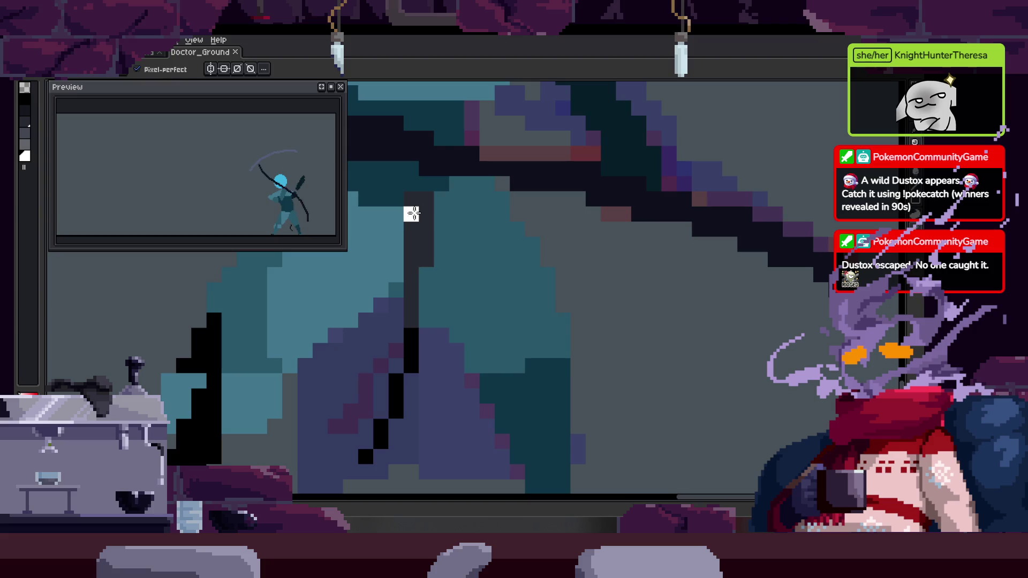
drag(416, 206, 569, 399)
scroll(577, 381, down, 3)
Zoom in on the robe and compare frame 38 with frame 39
key(z)
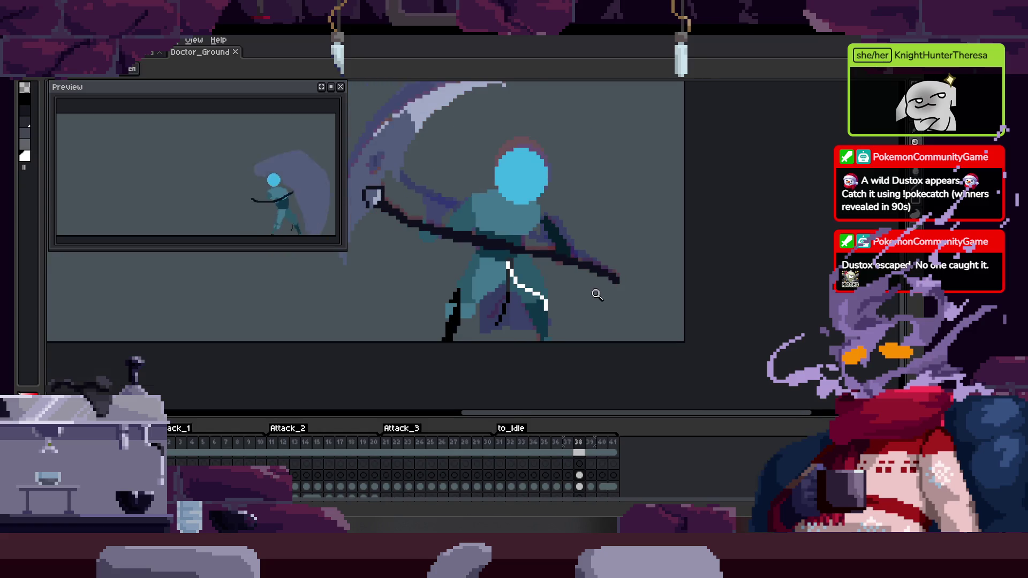
click(596, 261)
key(Right)
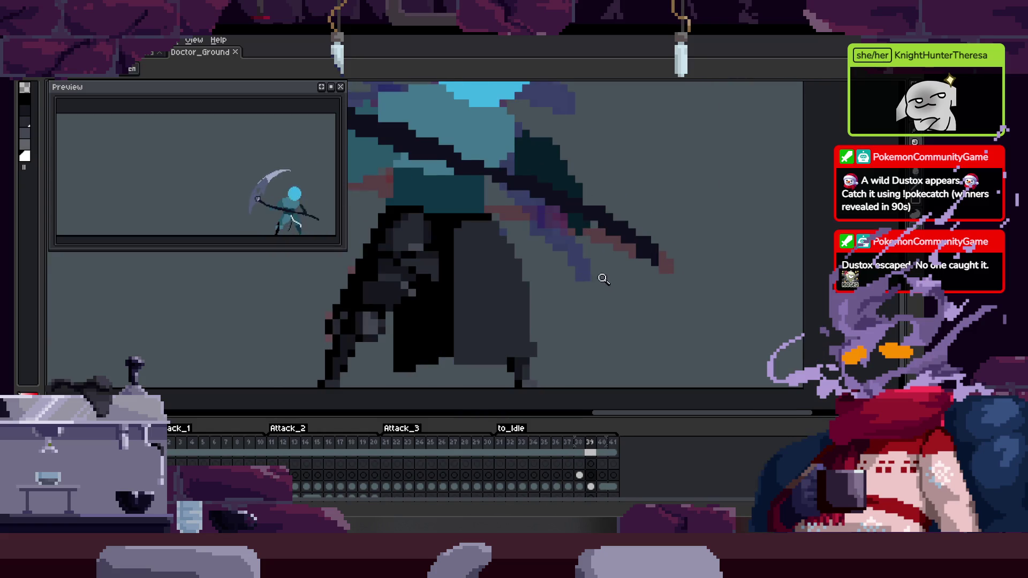
scroll(603, 281, down, 3)
key(Left)
click(610, 281)
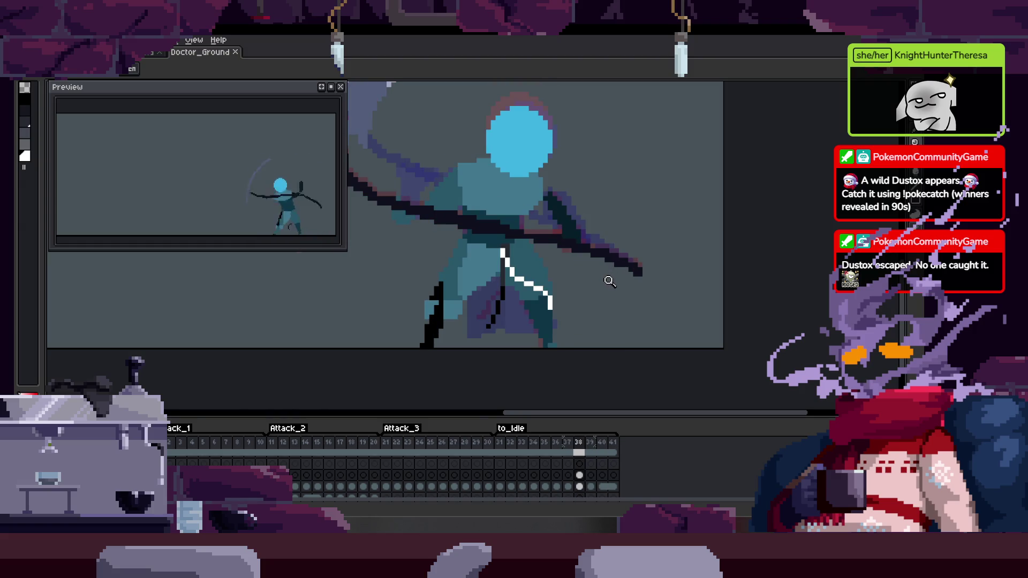
Paste the white slash line onto frame 39
key(Right)
key(Left)
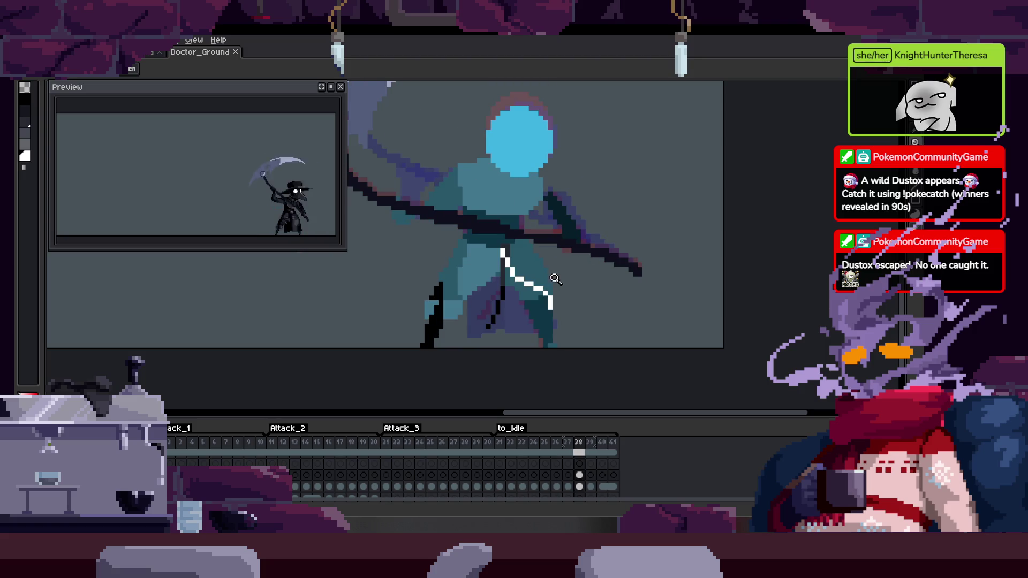
key(Right)
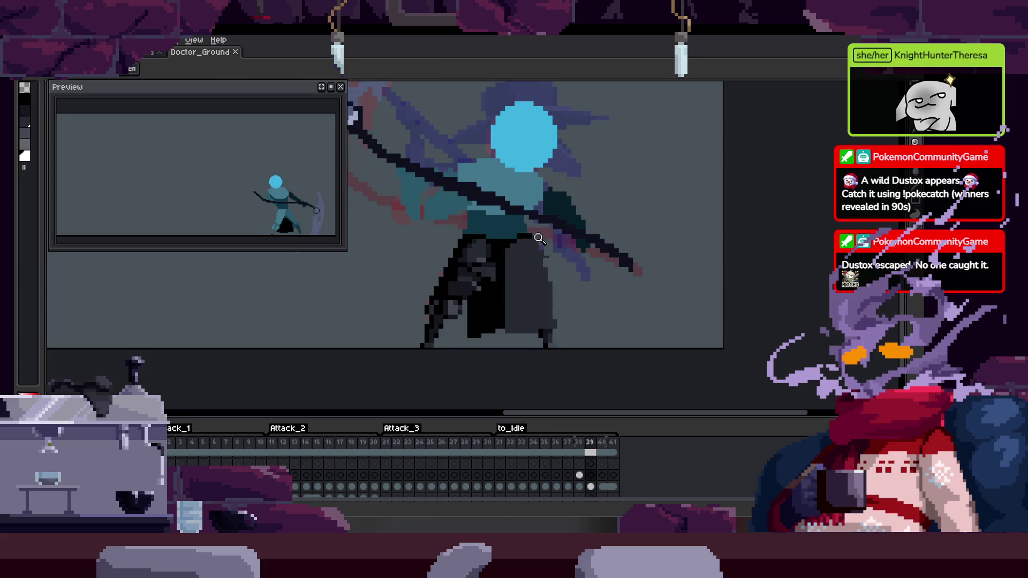
scroll(525, 250, up, 3)
key(ctrl+v)
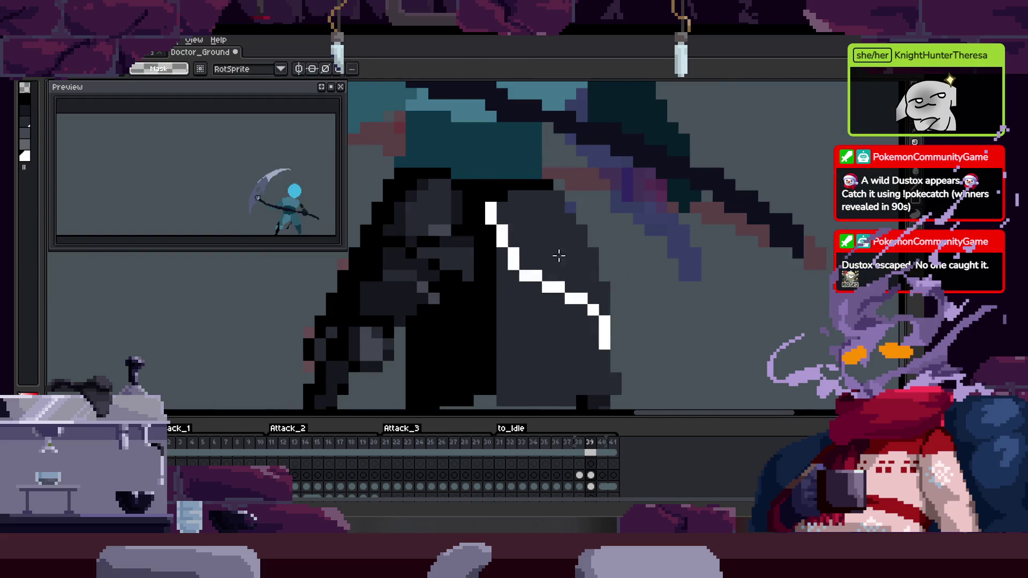
Drop the pasted slash on frame 39 and add missing white pixels along it
scroll(527, 252, up, 1)
click(476, 254)
right_click(500, 254)
click(500, 298)
click(544, 322)
drag(583, 338, 542, 305)
click(546, 309)
Erase stray end pixels of the slash on frame 39 and fill gaps lower down
right_click(500, 270)
right_click(550, 295)
drag(608, 308, 572, 281)
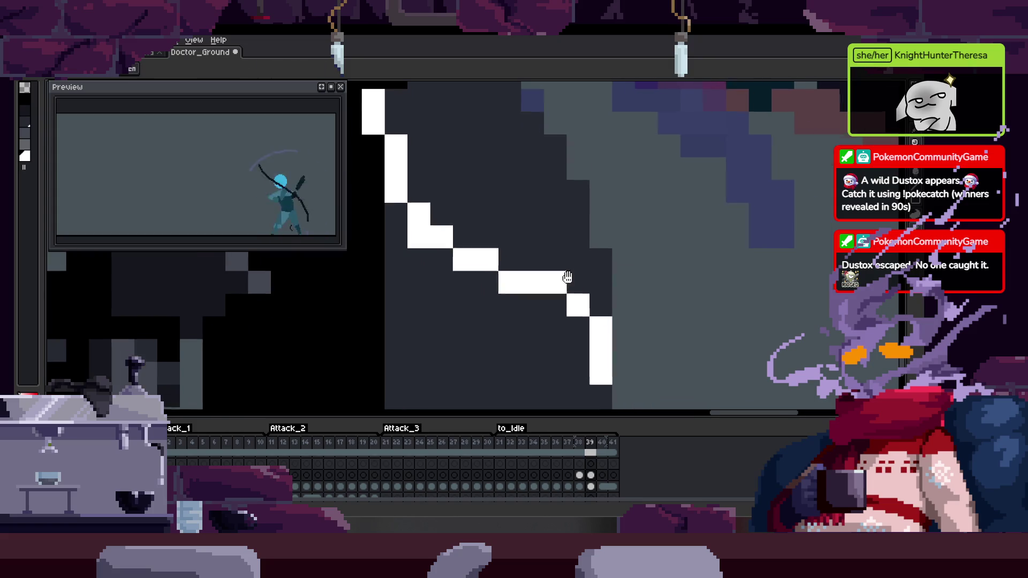
click(552, 300)
right_click(551, 278)
right_click(574, 302)
click(576, 329)
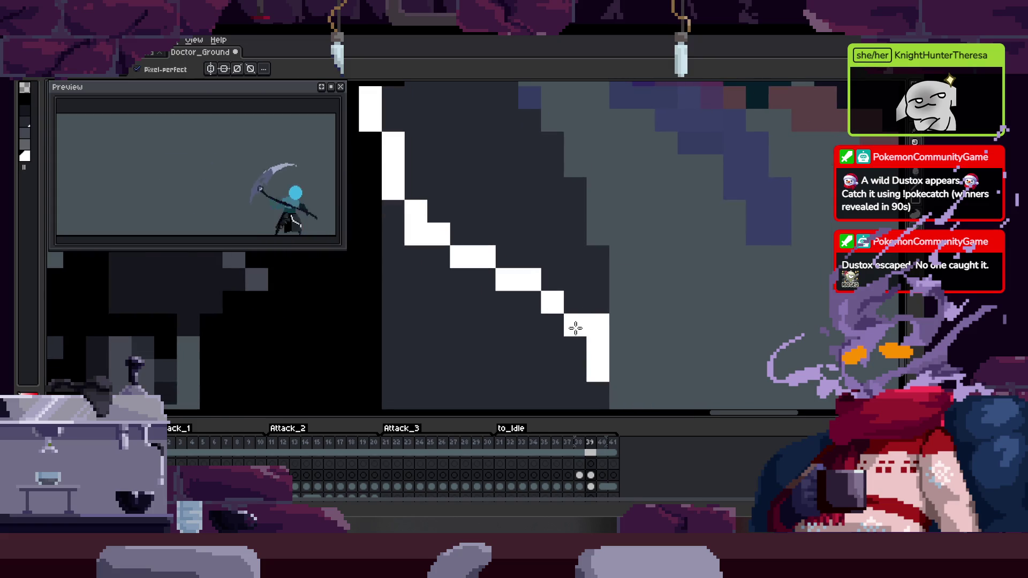
right_click(598, 327)
Zoom out and flip between frames 38, 39 and 40 to check the slash
key(z)
right_click(616, 337)
key(comma)
key(period)
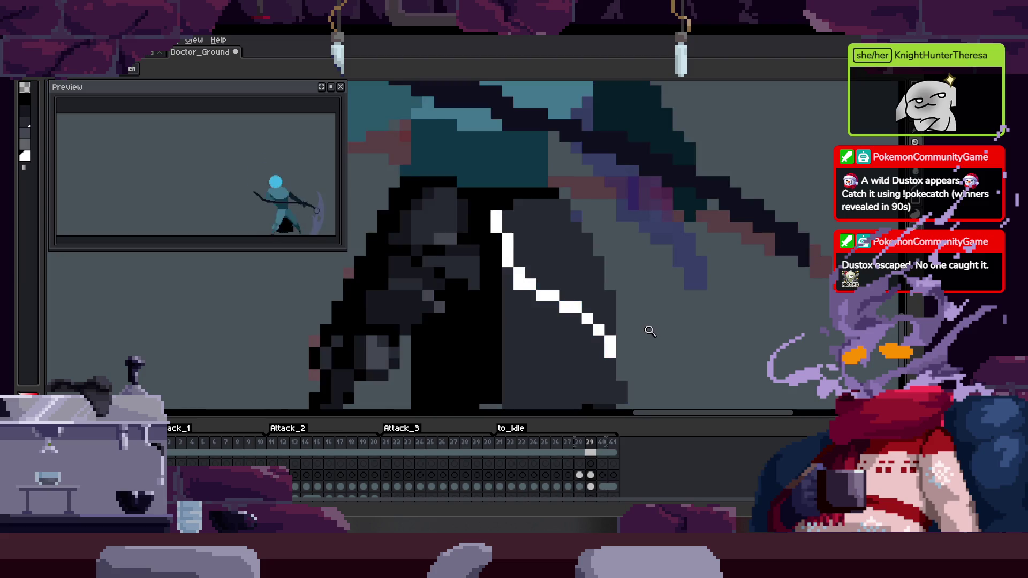
drag(647, 319, 596, 303)
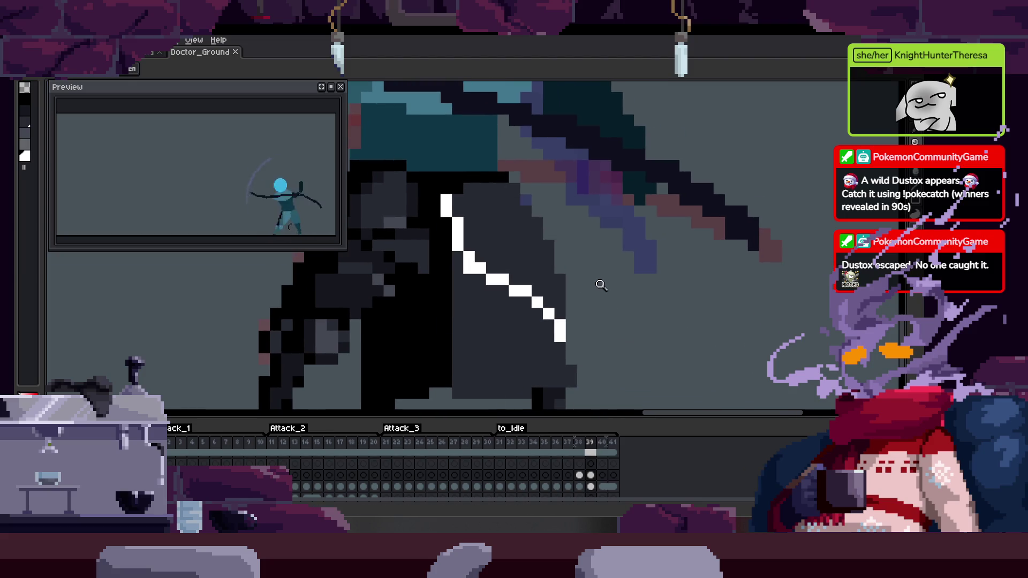
key(period)
key(comma)
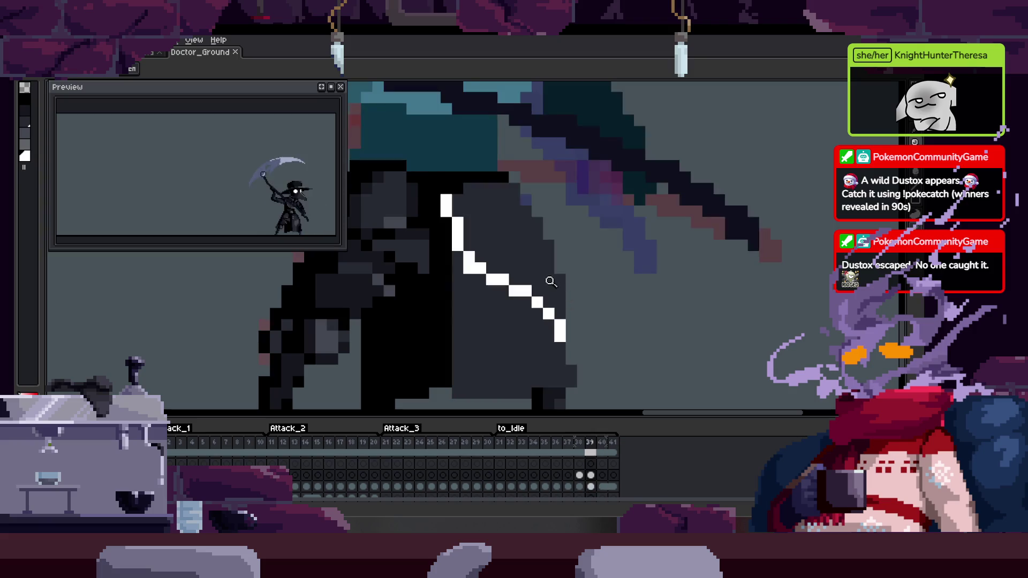
key(Return)
key(Return)
Redraw the white slash pixels lower along the line on frame 40, then review neighbouring frames
click(466, 255)
click(544, 268)
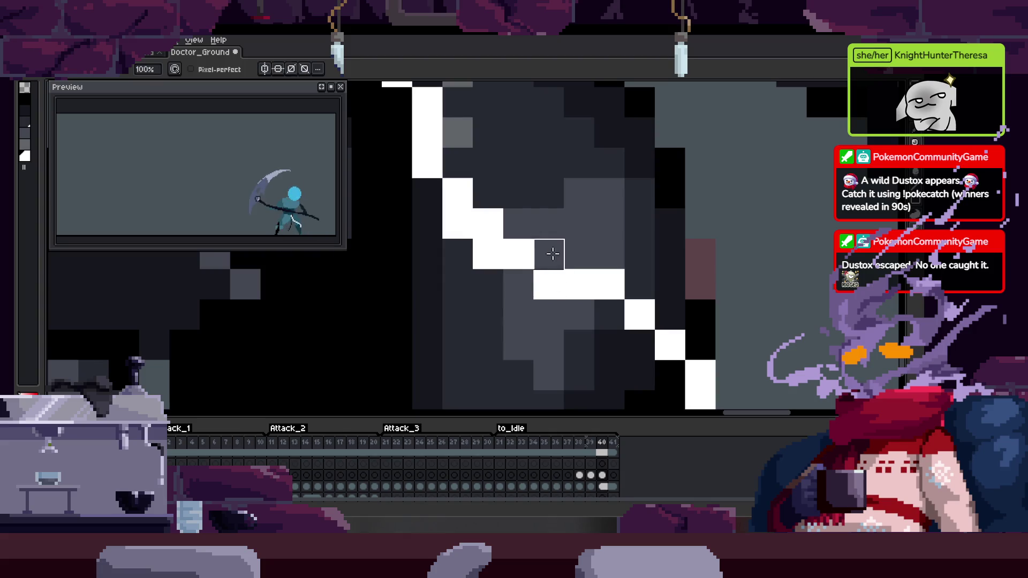
scroll(564, 230, down, 3)
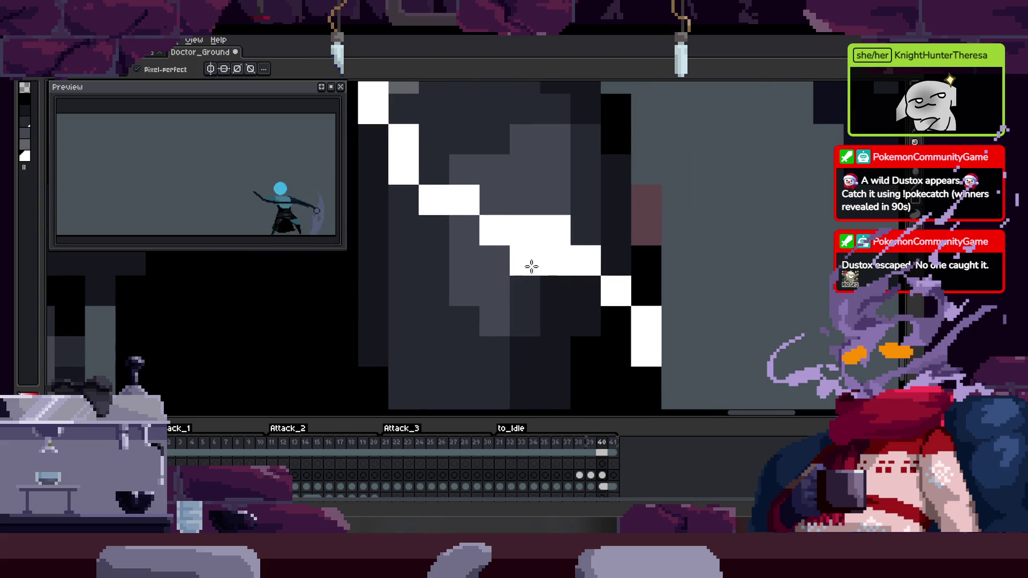
mouse_move(471, 231)
mouse_down()
mouse_move(528, 225)
mouse_move(590, 287)
mouse_up()
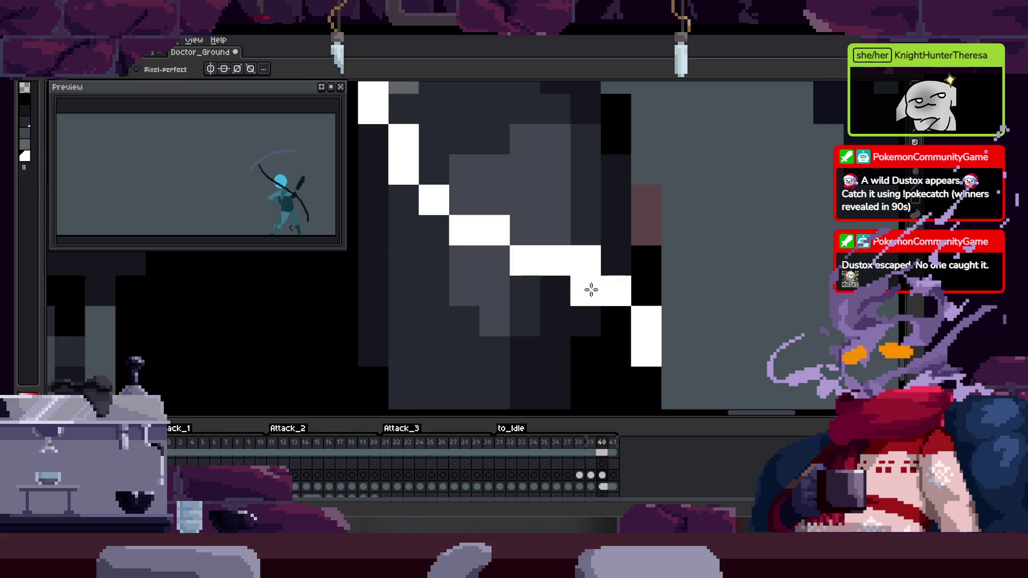
scroll(606, 276, down, 1)
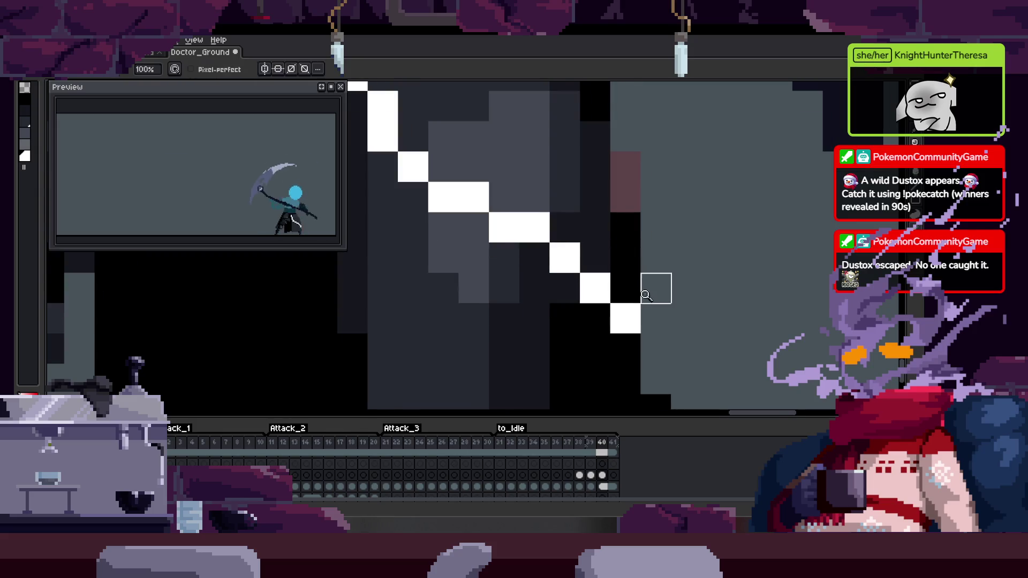
key(z)
scroll(654, 287, down, 3)
key(Left)
key(Right)
key(Left)
key(Left)
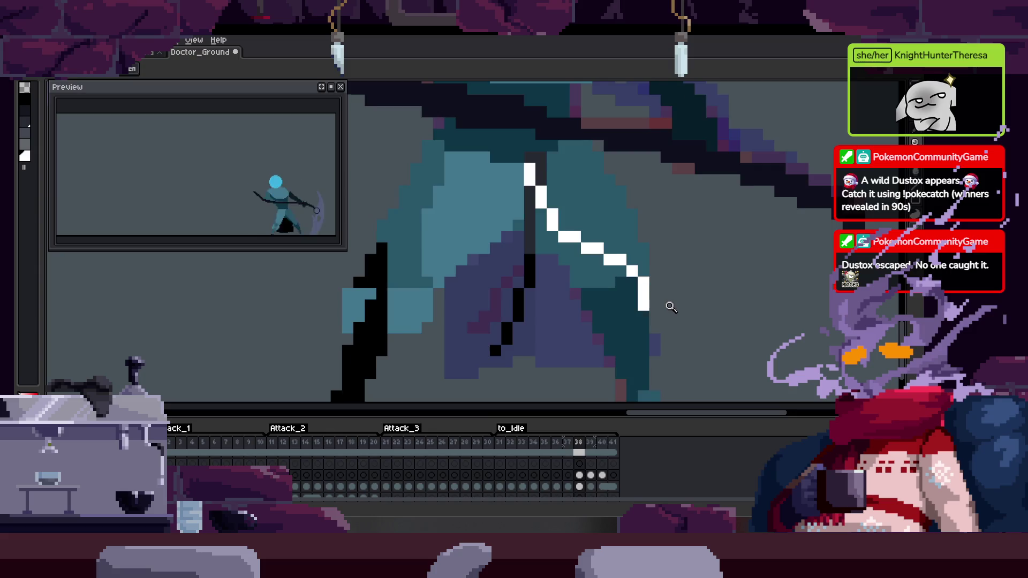
Lasso the white slash on frame 40 and paste it onto frame 41
key(Right)
key(Right)
key(Right)
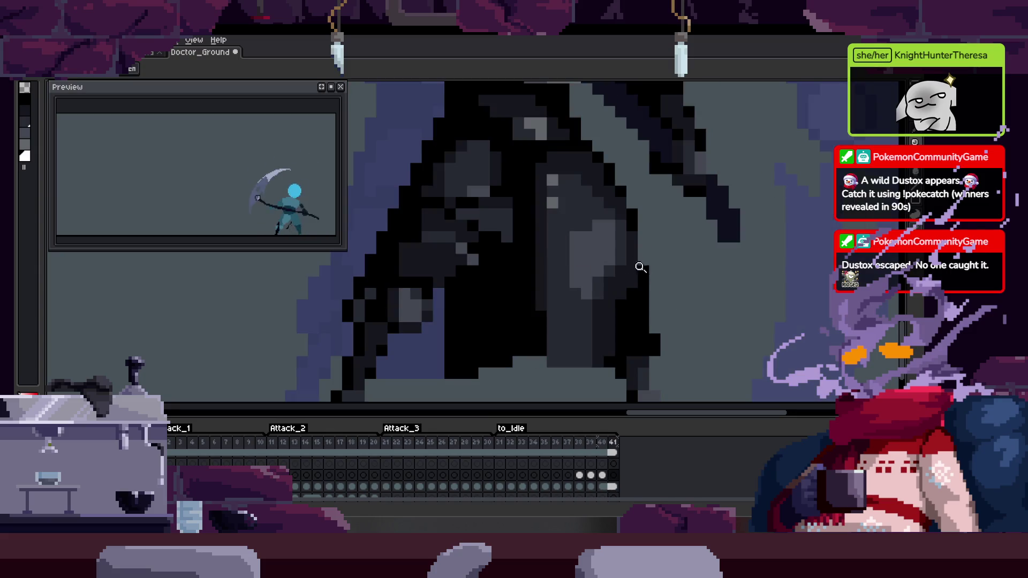
key(Left)
key(q)
drag(528, 149, 531, 180)
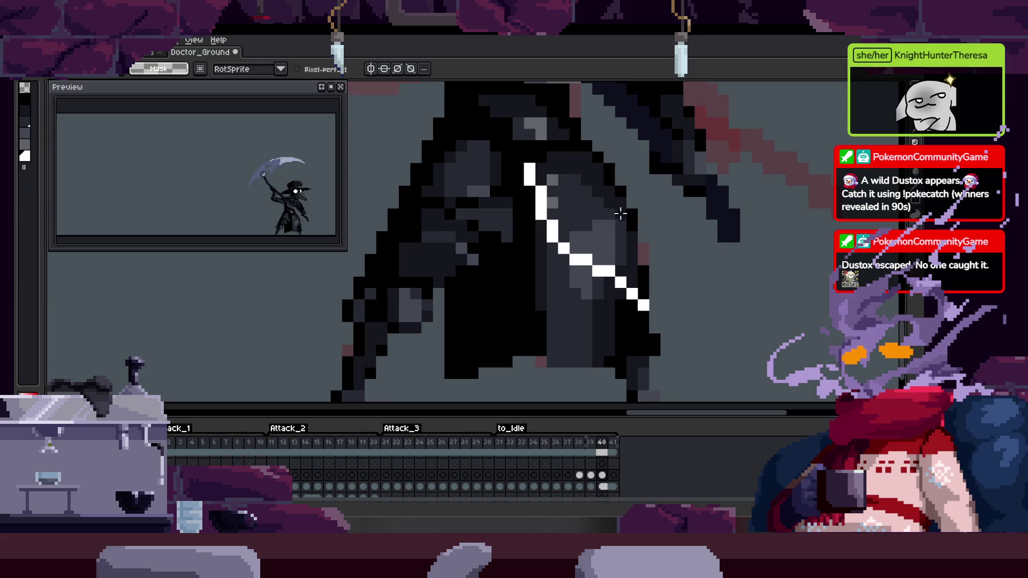
key(Right)
key(Left)
key(Right)
key(ctrl+v)
key(b)
Add white pixels along the slash and shift its lower section with a rectangle selection
scroll(573, 229, up, 2)
click(516, 266)
click(471, 243)
key(ctrl+z)
key(m)
mouse_move(503, 230)
mouse_down()
mouse_move(664, 369)
mouse_move(621, 339)
mouse_up()
key(Return)
drag(573, 278, 620, 325)
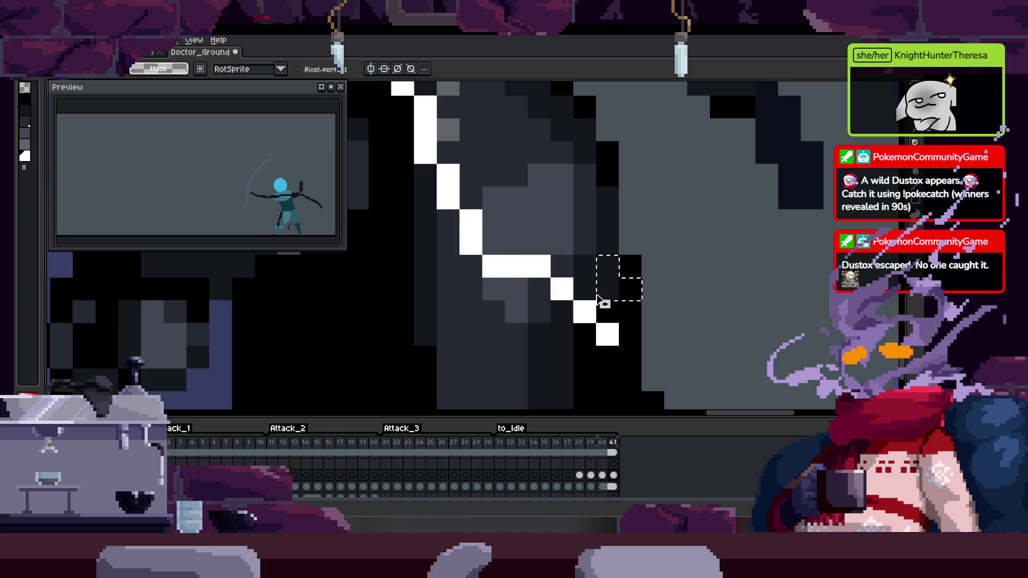
key(period)
With the timeline hidden, extend the slash with a few more white pixels
key(Tab)
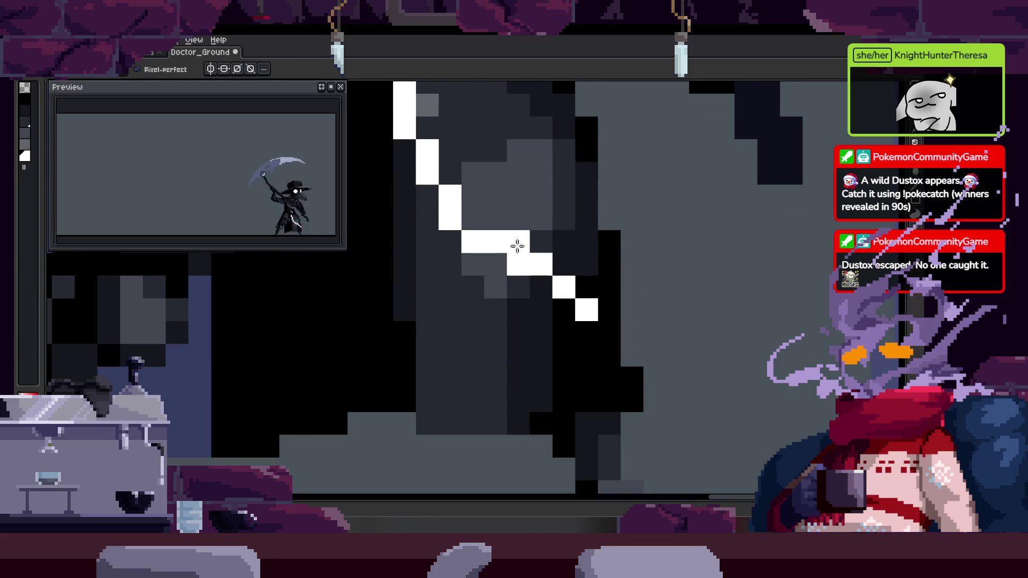
scroll(523, 234, up, 1)
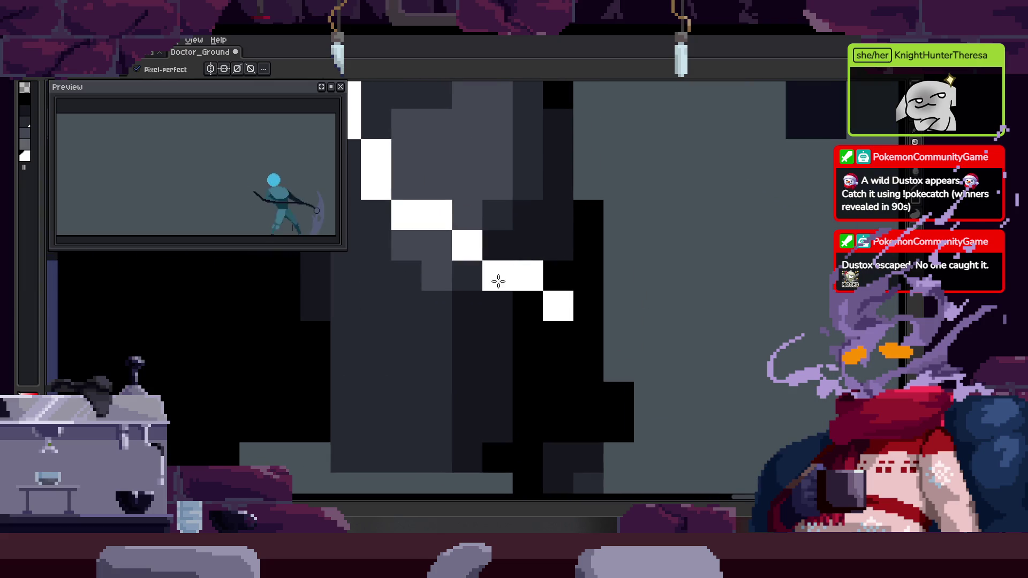
click(574, 294)
key(z)
scroll(640, 309, down, 2)
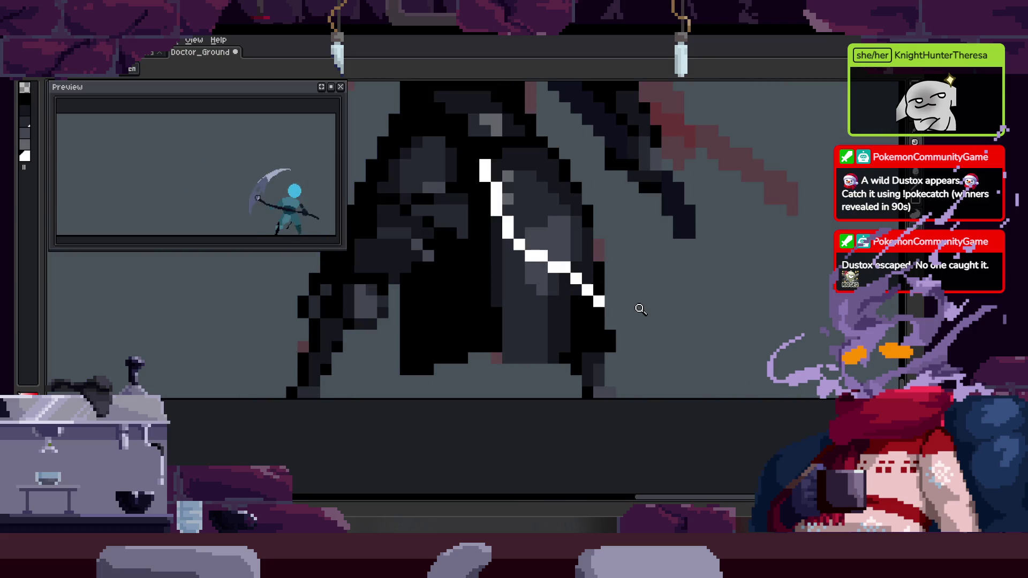
scroll(639, 306, up, 3)
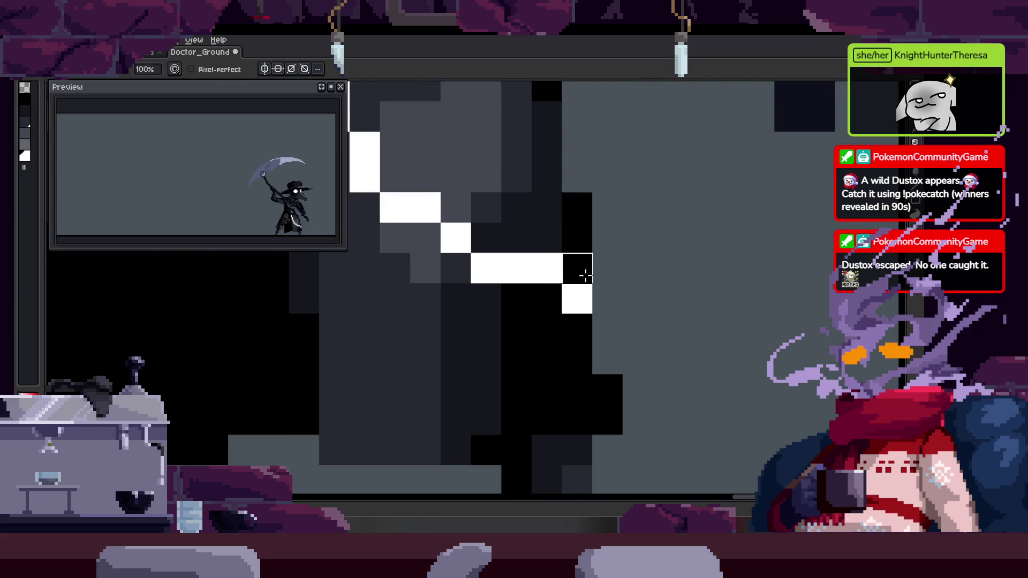
scroll(580, 271, down, 3)
key(period)
scroll(562, 247, up, 1)
key(b)
scroll(562, 252, up, 2)
scroll(523, 280, down, 3)
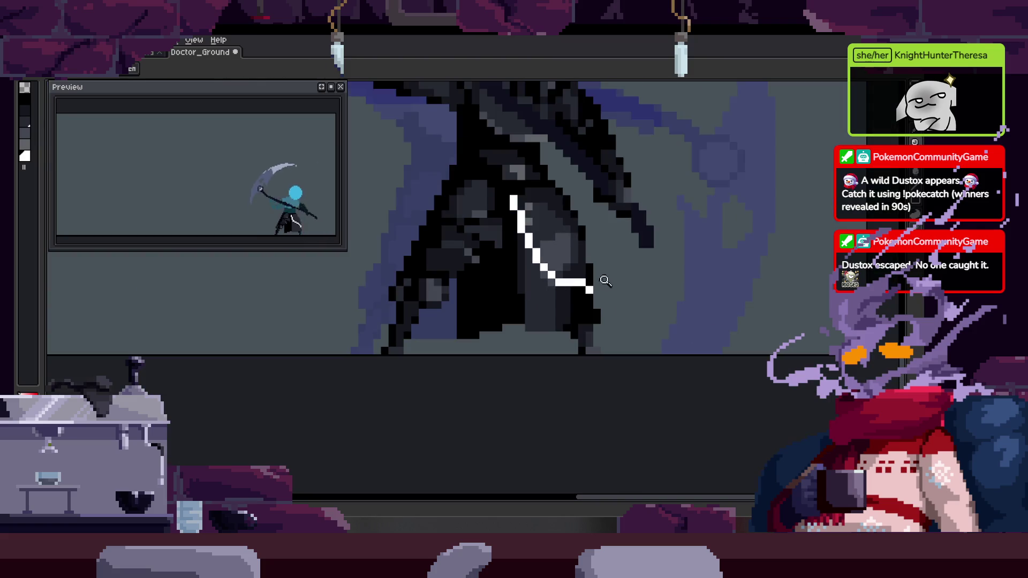
Flip back and forth through the neighbouring attack frames to review the slash motion
key(z)
key(period)
key(comma)
key(period)
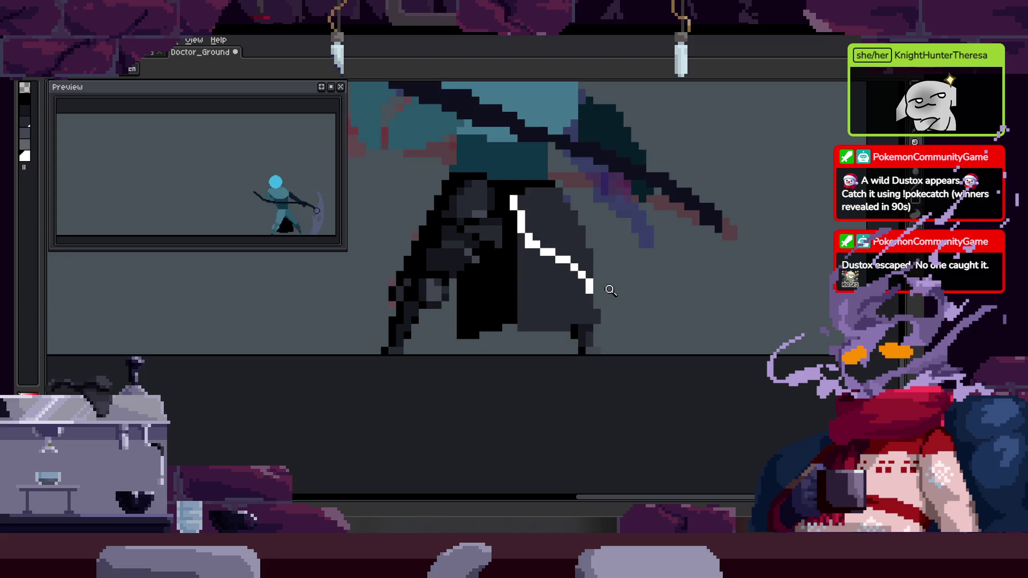
key(period)
key(comma)
key(comma)
scroll(551, 195, up, 3)
key(b)
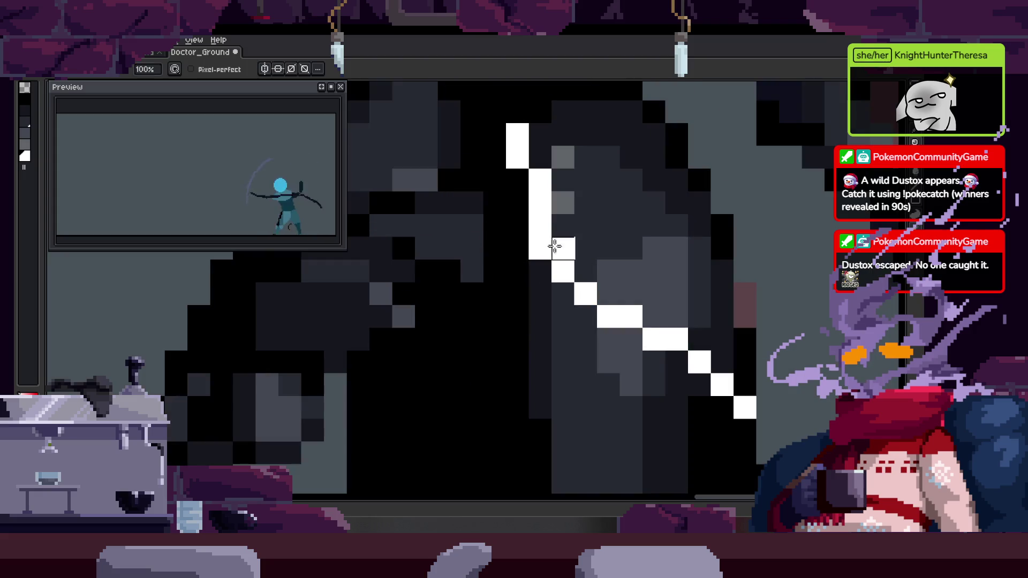
key(period)
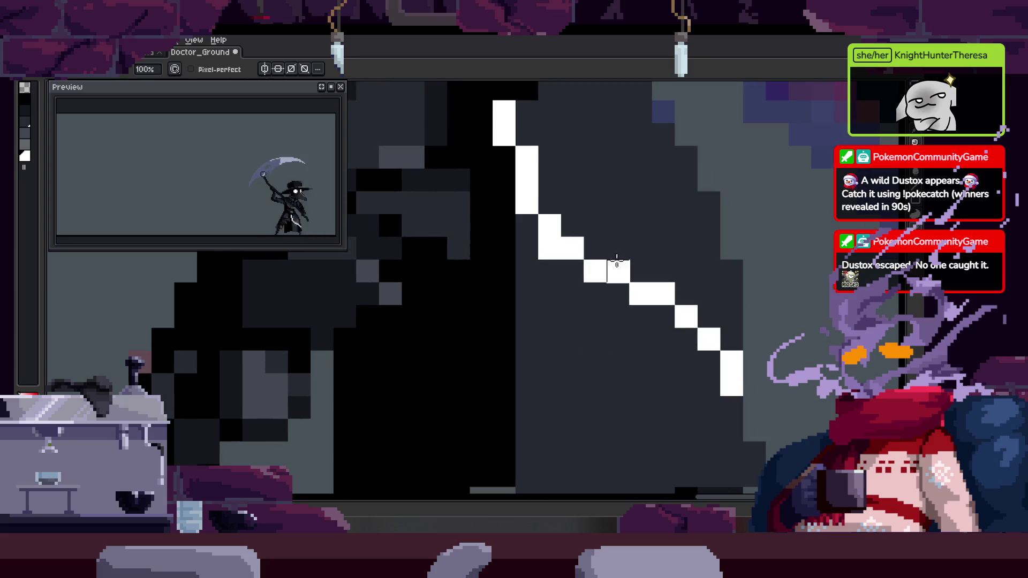
key(period)
key(period)
scroll(581, 255, down, 3)
key(period)
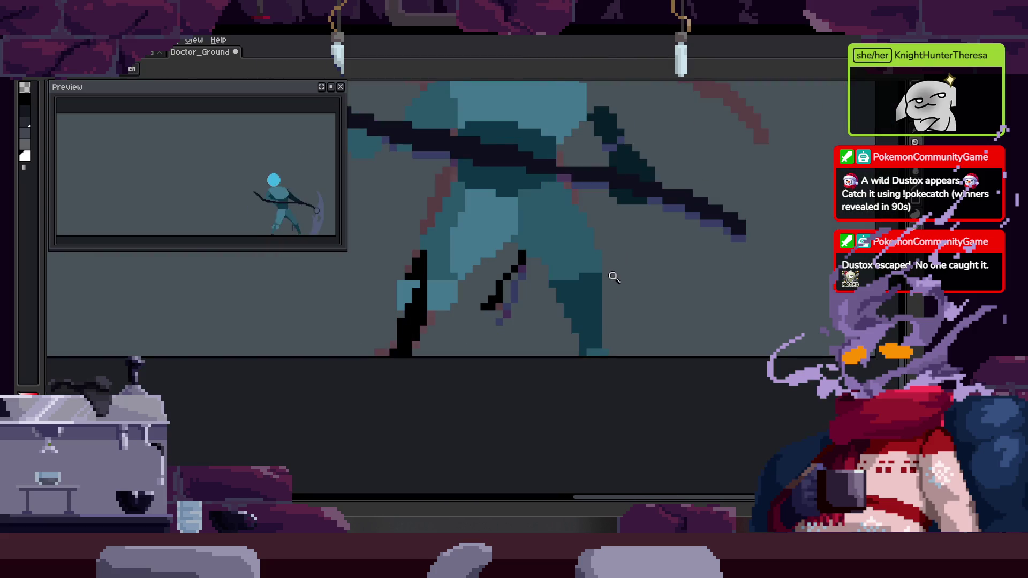
key(period)
key(period)
key(period)
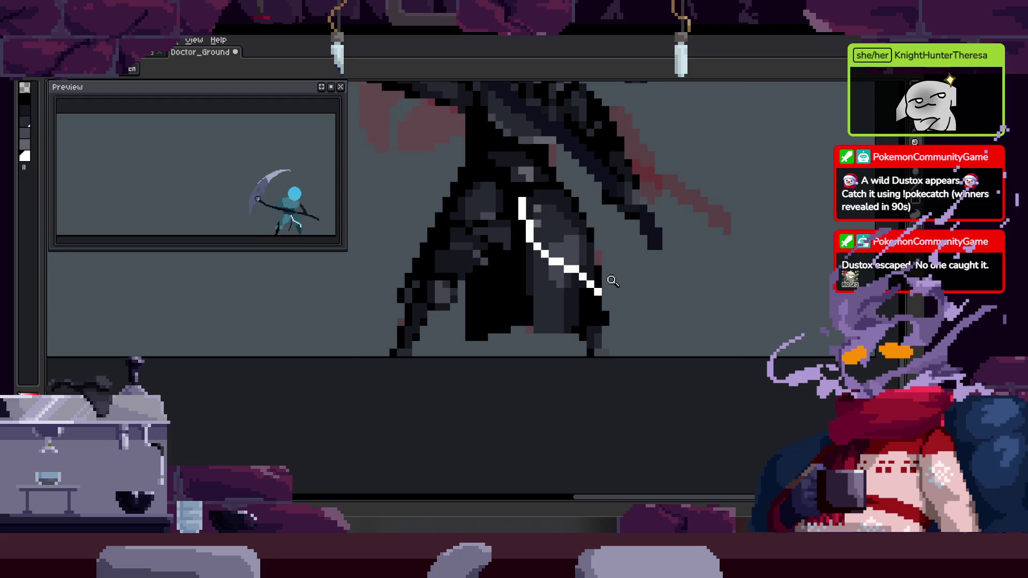
Paint two white pixels left of the stripe so the slash curves along the cloak's edge
click(568, 241)
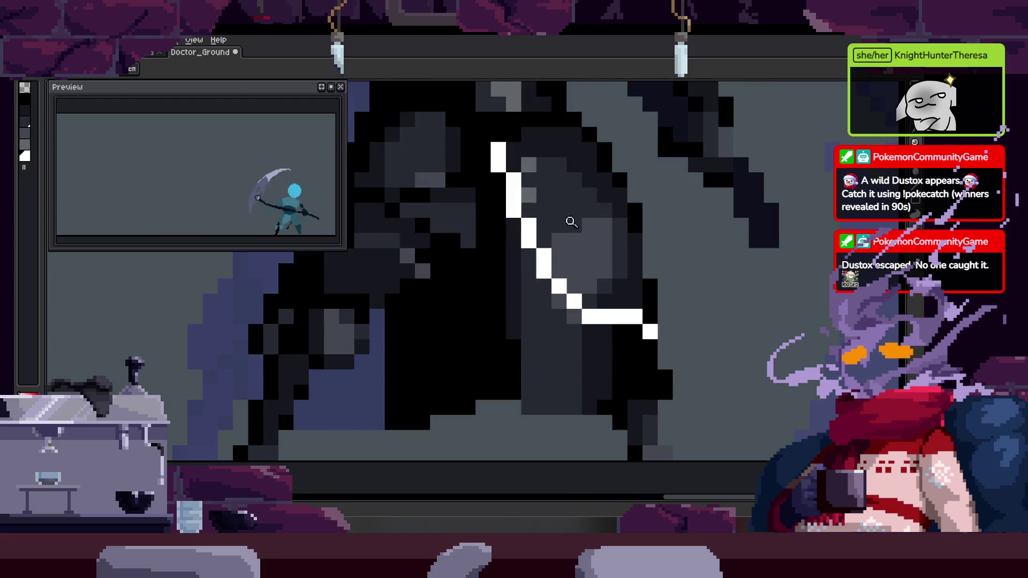
key(m)
drag(504, 199, 675, 356)
key(ctrl+d)
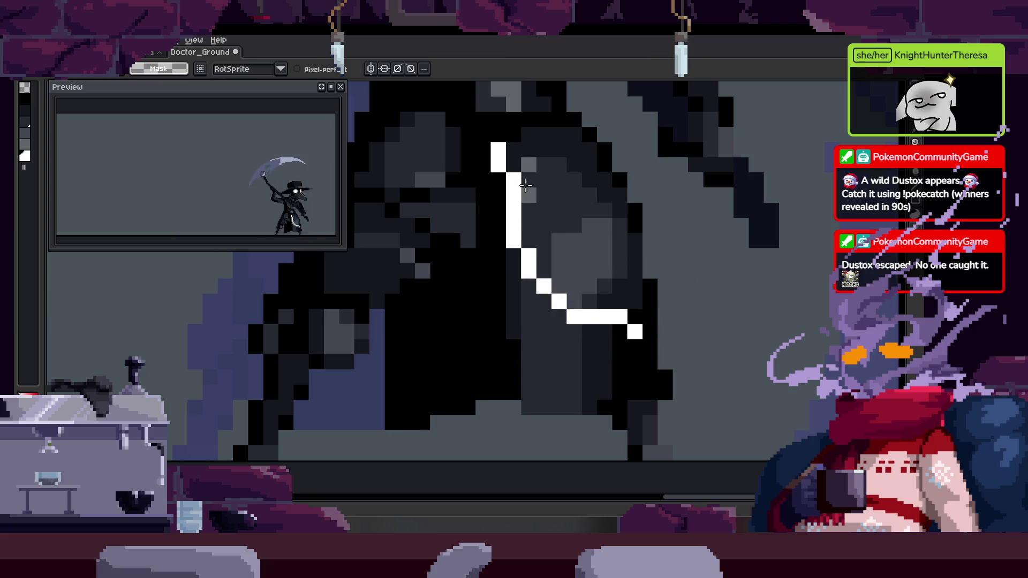
key(b)
drag(499, 180, 499, 196)
drag(579, 220, 558, 209)
drag(630, 305, 594, 275)
key(z)
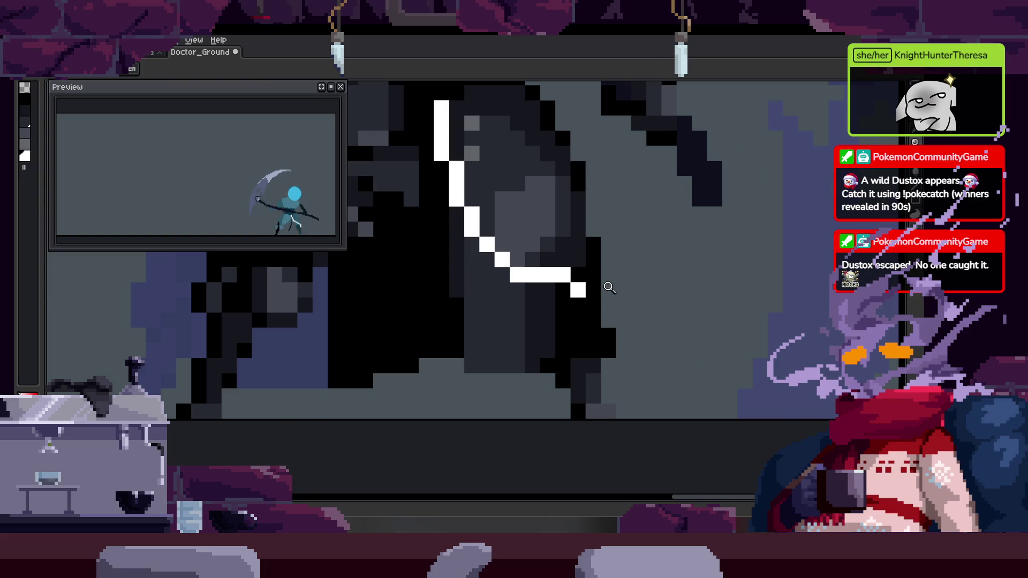
right_click(595, 272)
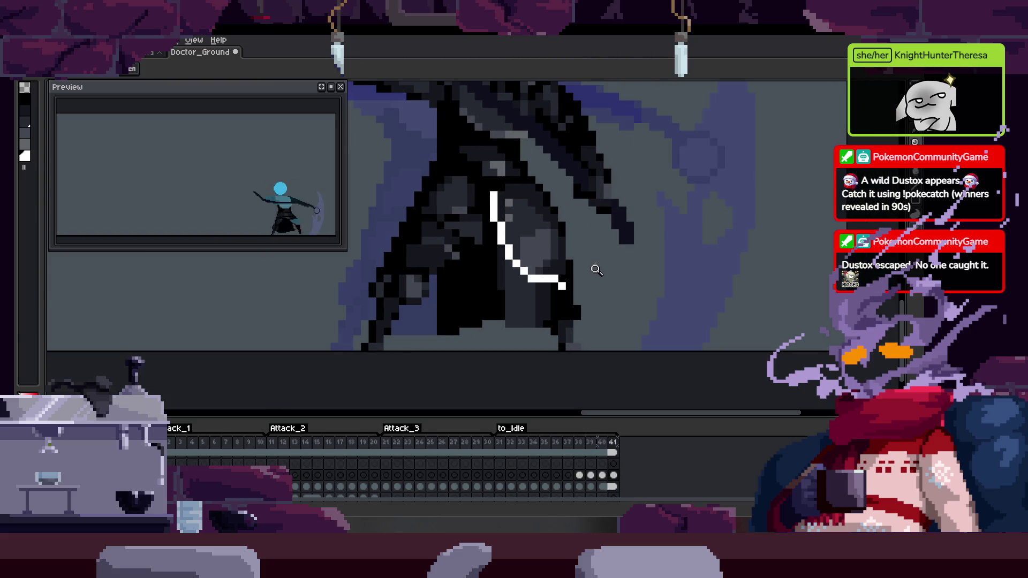
Add duplicate frame 42 and compare its white slash against the neighbouring frame
key(alt+n)
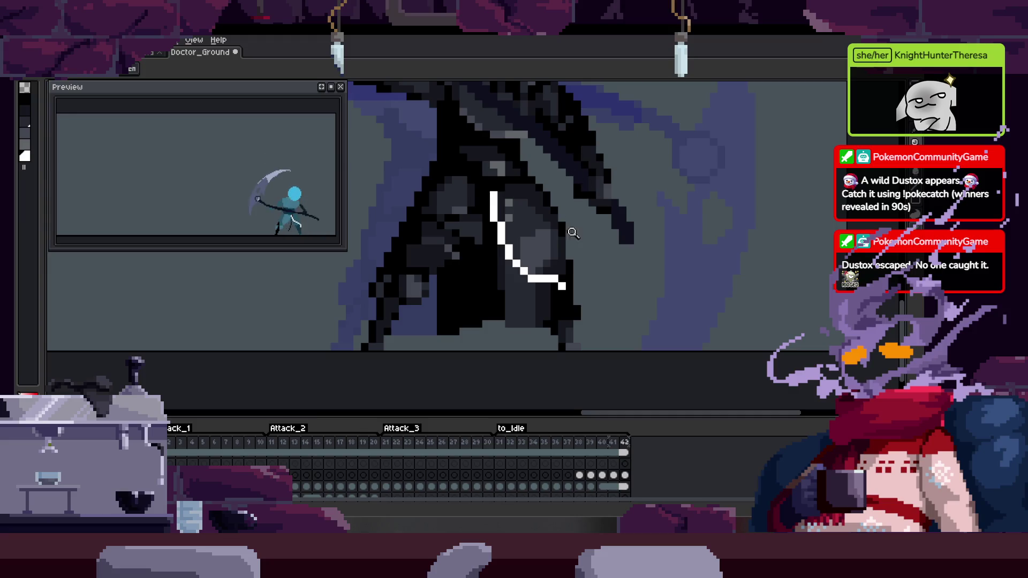
key(Tab)
key(b)
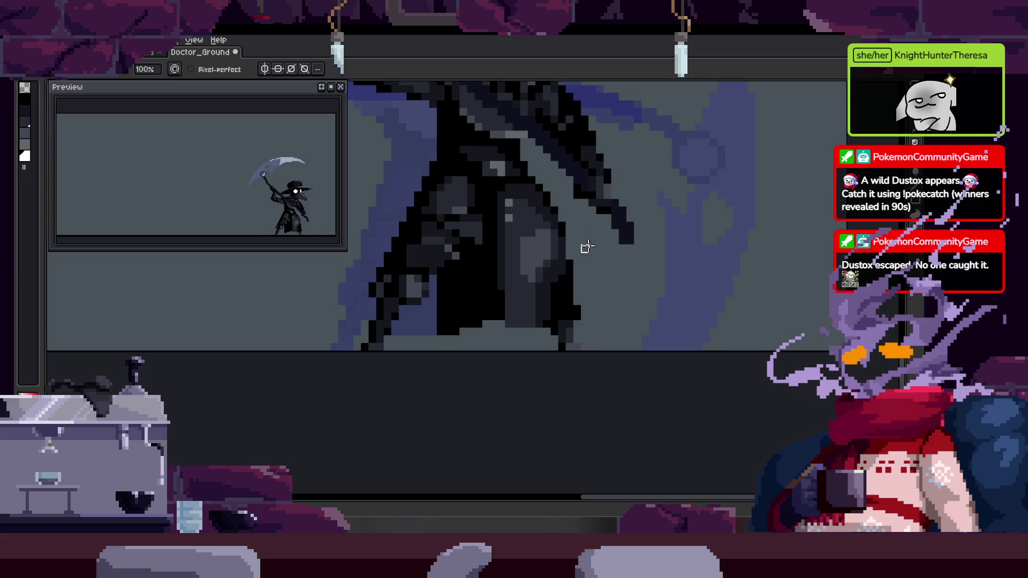
key(Tab)
key(Tab)
key(Left)
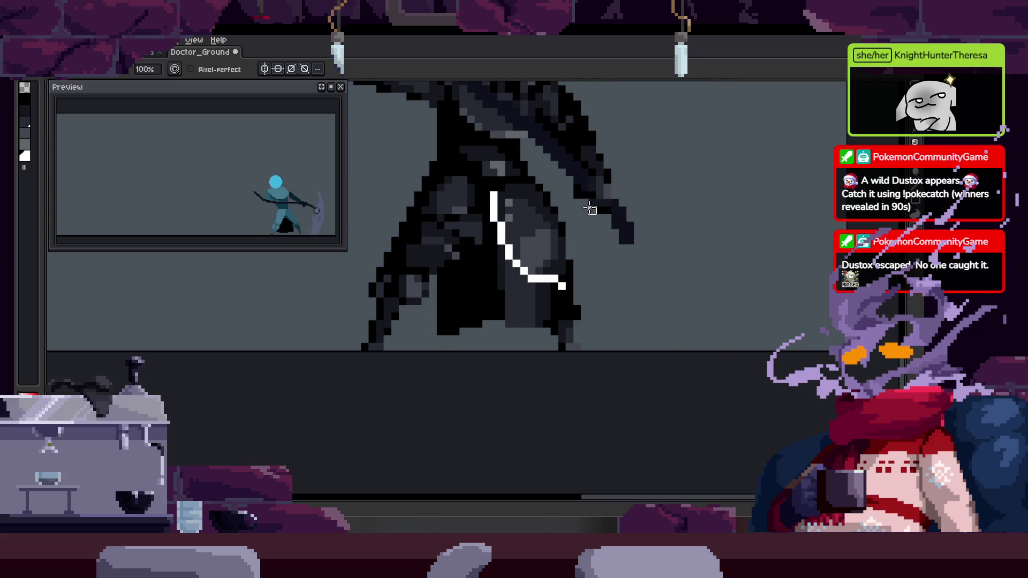
key(Right)
scroll(532, 193, up, 2)
key(Left)
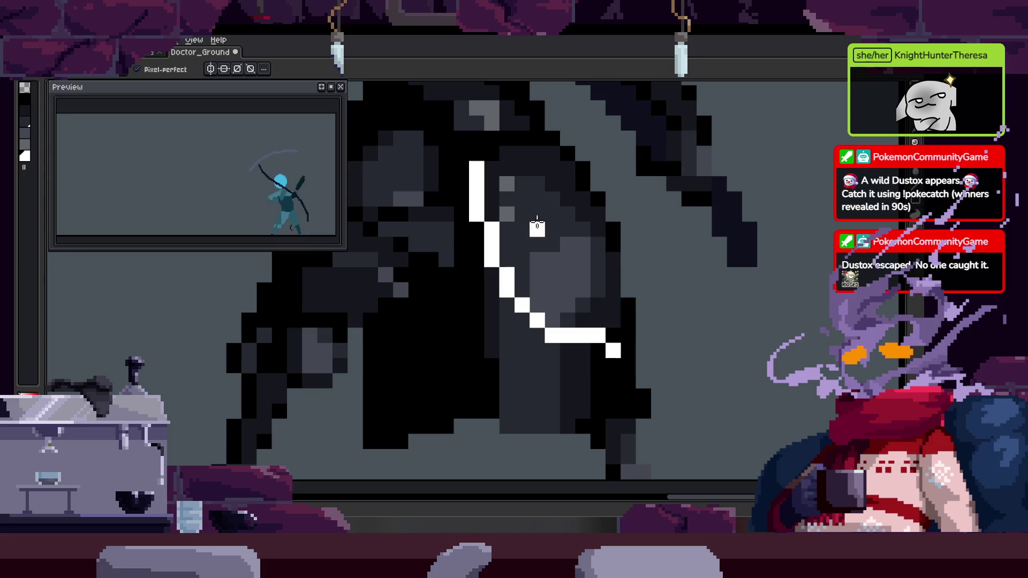
Redraw the slash's flat tail as a diagonal and add white pixels along the line
key(q)
drag(515, 166, 609, 241)
key(ctrl+d)
key(b)
scroll(587, 316, up, 2)
mouse_move(592, 307)
mouse_down()
mouse_move(557, 292)
mouse_move(554, 257)
mouse_move(592, 319)
mouse_move(624, 321)
mouse_up()
click(611, 337)
scroll(606, 275, left, 2)
click(516, 245)
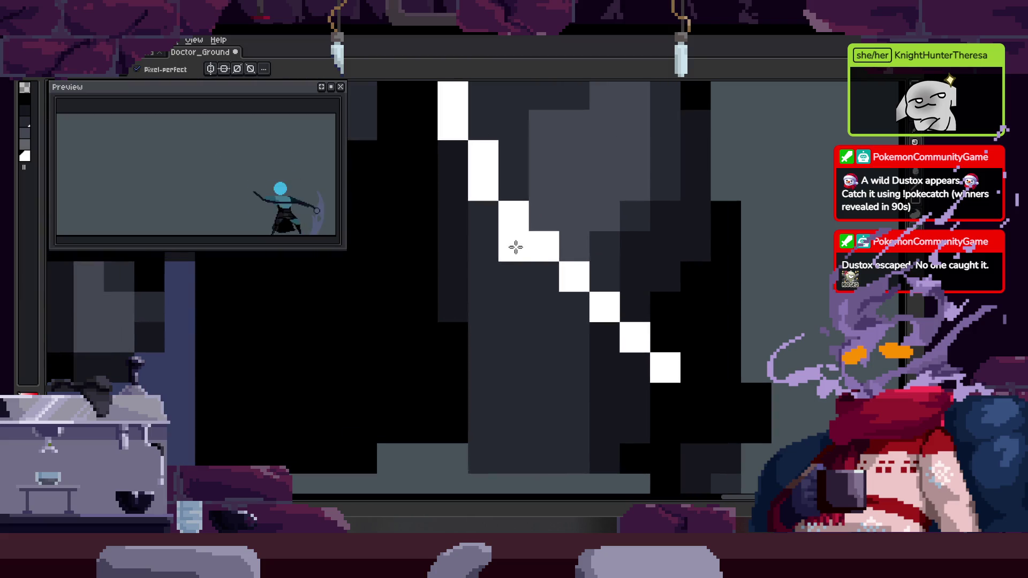
Erase the doubled pixels so the diagonal becomes a single-pixel stepped line
key(e)
drag(541, 246, 610, 307)
key(b)
click(607, 337)
key(e)
click(651, 364)
Undo the accidental downward shift of the slash's lower part
key(z)
scroll(643, 342, down, 2)
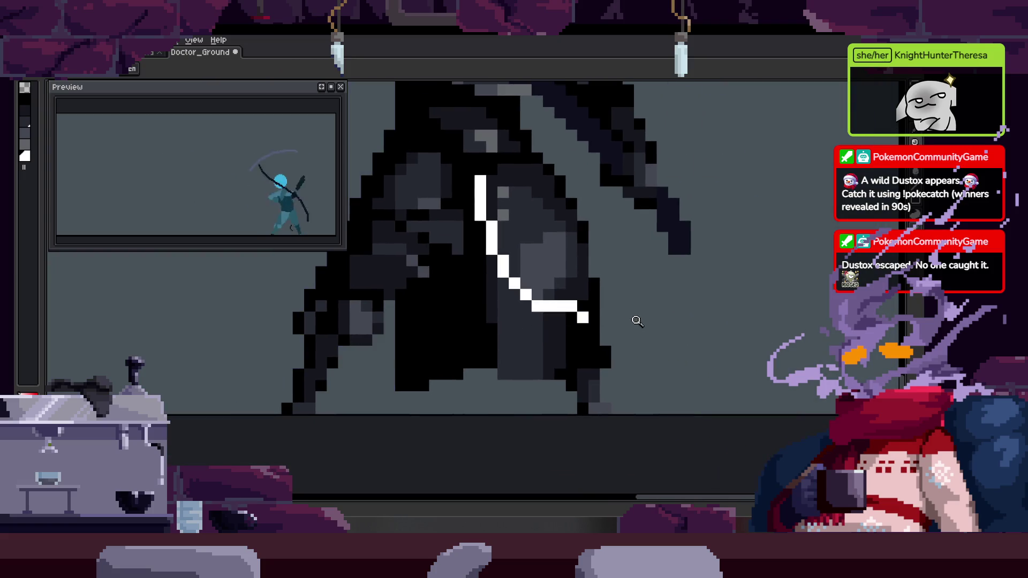
scroll(530, 271, up, 4)
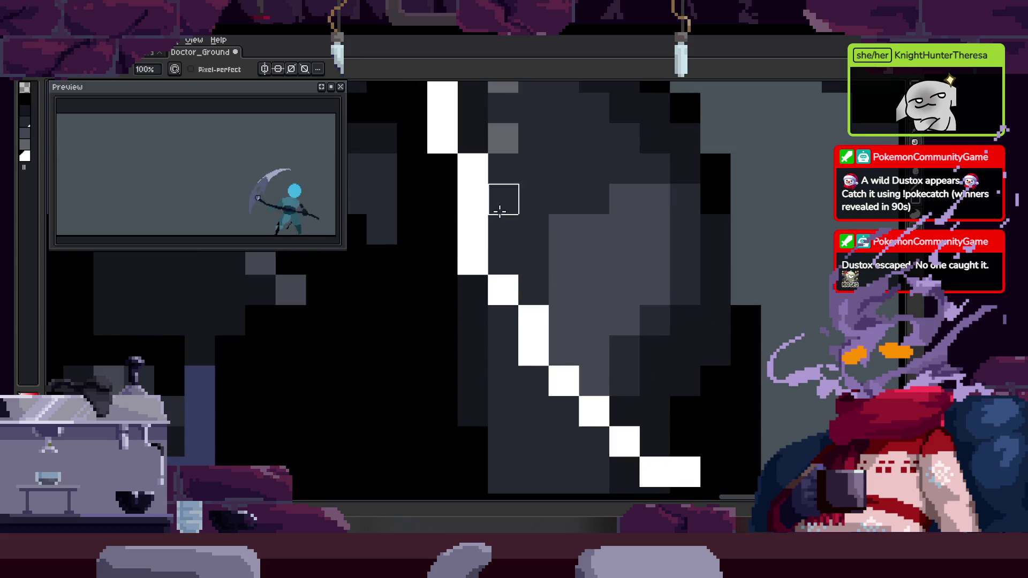
drag(471, 167, 470, 132)
mouse_move(543, 375)
mouse_down()
mouse_move(574, 406)
mouse_move(654, 420)
mouse_up()
key(ctrl+z)
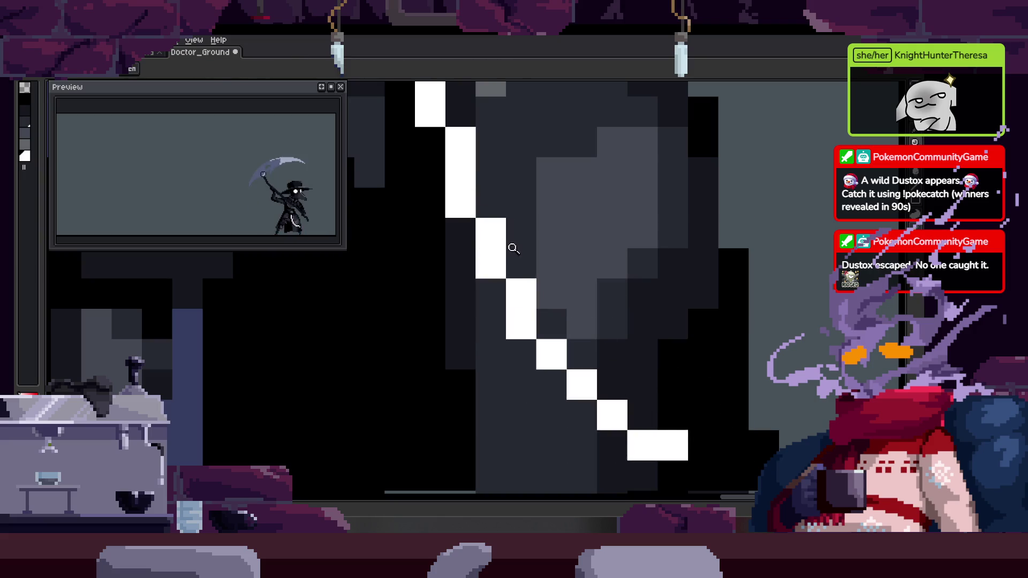
scroll(625, 273, down, 4)
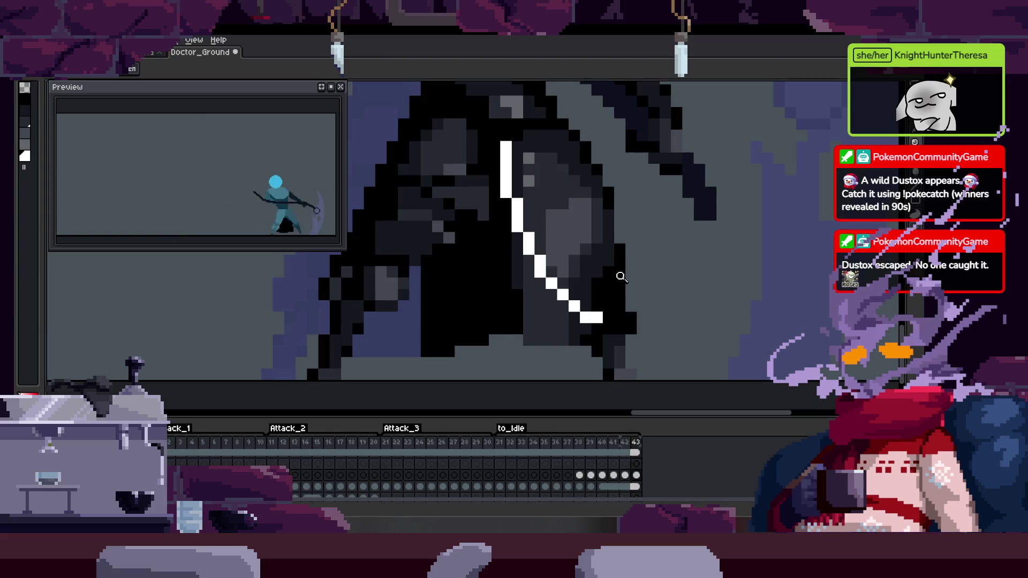
Erase a pixel at the slash base and add white pixels that hook it into a rightward tail
key(Tab)
click(600, 345)
key(b)
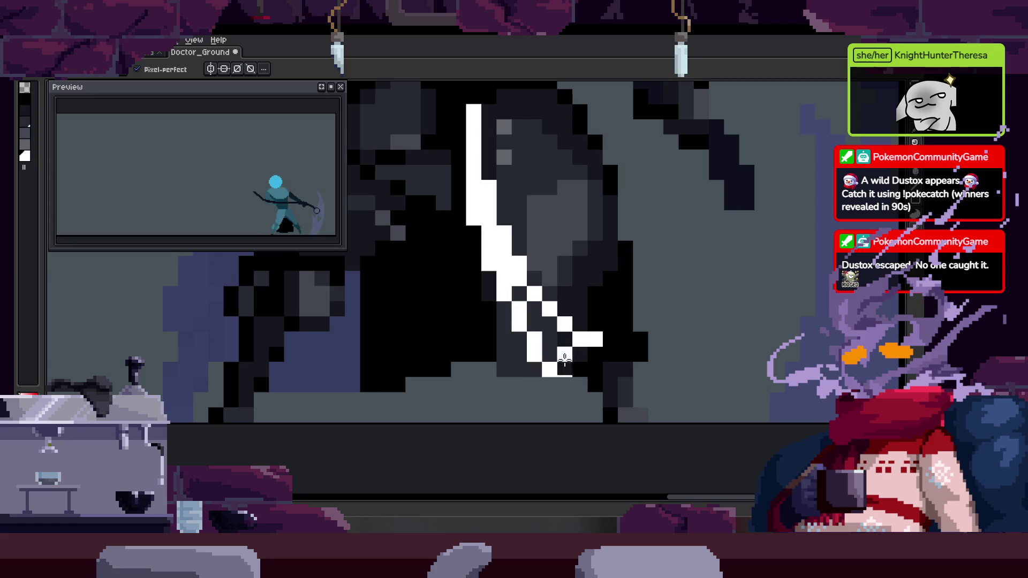
click(564, 363)
key(e)
key(b)
click(552, 362)
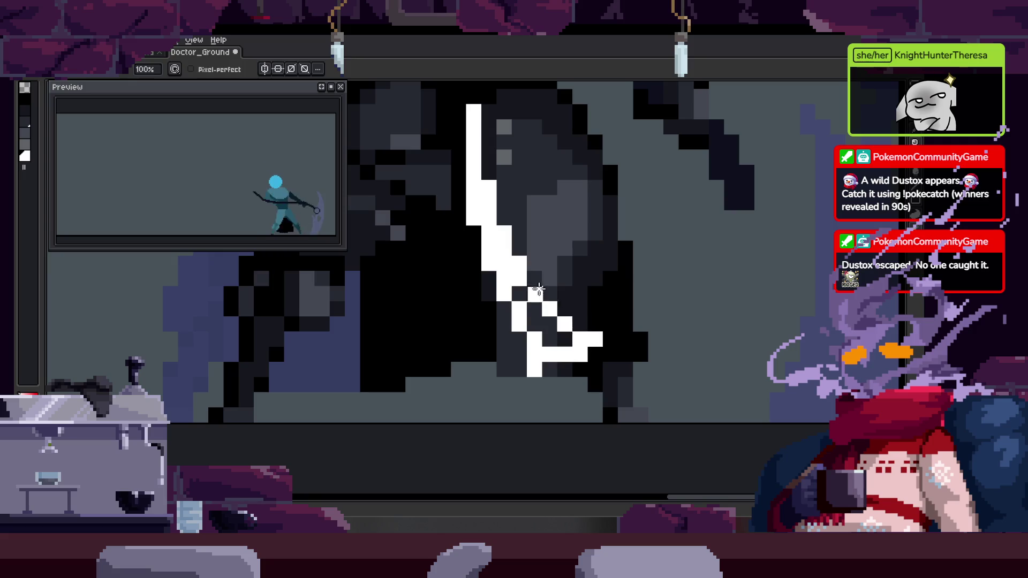
key(b)
click(565, 342)
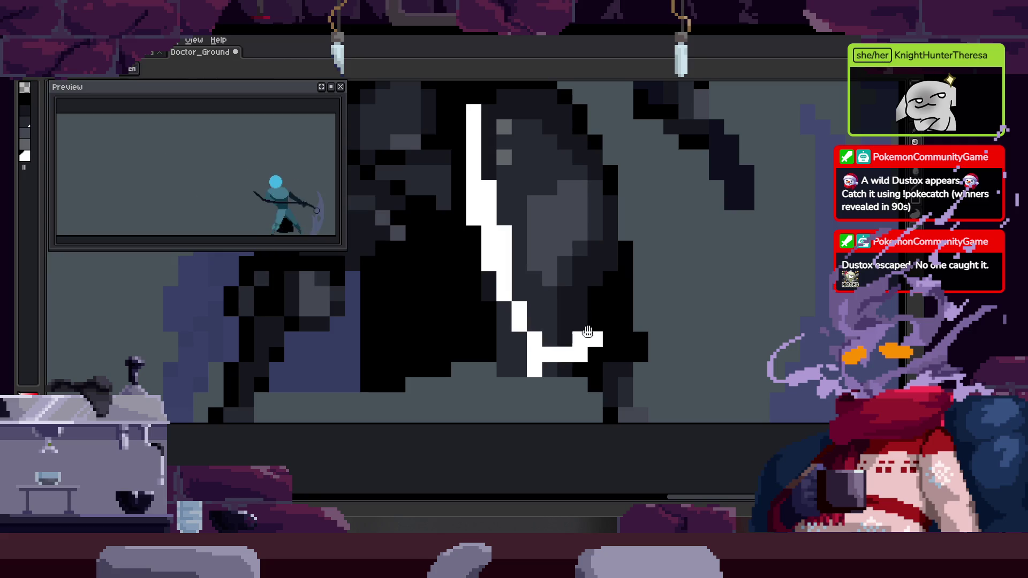
scroll(587, 338, down, 2)
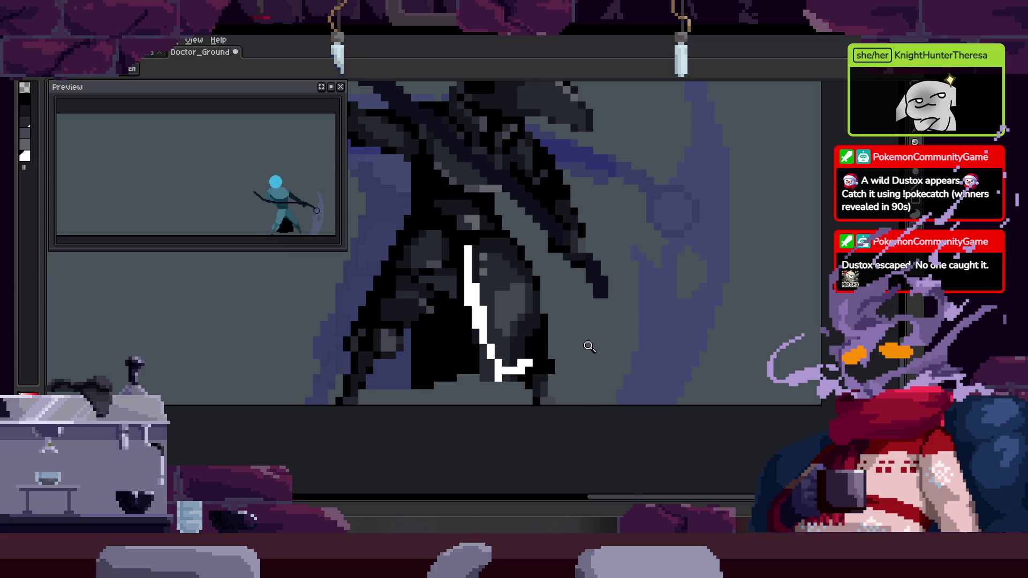
key(Tab)
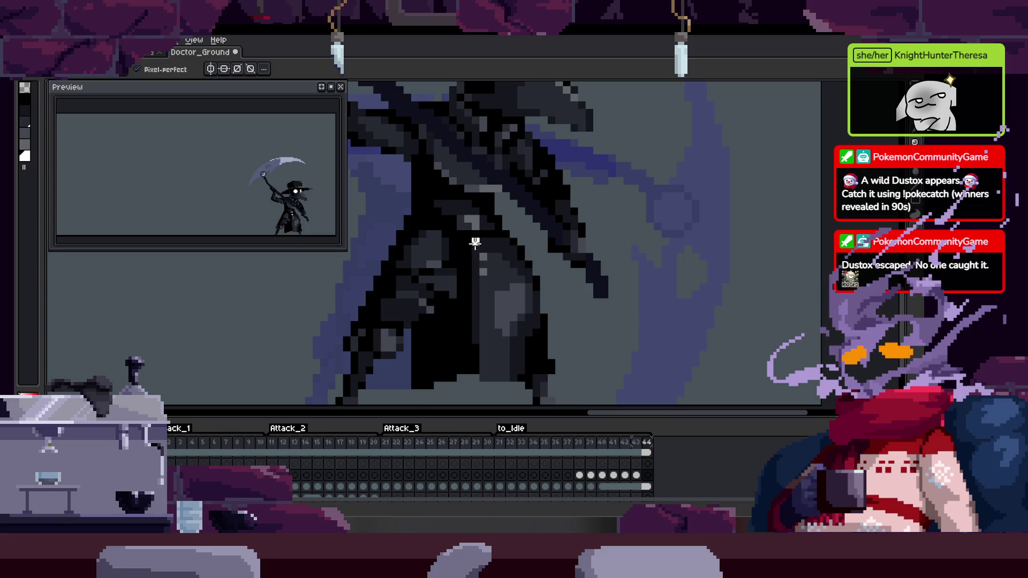
Flip through the neighbouring attack frames to compare their slashes, ending on frame 43
key(Return)
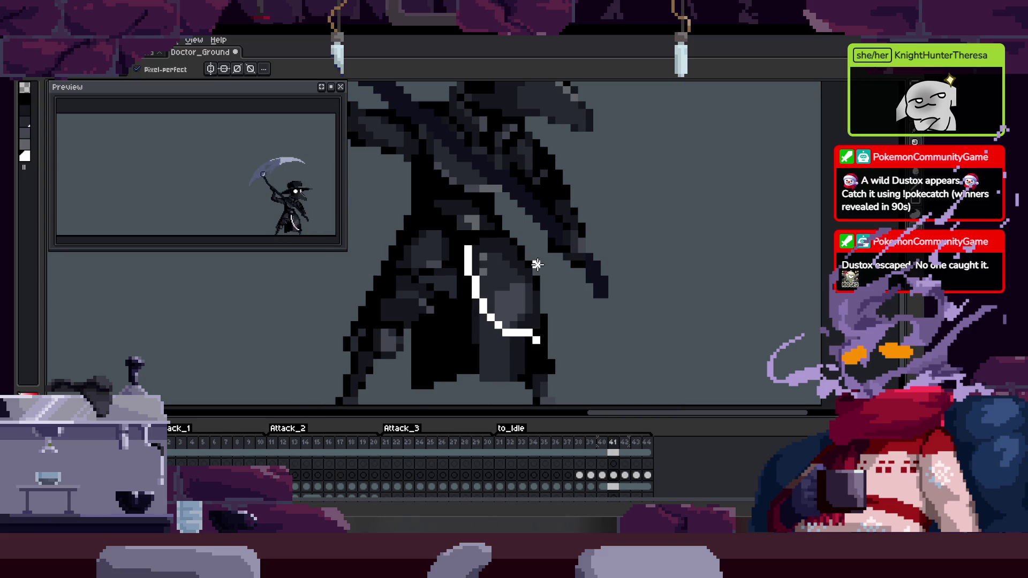
key(Return)
key(Left)
scroll(525, 284, up, 3)
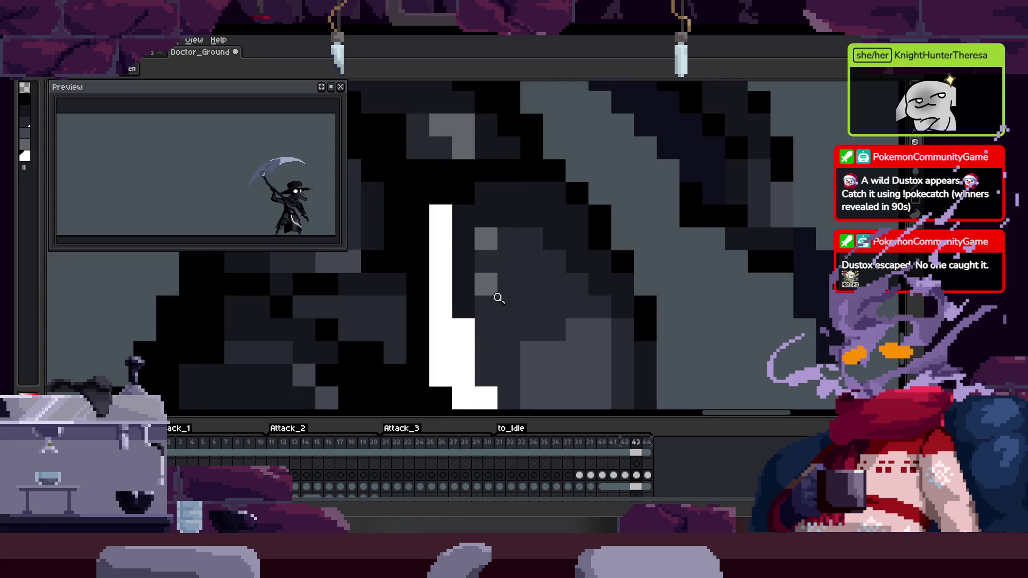
key(Tab)
scroll(507, 352, down, 2)
key(Left)
key(Left)
key(Left)
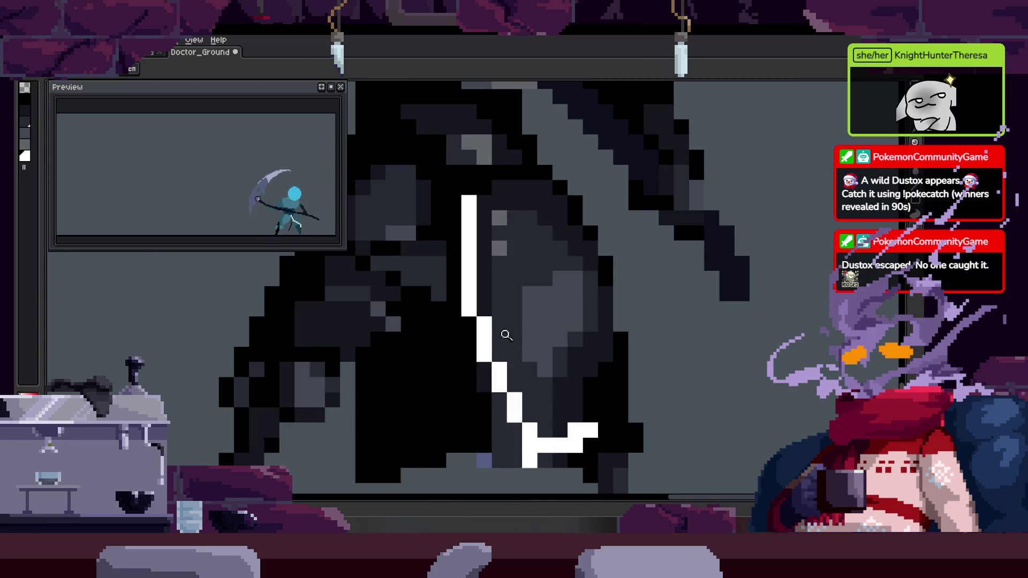
key(Left)
key(Left)
key(Right)
key(Tab)
key(Left)
key(Left)
key(Left)
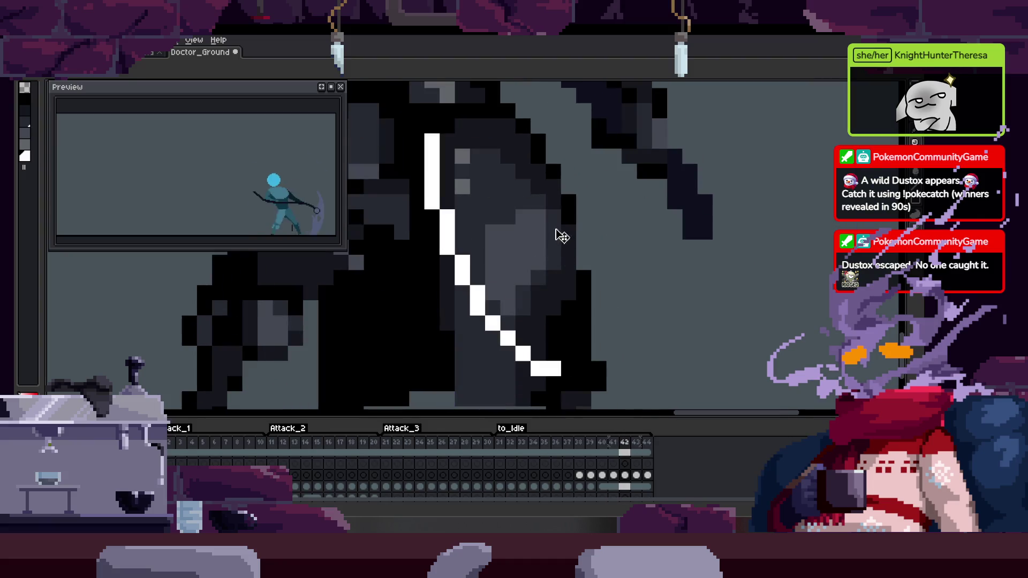
key(Right)
key(Right)
key(Right)
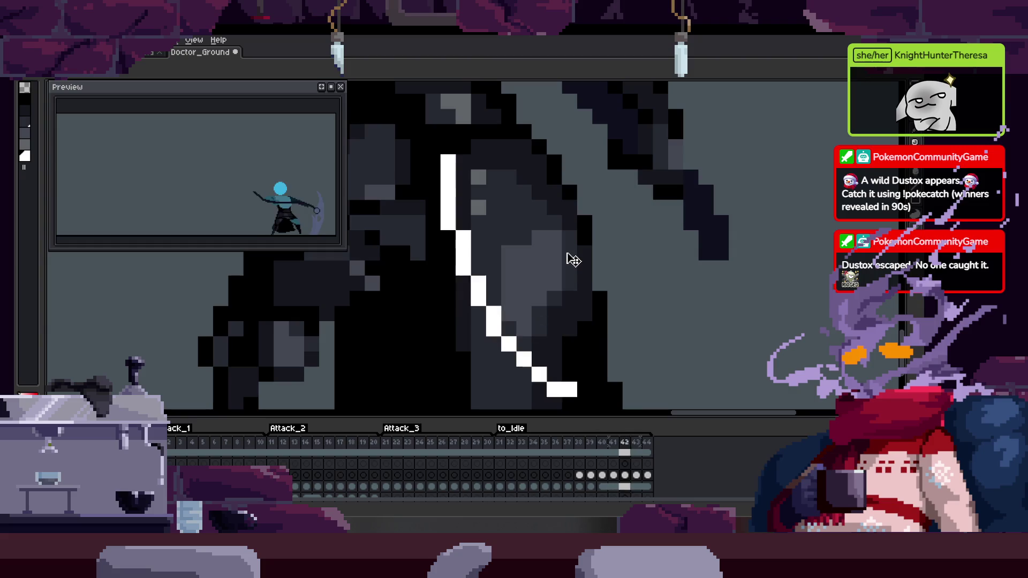
Zoom the view and move to the adjacent frame holding the vertical white stroke
key(Tab)
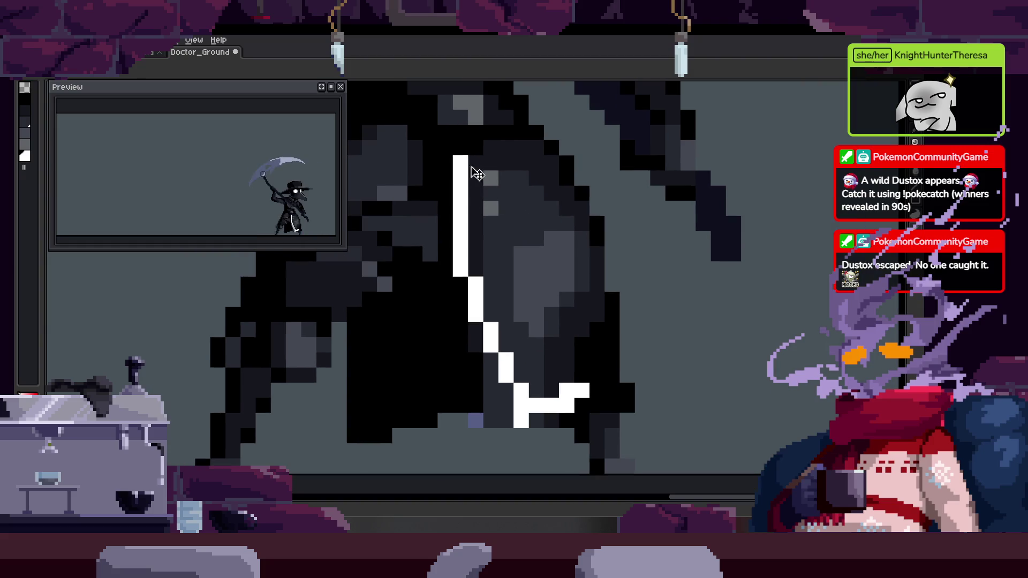
key(z)
scroll(479, 153, down, 3)
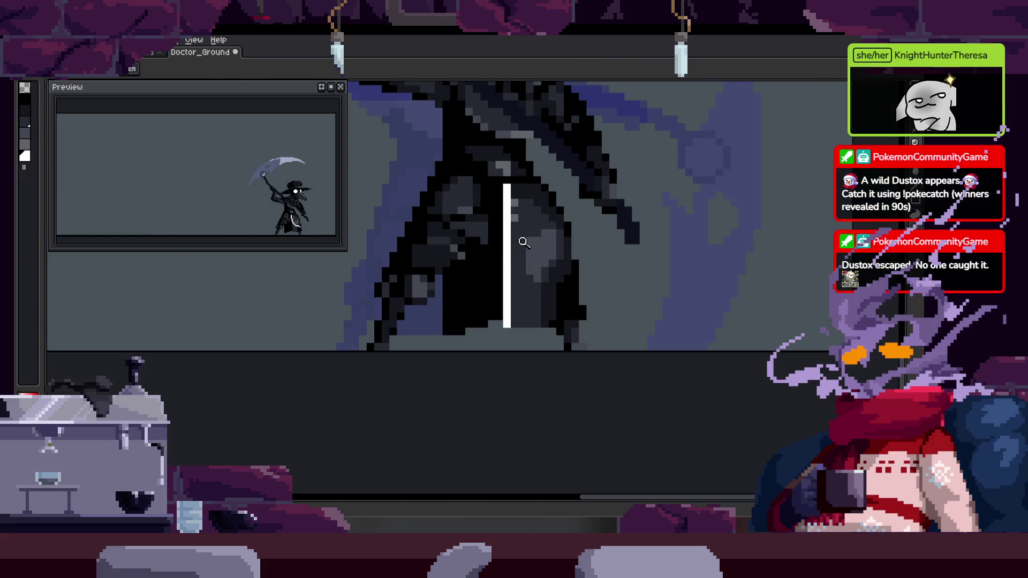
scroll(500, 218, up, 3)
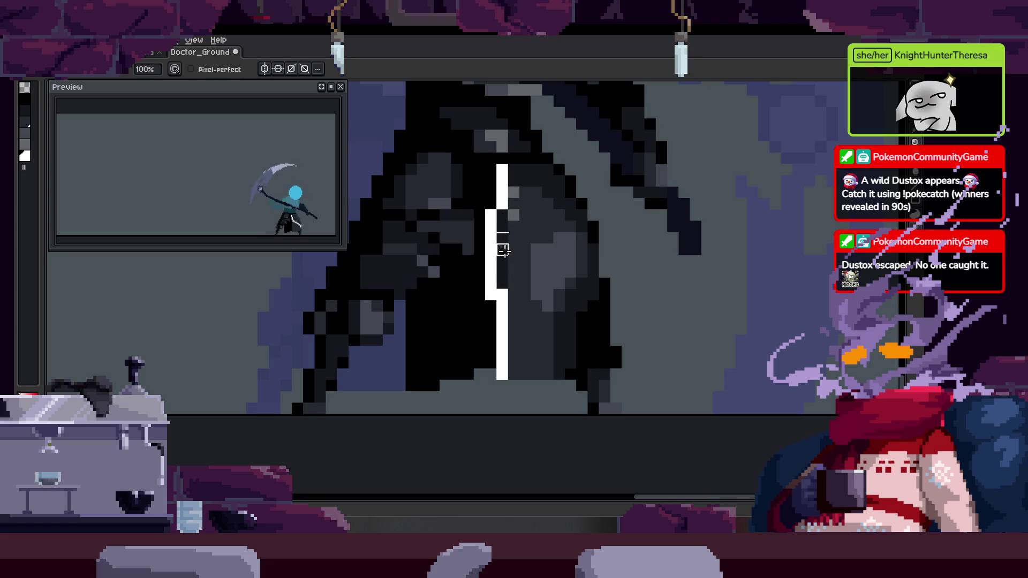
key(z)
scroll(514, 311, down, 2)
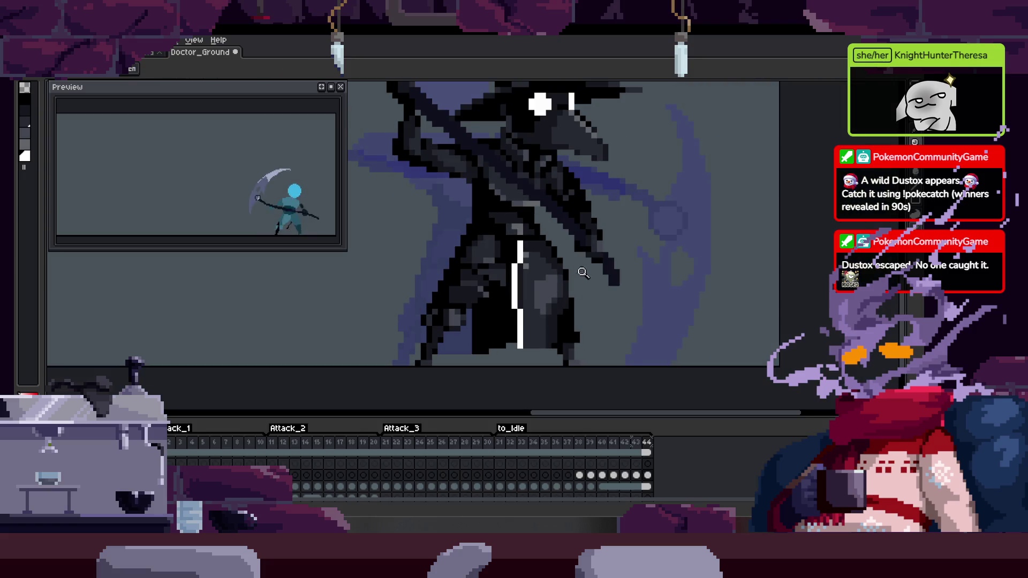
key(Tab)
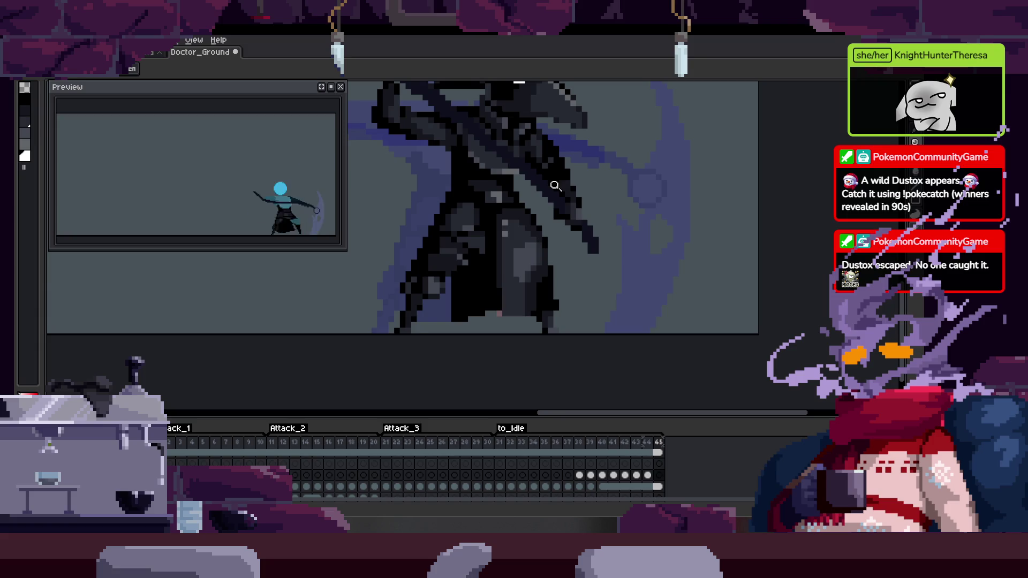
key(Tab)
key(Left)
key(m)
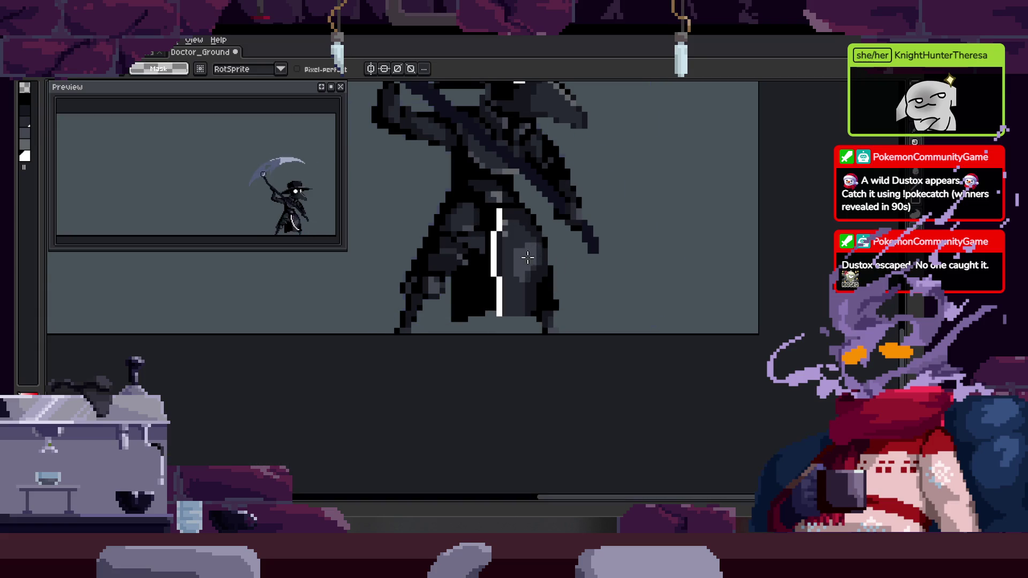
key(Right)
Shift the vertical white stroke one column left, drawing beside it and erasing the old right column
click(503, 259)
key(b)
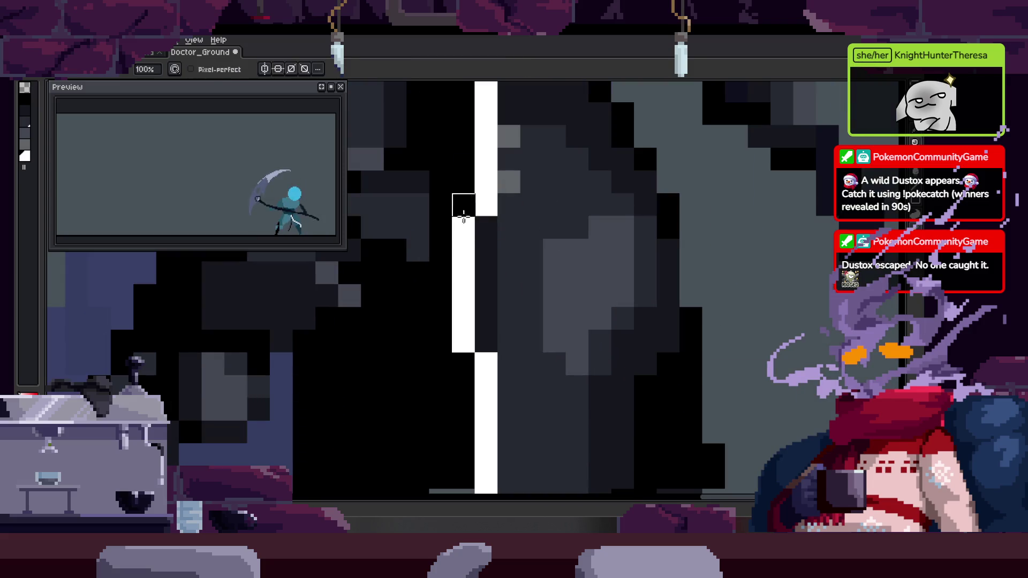
drag(489, 211, 479, 261)
click(471, 369)
key(e)
drag(493, 300, 494, 438)
key(b)
drag(471, 391, 468, 429)
key(e)
click(472, 189)
key(z)
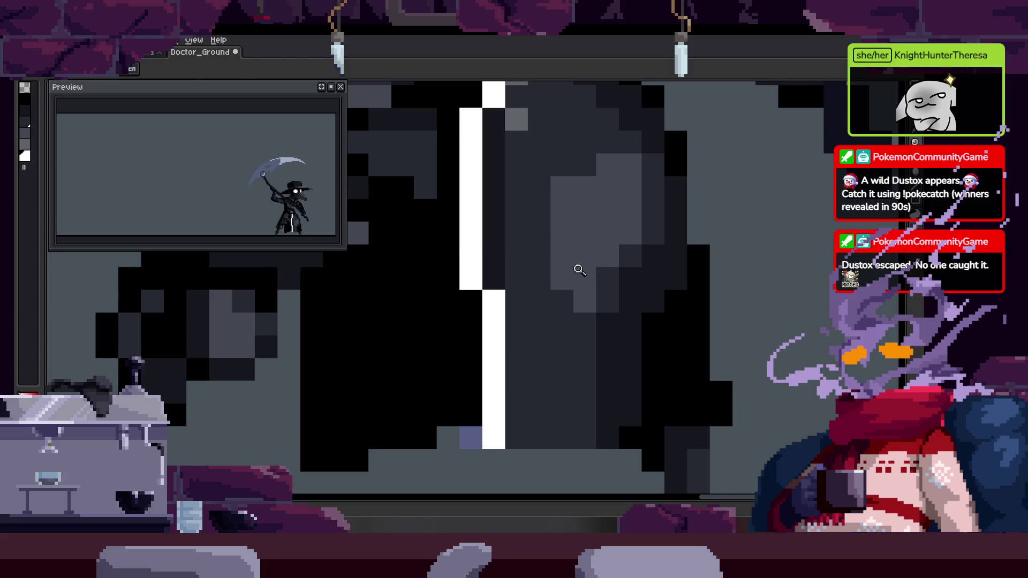
scroll(563, 274, down, 3)
Clear the selection and paint the upper white column dark again
key(Tab)
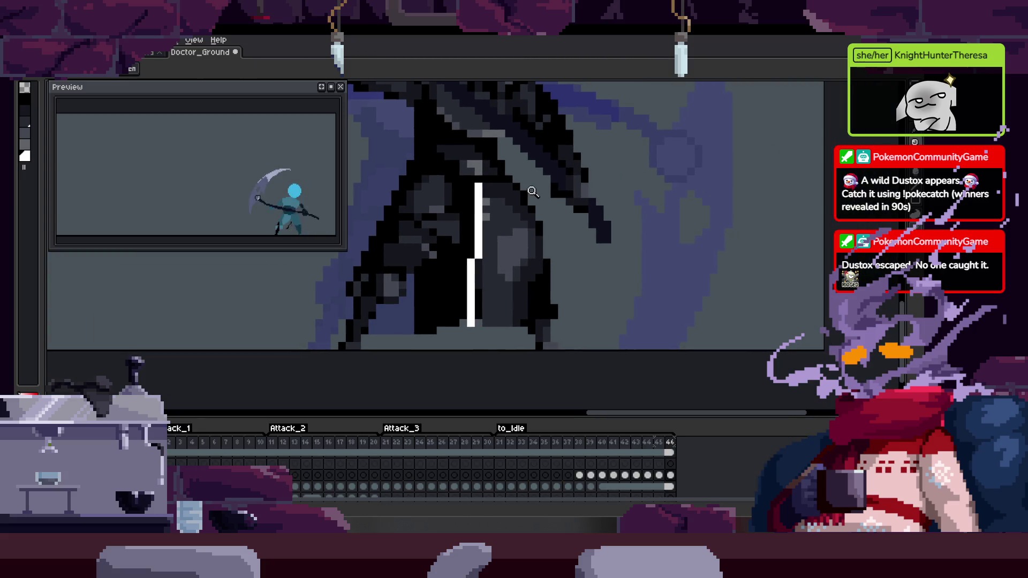
key(Tab)
key(m)
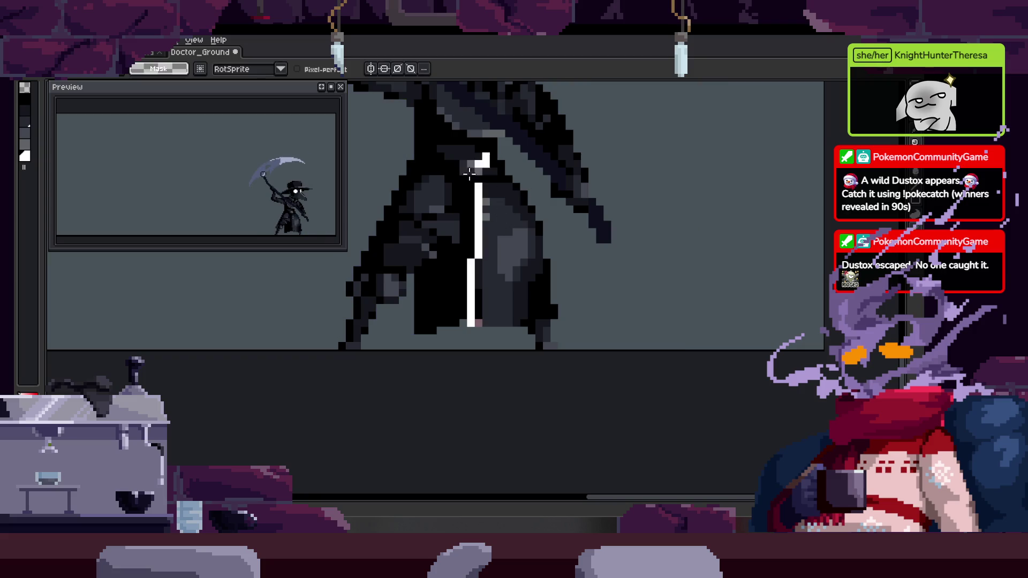
key(ctrl+d)
key(b)
scroll(477, 233, up, 3)
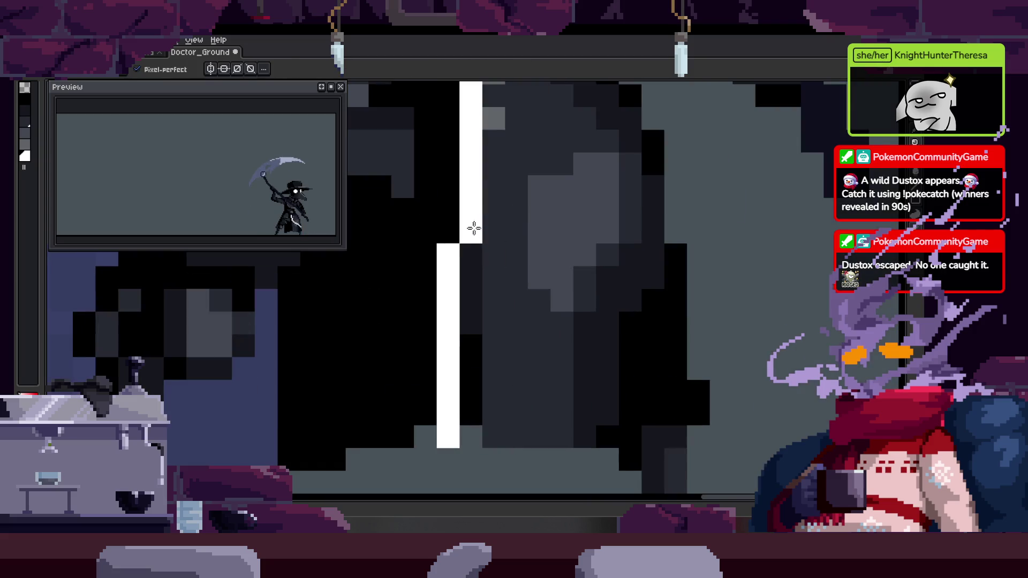
drag(453, 238, 450, 302)
scroll(450, 302, down, 2)
Extend the right white column downward and turn the pink bottom pixel white
key(e)
key(b)
mouse_move(464, 268)
mouse_down()
mouse_move(464, 300)
mouse_move(442, 251)
mouse_up()
key(e)
click(449, 365)
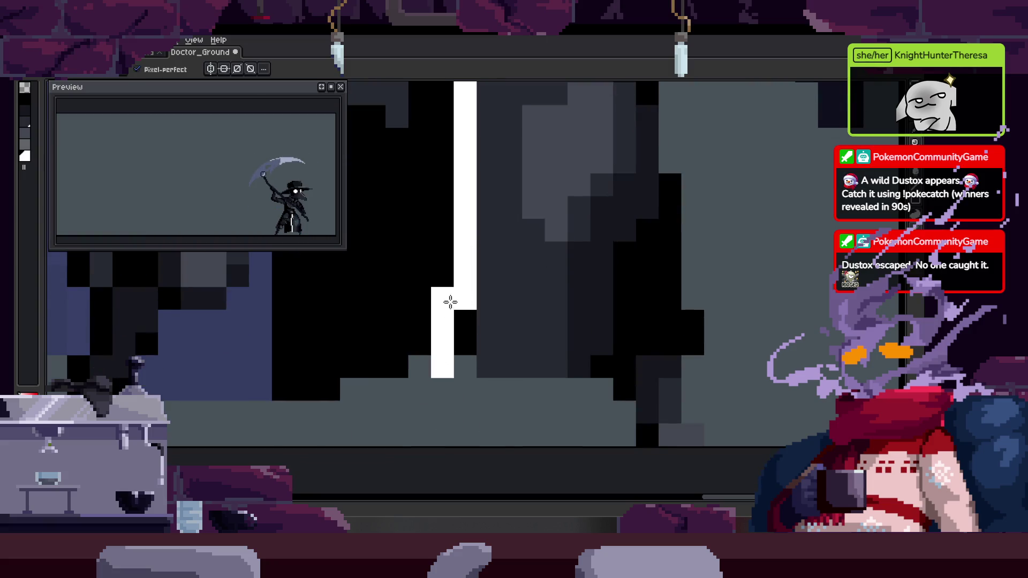
key(z)
scroll(477, 314, down, 1)
scroll(488, 319, down, 1)
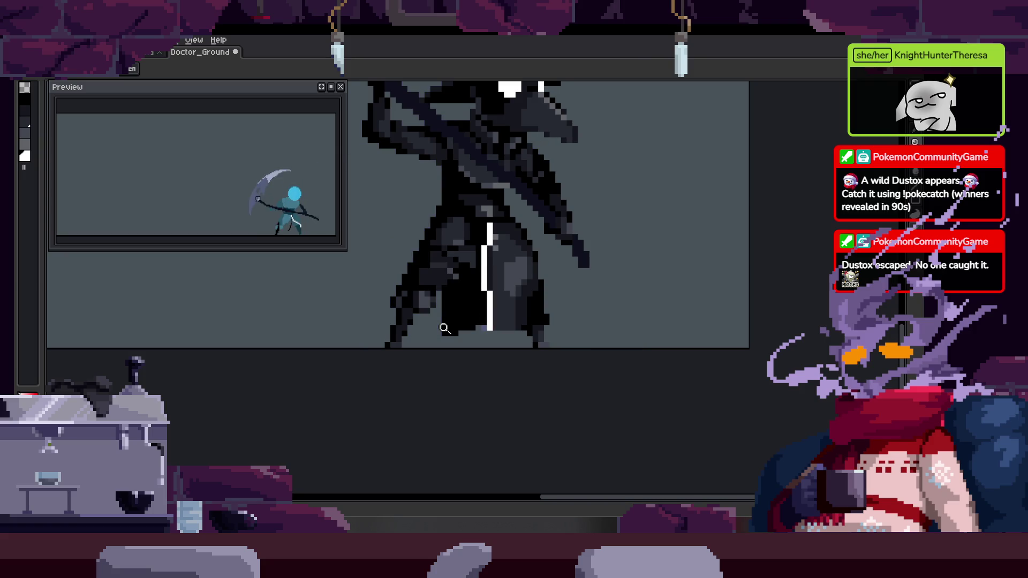
Drop the transform and fix the pixels at the bottom of the white line
key(Right)
key(Tab)
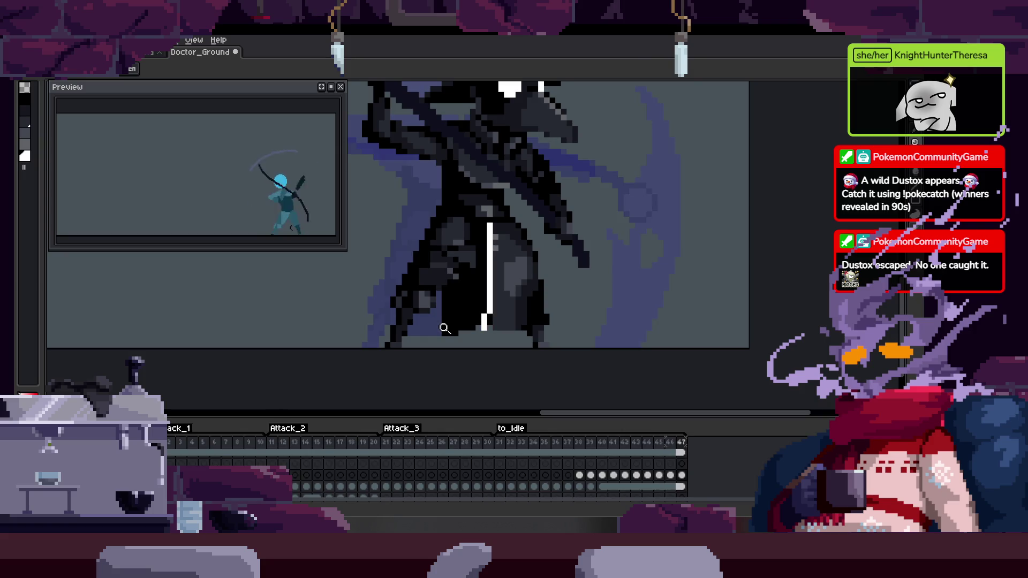
key(Tab)
scroll(445, 329, down, 1)
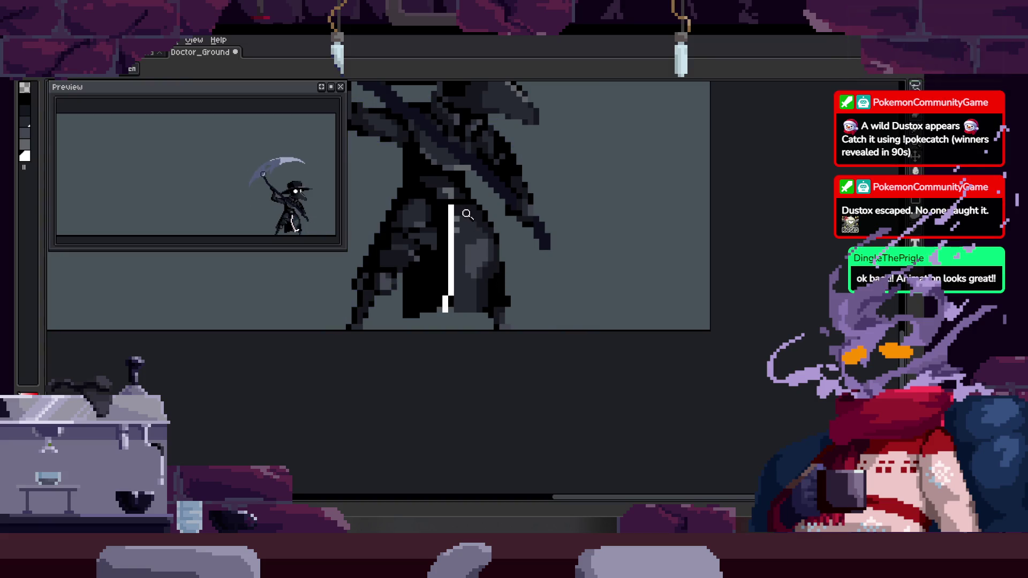
key(Return)
scroll(505, 246, up, 4)
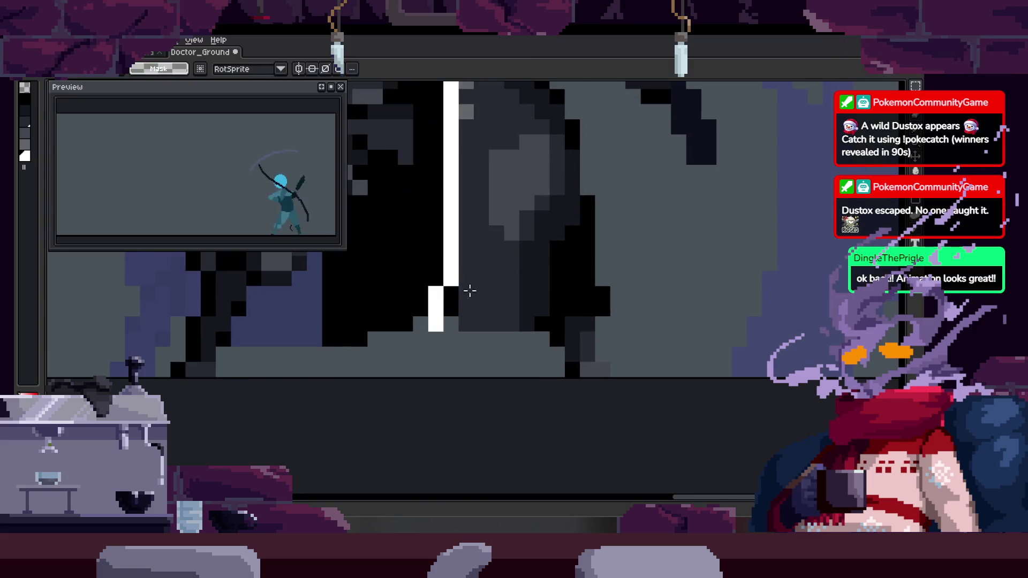
click(456, 305)
key(e)
drag(425, 275, 426, 306)
key(z)
scroll(466, 310, down, 3)
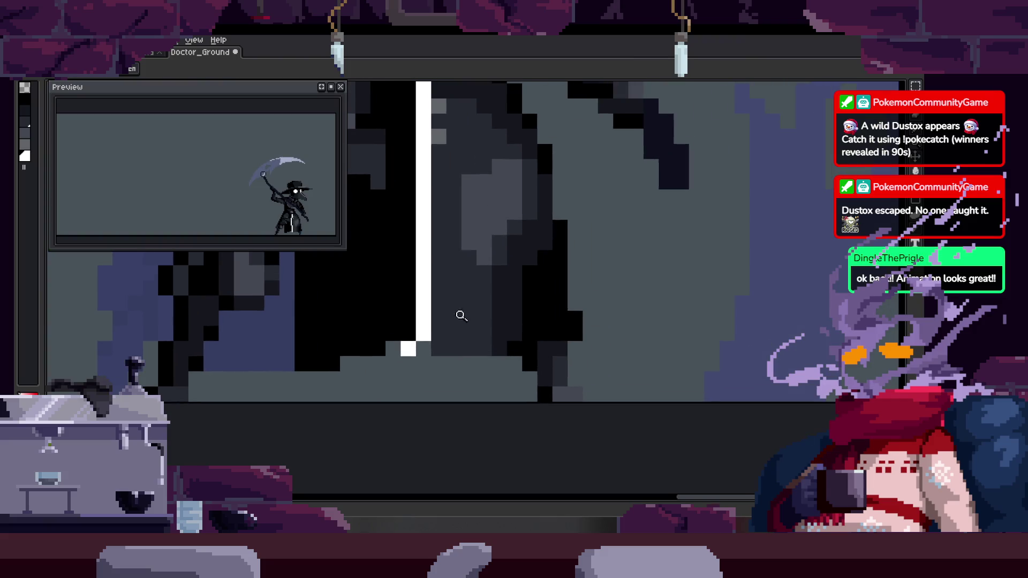
key(b)
Add frame 49, draw a straight white vertical line down the coat, and save the file
key(Tab)
key(z)
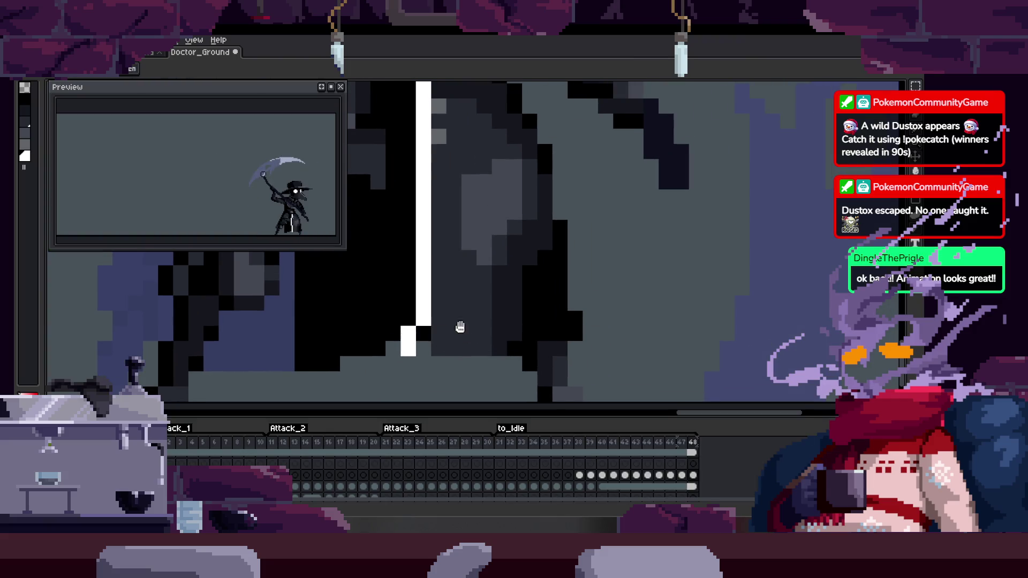
key(alt+n)
key(Tab)
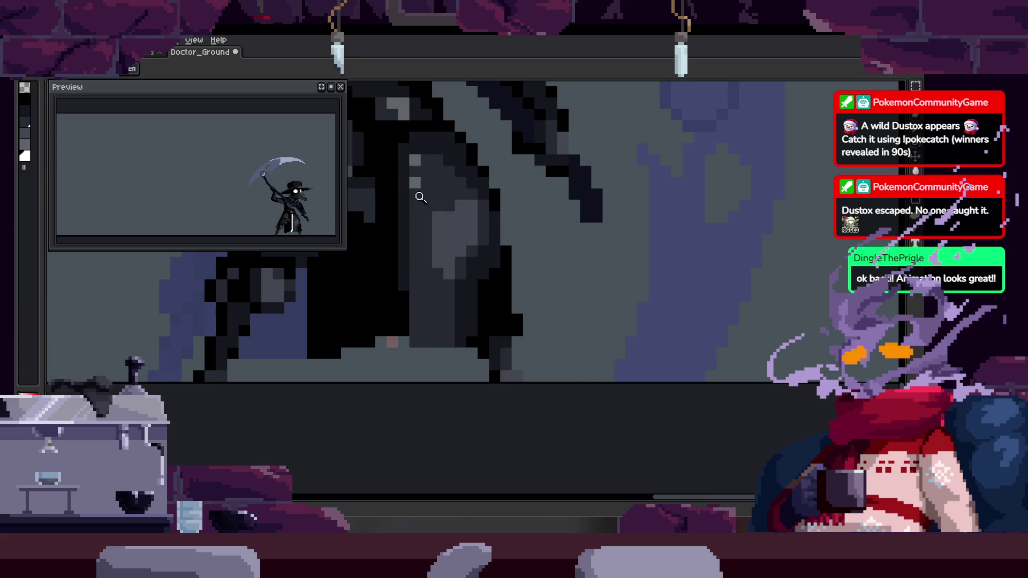
click(405, 139)
shift+click(401, 332)
scroll(410, 300, down, 2)
key(ctrl+s)
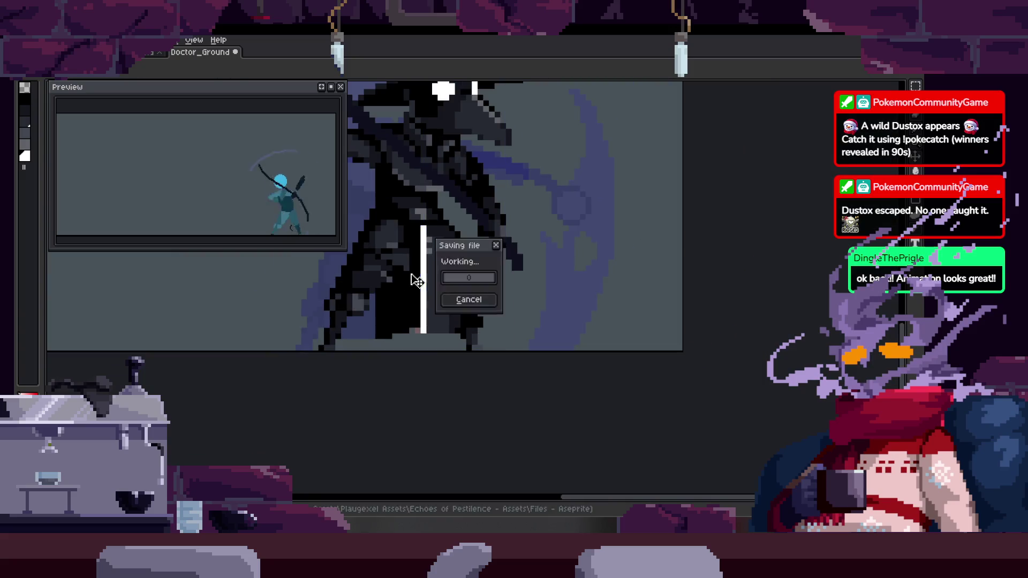
From frame 32, play the scythe attack animation zoomed out, then paste the copied slash stroke
key(Tab)
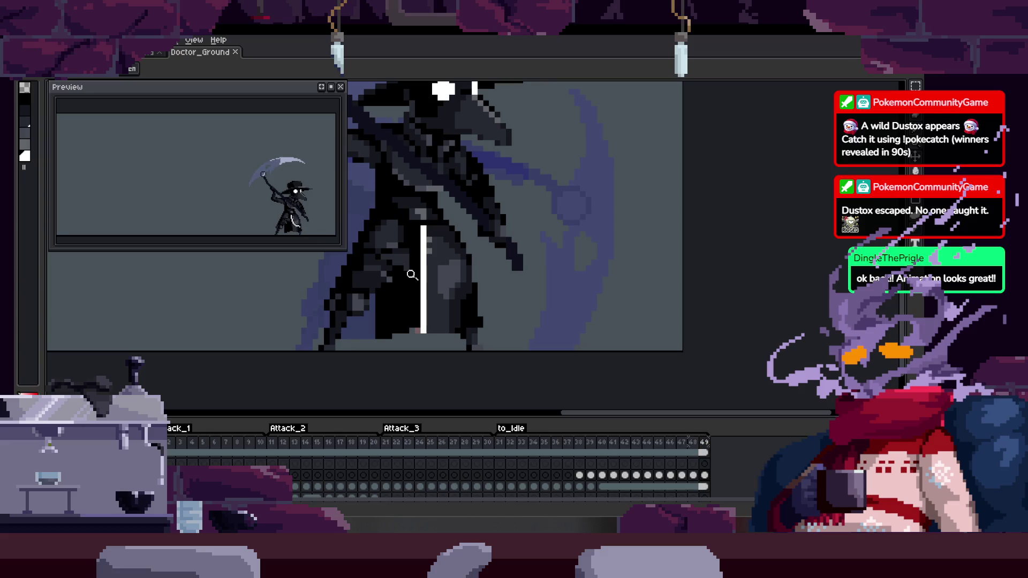
key(Left)
key(Left)
key(Left)
key(Return)
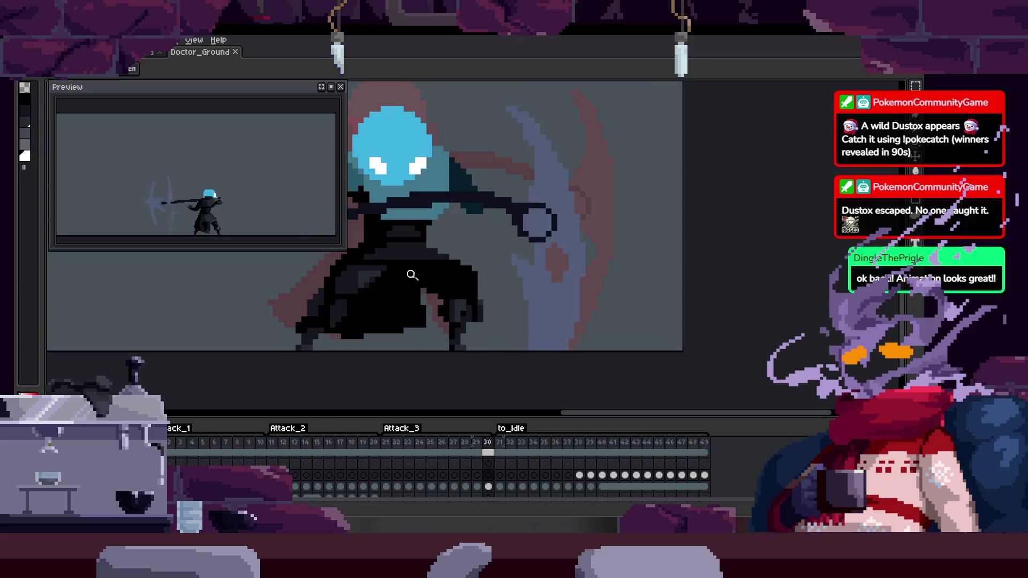
key(Tab)
scroll(586, 280, down, 2)
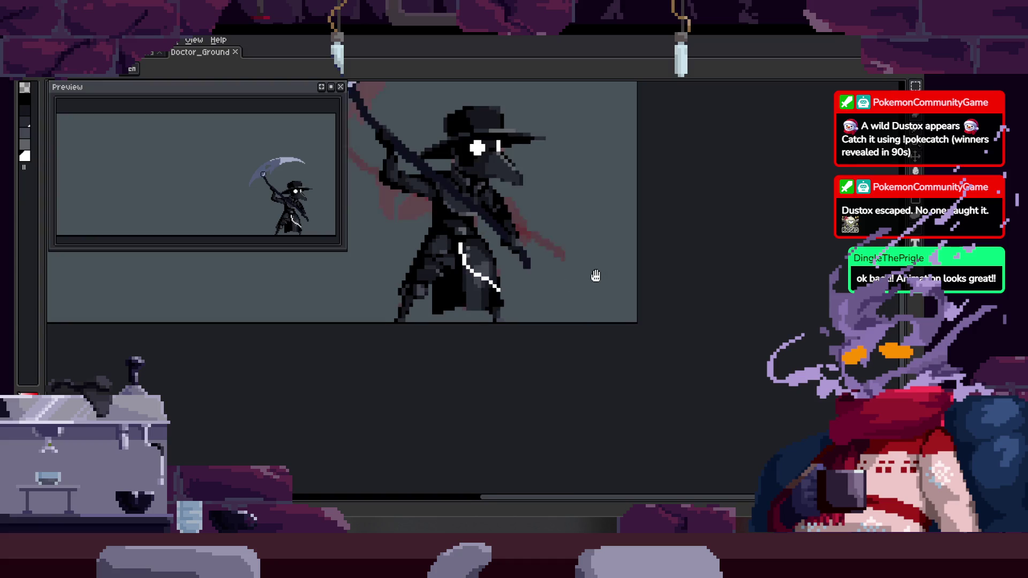
key(Tab)
scroll(586, 292, down, 3)
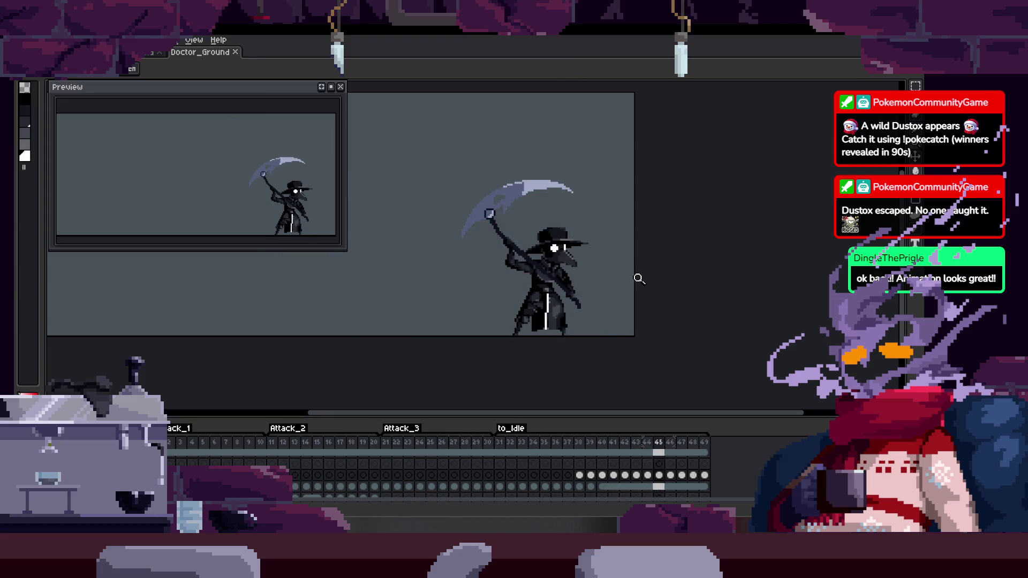
key(Tab)
key(Tab)
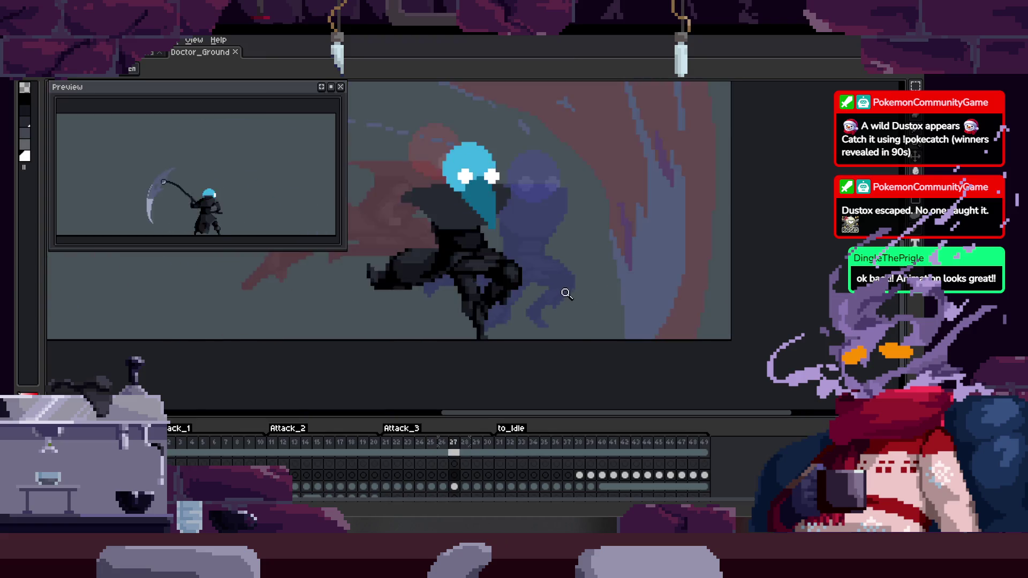
click(595, 284)
key(ctrl+v)
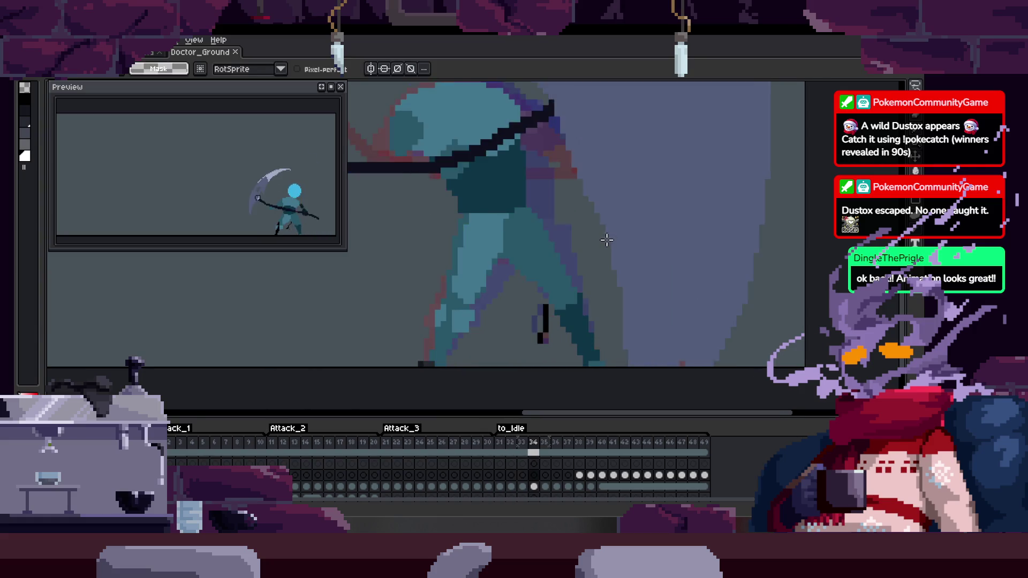
Paste the white slash stroke across the legs on frame 37 and undo its stray end pixels
key(Return)
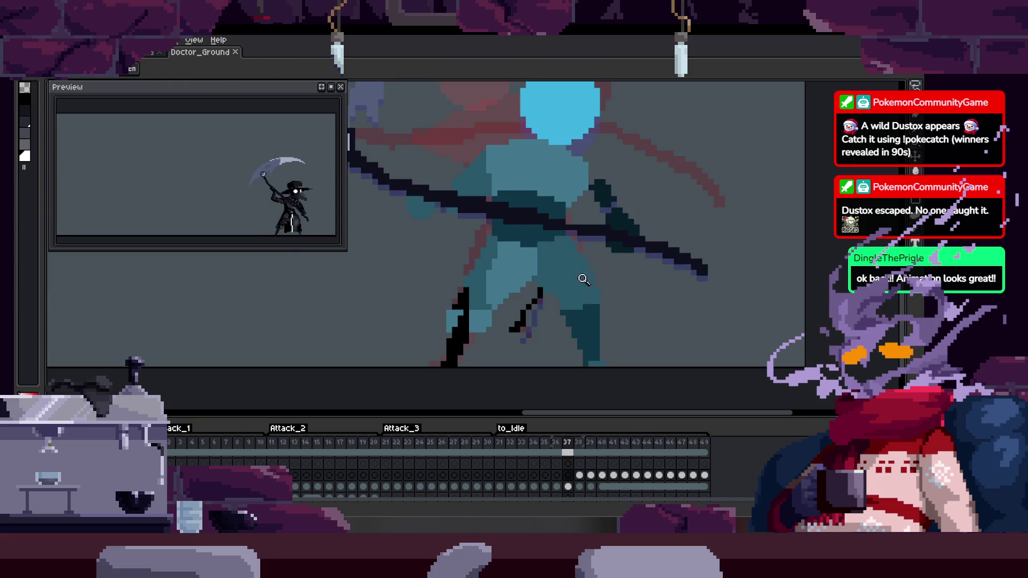
key(z)
click(535, 227)
key(q)
key(ctrl+y)
key(b)
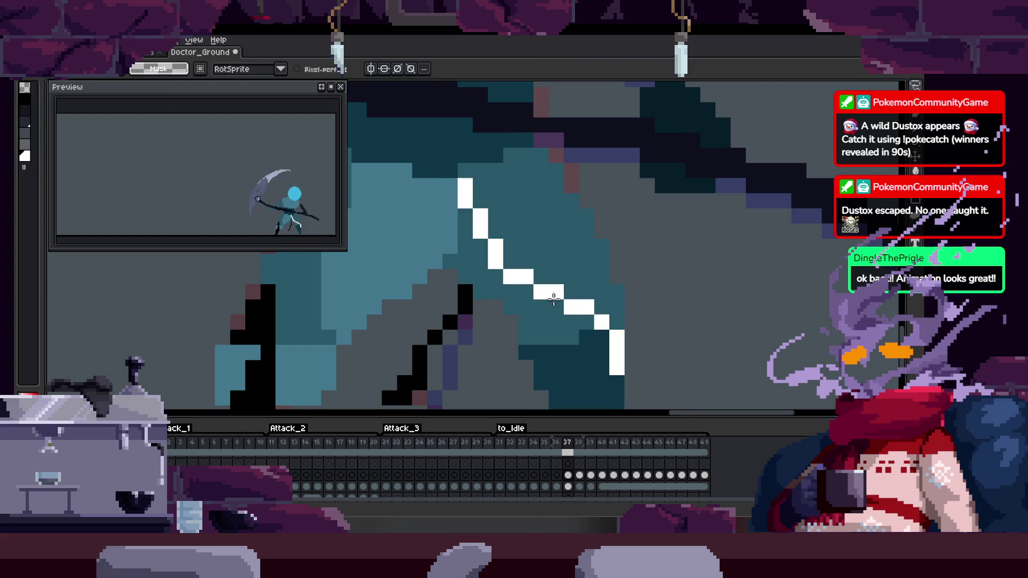
key(ctrl+z)
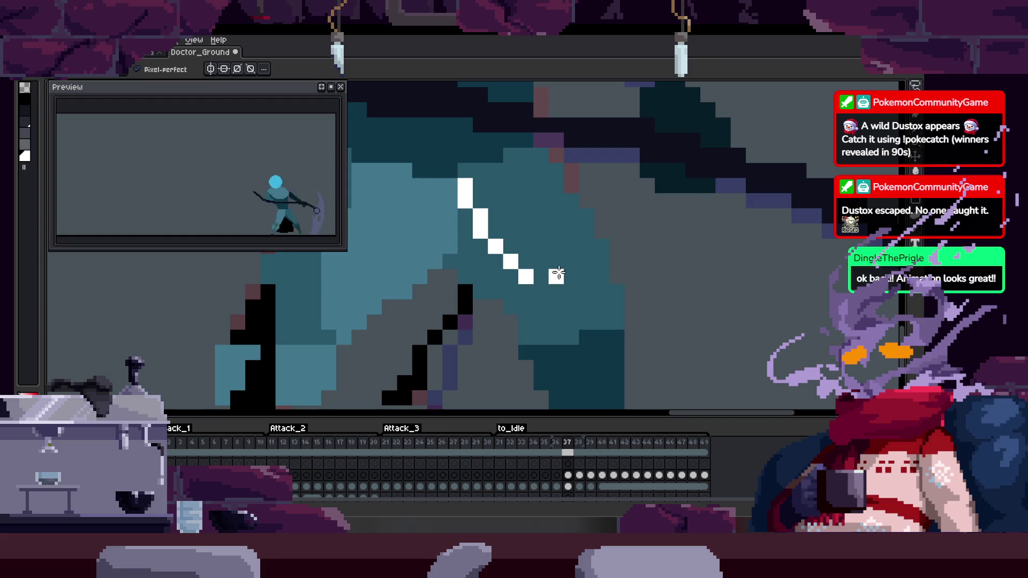
Step between frames 36 and 38, zooming to check the slash on frame 36
key(z)
key(Left)
scroll(632, 287, down, 1)
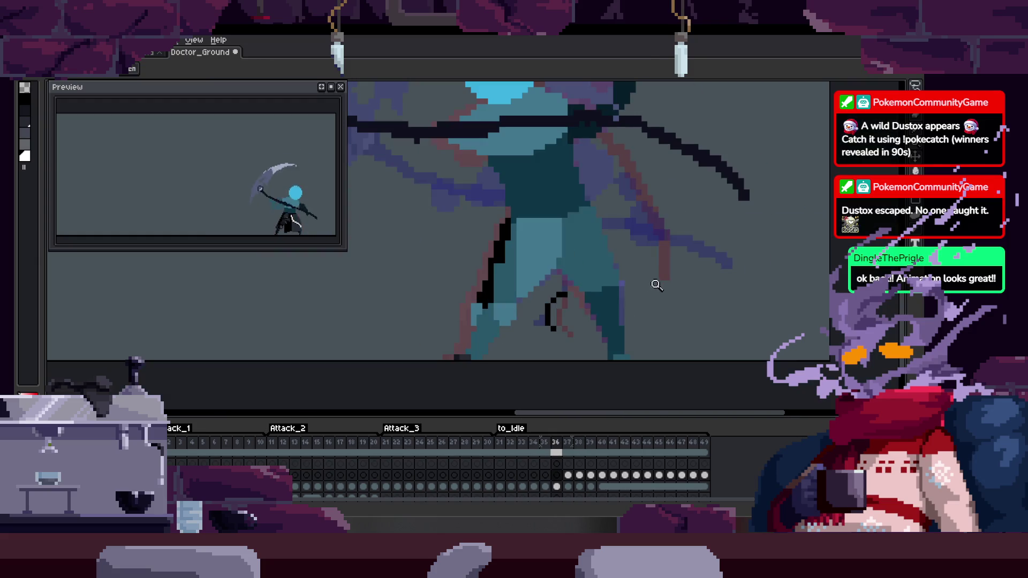
key(Right)
key(Right)
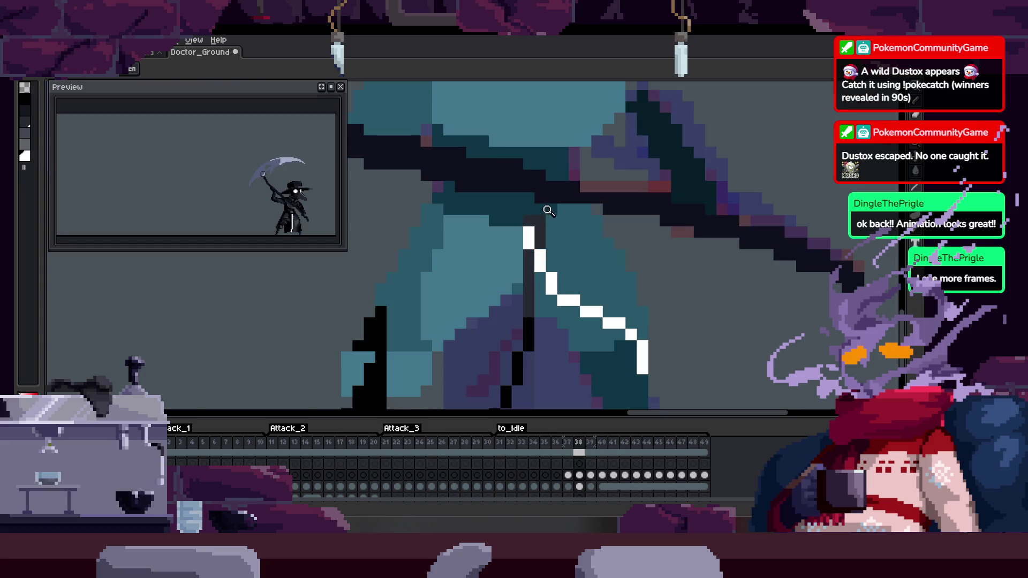
key(Left)
key(Left)
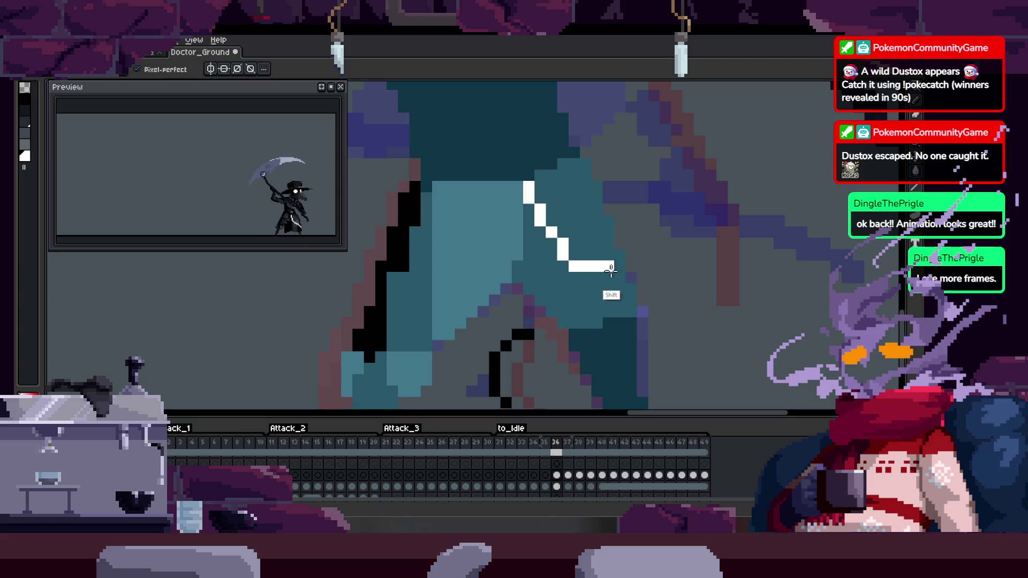
scroll(617, 276, up, 3)
scroll(478, 245, up, 1)
key(z)
scroll(471, 251, down, 1)
scroll(468, 257, up, 1)
scroll(499, 253, down, 3)
Preview the attack frames from frame 30 with the timeline hidden, comparing neighbouring frames
key(Left)
key(Left)
key(Left)
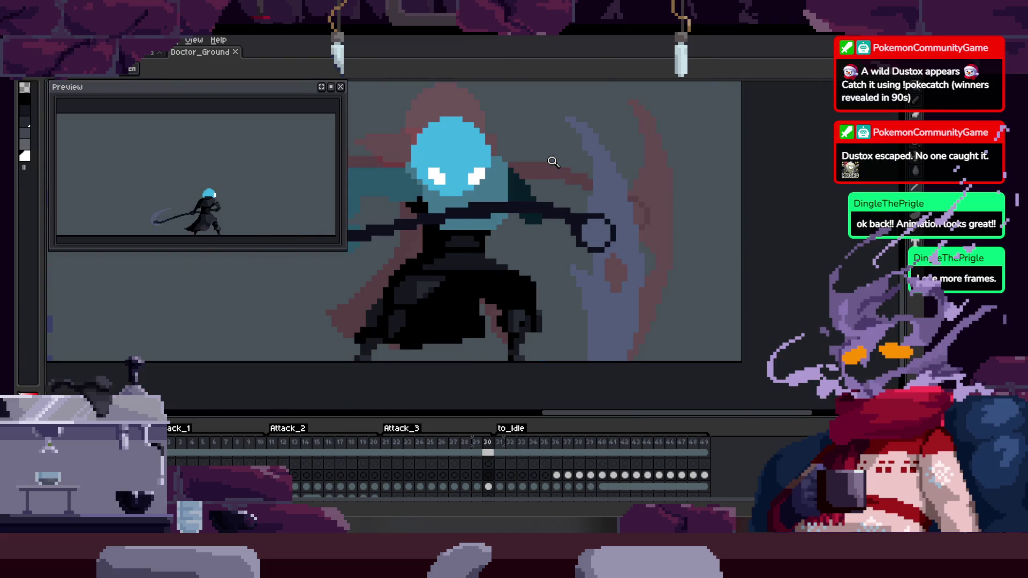
key(Return)
key(Return)
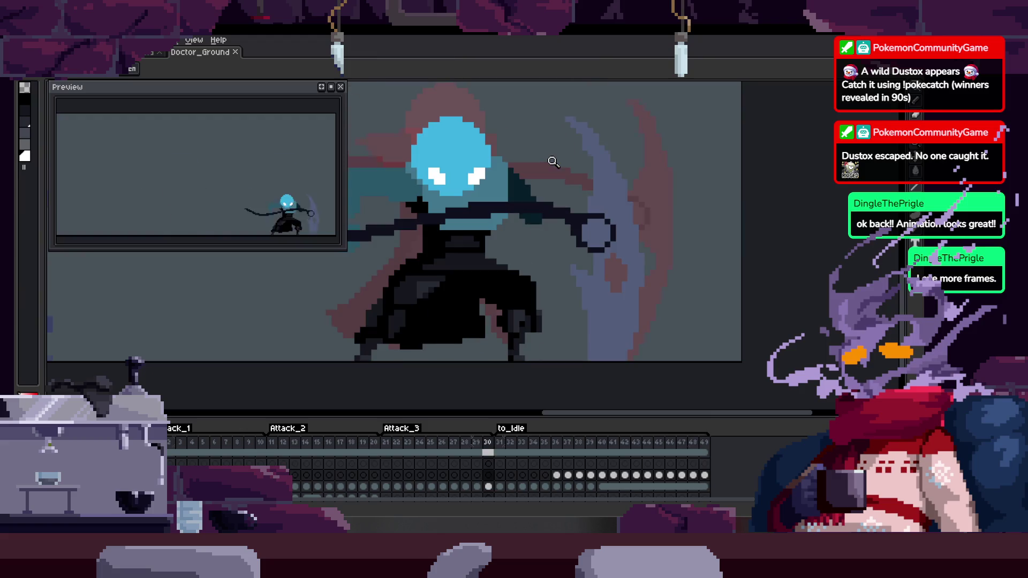
key(Return)
key(Return)
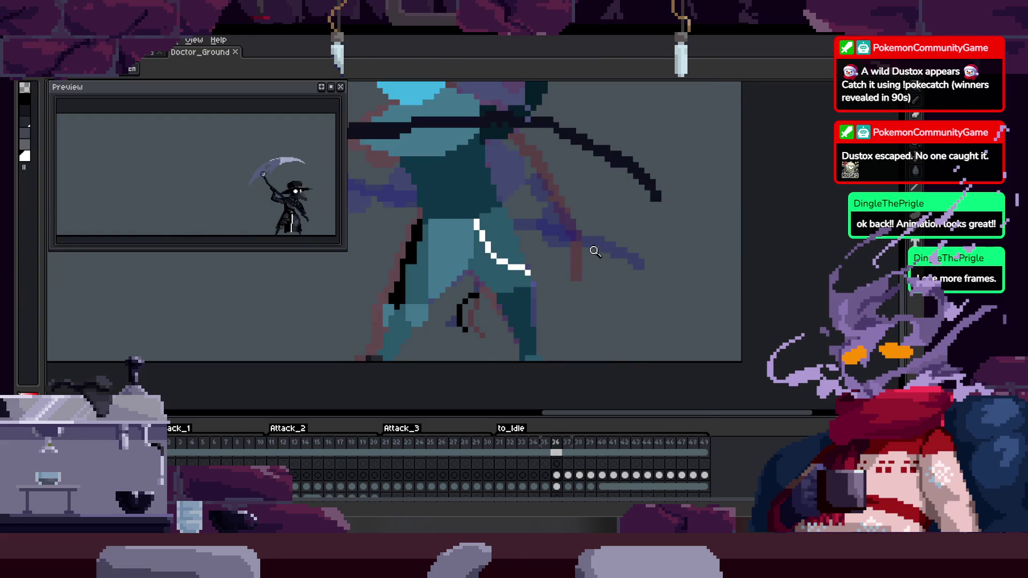
key(Tab)
key(Left)
key(Right)
key(Left)
key(Right)
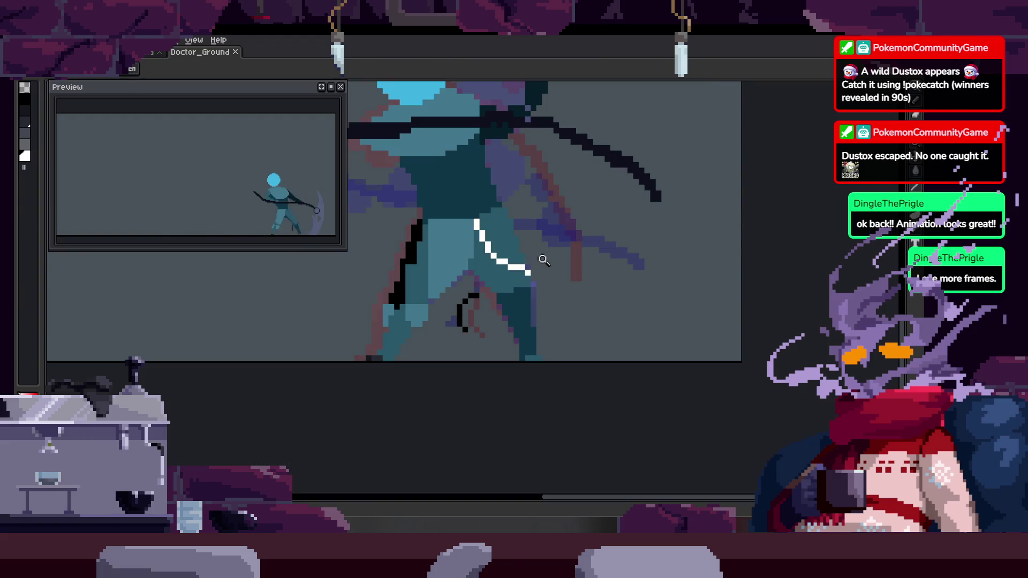
Shift the white slash pixels on the leg, redraw its lower part and extend its end
key(b)
scroll(453, 271, up, 4)
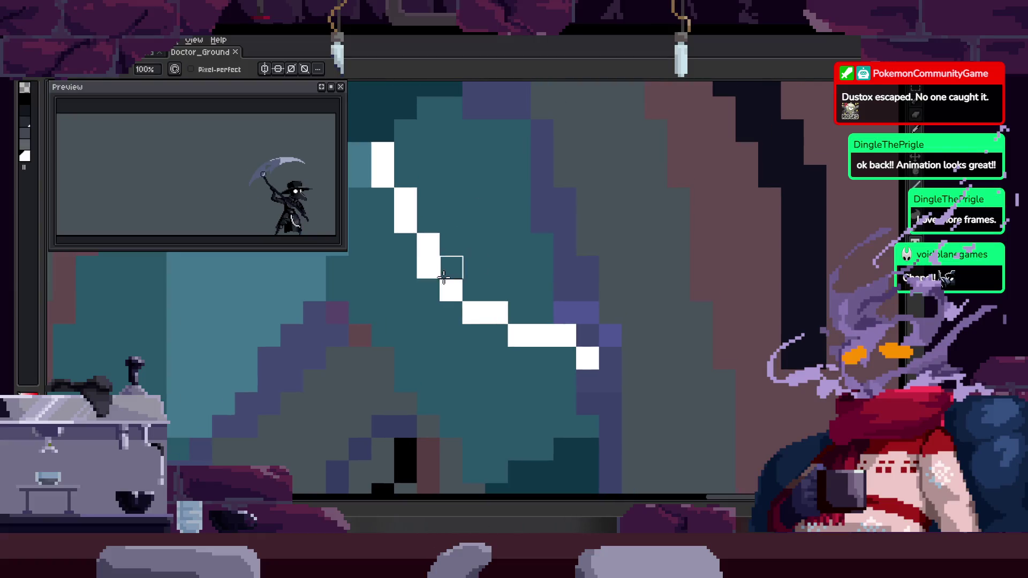
drag(403, 220, 432, 224)
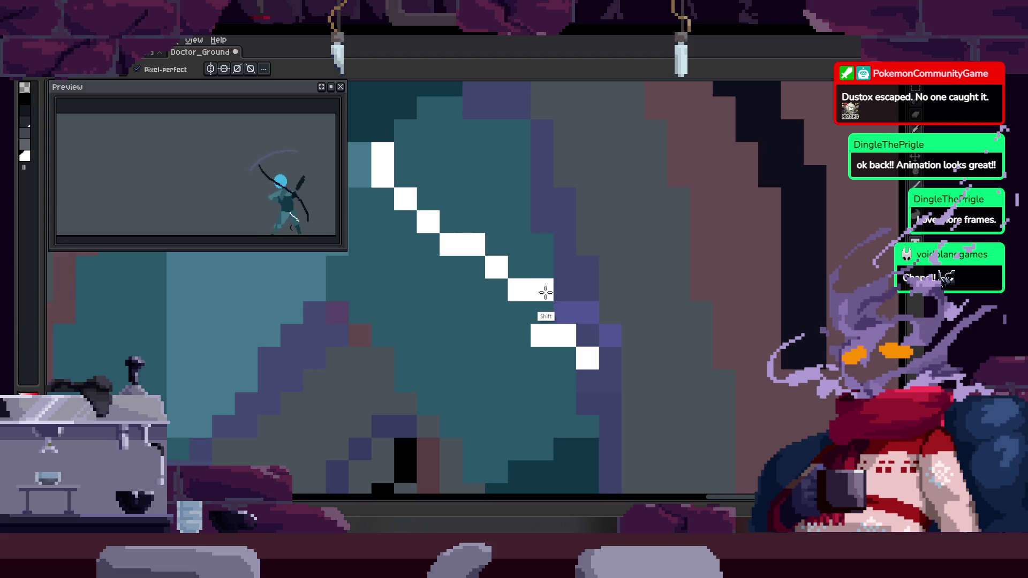
click(532, 287)
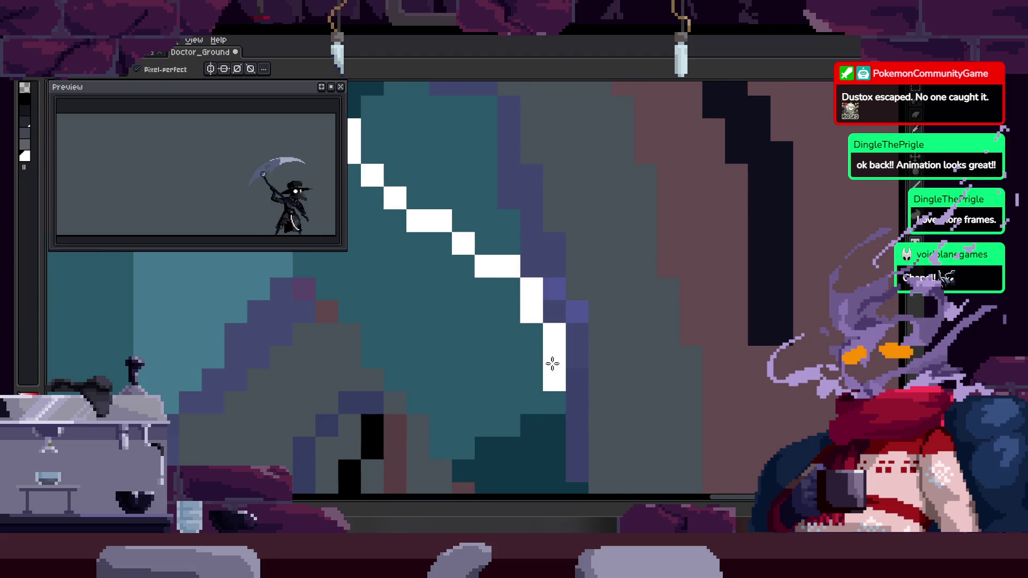
click(537, 302)
Flip through the neighbouring attack frames to another slash frame, then play through the attack
key(z)
scroll(482, 252, down, 4)
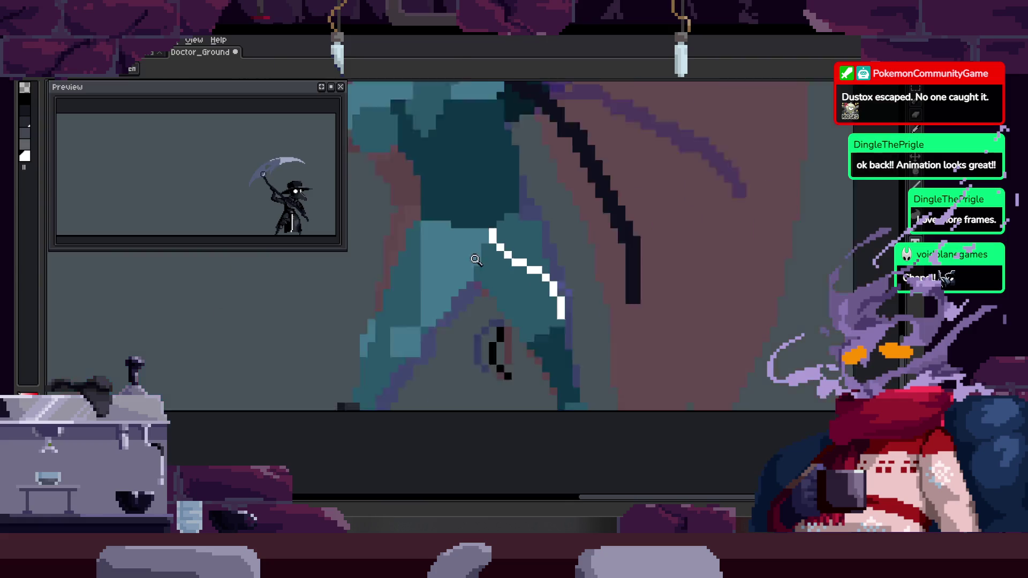
key(Right)
key(Right)
key(Right)
key(Left)
key(Left)
key(Left)
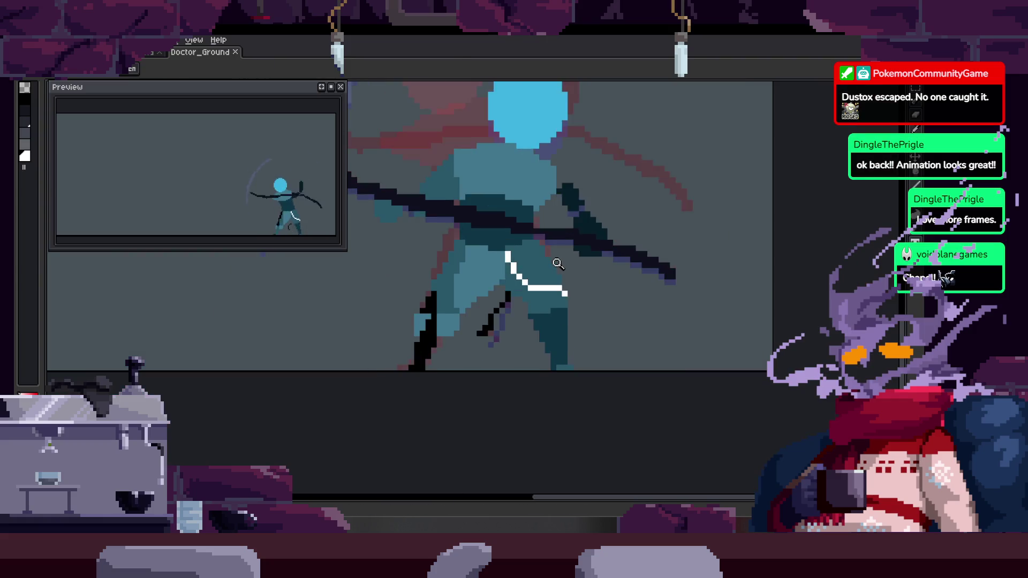
scroll(513, 247, up, 2)
key(b)
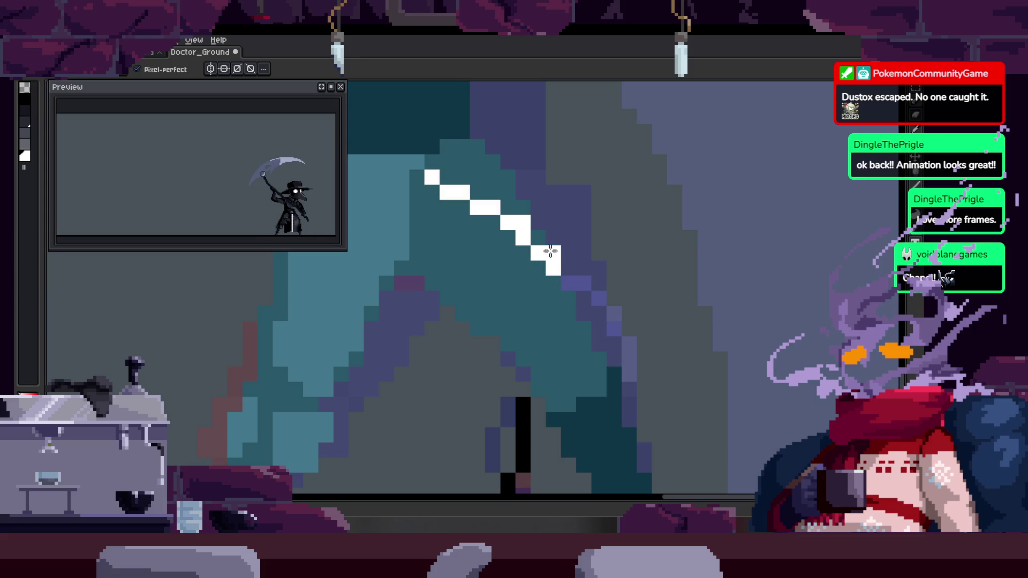
key(z)
scroll(547, 230, down, 3)
key(Right)
key(Right)
key(Right)
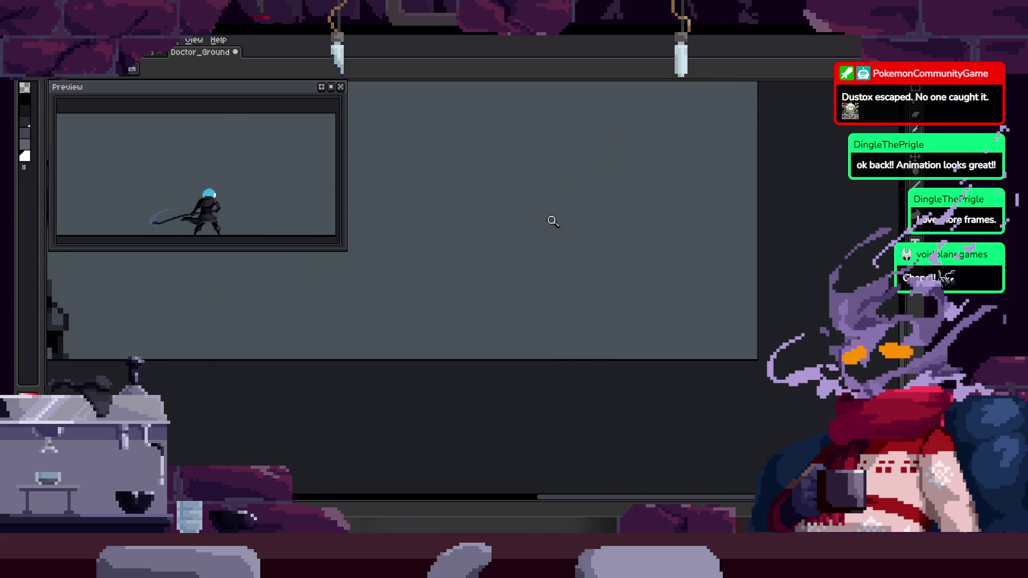
Zoom out during playback and restore the Attack_1–3 and to_Idle timeline
scroll(553, 221, down, 3)
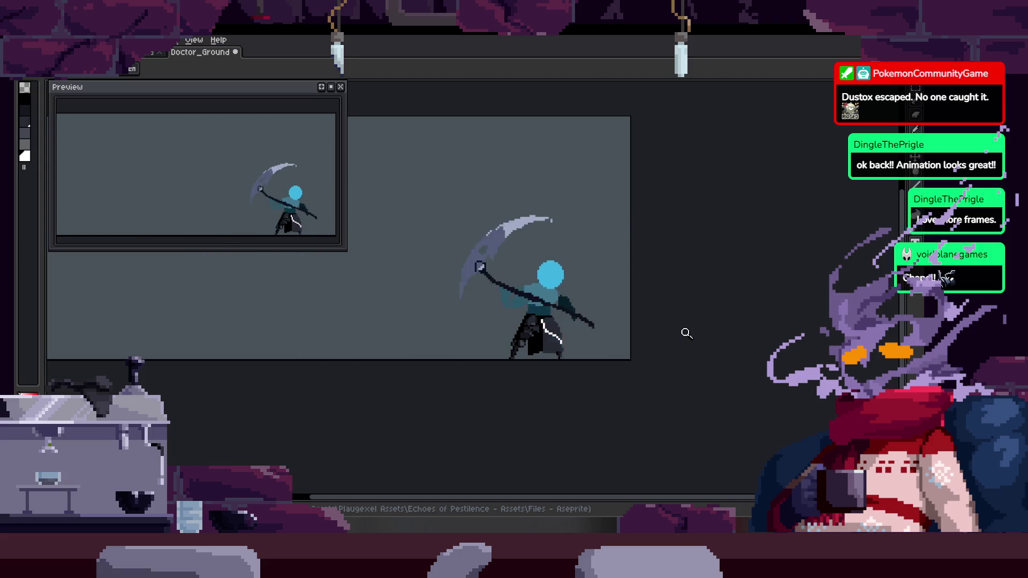
key(Tab)
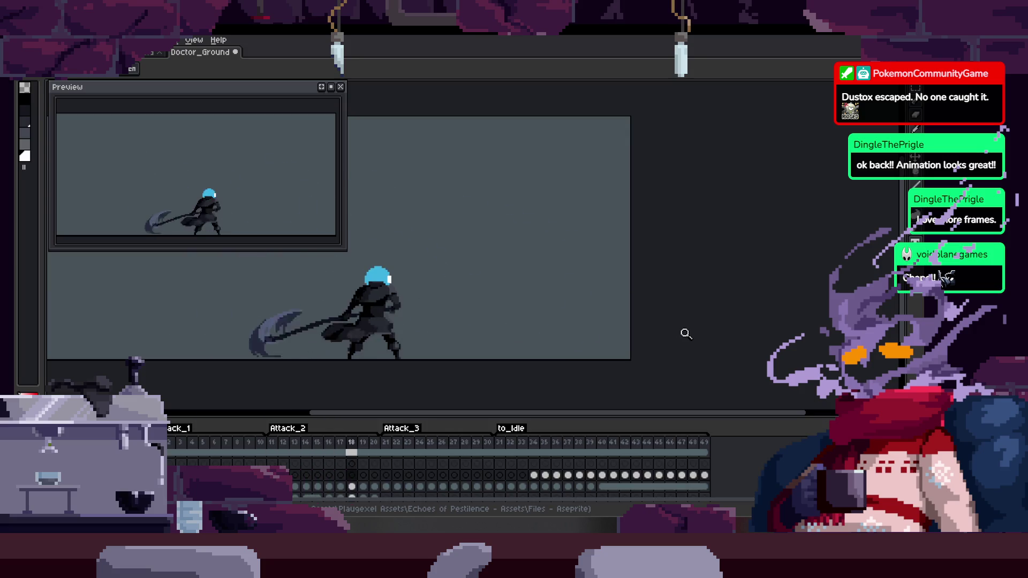
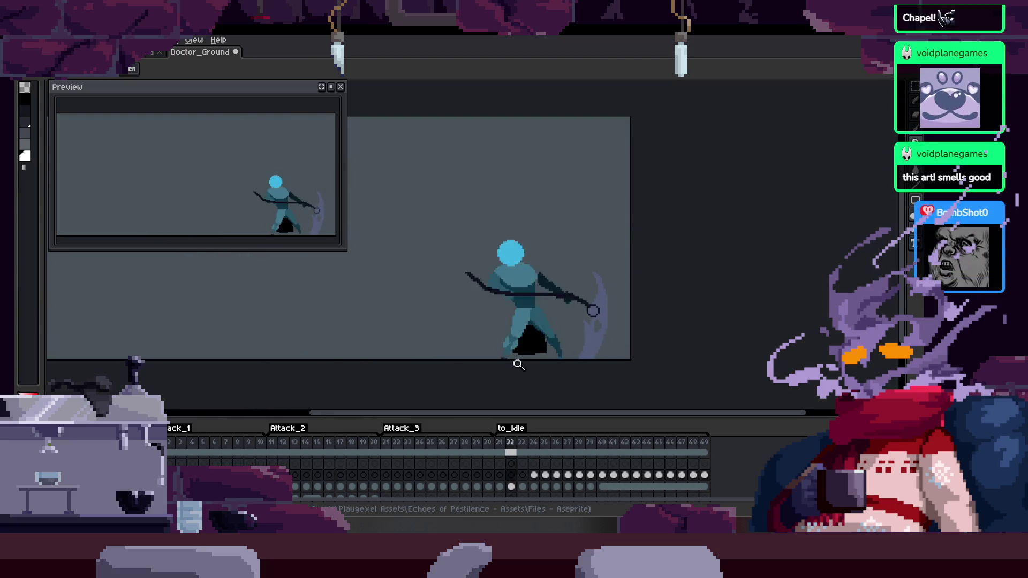
Recentre the playing animation on the canvas and adjust the zoom
drag(545, 310, 563, 285)
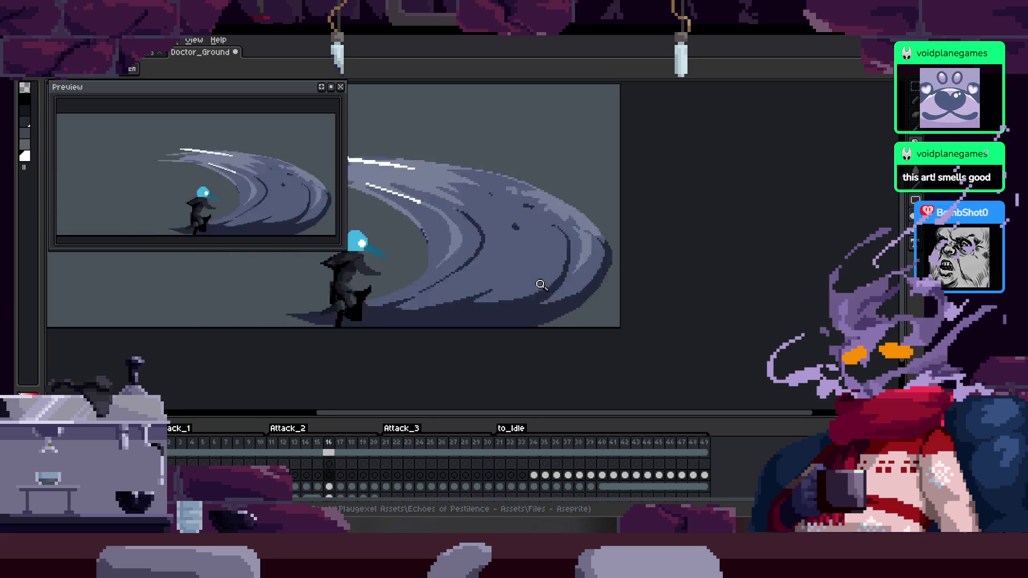
drag(524, 310, 527, 270)
scroll(522, 279, up, 4)
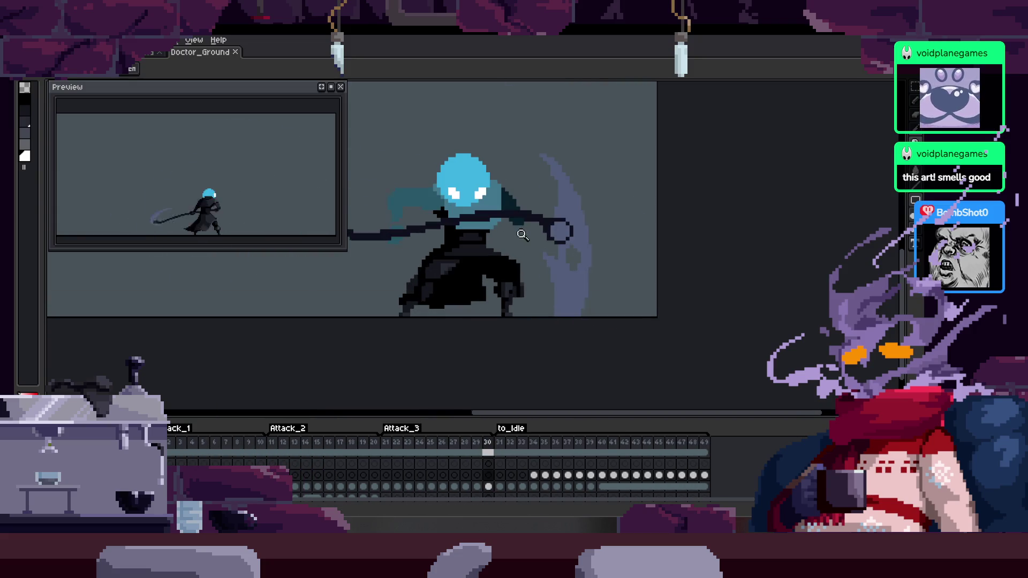
scroll(514, 292, up, 2)
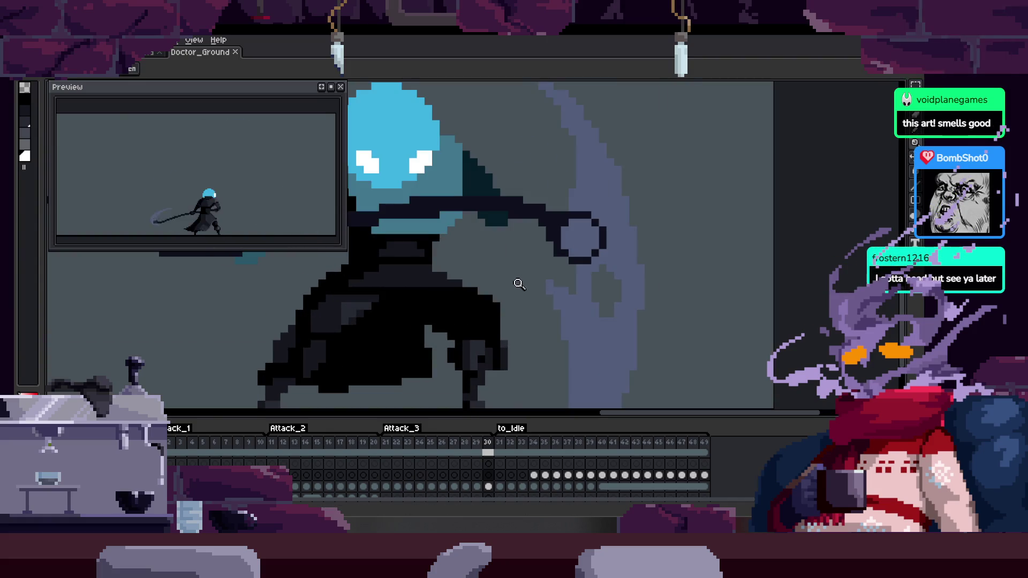
scroll(512, 285, down, 3)
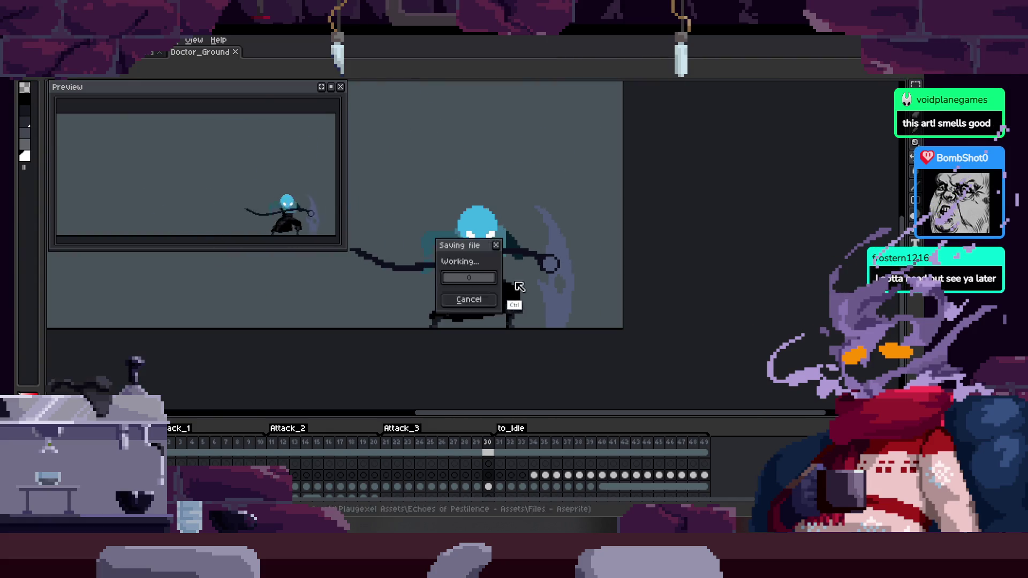
scroll(511, 281, up, 3)
scroll(522, 276, down, 2)
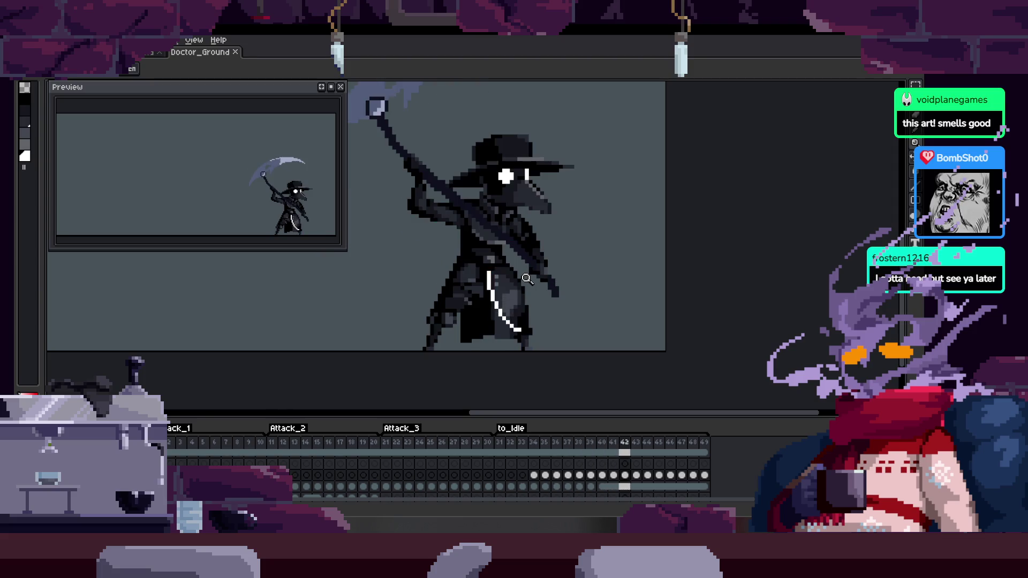
Compare frames 39 and 42, then zoom in on the robe's white stripe
key(Left)
key(Left)
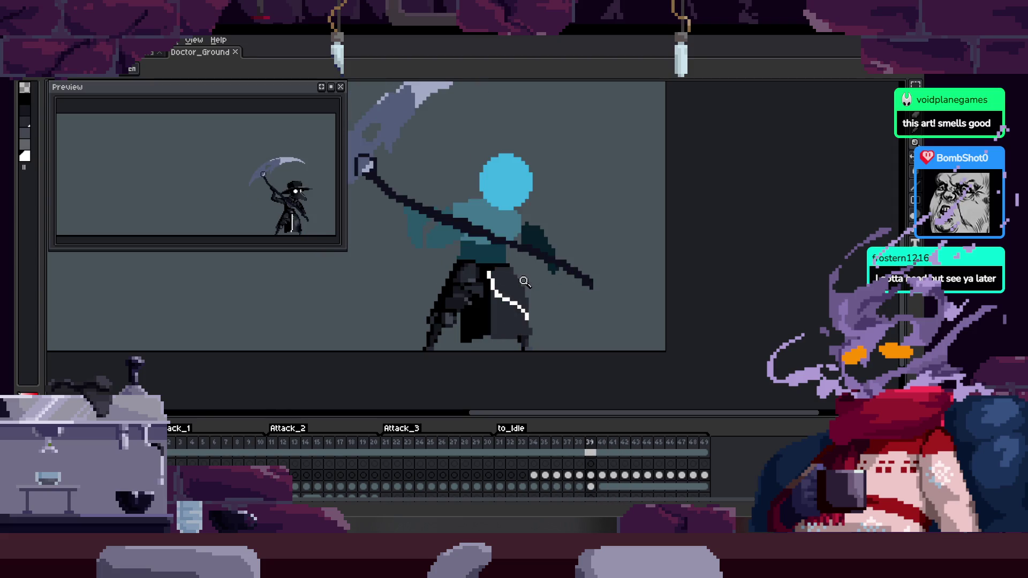
key(Right)
key(Right)
key(Right)
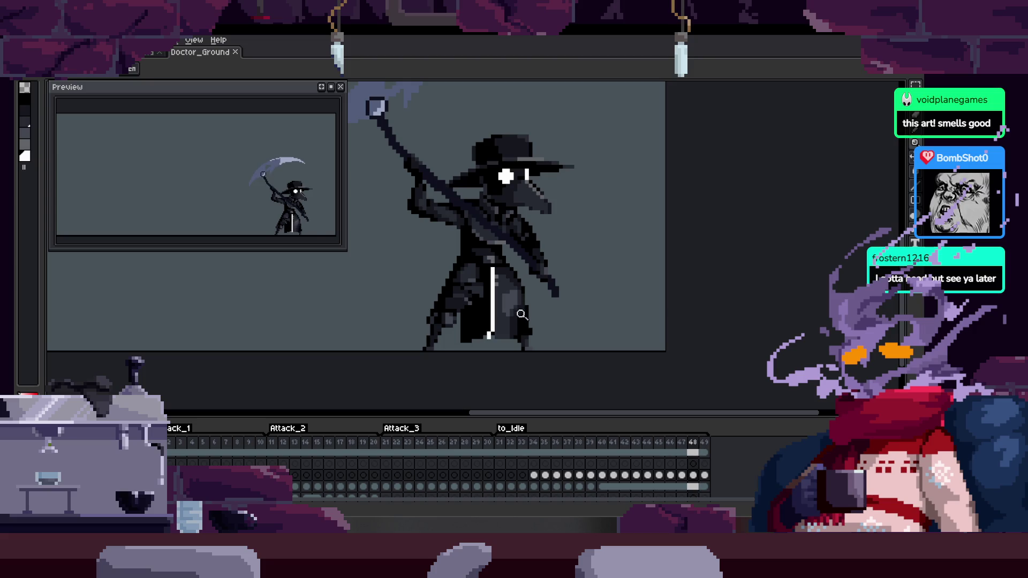
click(494, 327)
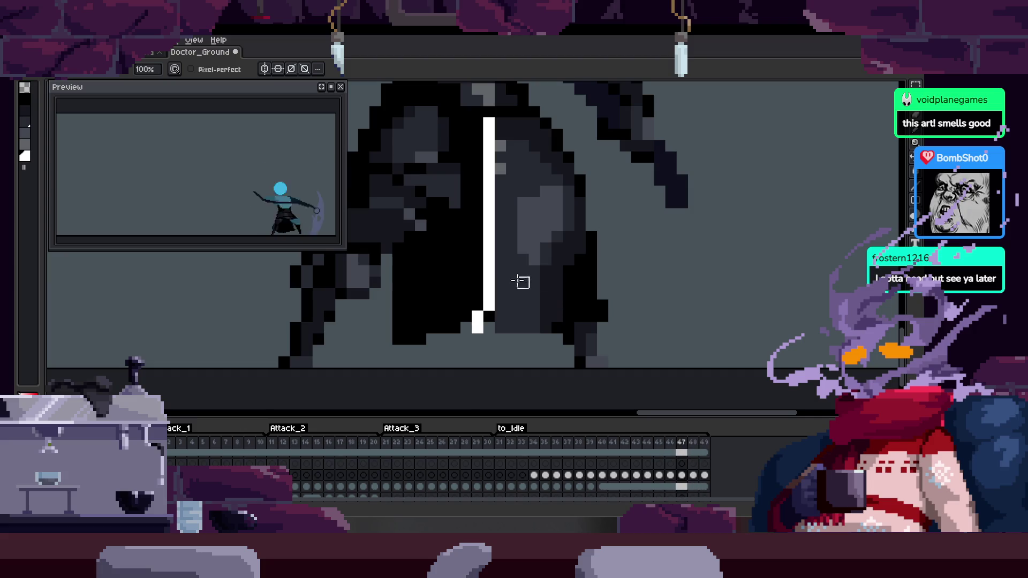
Paint white pixels beside the robe stripe in frames 46 and 47
key(Left)
key(Right)
scroll(474, 267, up, 1)
drag(474, 266, 498, 246)
key(Right)
mouse_move(464, 324)
mouse_down()
mouse_move(459, 317)
mouse_move(487, 300)
mouse_up()
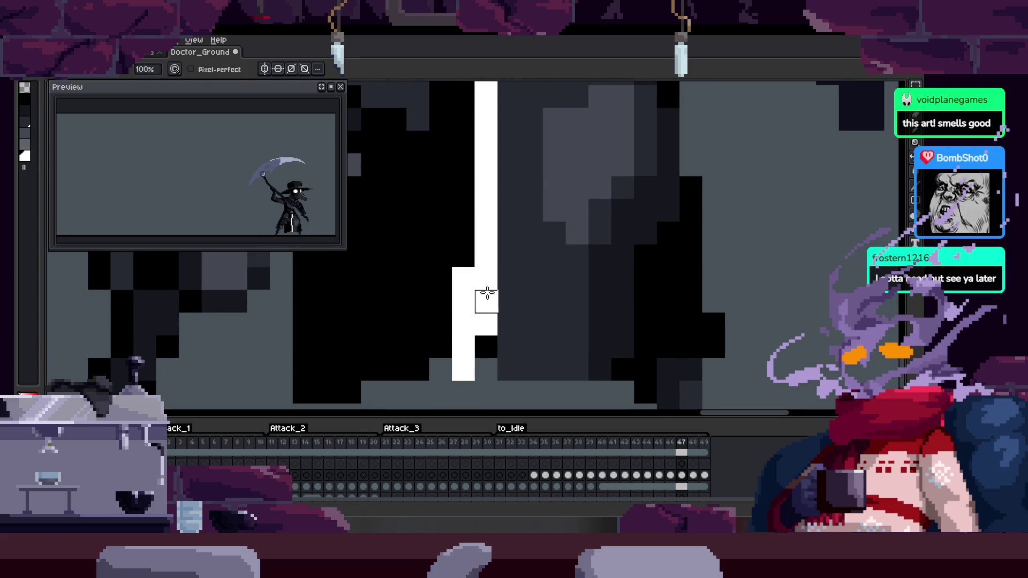
Step through frames 47–49, return to frame 43, and play the animation twice to review
key(Right)
key(Right)
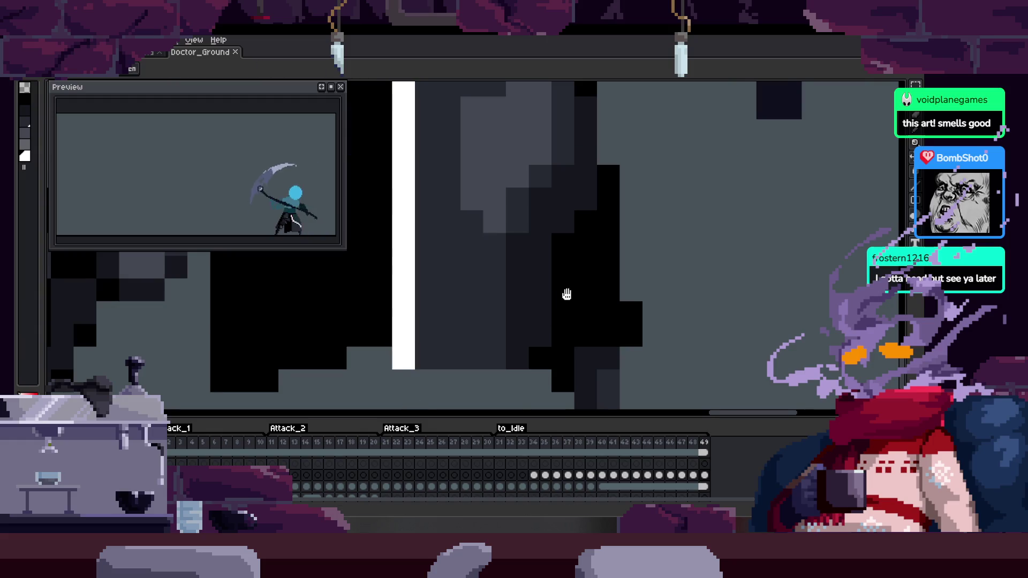
scroll(501, 303, down, 2)
scroll(561, 292, down, 1)
key(Left)
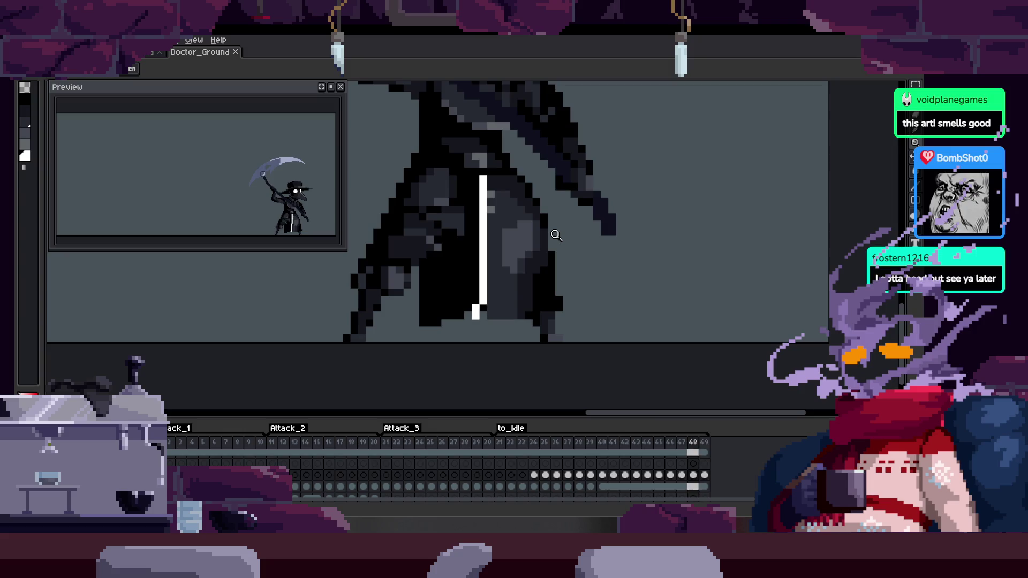
key(Left)
key(Left)
key(Left)
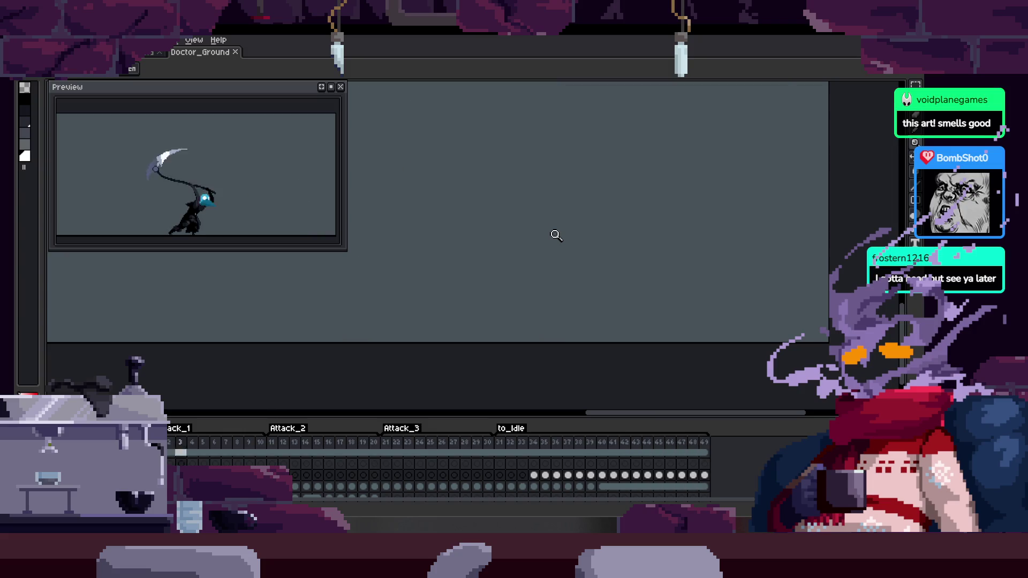
key(Return)
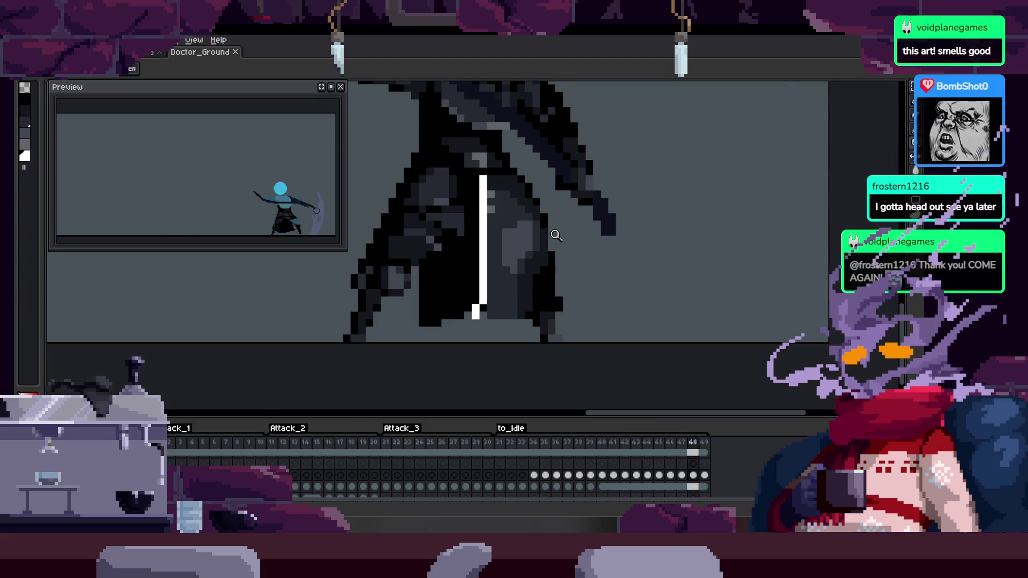
key(Return)
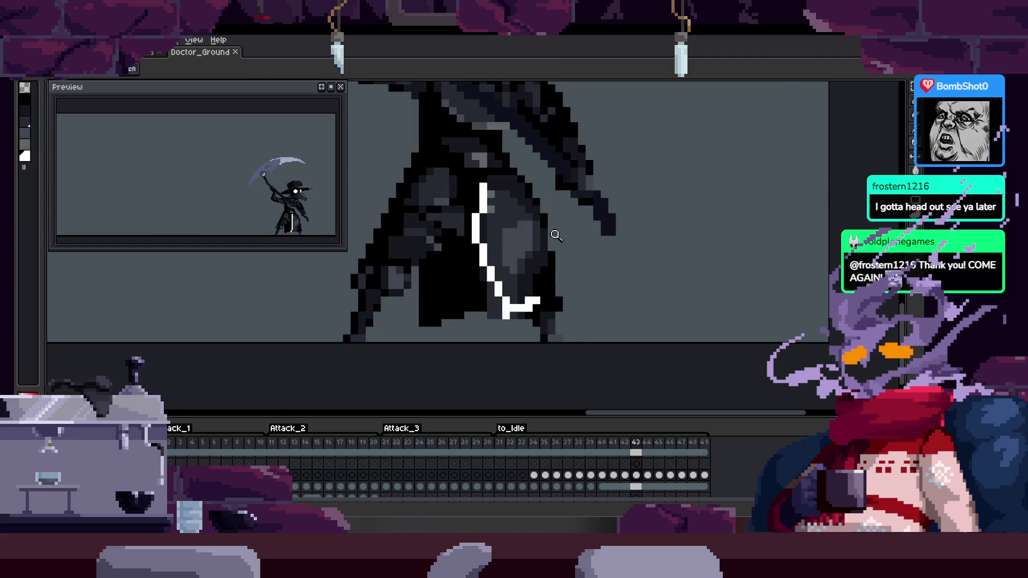
key(Return)
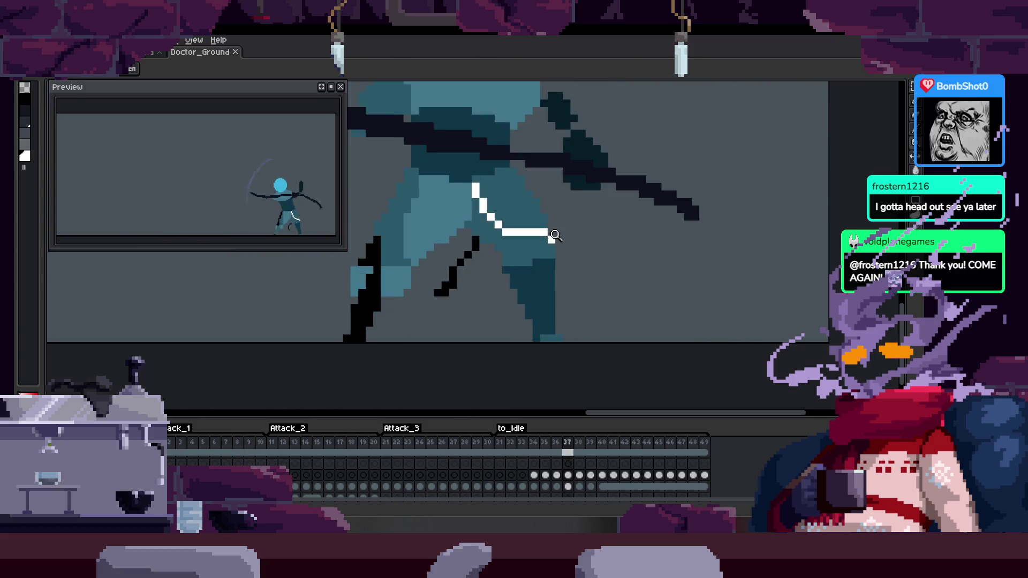
key(Return)
On frame 44, draw a straight white line up the robe, then check frames 43 and 42
key(Right)
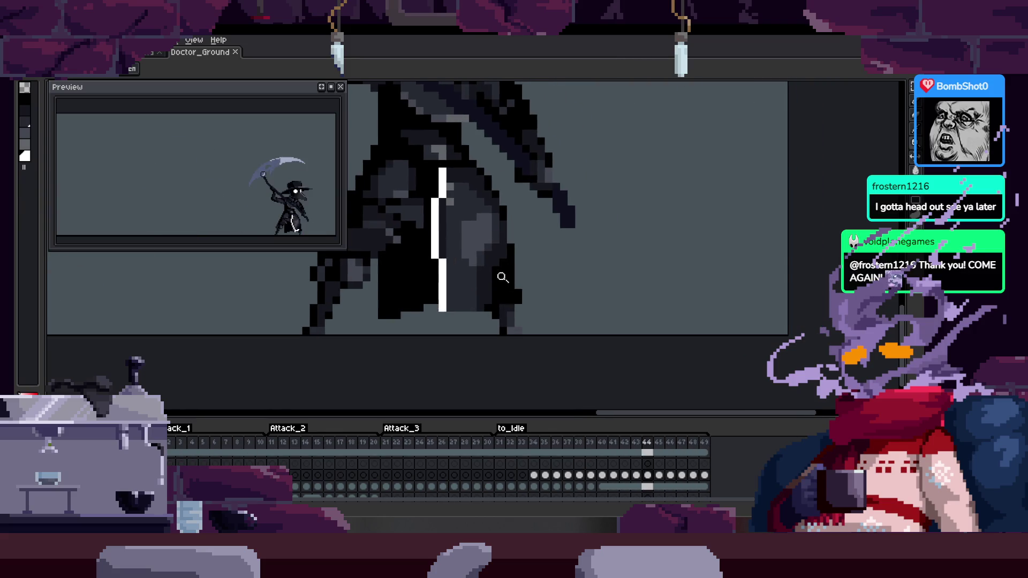
key(b)
scroll(487, 278, up, 1)
shift+click(541, 325)
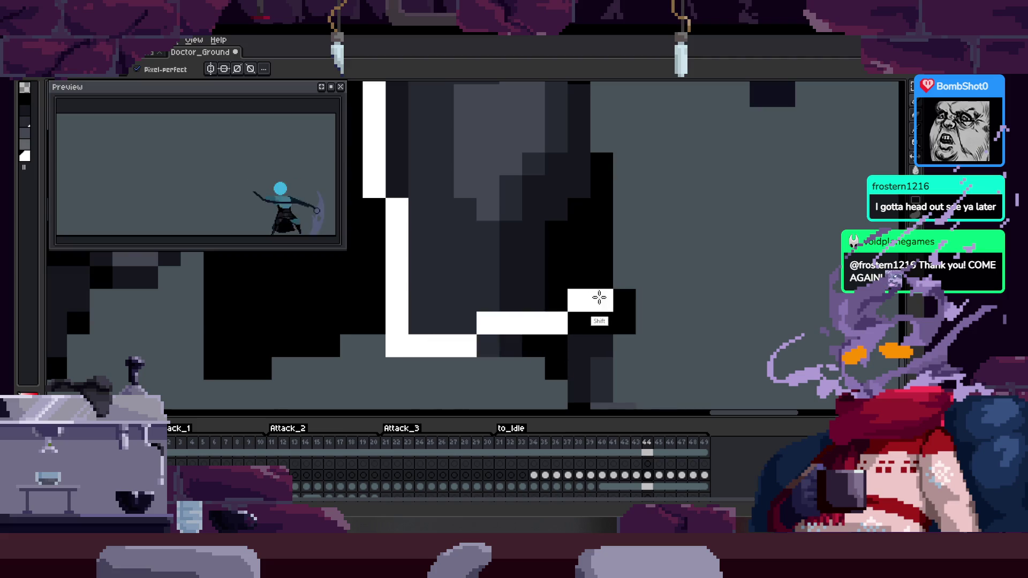
key(Left)
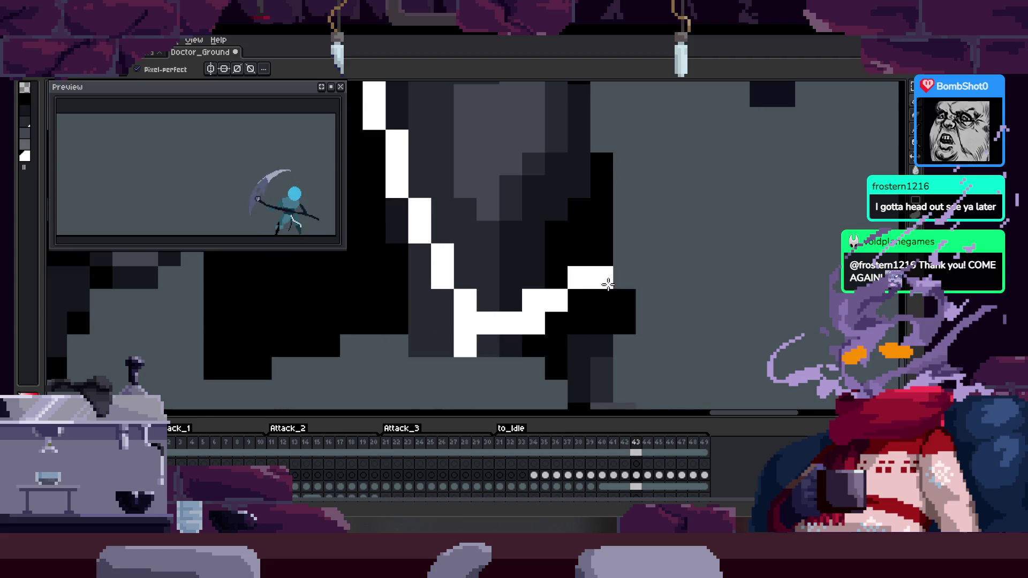
key(e)
key(b)
key(Left)
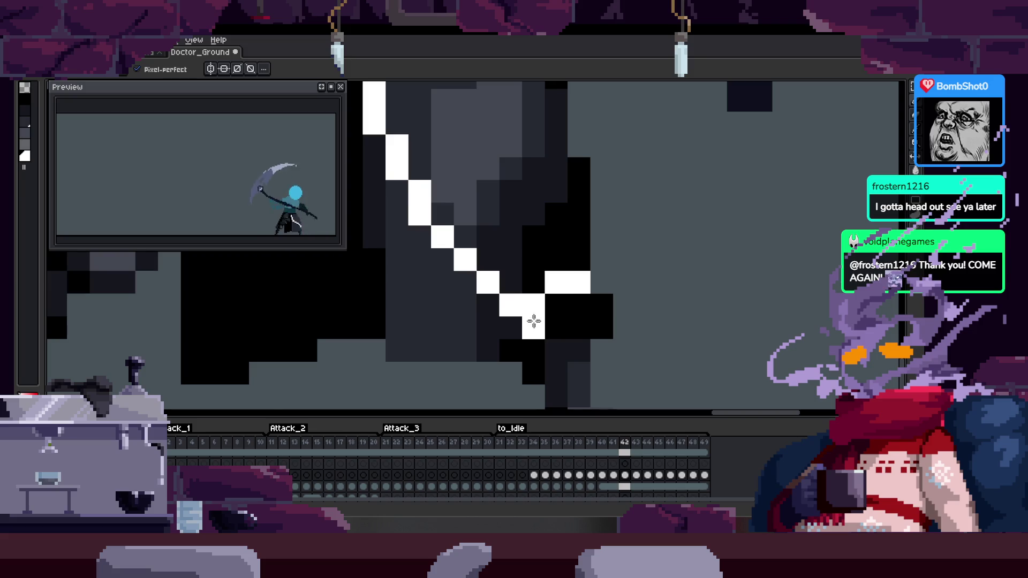
scroll(533, 321, down, 1)
Touch up frame 41's stripe and undo a stray white pixel
key(e)
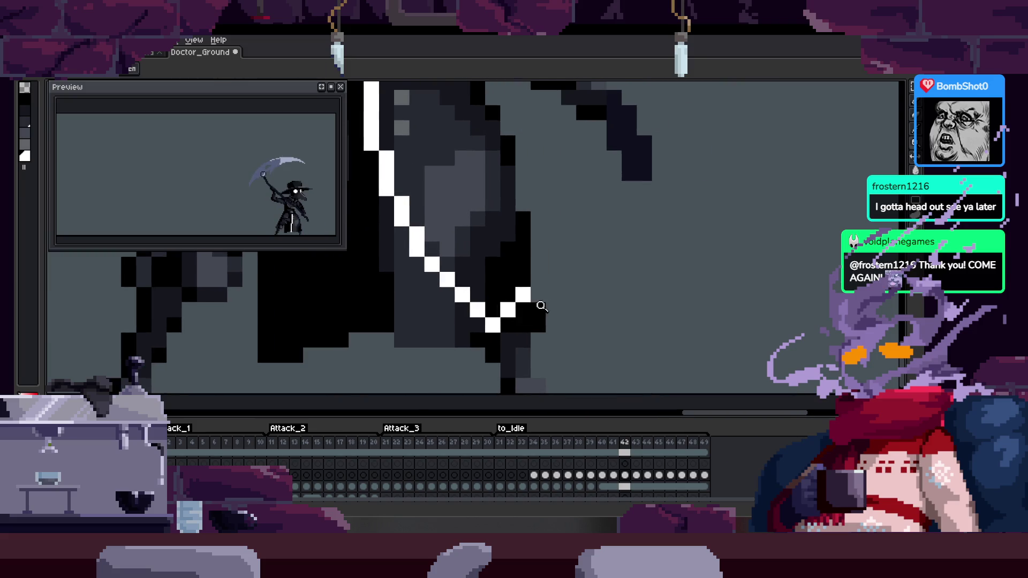
scroll(539, 306, down, 4)
key(Left)
scroll(552, 289, up, 4)
key(b)
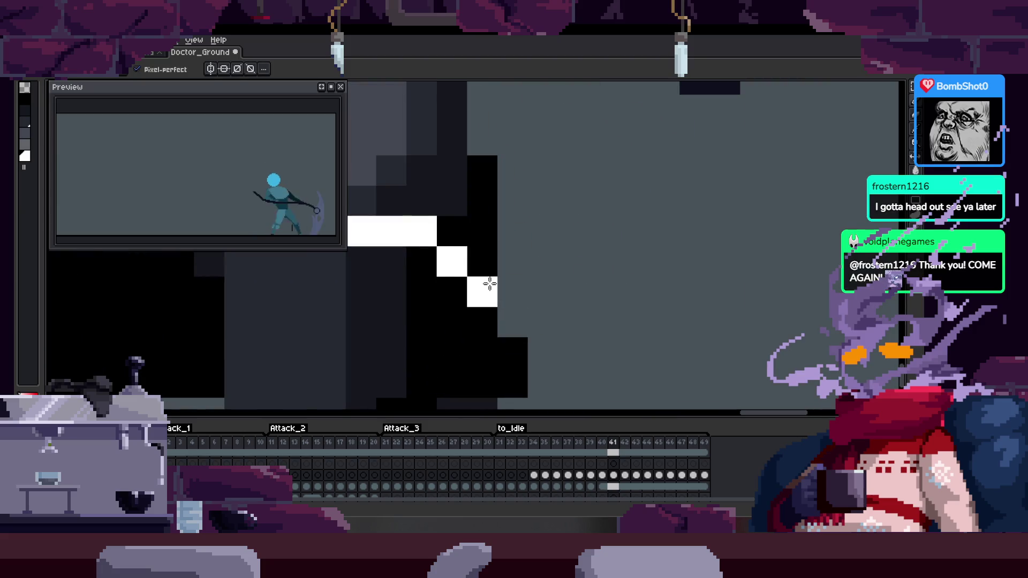
key(ctrl+z)
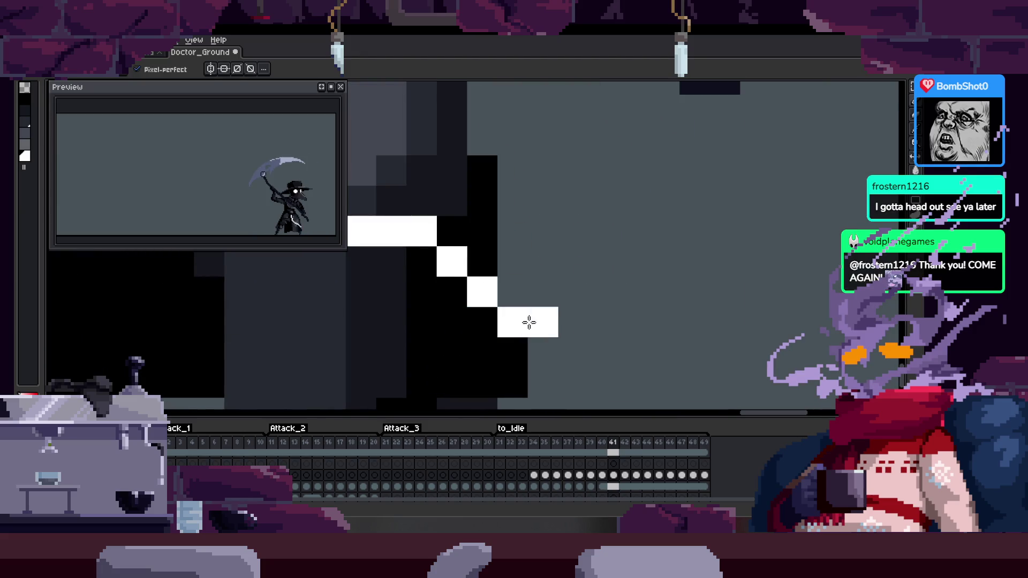
key(z)
scroll(515, 308, down, 3)
Step back and forth through slash frames 40–45 to compare the stripe
key(Left)
key(Right)
key(Right)
key(Right)
key(Left)
key(Left)
key(Left)
key(Right)
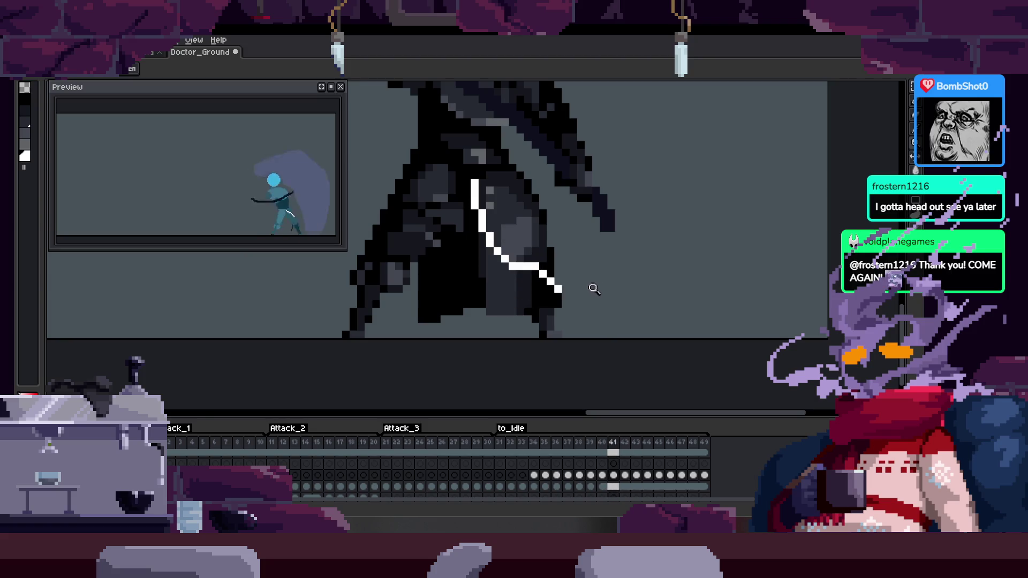
scroll(551, 285, up, 3)
scroll(520, 300, down, 3)
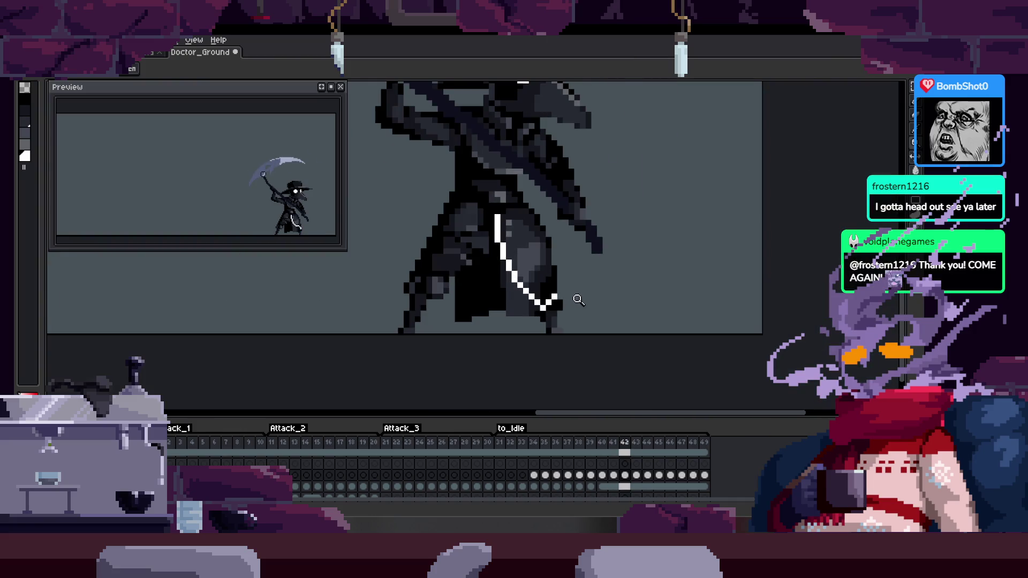
key(Right)
key(Right)
key(Right)
key(Left)
key(Right)
scroll(560, 301, up, 3)
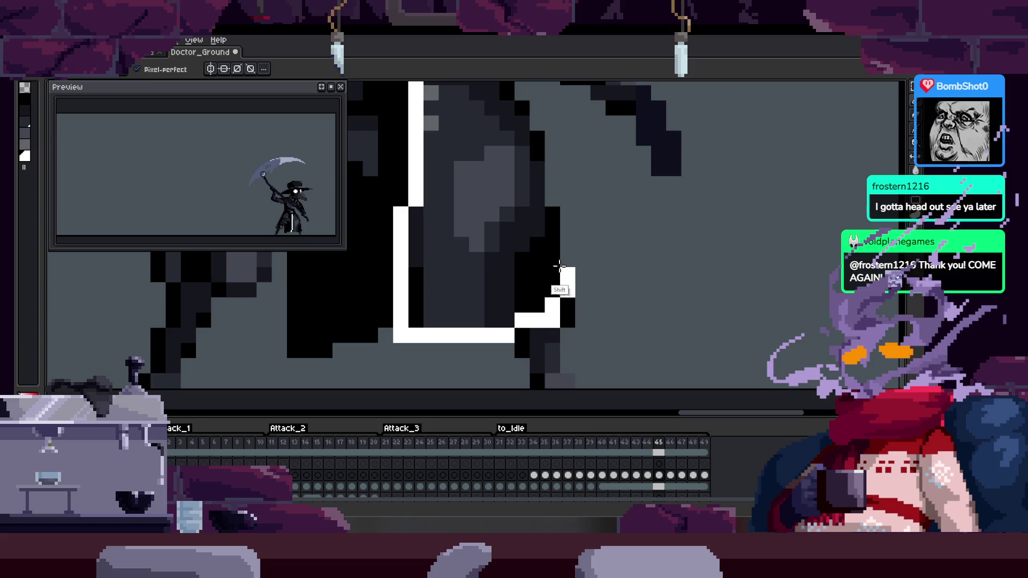
key(Left)
key(Right)
Zoom in on frame 46's robe stripe and add a stepped white line to its right
key(Right)
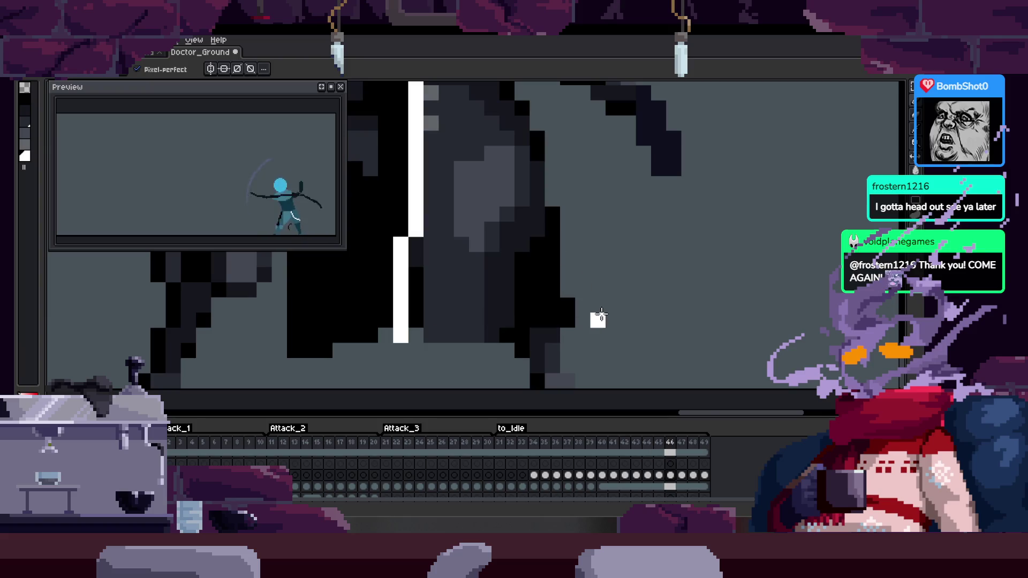
key(z)
click(499, 309)
key(Left)
key(Right)
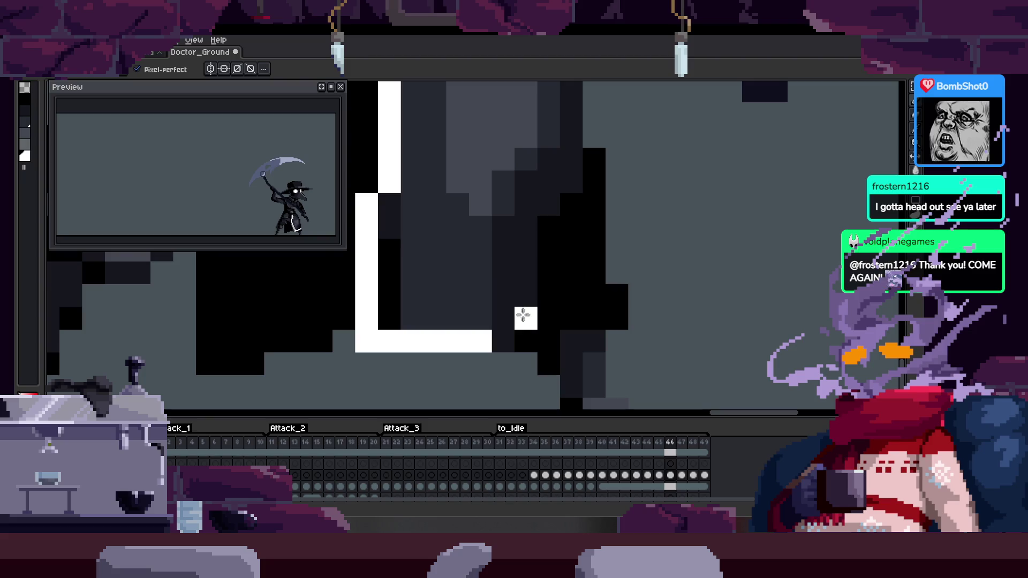
shift+click(602, 321)
drag(605, 322, 554, 306)
key(Right)
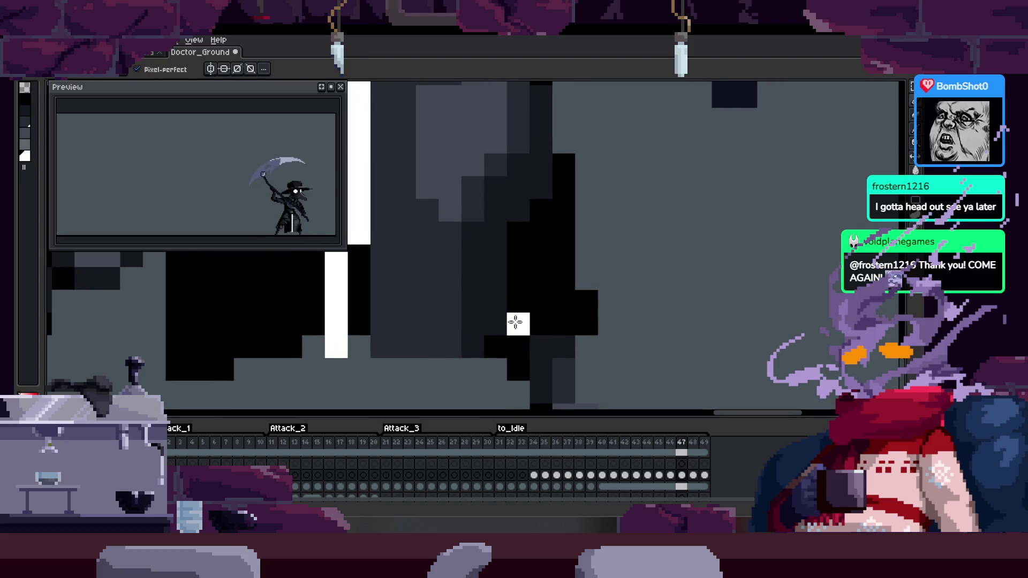
Draw the horizontal white line at the guide's foot to form the L, then save
shift+click(507, 347)
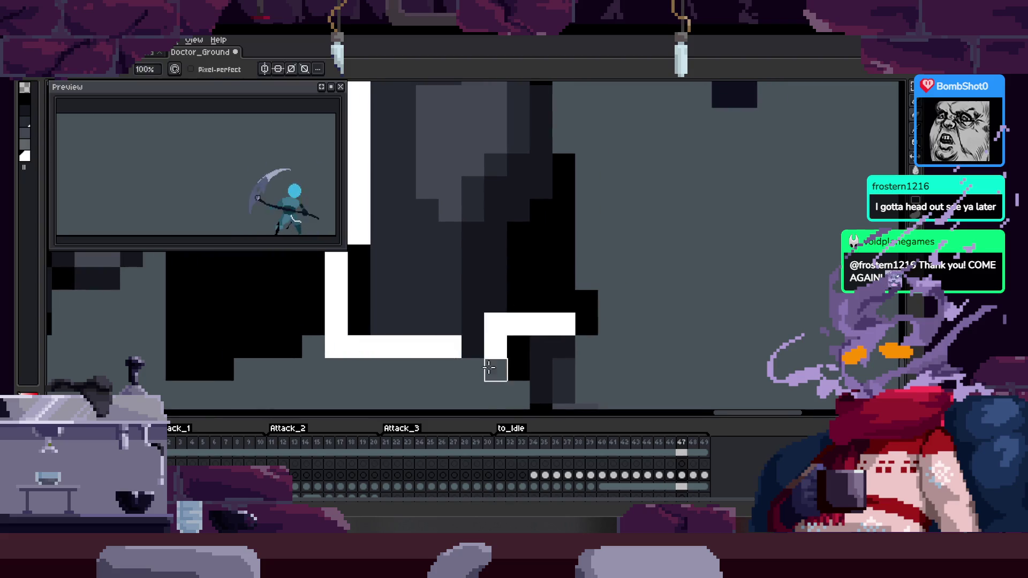
drag(472, 352, 429, 352)
scroll(496, 329, down, 2)
key(ctrl+s)
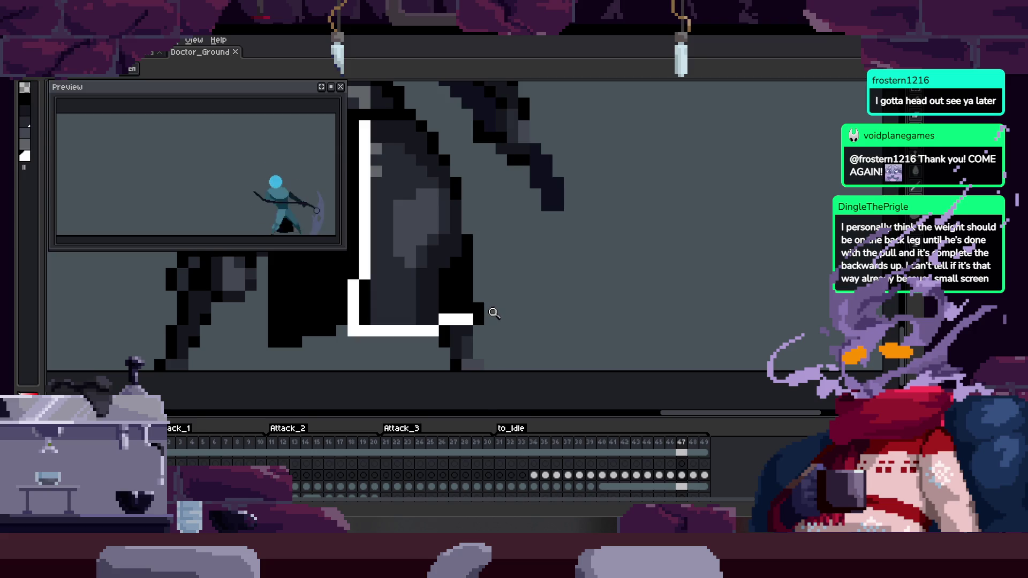
Zoom out to view the whole scythe attack animation
scroll(532, 304, down, 3)
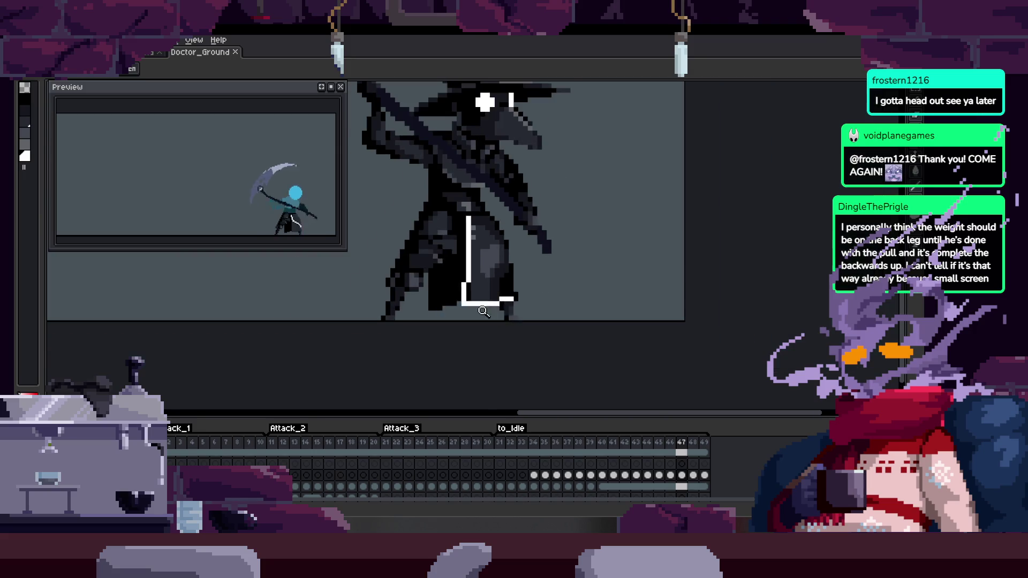
scroll(549, 306, up, 1)
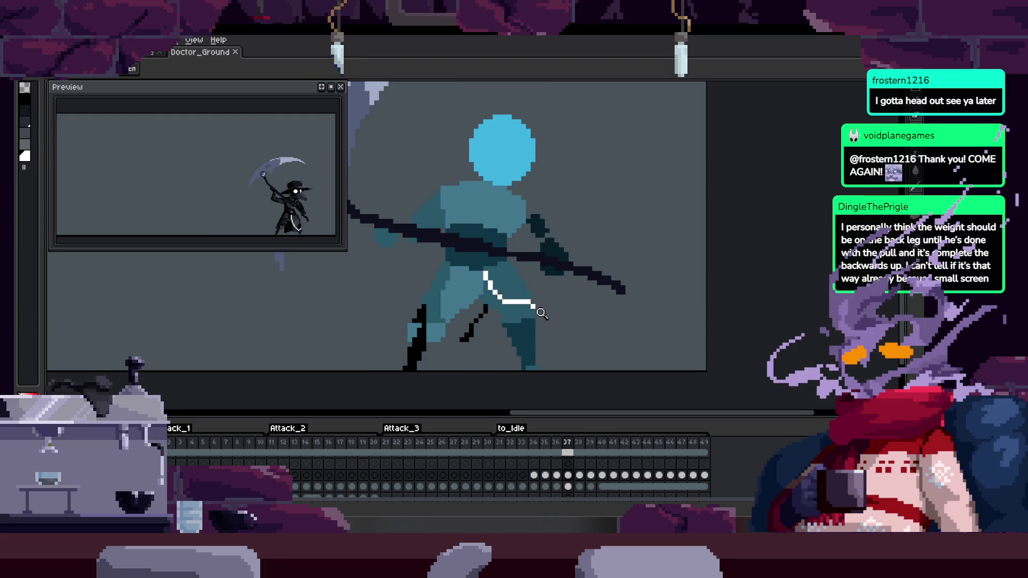
key(m)
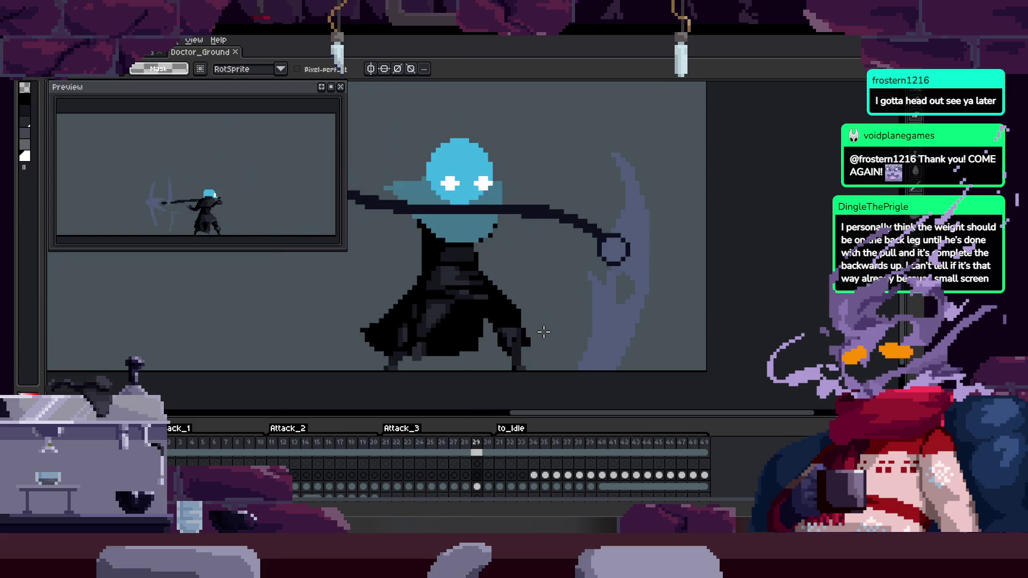
key(z)
scroll(545, 327, down, 1)
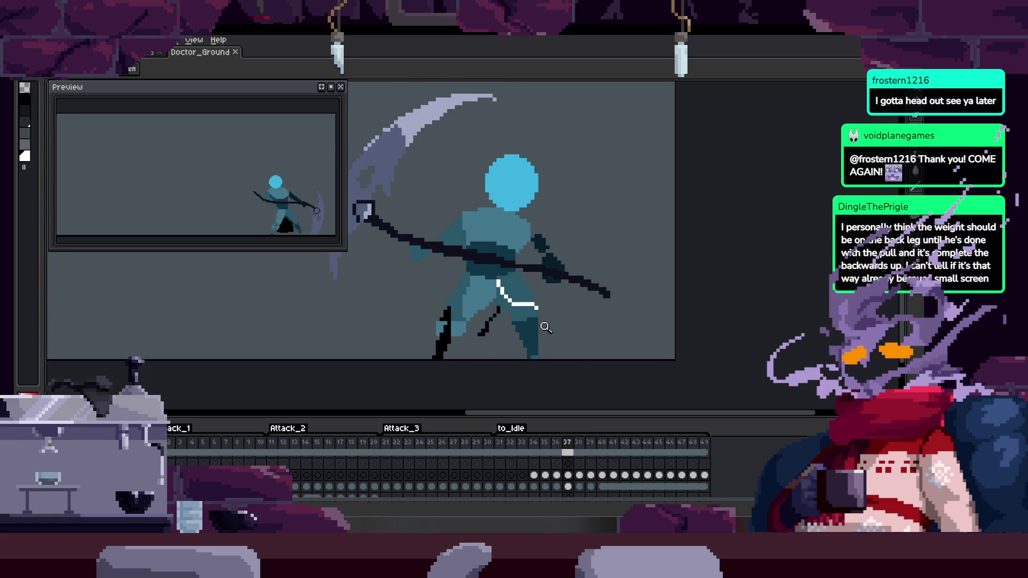
Step through frames 28–33 comparing poses, settling near frame 30
key(Left)
key(Left)
key(Left)
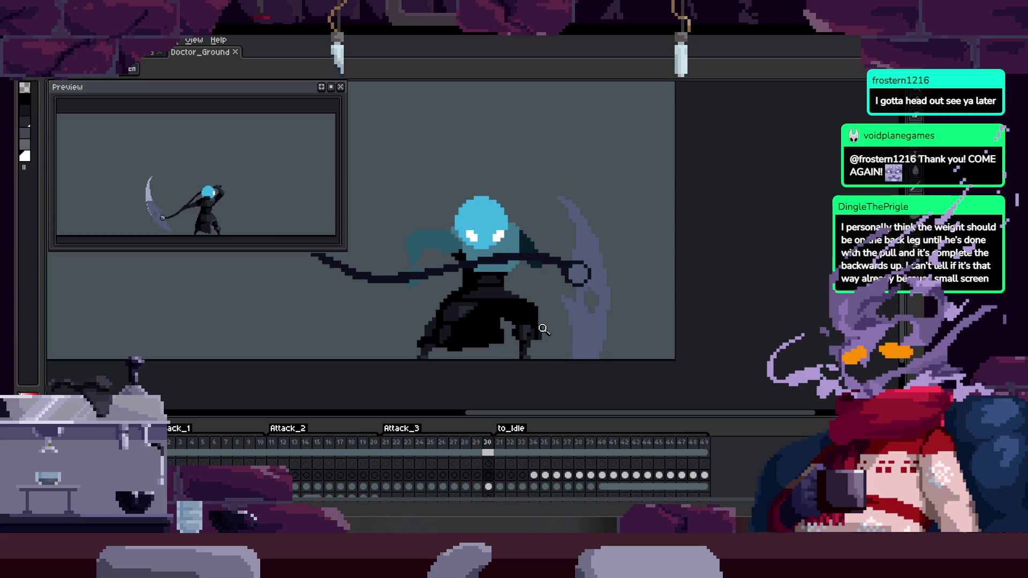
key(Left)
key(Left)
key(Right)
key(Right)
key(Right)
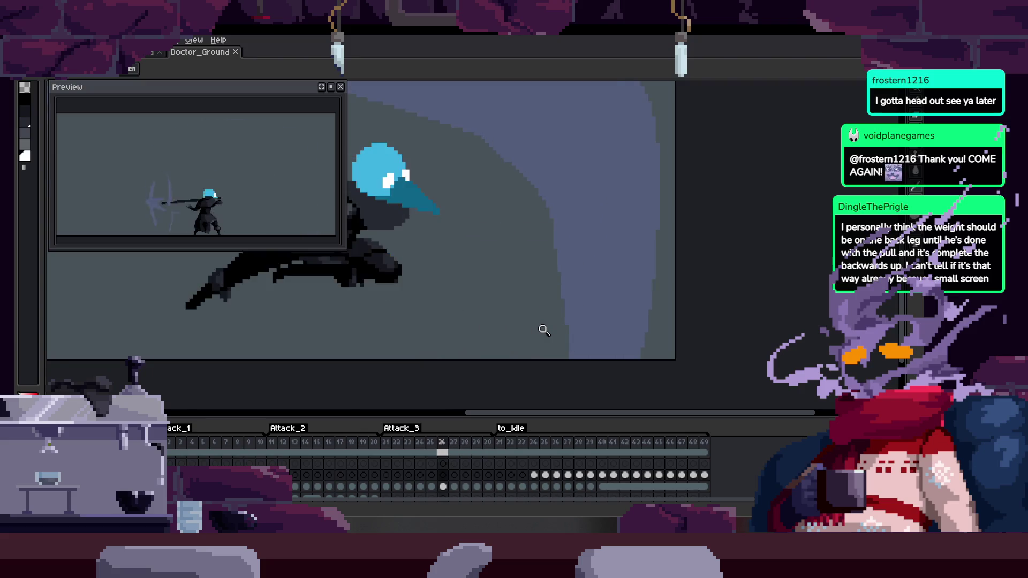
key(Left)
key(Left)
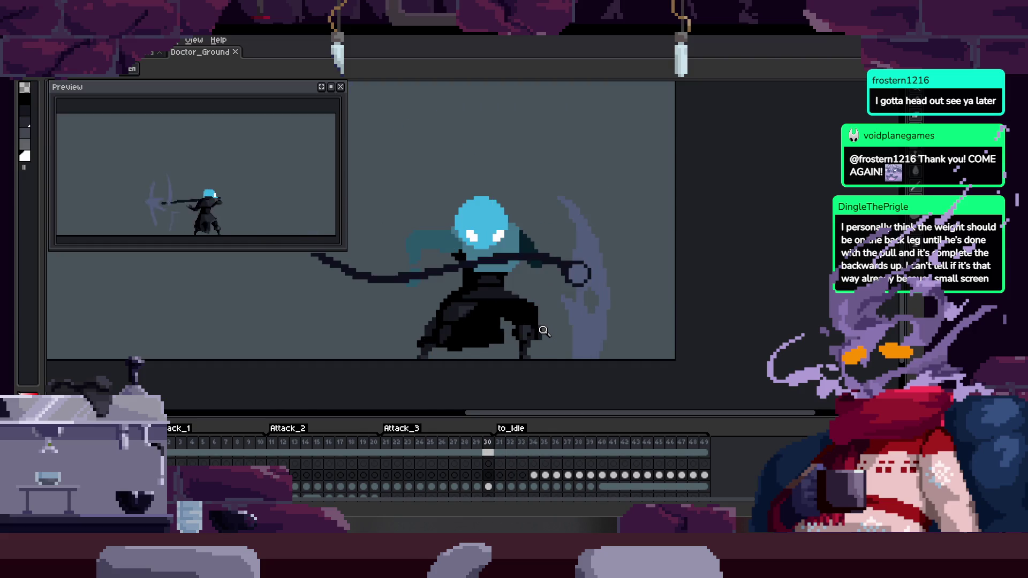
key(Left)
key(Left)
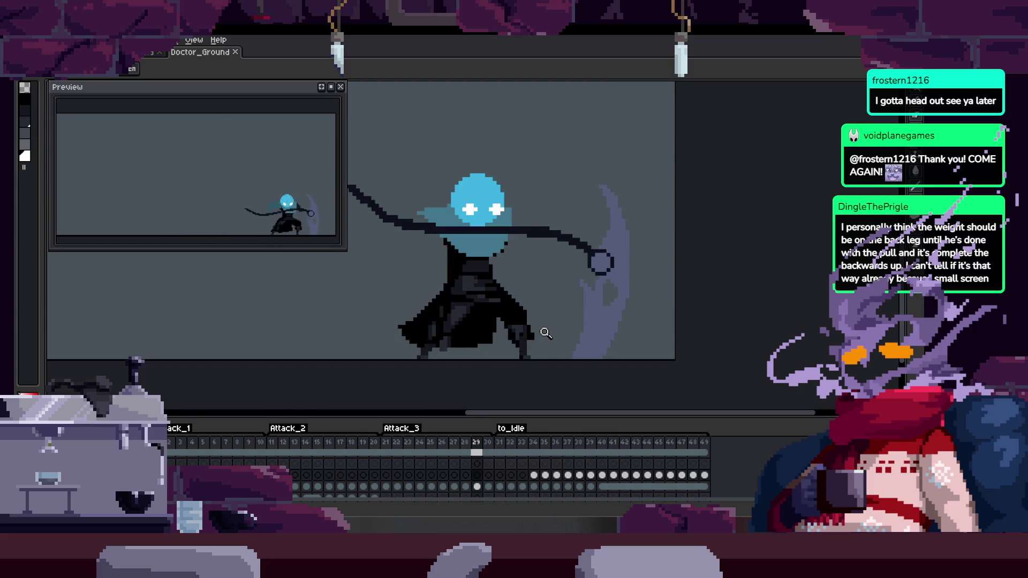
key(Right)
key(Right)
key(Right)
key(Right)
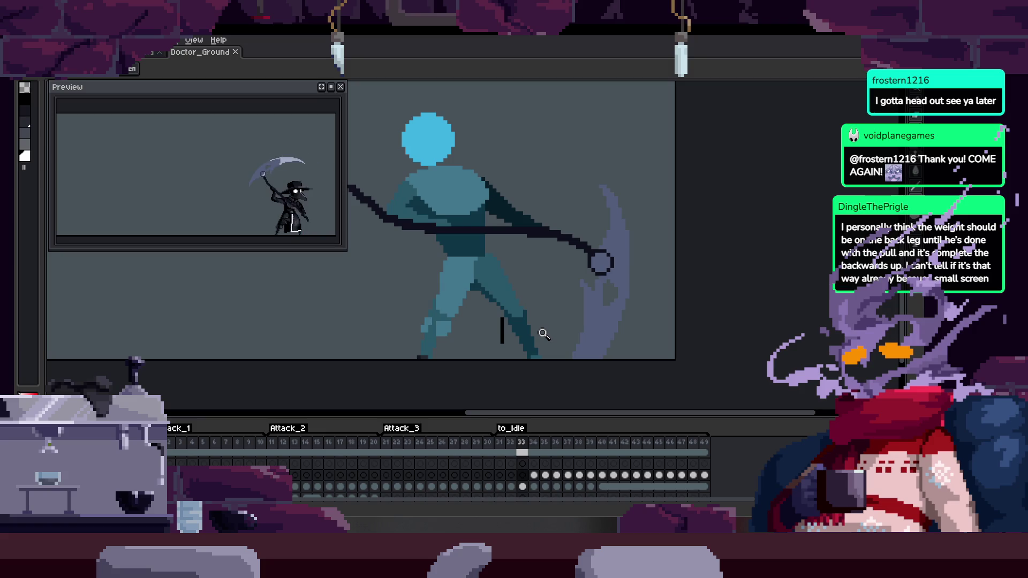
key(Left)
key(Left)
key(Left)
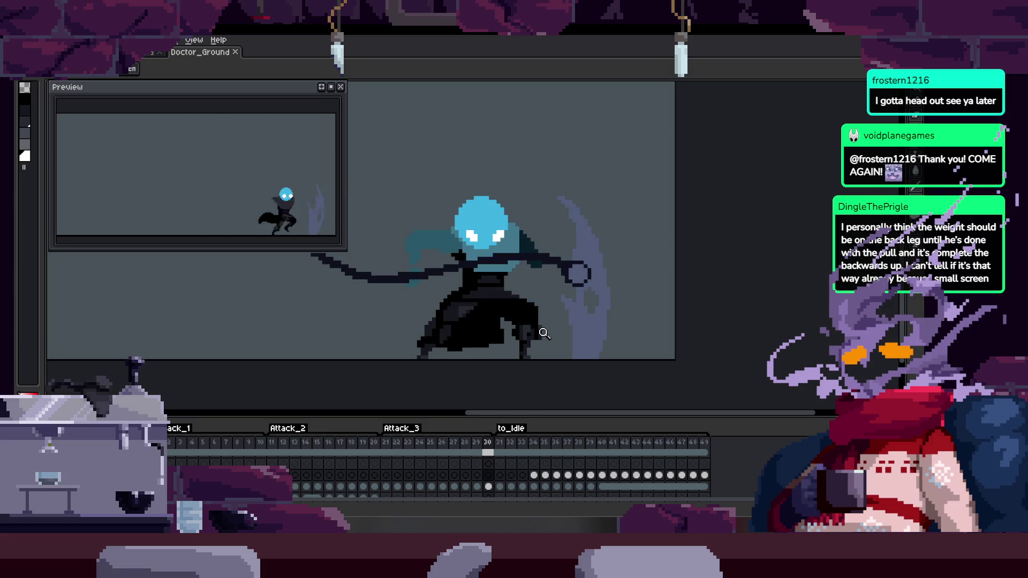
Hide the timeline, zoom in on the robe of frame 31, and select the Pencil
key(Right)
key(Right)
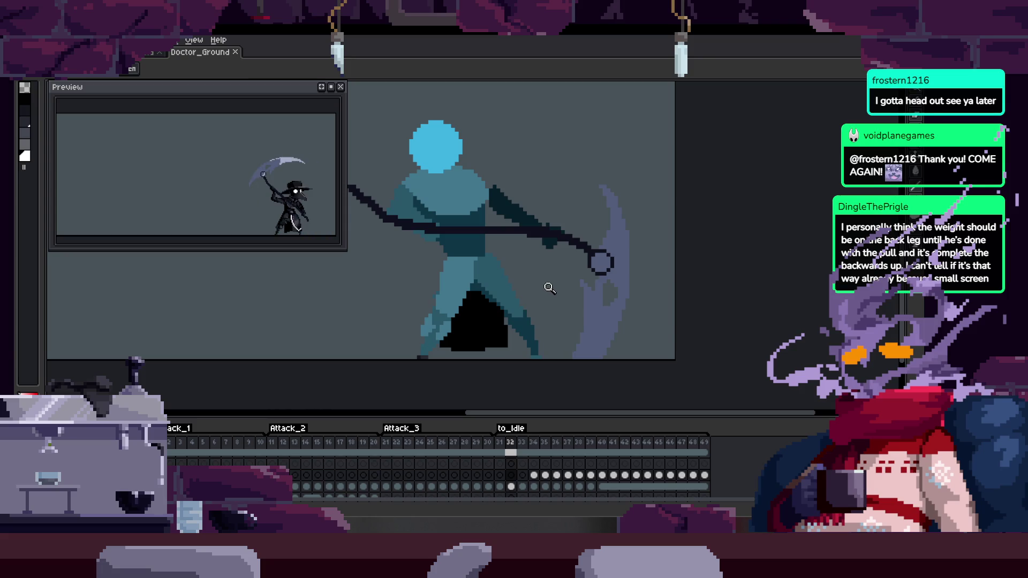
key(Left)
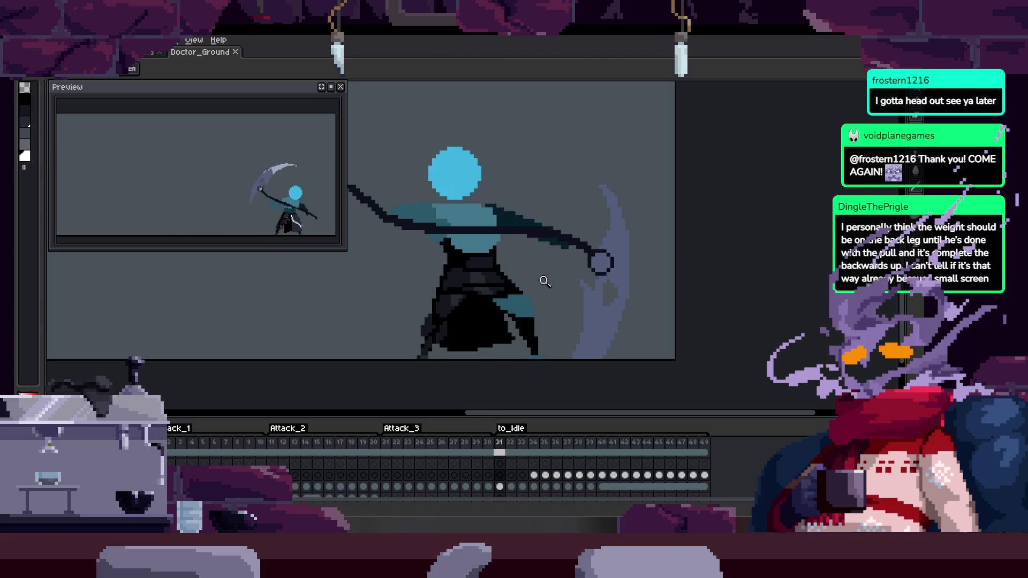
key(Tab)
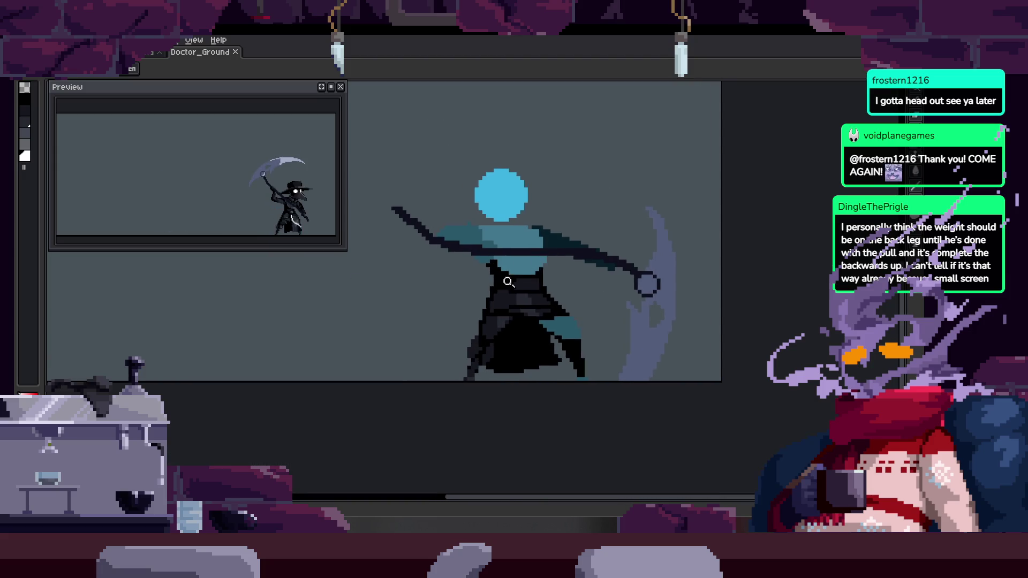
click(566, 281)
key(b)
key(Left)
key(Left)
key(Left)
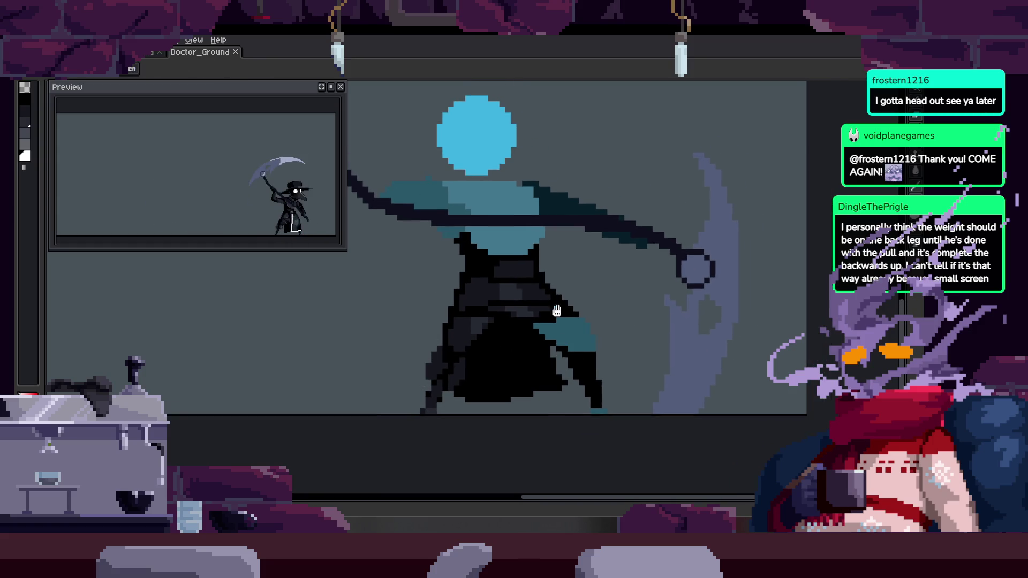
key(Right)
key(Left)
Draw trial white lines from the robe's bottom to the chest, then undo them
click(578, 423)
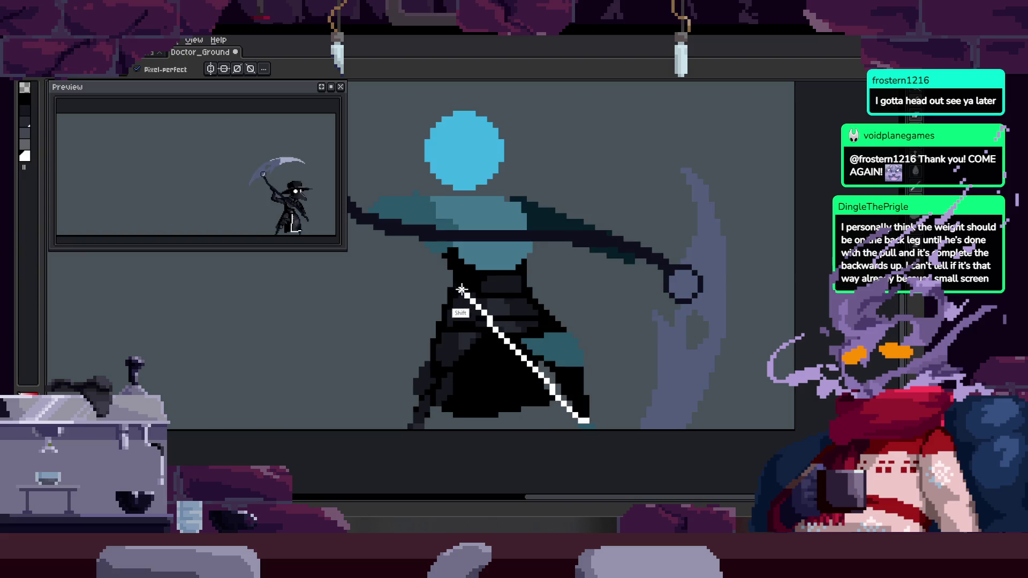
shift+click(483, 291)
shift+click(442, 316)
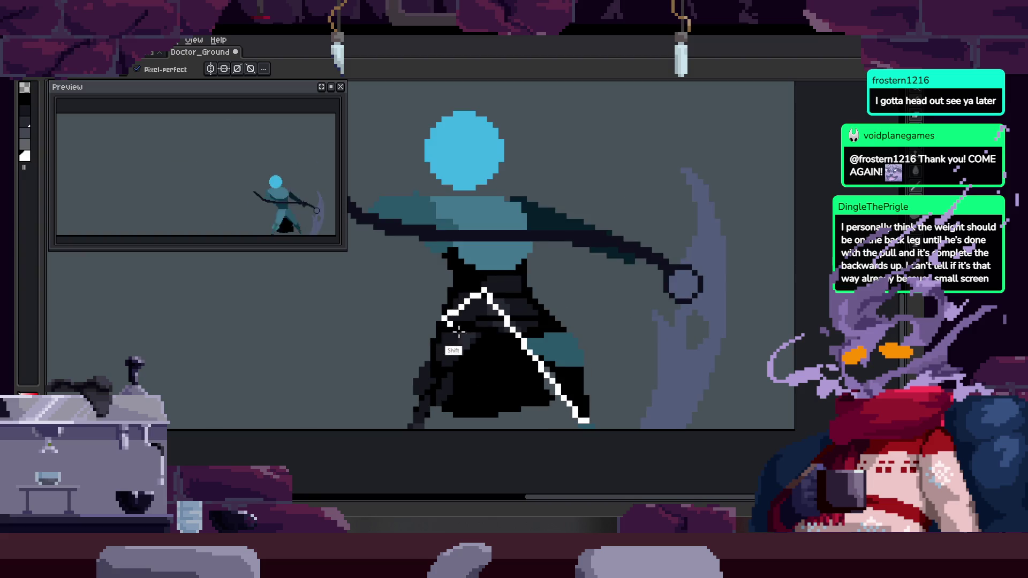
key(ctrl+z)
key(ctrl+z)
key(ctrl+z)
scroll(578, 287, up, 1)
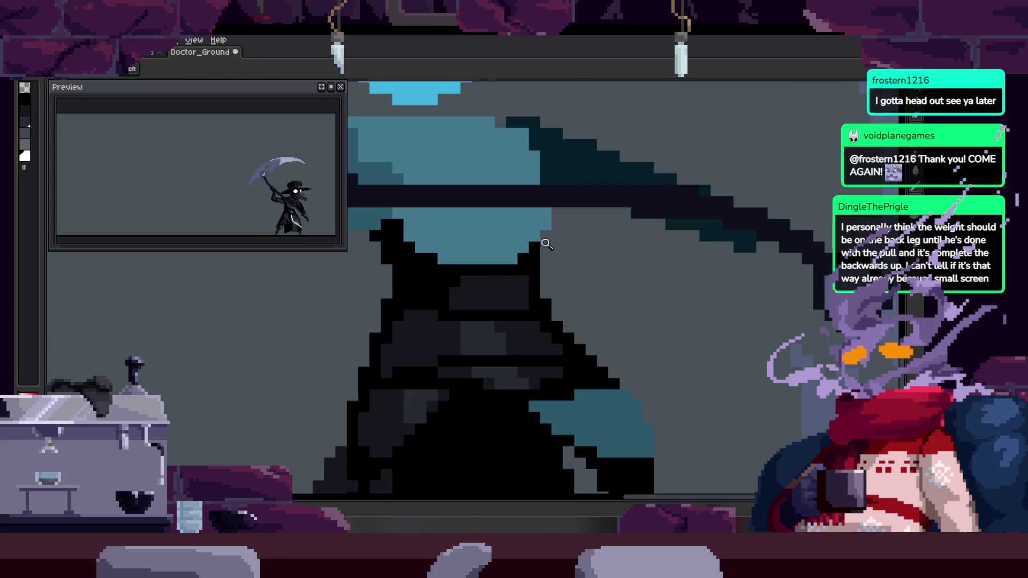
Draw a white arc across the chest with lines running down to close the sleeve loop
drag(459, 321, 495, 321)
scroll(495, 322, up, 1)
shift+click(650, 461)
shift+click(680, 485)
shift+click(470, 257)
mouse_move(350, 466)
mouse_down()
mouse_move(409, 448)
mouse_move(427, 432)
mouse_up()
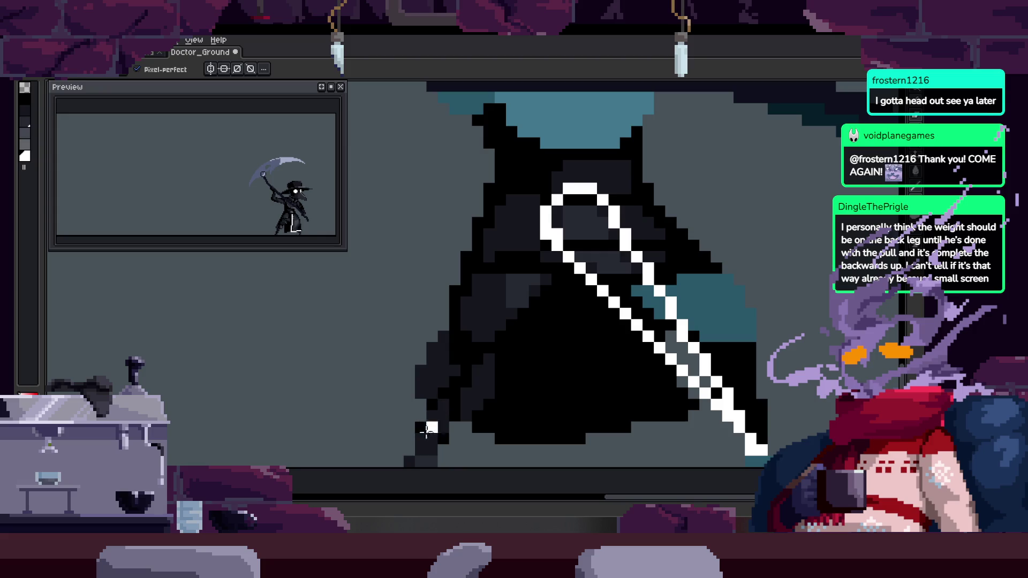
click(466, 462)
key(ctrl+z)
scroll(484, 321, right, 3)
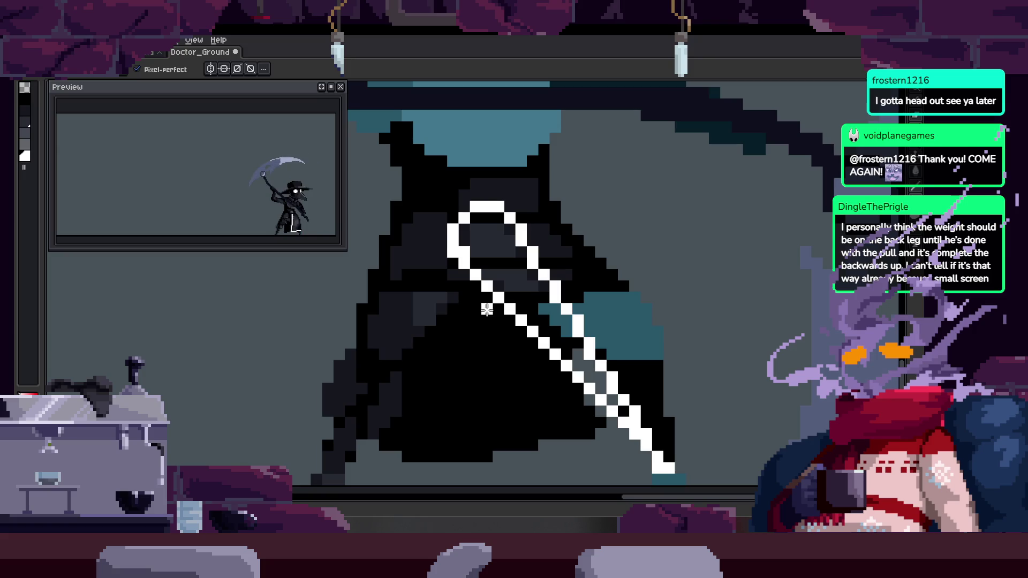
scroll(451, 255, down, 2)
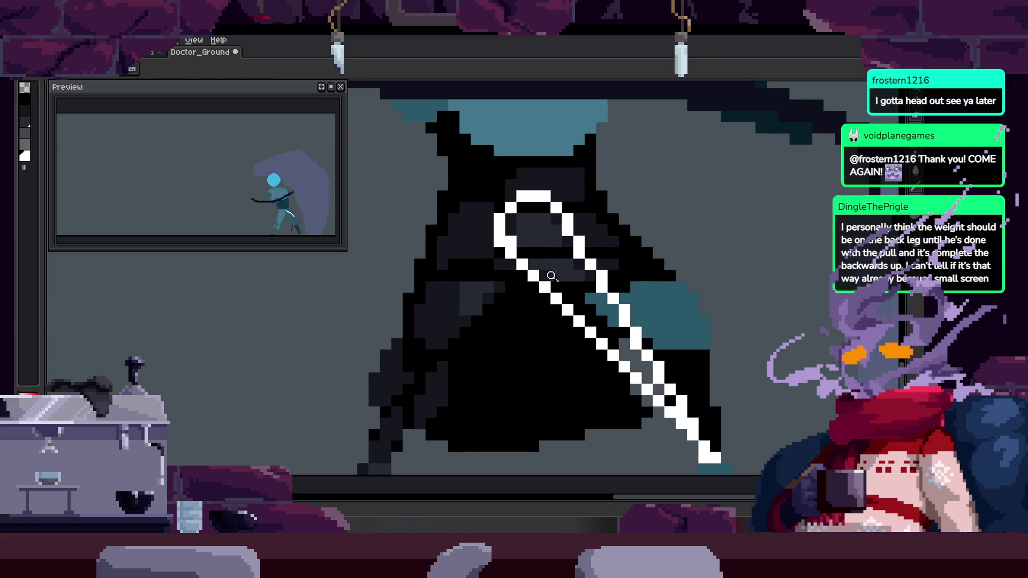
Draw a new angular white loop on the coat's left side, undoing a stray vertical line
scroll(451, 255, up, 2)
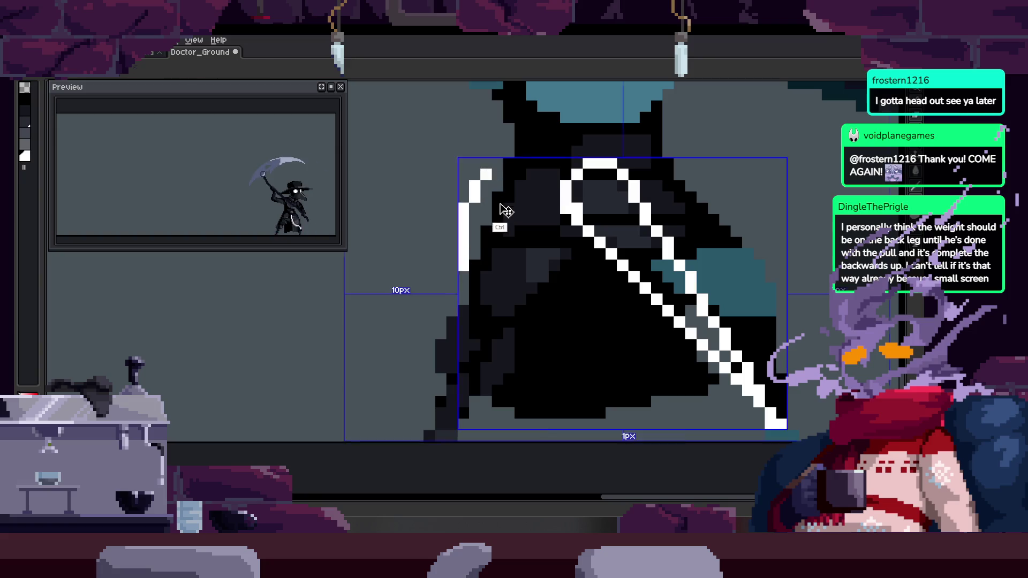
click(428, 298)
shift+click(456, 204)
shift+click(515, 211)
shift+click(517, 262)
shift+click(447, 338)
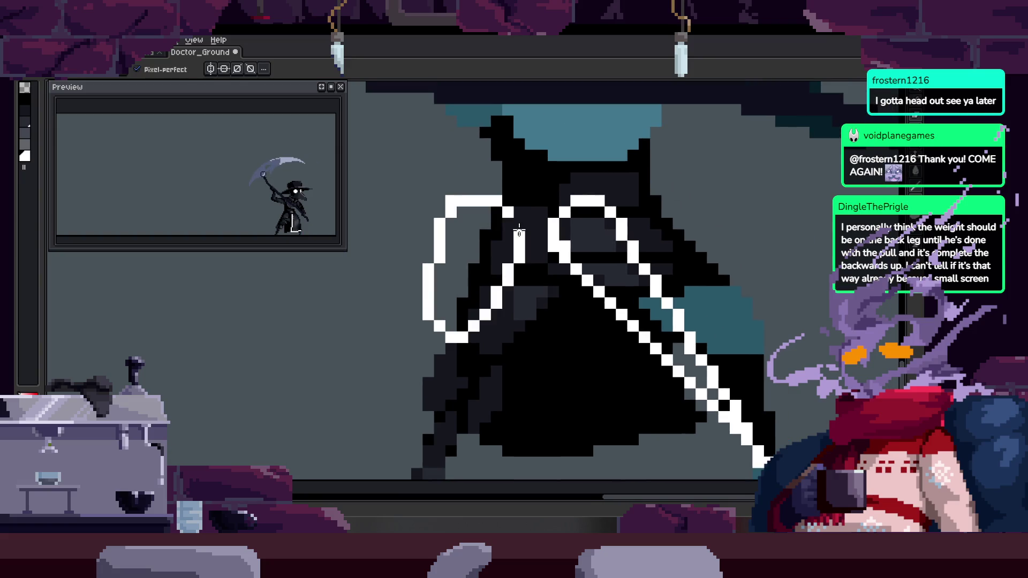
shift+click(415, 474)
key(ctrl+z)
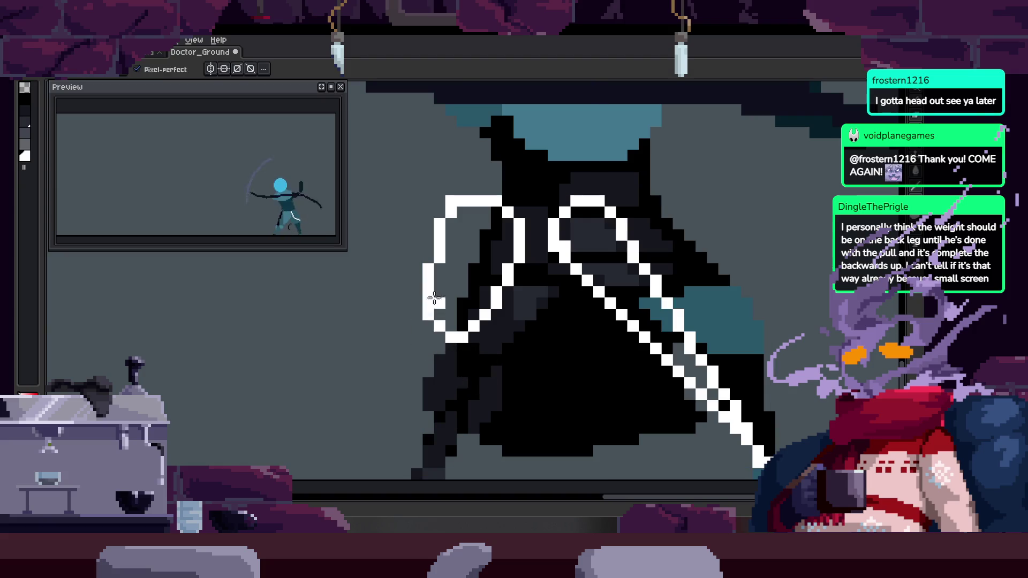
Shift the new white loop slightly left, and undo a trial blade-line extension
key(m)
drag(361, 301, 511, 403)
mouse_move(469, 372)
mouse_down()
mouse_move(446, 372)
mouse_move(457, 372)
mouse_up()
key(b)
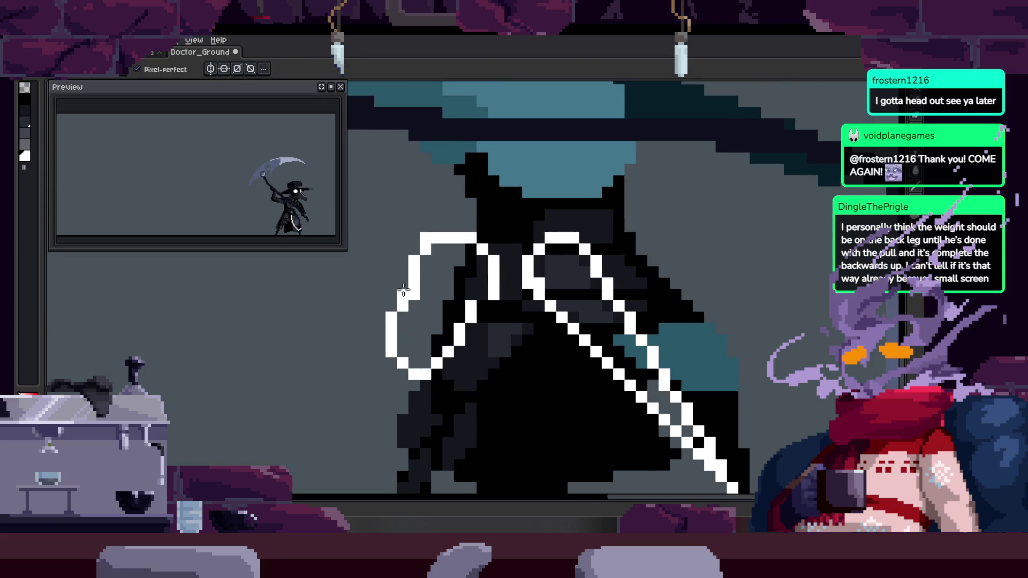
scroll(495, 307, up, 1)
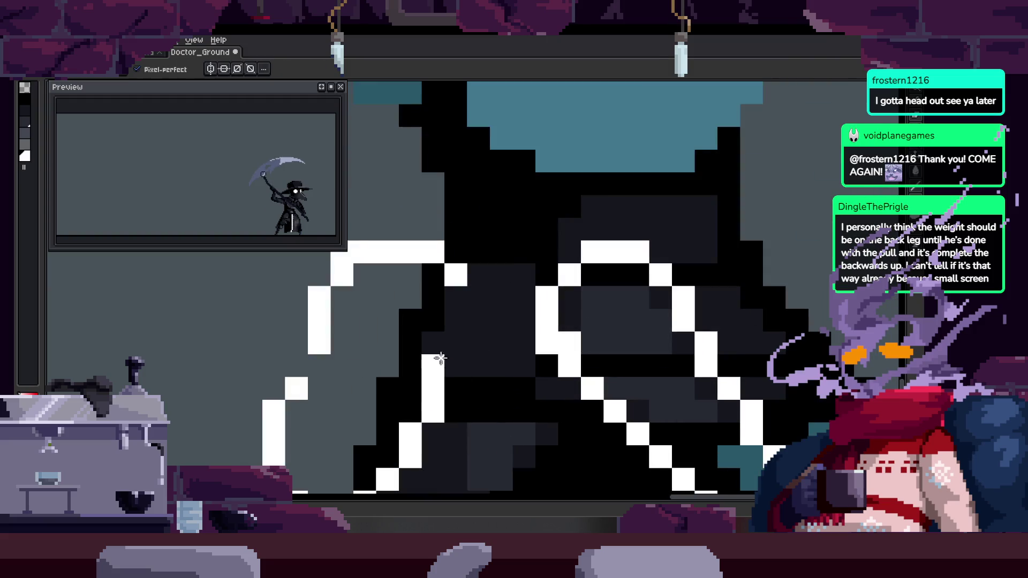
scroll(431, 296, up, 2)
scroll(379, 356, down, 3)
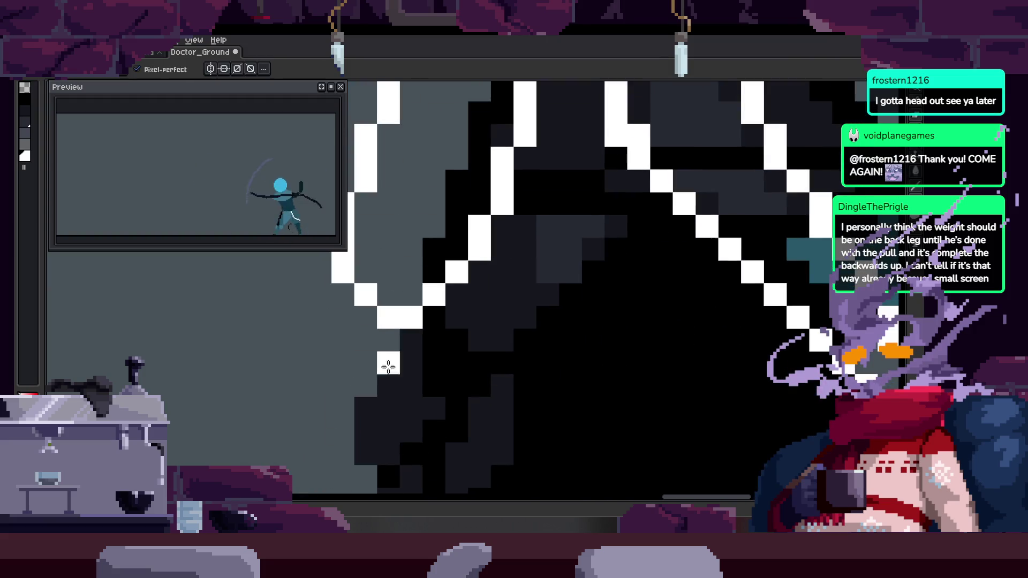
scroll(379, 361, down, 2)
shift+click(397, 460)
key(ctrl+z)
Move the left white loop lower on the robe
key(m)
drag(348, 177, 482, 370)
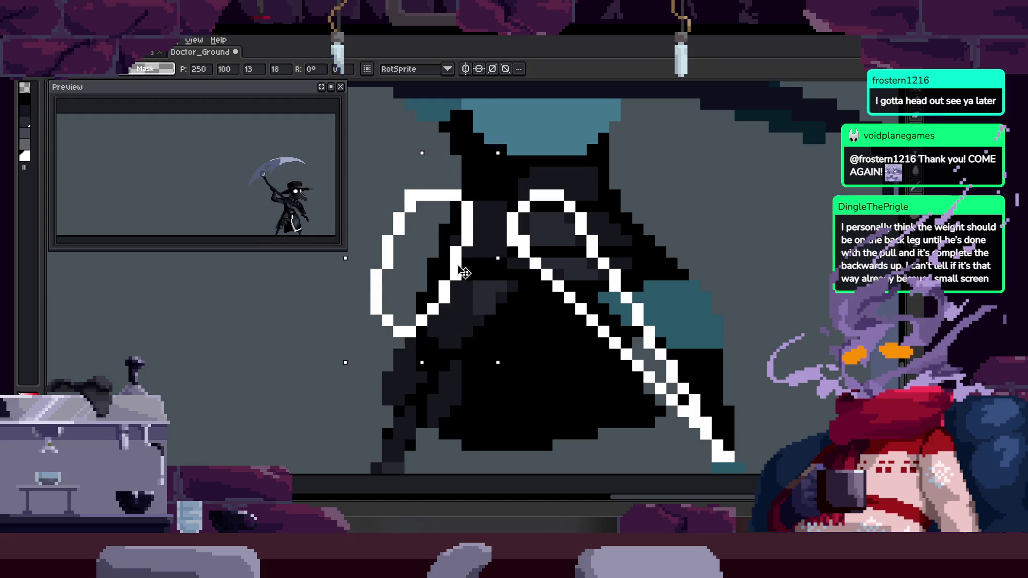
drag(418, 278, 418, 300)
key(b)
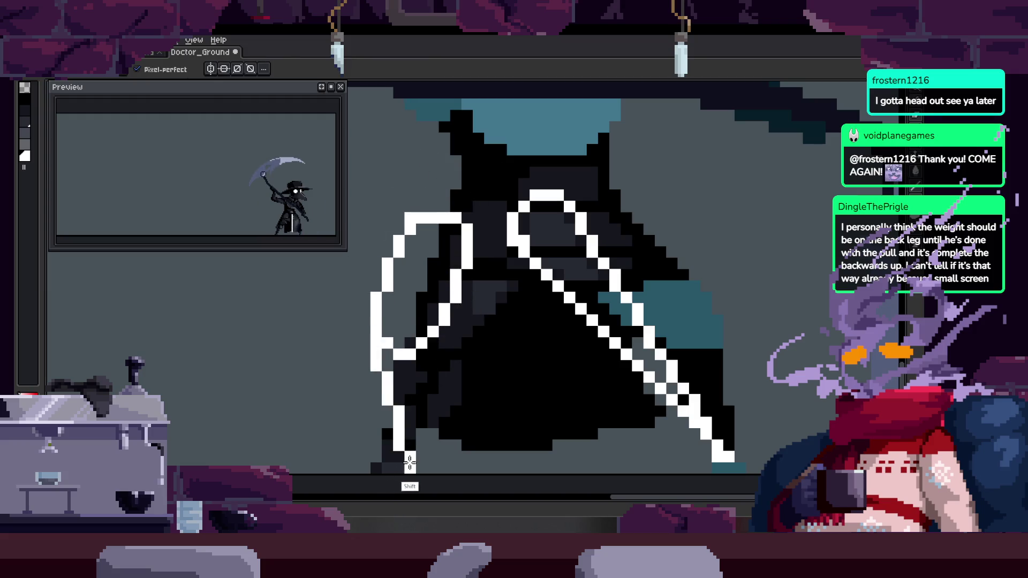
Sketch white outline pixels at the coat's lower left, erase them, and redraw the left-side outline
mouse_move(375, 458)
mouse_down()
mouse_move(428, 417)
mouse_move(439, 350)
mouse_move(407, 471)
mouse_move(394, 466)
mouse_up()
mouse_move(447, 403)
mouse_down()
mouse_move(416, 275)
mouse_move(374, 343)
mouse_move(439, 263)
mouse_move(451, 266)
mouse_up()
key(z)
click(431, 276)
key(b)
key(e)
mouse_move(386, 311)
mouse_down()
mouse_move(460, 276)
mouse_move(442, 251)
mouse_move(475, 306)
mouse_up()
scroll(475, 307, down, 2)
key(b)
drag(378, 268, 429, 396)
scroll(439, 258, down, 2)
scroll(439, 259, down, 2)
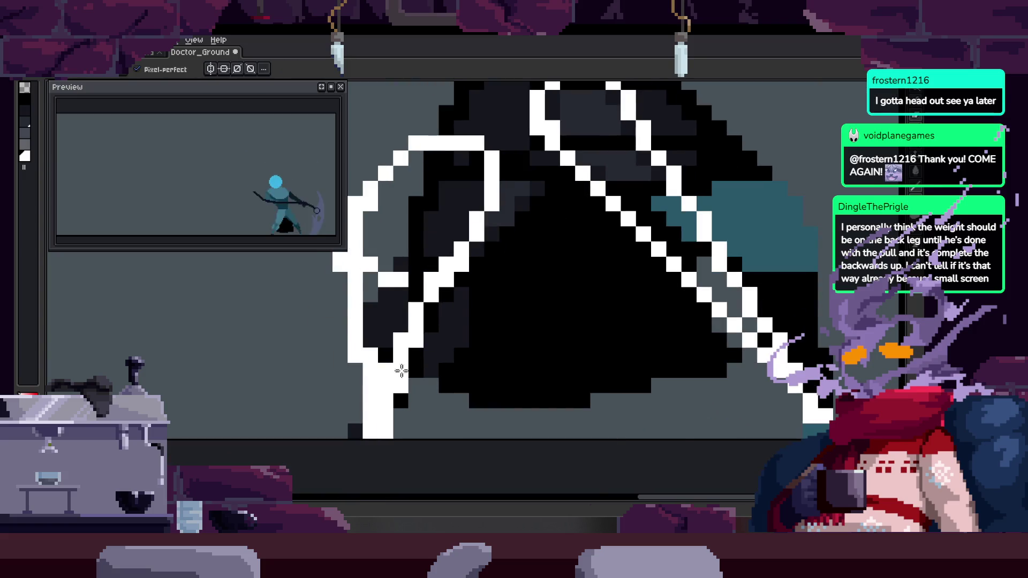
Shift the coat and sleeve pixels into a better position
key(z)
scroll(538, 314, down, 3)
scroll(538, 313, up, 4)
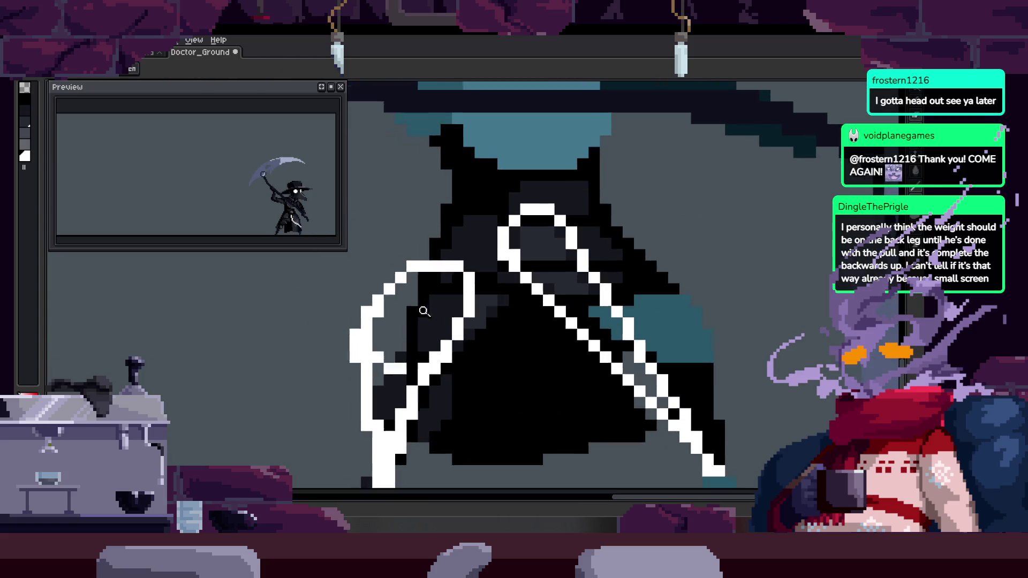
mouse_move(454, 353)
mouse_down()
mouse_move(461, 328)
mouse_move(428, 348)
mouse_move(407, 434)
mouse_up()
key(m)
scroll(465, 196, up, 2)
drag(464, 195, 658, 482)
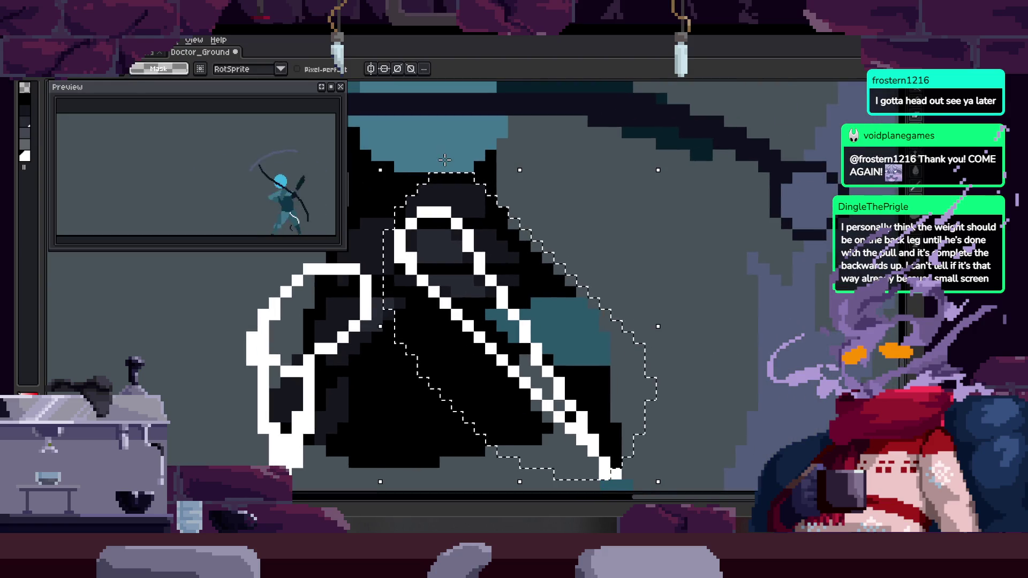
drag(503, 204, 525, 225)
key(z)
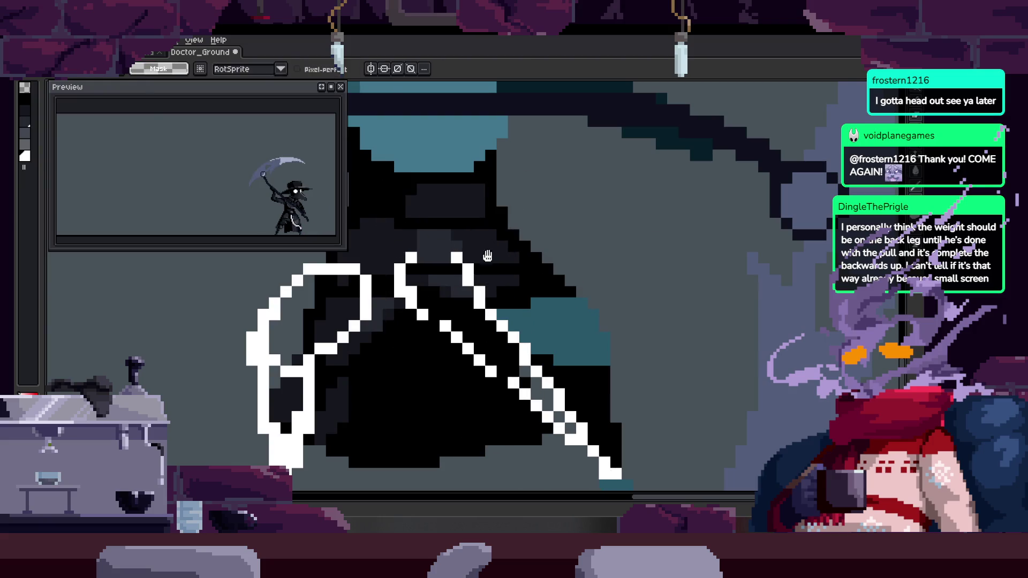
scroll(513, 321, down, 3)
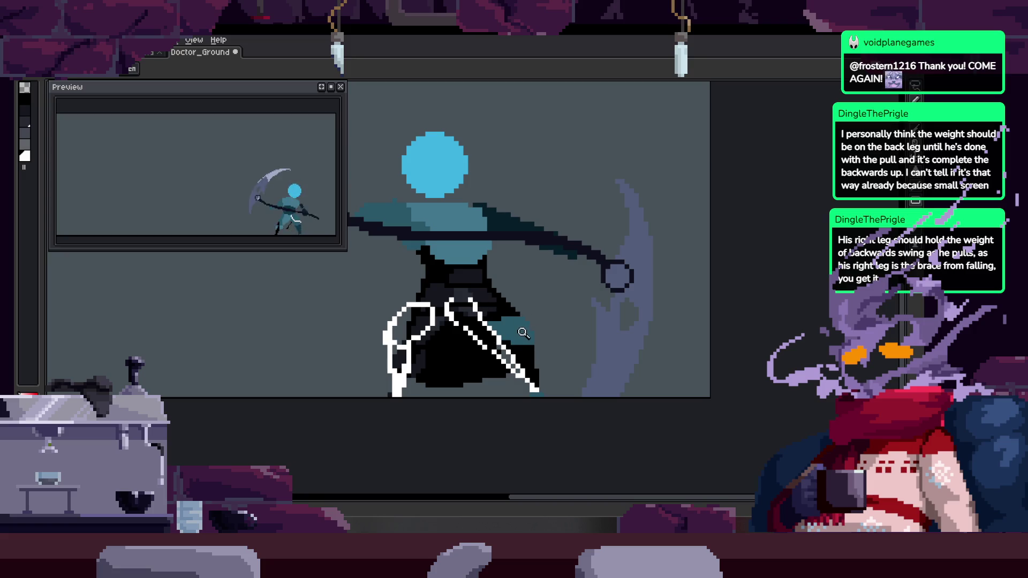
Step between neighbouring frames and select a region of the figure
key(Left)
key(Right)
scroll(519, 310, down, 1)
key(m)
key(Right)
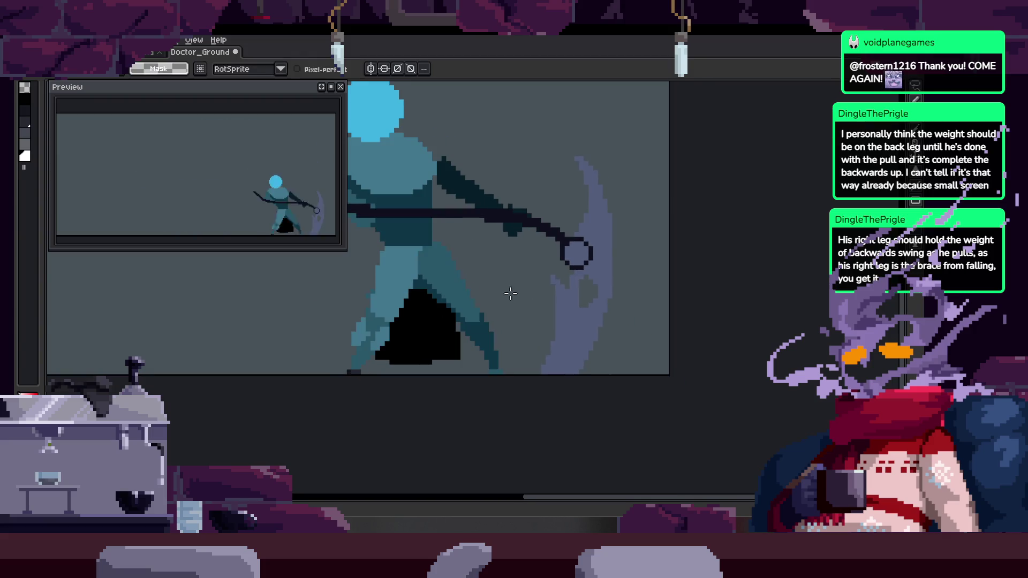
mouse_move(501, 385)
mouse_down()
mouse_move(498, 291)
mouse_move(496, 320)
mouse_up()
key(Right)
scroll(498, 291, up, 1)
Flip back and forth through the animation frames to compare poses, ending on the next frame
key(Right)
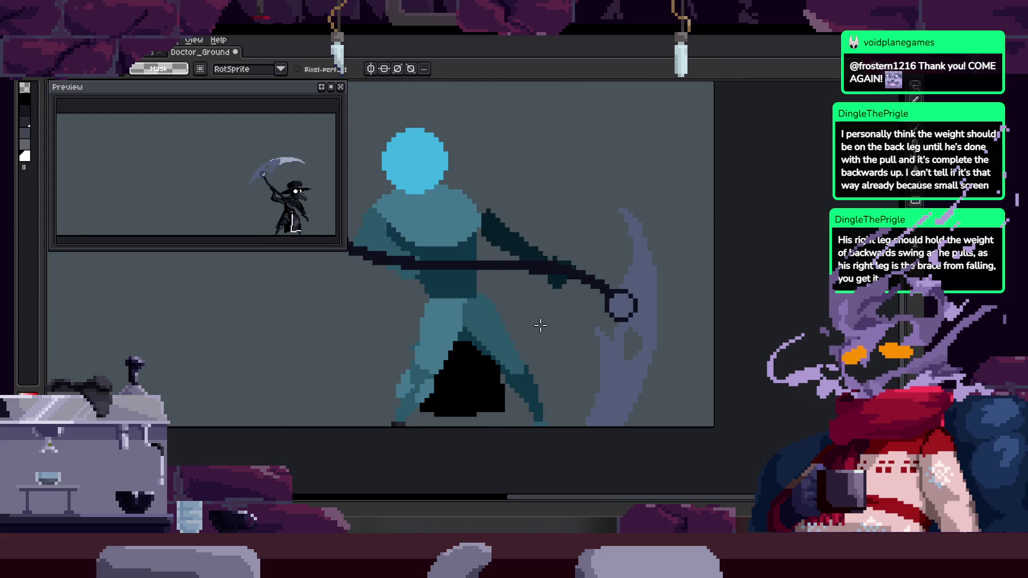
key(Left)
key(Right)
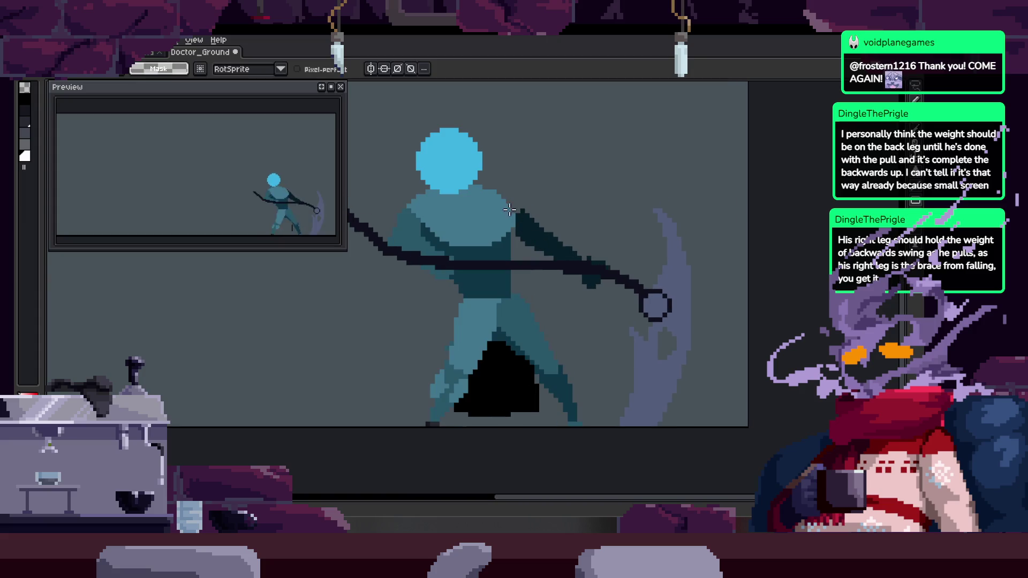
key(Right)
key(Left)
key(Left)
key(Right)
key(Right)
key(Right)
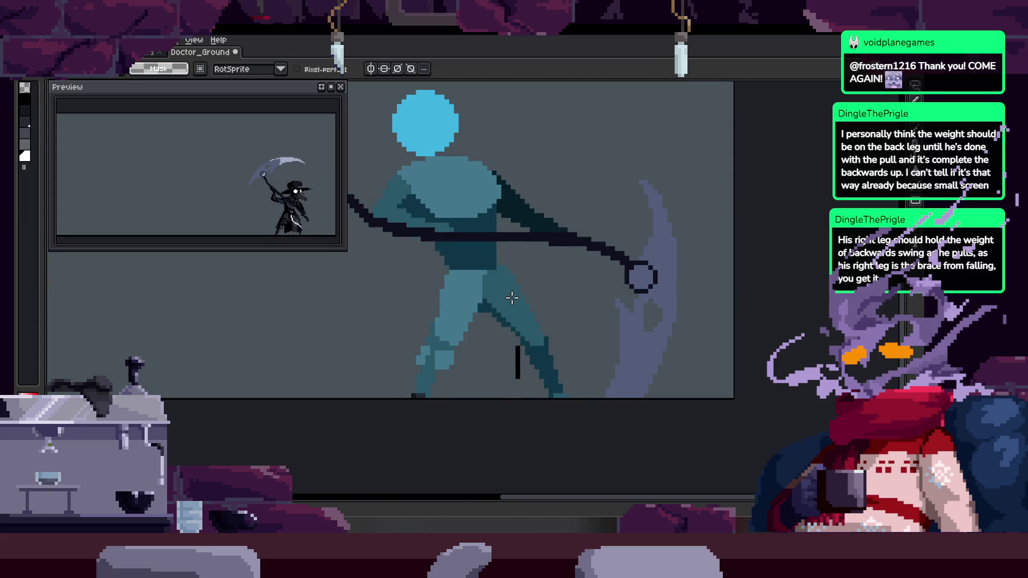
key(Left)
key(Left)
key(Left)
key(Right)
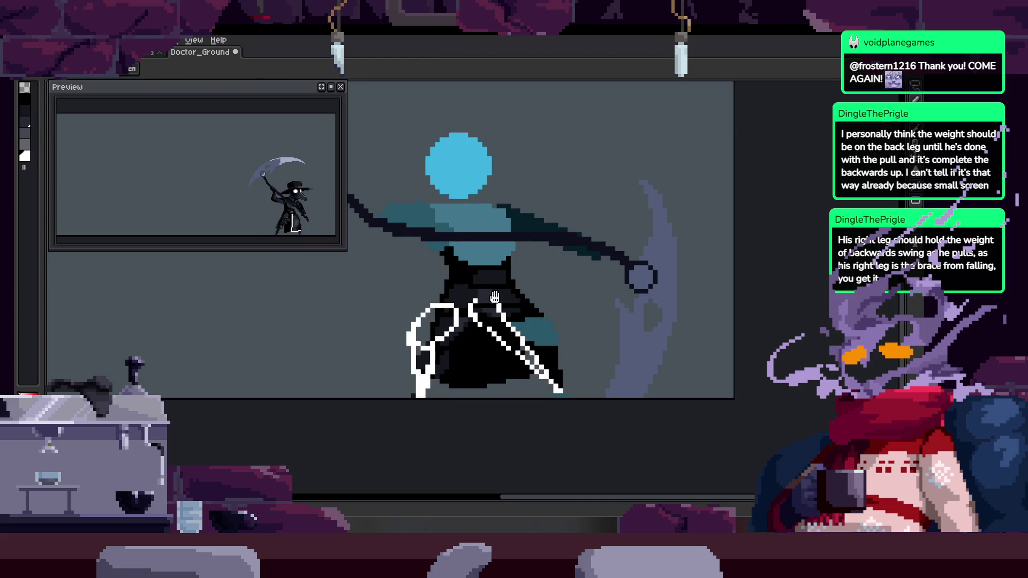
key(Right)
scroll(499, 289, down, 2)
key(Right)
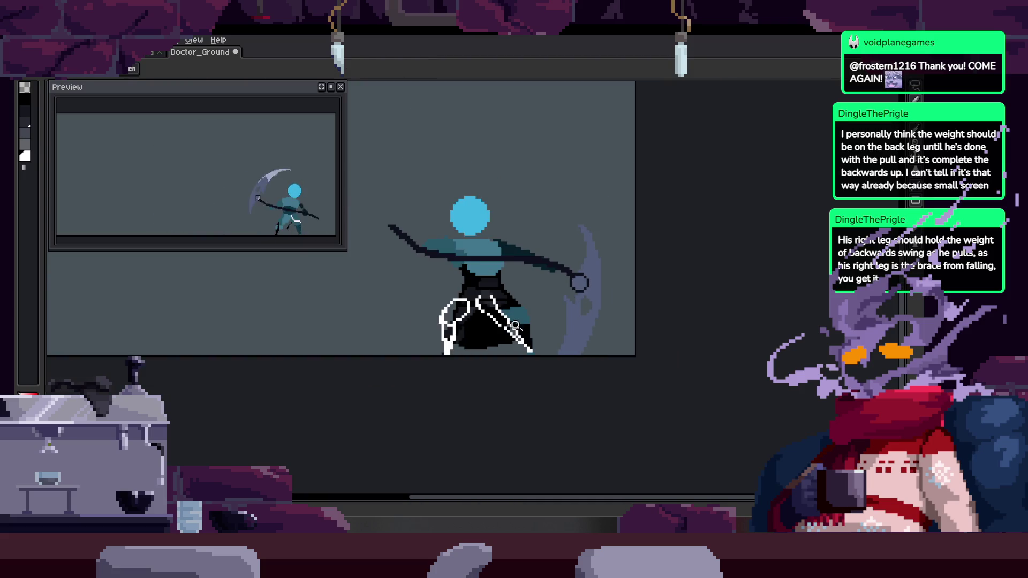
scroll(511, 266, up, 2)
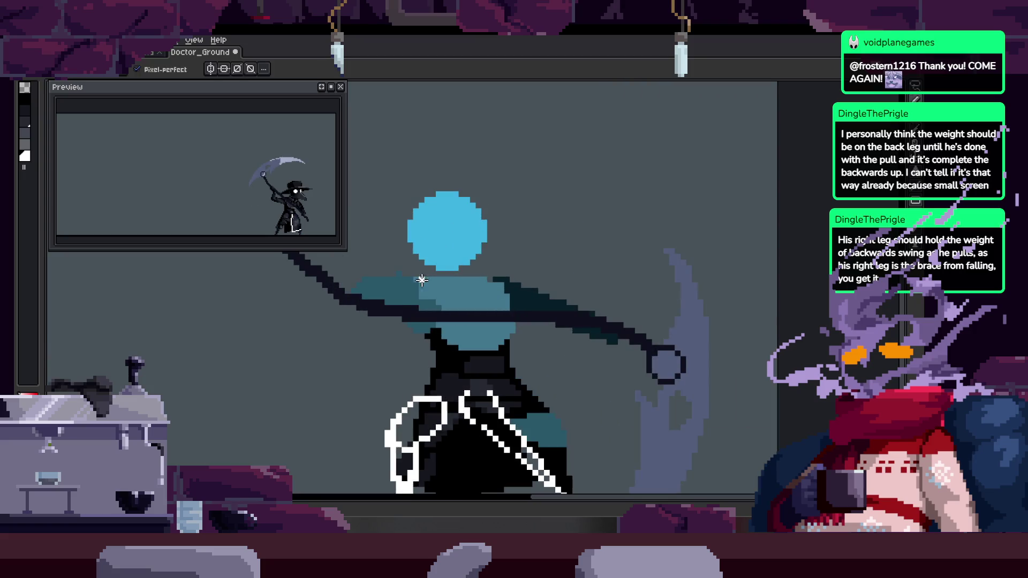
key(Right)
key(Right)
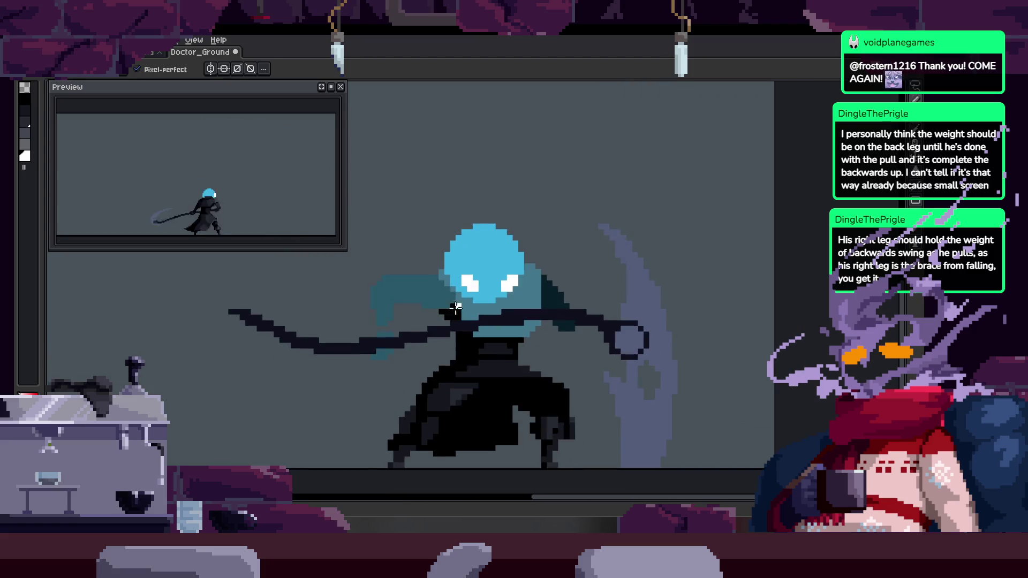
key(Right)
Lasso the character's lower body, reposition it, confirm, and clear the selection
key(m)
scroll(500, 262, up, 2)
mouse_move(501, 262)
mouse_down()
mouse_move(615, 471)
mouse_move(528, 241)
mouse_up()
scroll(657, 419, down, 3)
scroll(540, 325, up, 2)
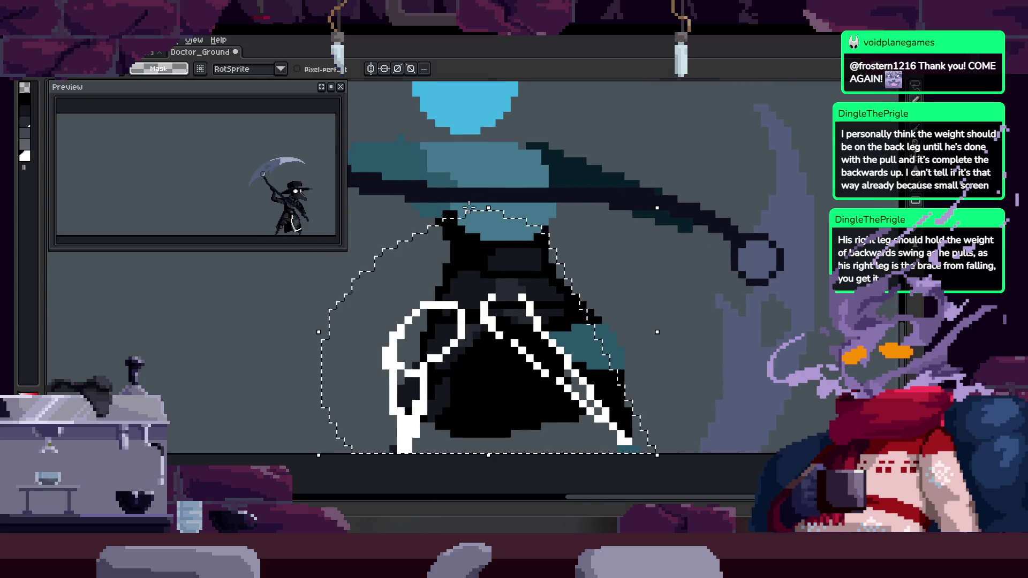
scroll(496, 154, up, 2)
key(Return)
key(ctrl+d)
Try a white outline stroke along the left leg, then undo it
key(b)
scroll(472, 279, up, 3)
mouse_move(416, 304)
mouse_down()
mouse_move(438, 352)
mouse_move(425, 246)
mouse_move(424, 263)
mouse_up()
key(ctrl+z)
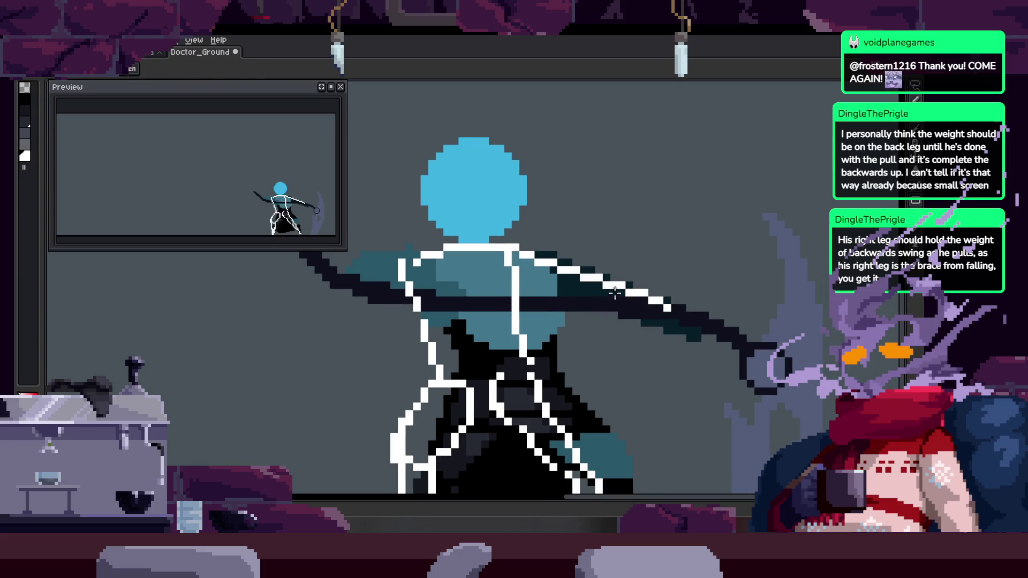
Draw white outlines across the shoulders and at belt level
key(Right)
key(Right)
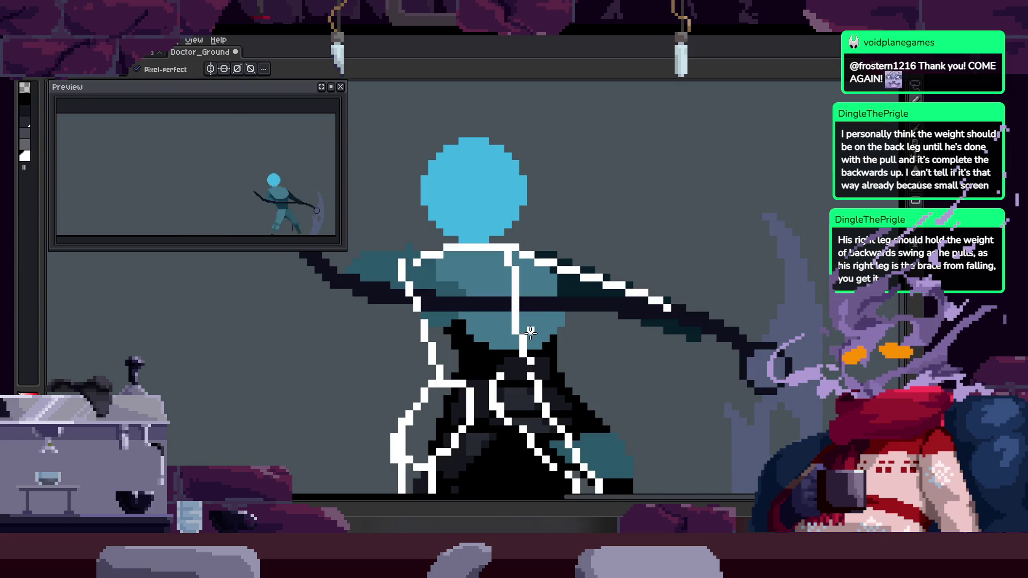
key(Right)
key(Right)
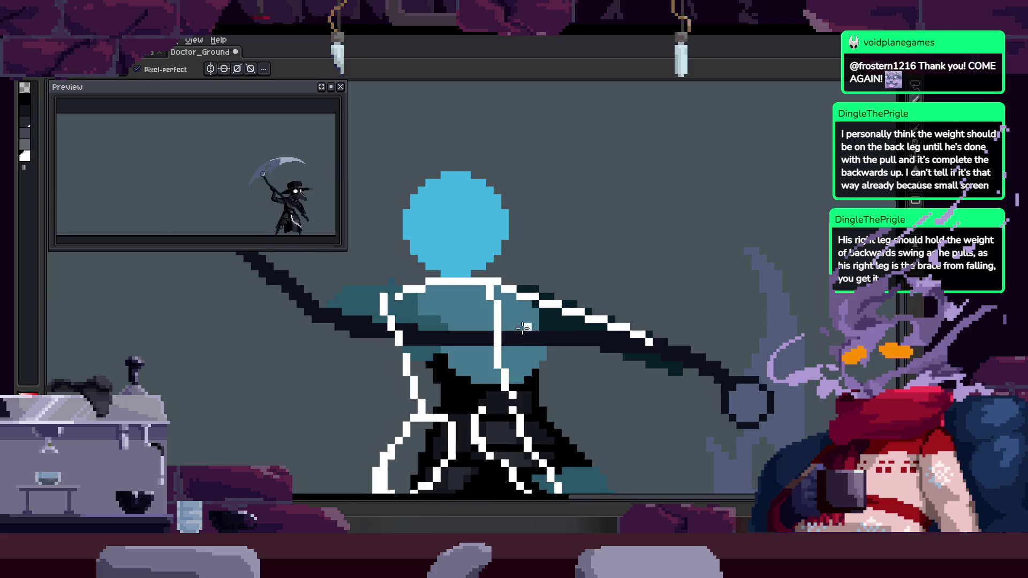
key(z)
key(Right)
key(e)
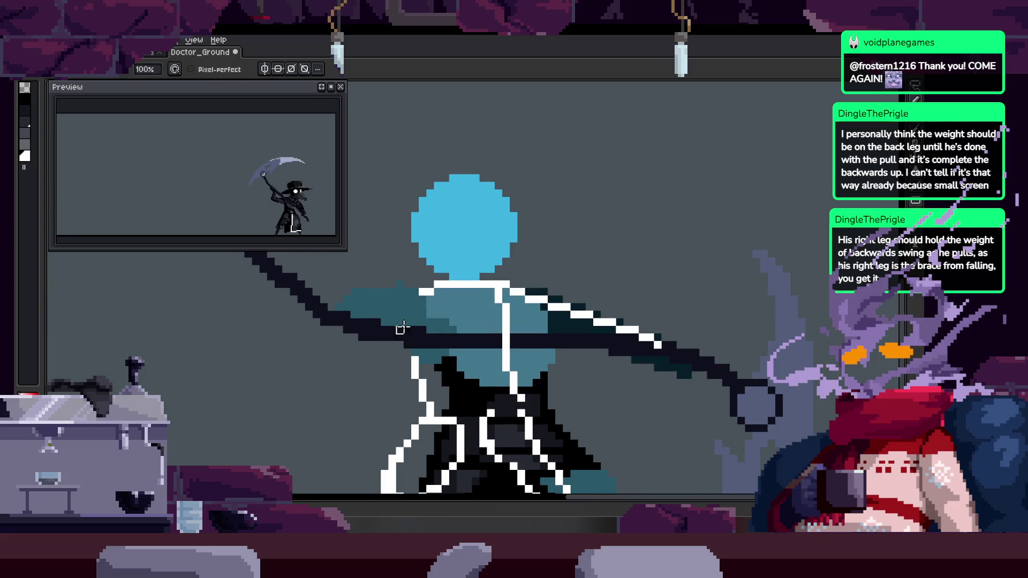
key(b)
scroll(441, 317, up, 1)
mouse_move(343, 338)
mouse_down()
mouse_move(413, 300)
mouse_move(604, 332)
mouse_up()
drag(471, 368, 629, 367)
Add a horizontal white line across the torso and an outline along the right arm
key(z)
scroll(535, 364, down, 2)
scroll(595, 340, up, 1)
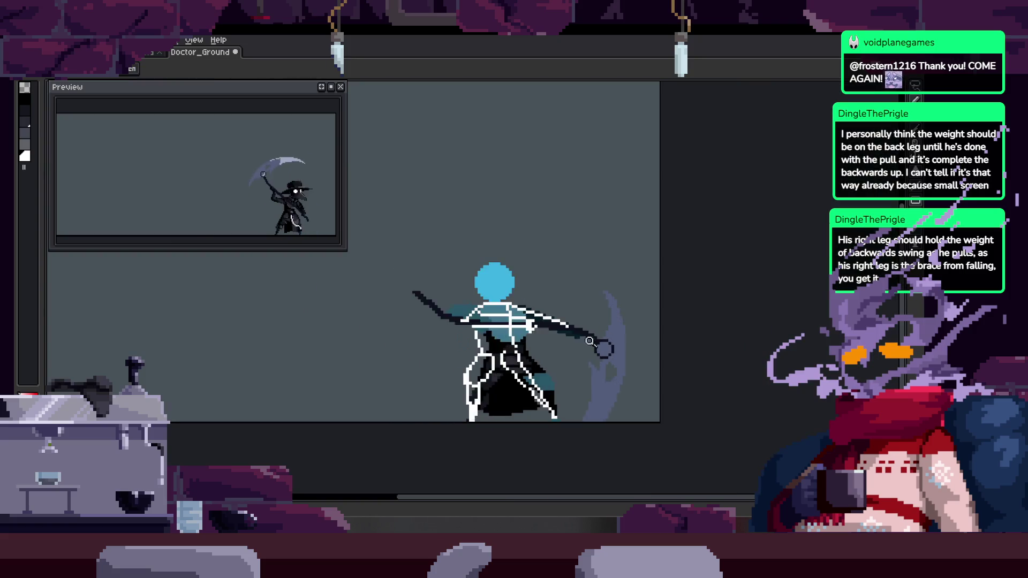
key(ctrl)
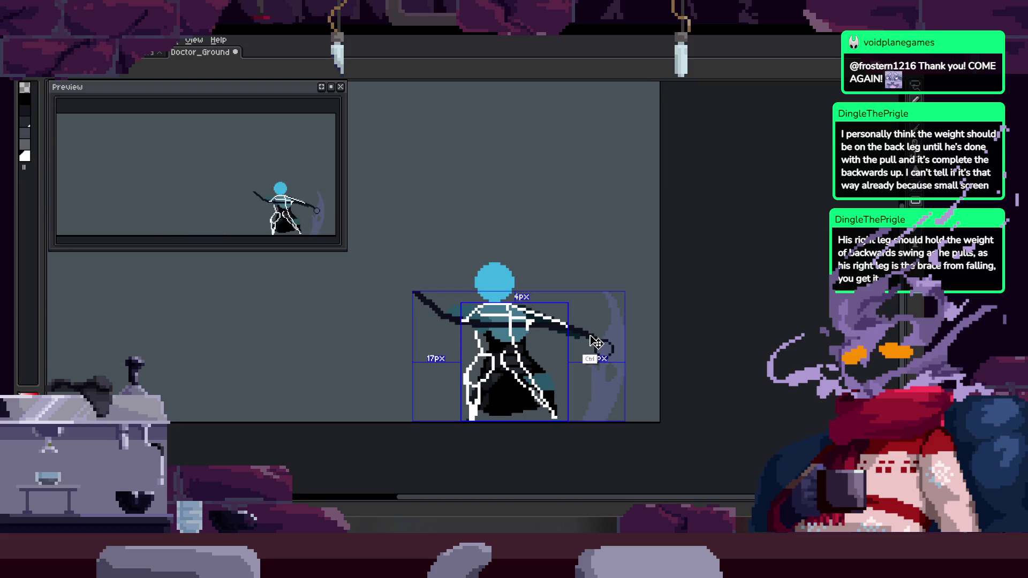
scroll(514, 319, up, 3)
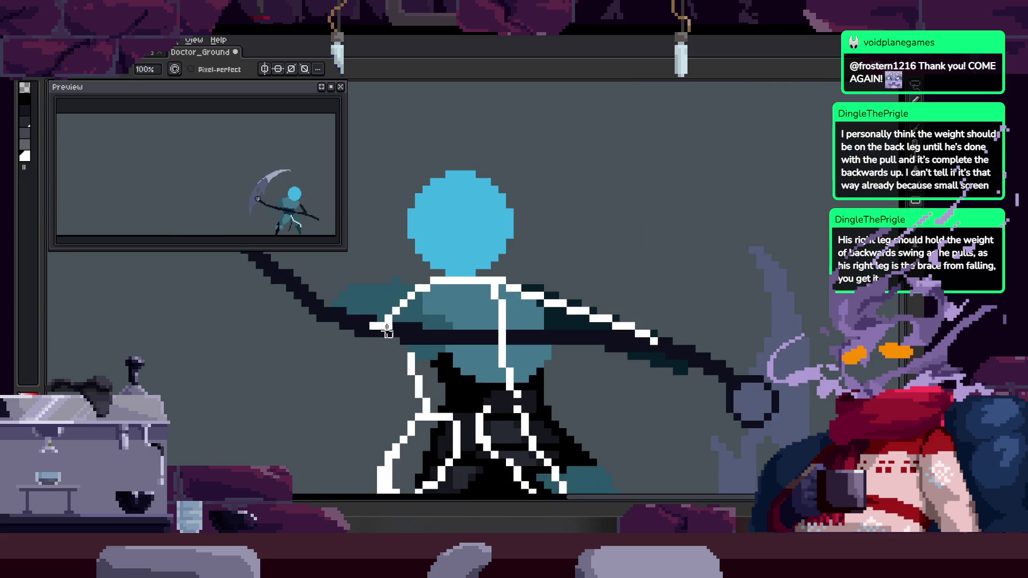
mouse_move(362, 310)
mouse_down()
mouse_move(438, 306)
mouse_move(477, 418)
mouse_up()
scroll(453, 354, down, 2)
scroll(471, 375, up, 3)
drag(482, 298, 651, 322)
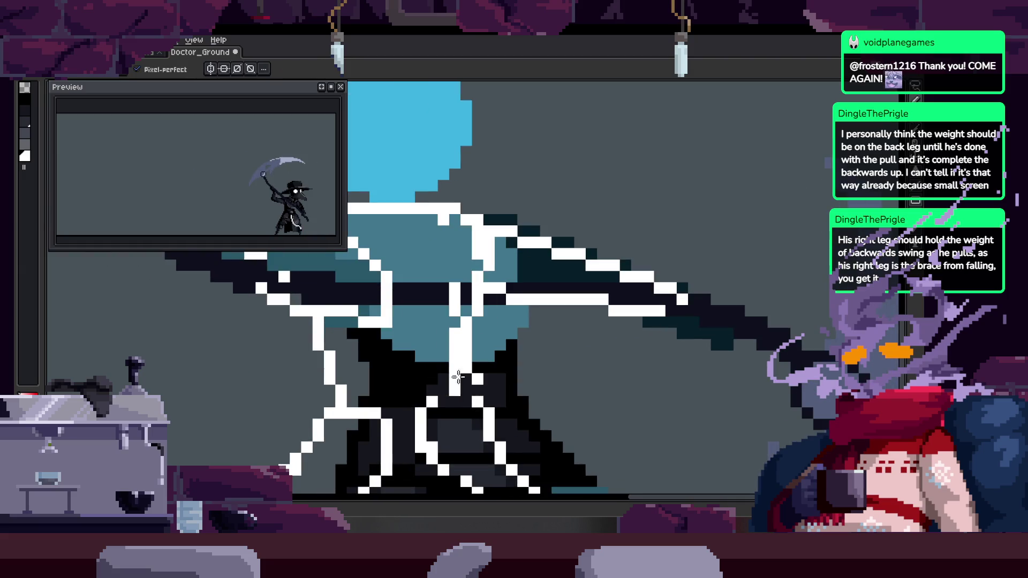
Save Doctor_Ground, review the animation frames, and save again
key(ctrl+s)
scroll(479, 338, down, 4)
scroll(479, 338, up, 4)
key(b)
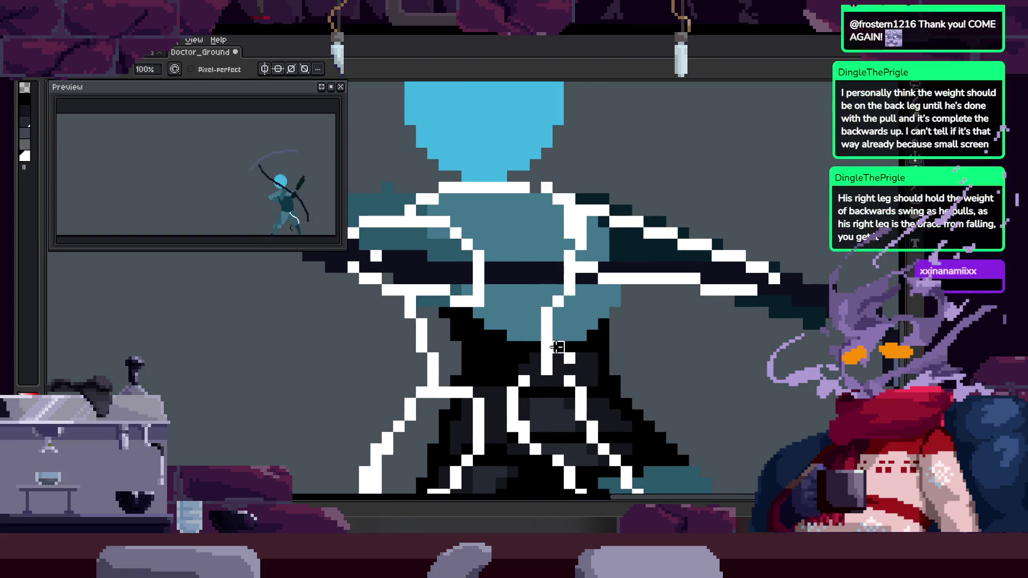
key(Right)
key(Right)
key(Right)
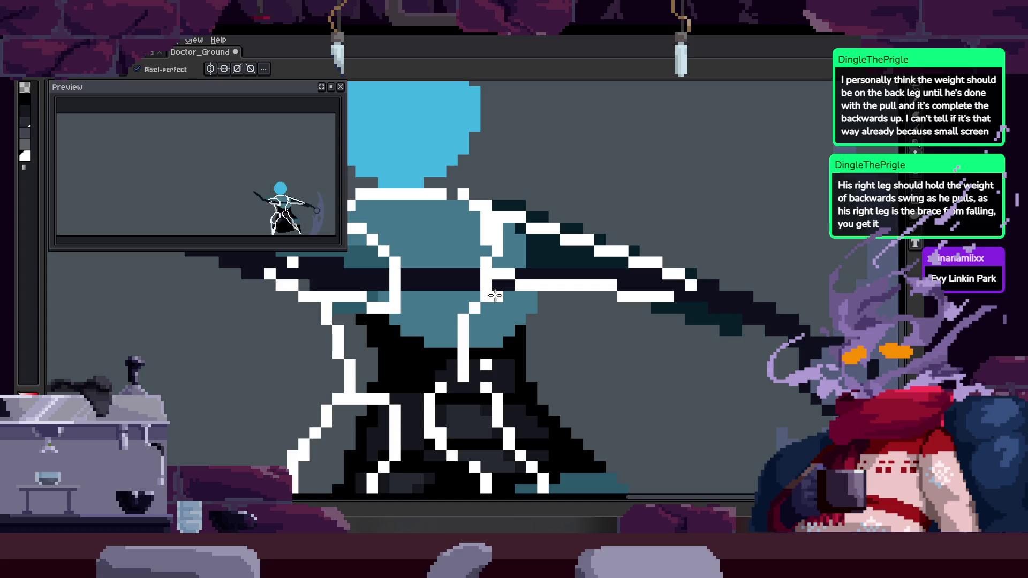
key(z)
scroll(545, 281, down, 3)
key(ctrl+s)
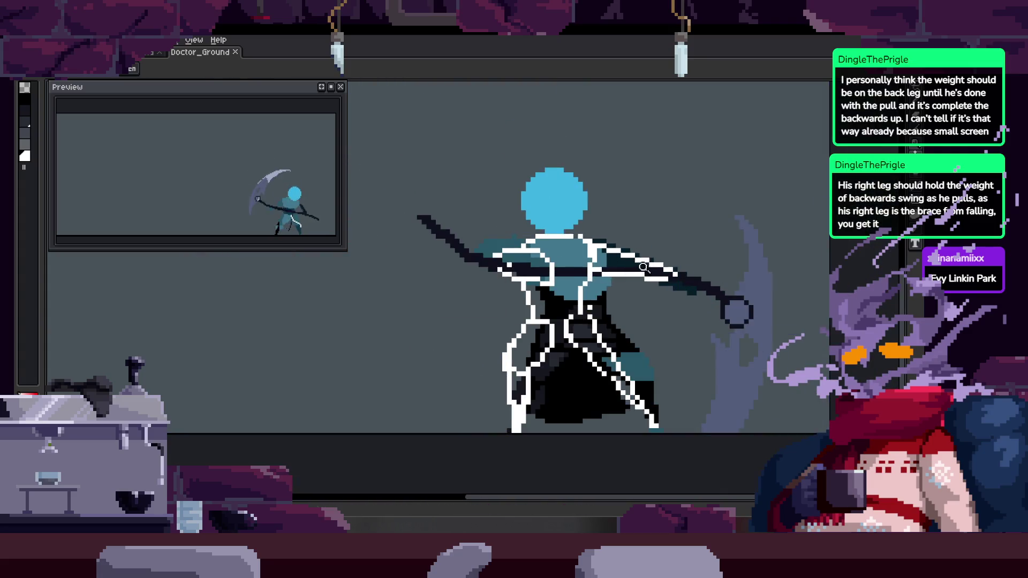
Step back and forth through the frames to find the one whose legs lack outlines
key(period)
scroll(555, 268, up, 3)
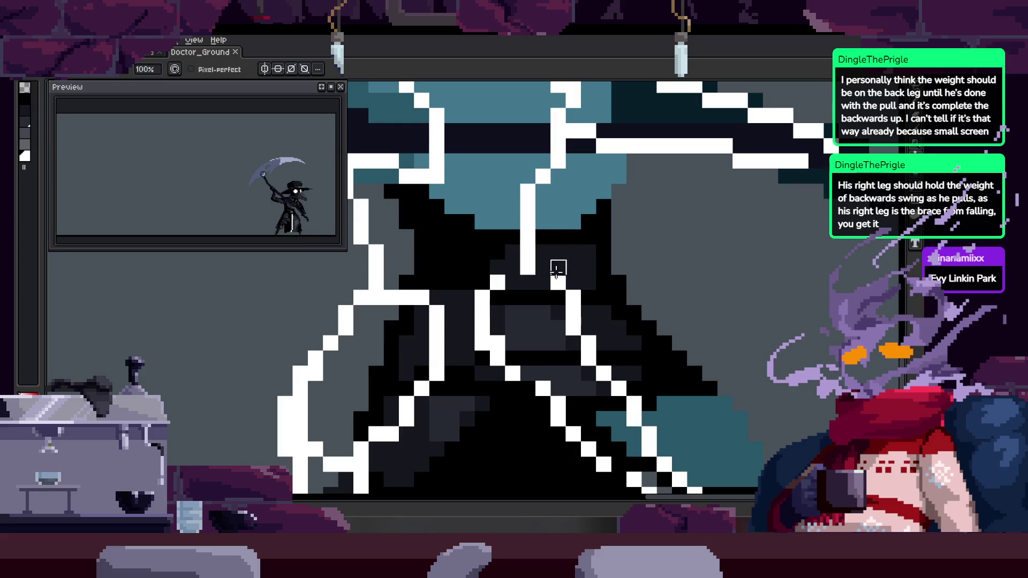
scroll(575, 237, down, 4)
key(period)
scroll(541, 211, up, 3)
scroll(503, 249, down, 3)
key(period)
key(comma)
Zoom in on the figure and compare it with the neighbouring frame
key(m)
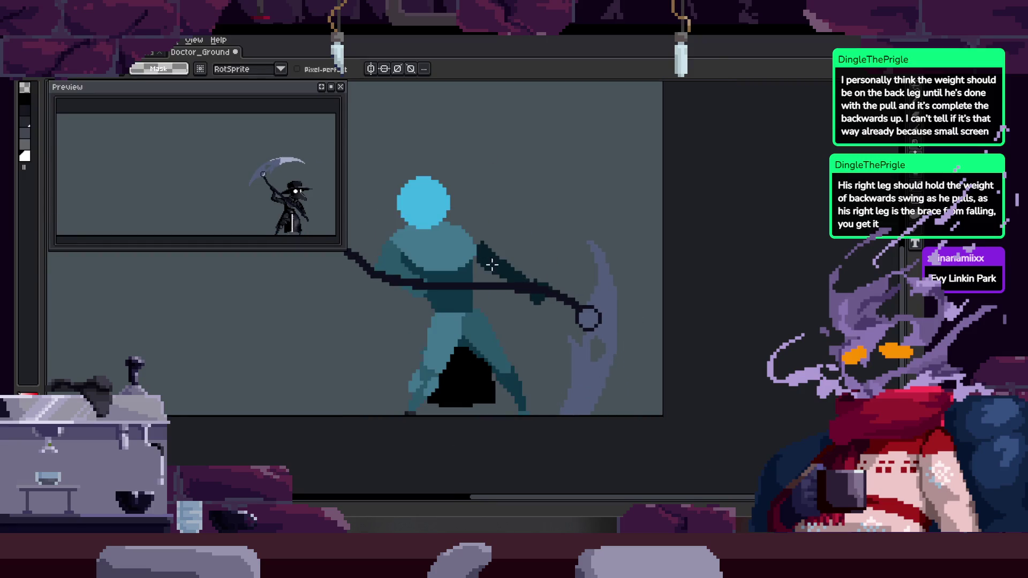
key(z)
click(437, 325)
drag(437, 325, 397, 293)
key(comma)
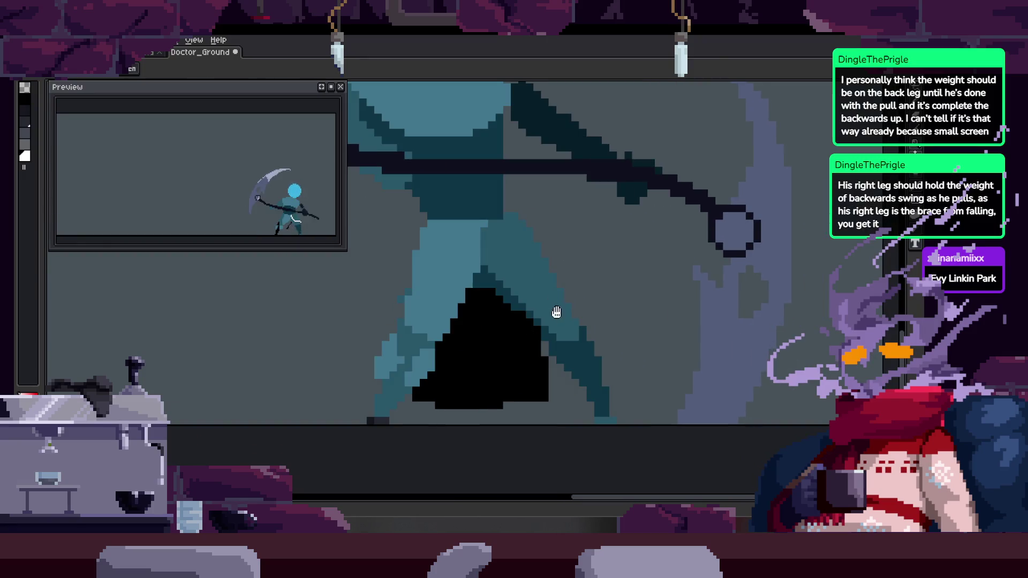
key(period)
Pan across the figure while flipping between the attack poses and the white-outlined pose
key(period)
key(comma)
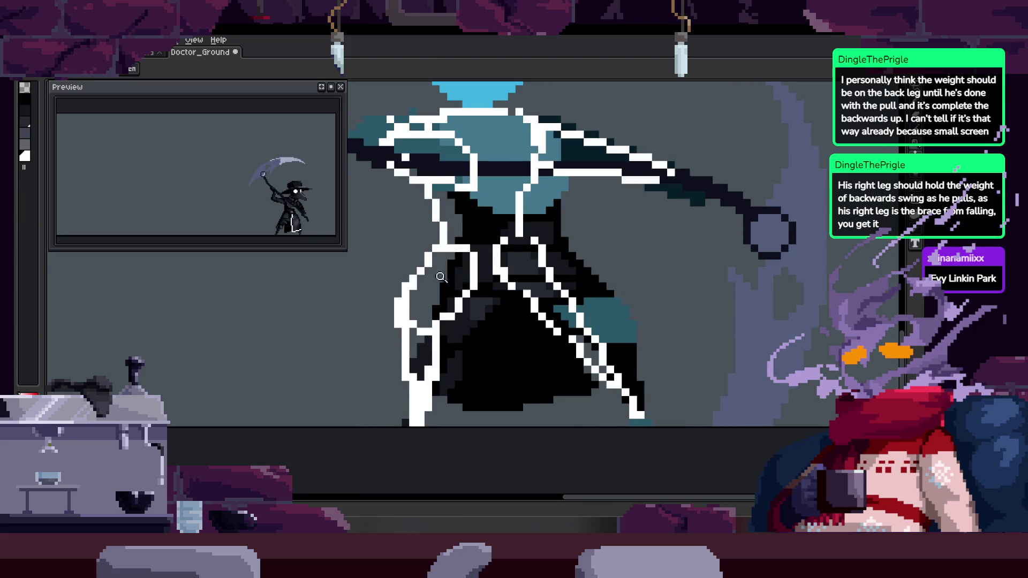
drag(473, 199, 494, 284)
scroll(494, 283, down, 2)
key(period)
key(comma)
key(comma)
key(period)
key(comma)
Make and clear a trial lasso selection near the character, then recentre the view
key(period)
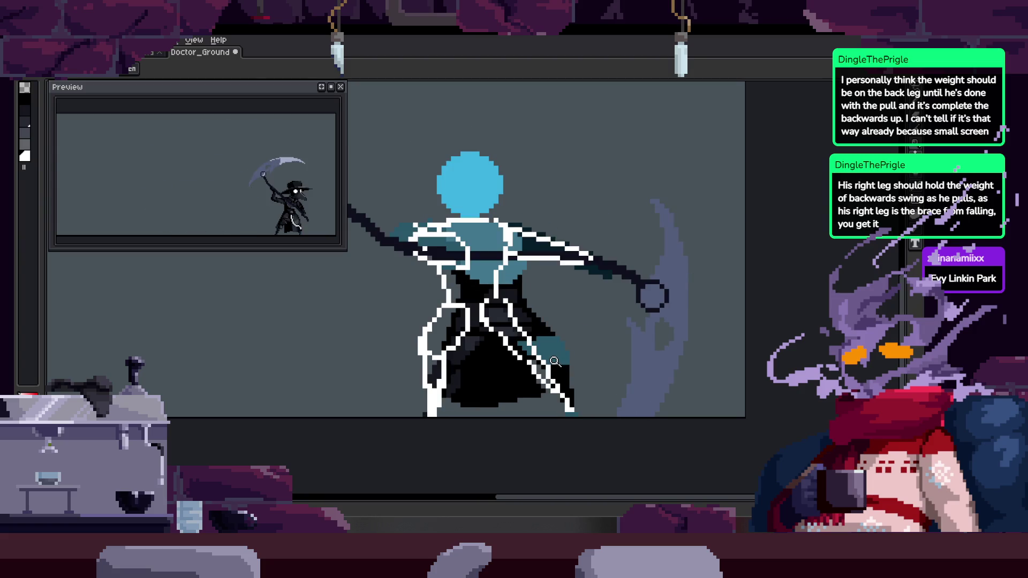
key(comma)
key(q)
mouse_move(559, 329)
mouse_down()
mouse_move(471, 206)
mouse_move(568, 336)
mouse_up()
key(ctrl+d)
key(period)
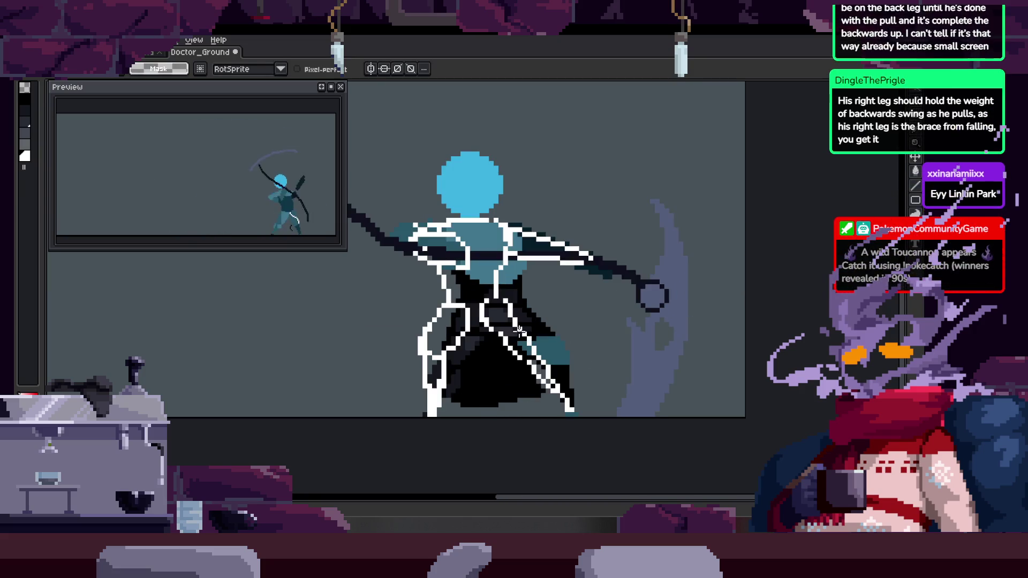
key(comma)
key(period)
key(period)
drag(580, 301, 534, 337)
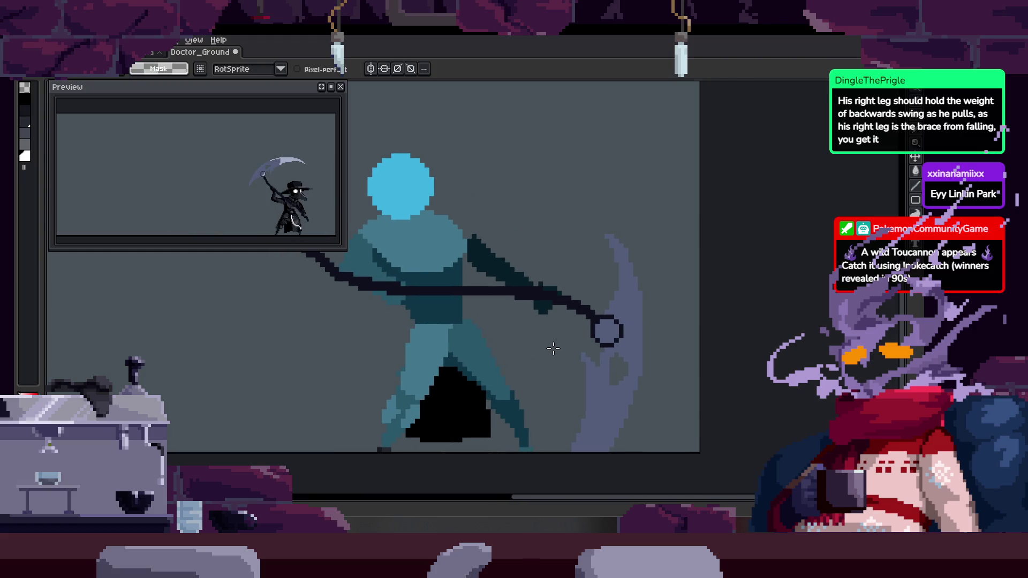
key(period)
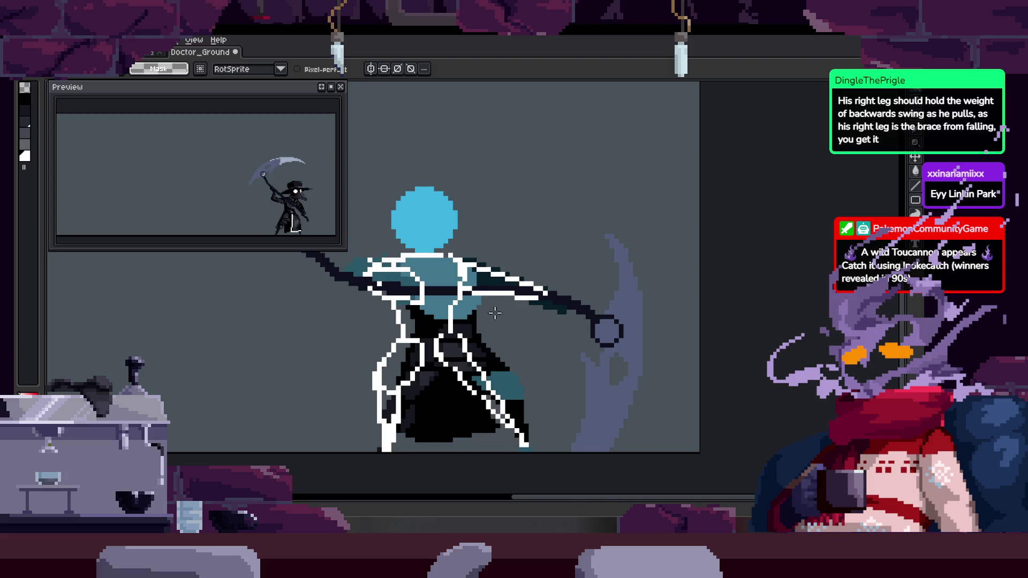
Zoom in closely on the figure's body and legs
key(Tab)
key(period)
key(comma)
key(z)
scroll(573, 242, down, 3)
key(period)
key(period)
key(period)
key(Tab)
click(590, 260)
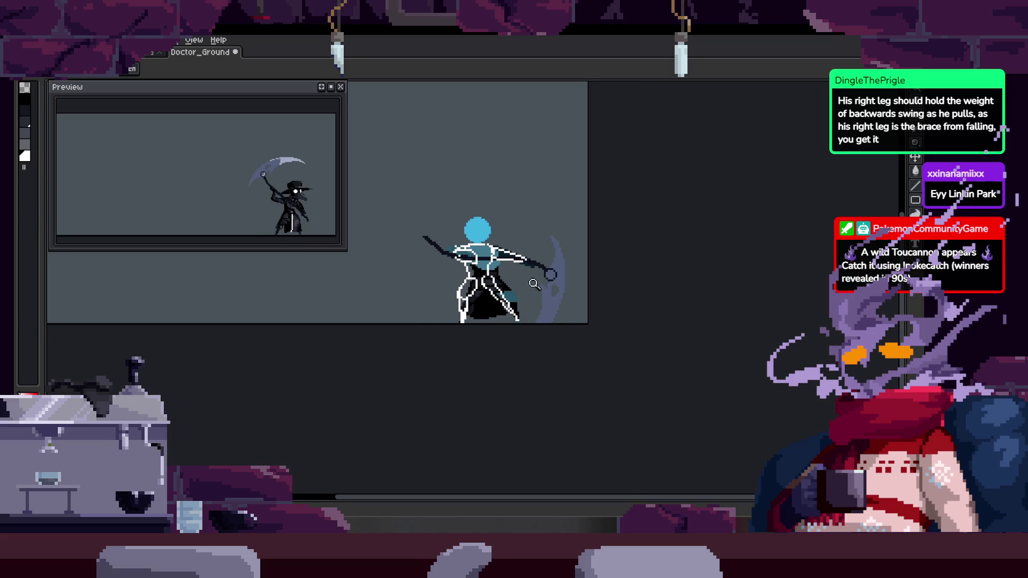
click(505, 236)
click(493, 351)
click(493, 351)
With the Pencil ready, turn on onion skin to ghost the previous frame
key(b)
scroll(482, 364, up, 2)
key(Tab)
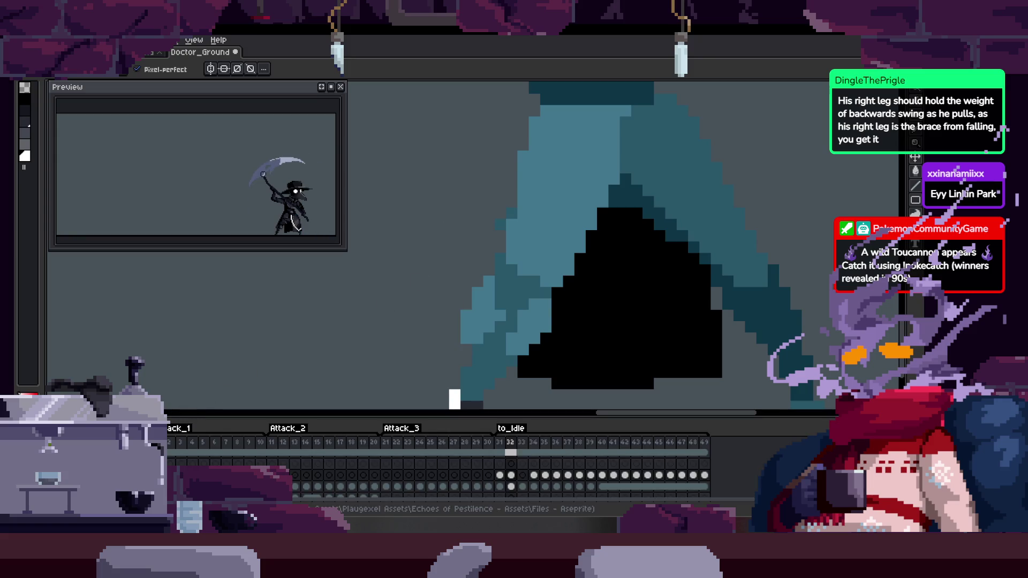
key(F3)
key(Tab)
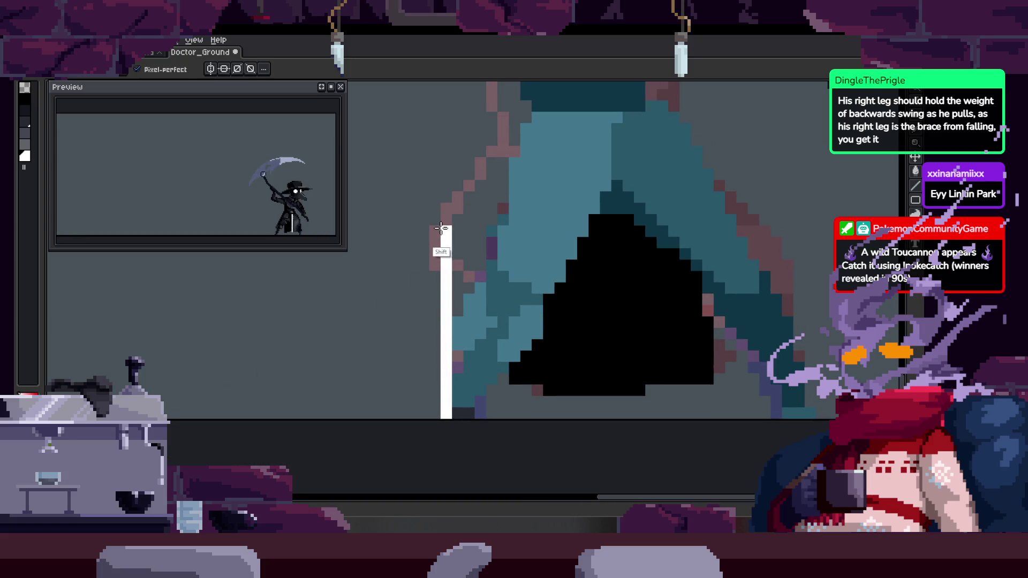
Draw a straight white outline from the white bar down to the coat's bottom
scroll(513, 238, down, 2)
key(b)
scroll(484, 297, up, 1)
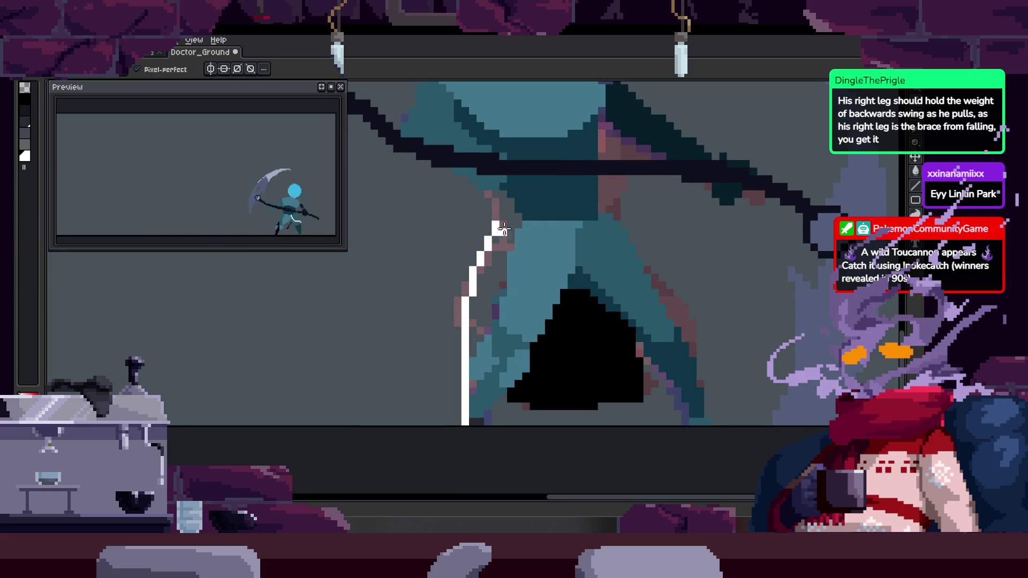
key(ctrl+z)
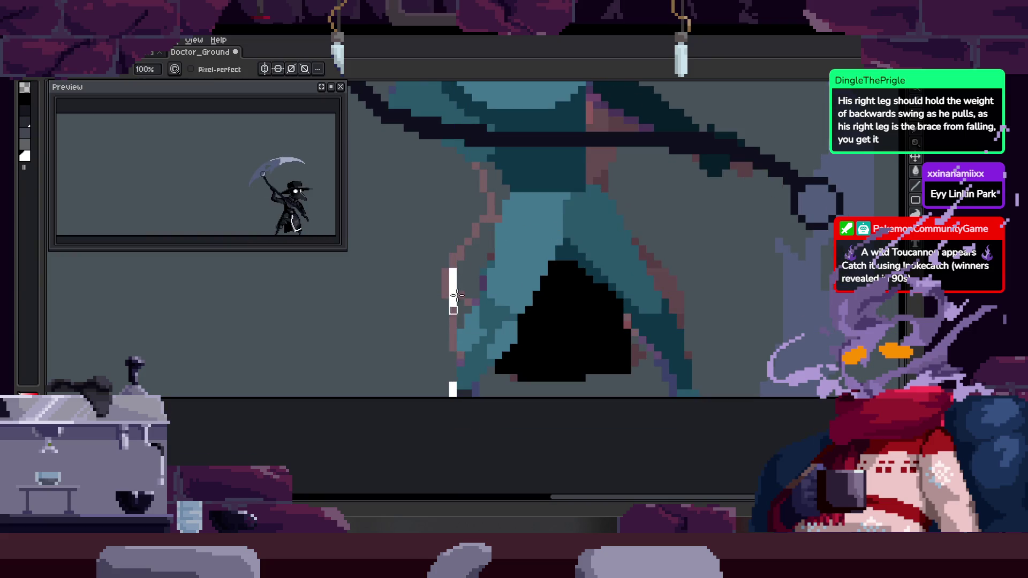
key(shift)
shift+click(520, 194)
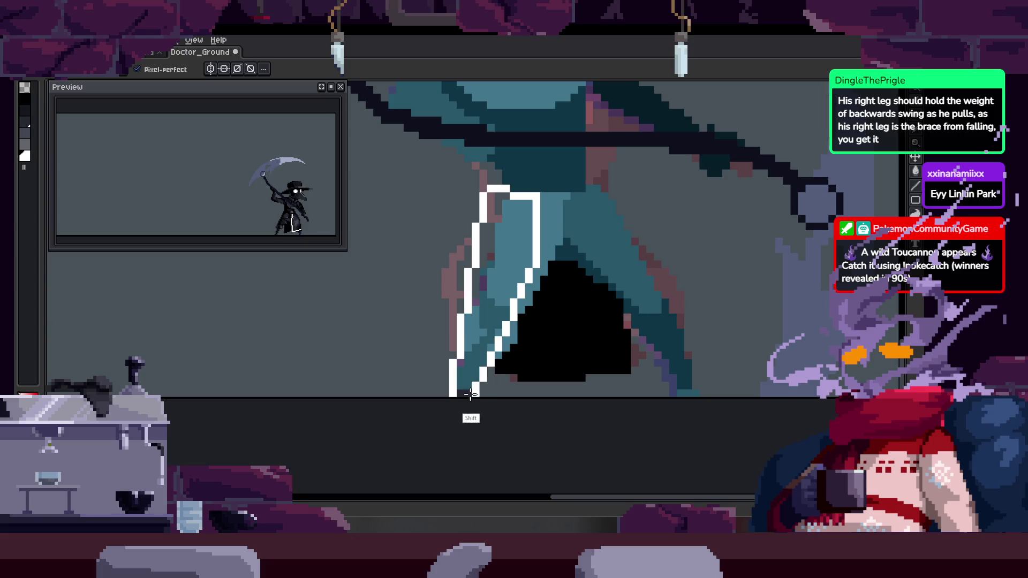
click(459, 369)
Add white outline pixels along the coat's left edge
scroll(459, 369, up, 2)
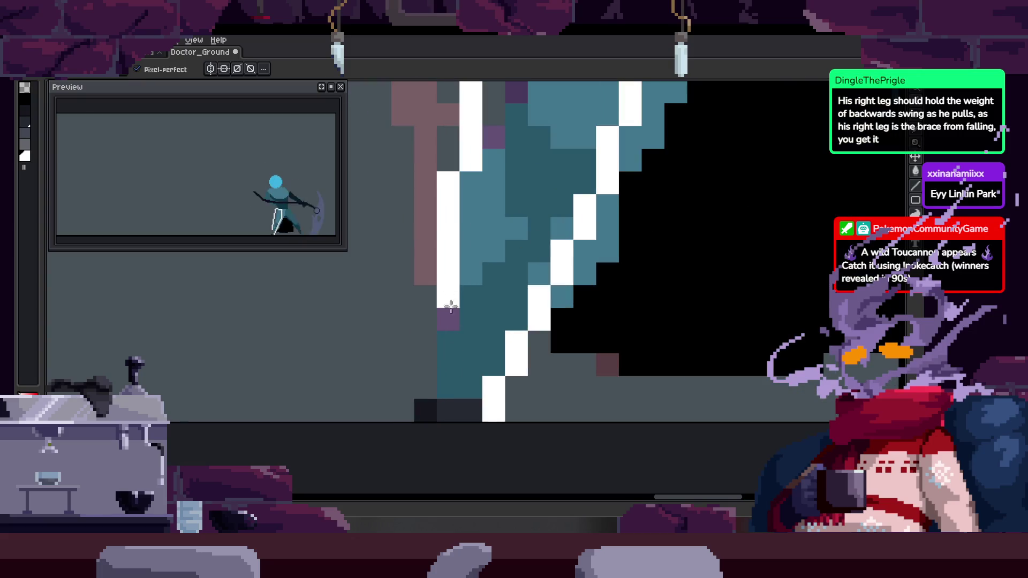
scroll(558, 310, down, 3)
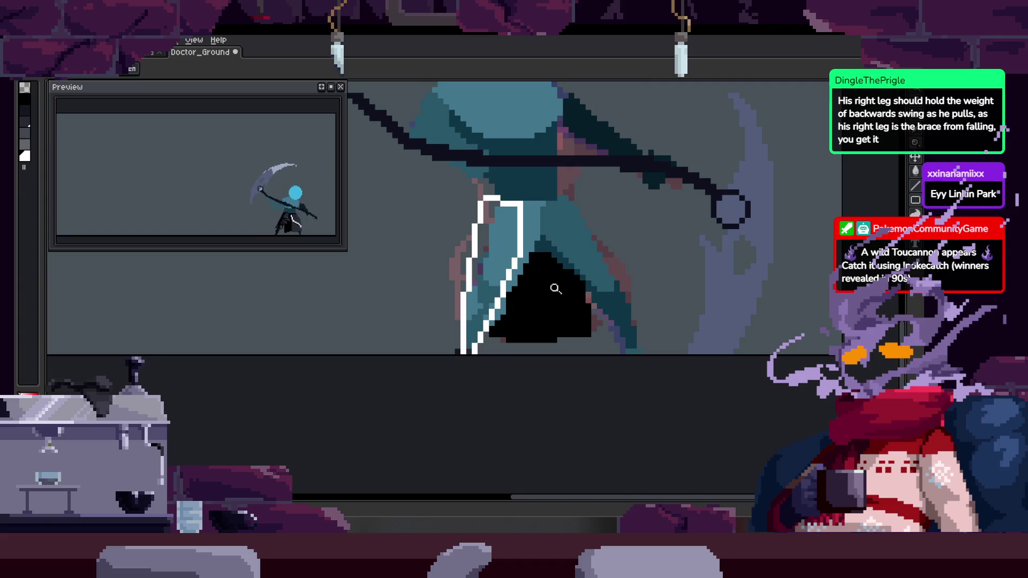
scroll(551, 324, up, 3)
key(b)
mouse_move(442, 185)
mouse_down()
mouse_move(439, 356)
mouse_move(432, 291)
mouse_move(399, 314)
mouse_move(395, 338)
mouse_move(498, 321)
mouse_up()
Compare the new outline against the neighbouring frame
scroll(464, 293, down, 1)
key(z)
scroll(577, 287, down, 3)
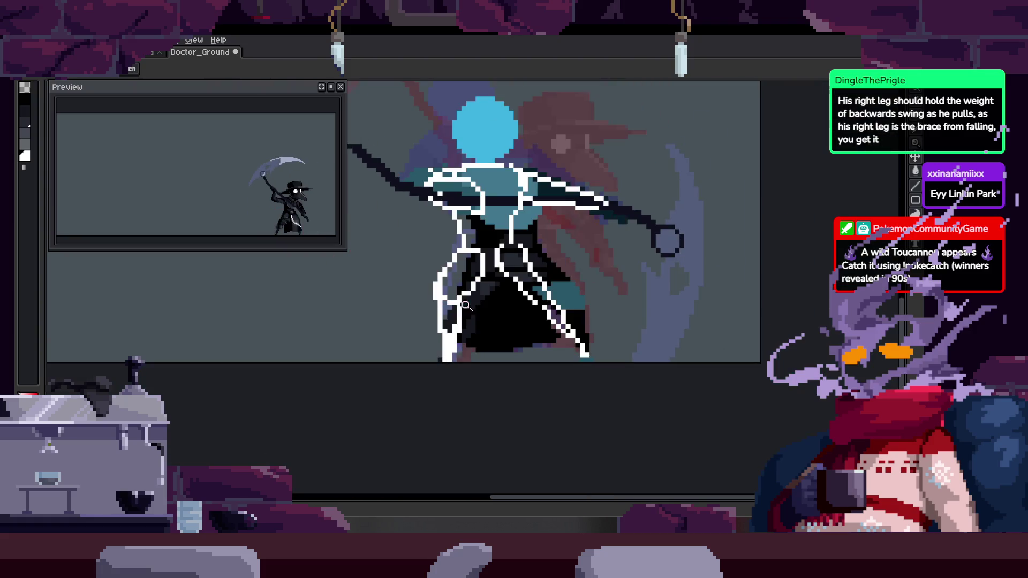
key(Right)
key(Left)
key(Right)
scroll(607, 307, up, 1)
key(b)
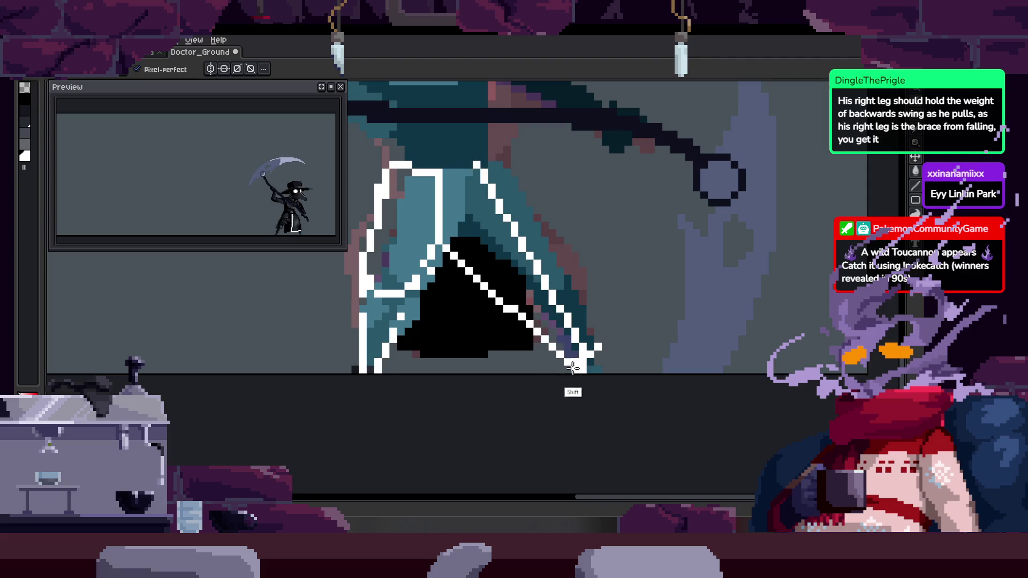
Erase the misplaced white diagonal pixels and redraw the diagonal one pixel right
key(e)
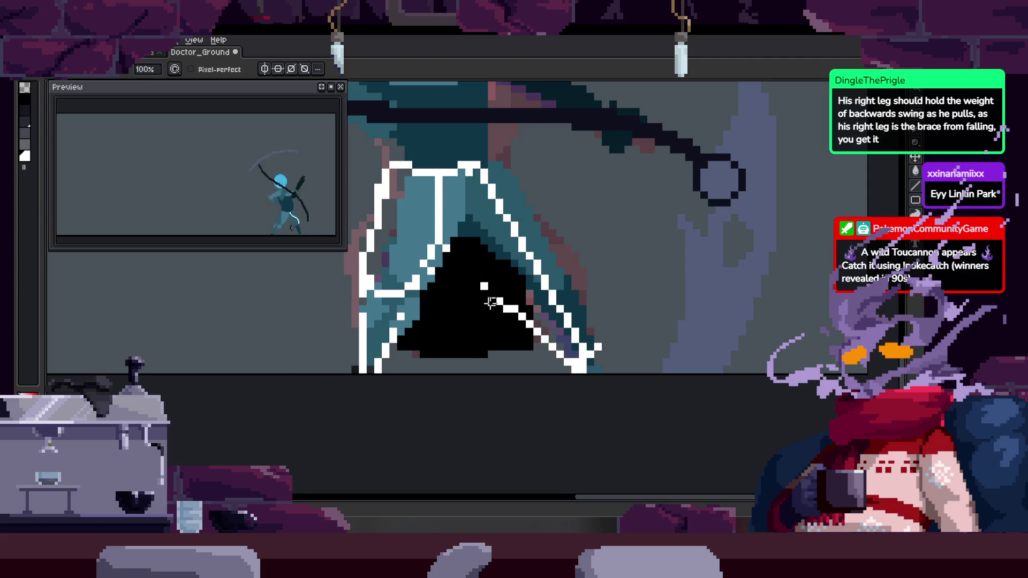
key(Right)
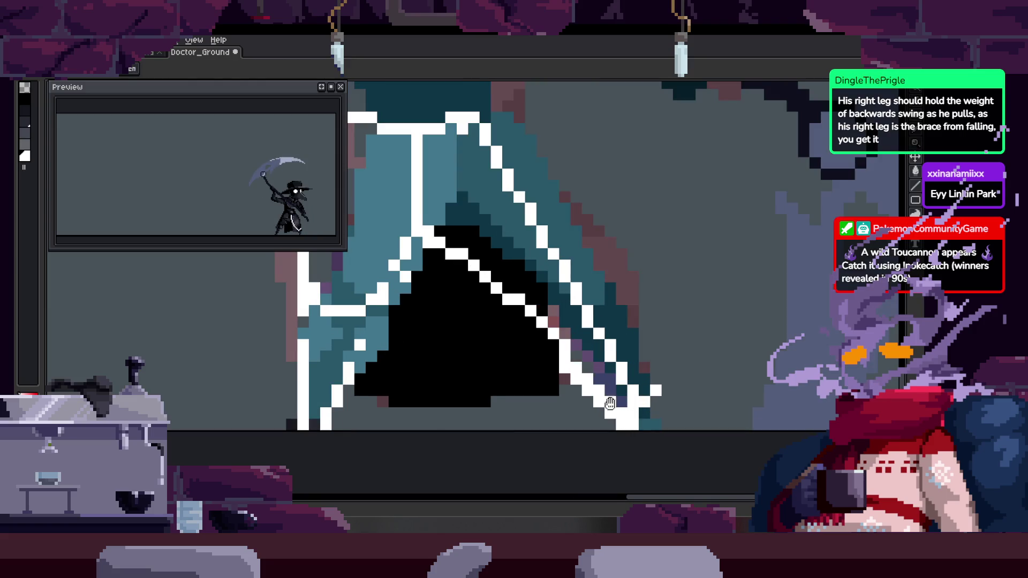
scroll(521, 296, up, 3)
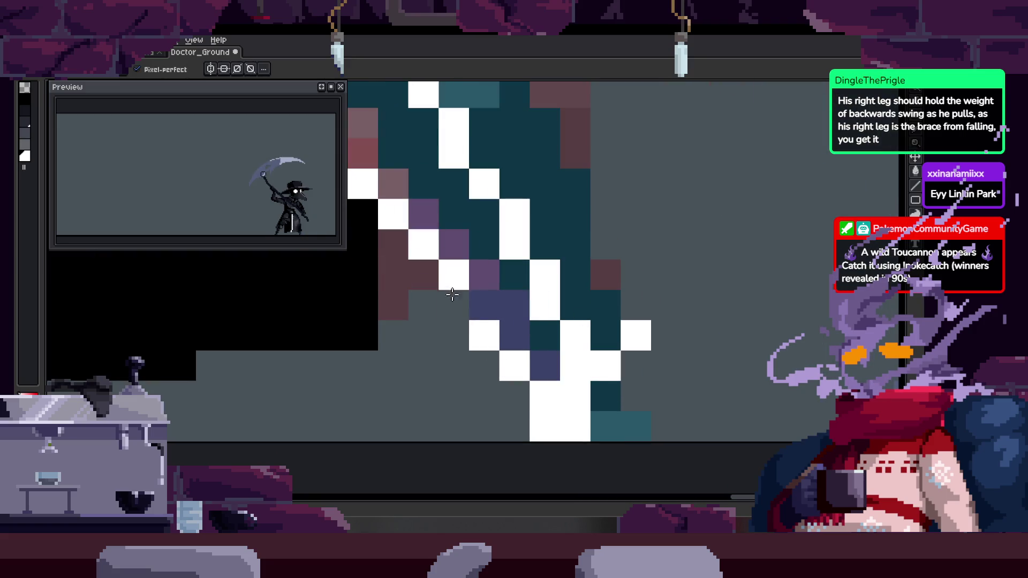
drag(522, 309, 492, 356)
key(b)
mouse_move(434, 266)
mouse_down()
mouse_move(443, 257)
mouse_move(505, 344)
mouse_move(586, 357)
mouse_move(673, 324)
mouse_up()
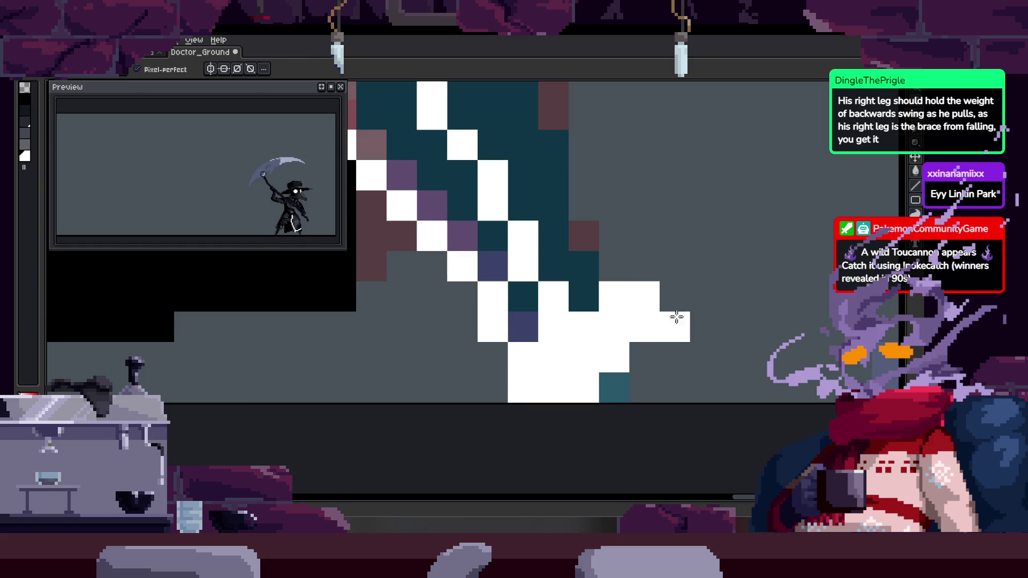
Select the white pixels at the diagonal's end and move them down one pixel
key(z)
scroll(621, 361, down, 5)
scroll(621, 335, up, 4)
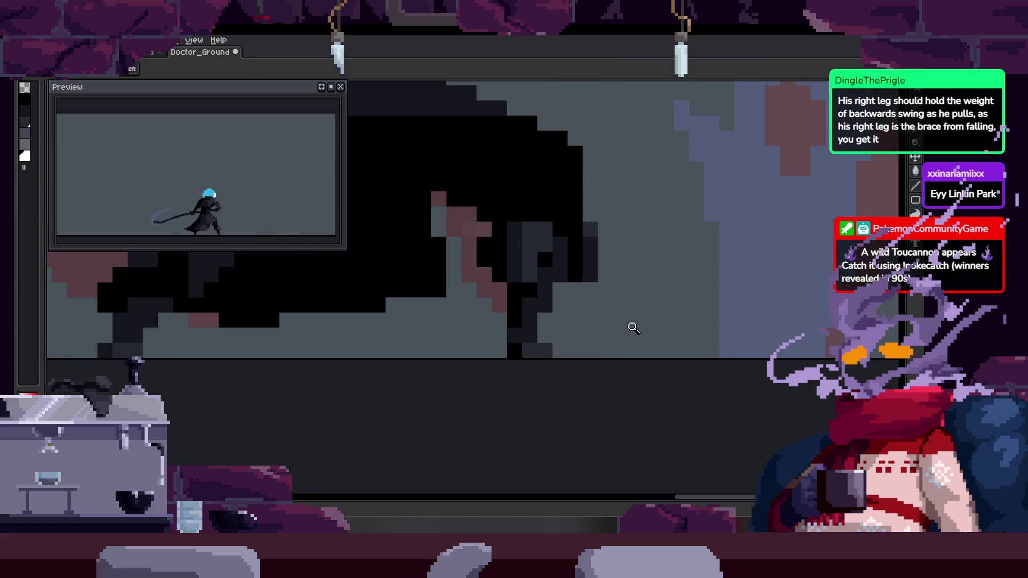
key(b)
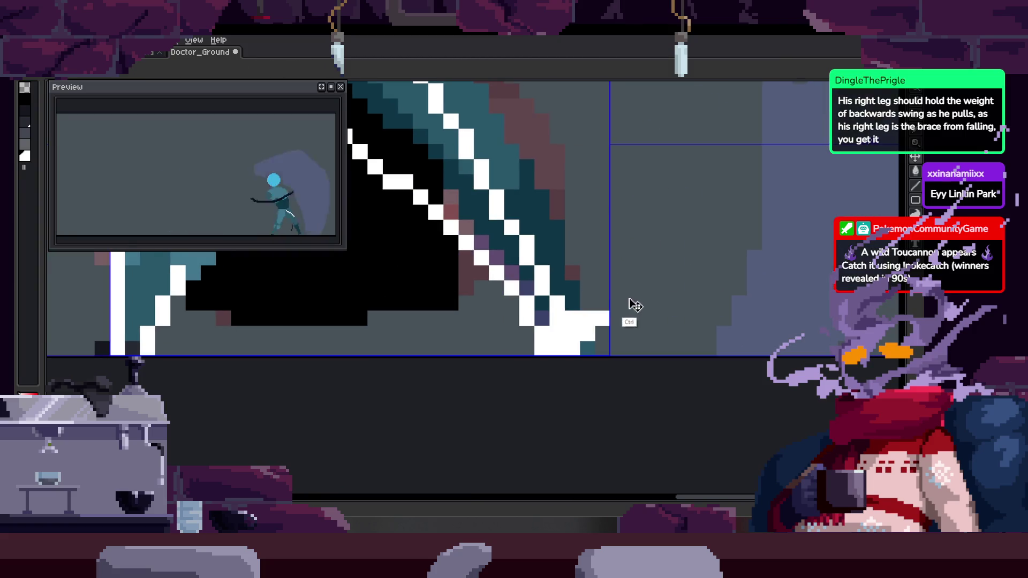
scroll(615, 300, up, 2)
key(m)
drag(557, 241, 682, 367)
mouse_move(624, 329)
mouse_down()
mouse_move(624, 361)
mouse_move(608, 321)
mouse_up()
key(b)
Touch up pixels near the lower diagonal and recentre the figure
drag(544, 321, 544, 287)
click(547, 372)
mouse_move(546, 372)
mouse_down()
mouse_move(542, 303)
mouse_move(533, 369)
mouse_up()
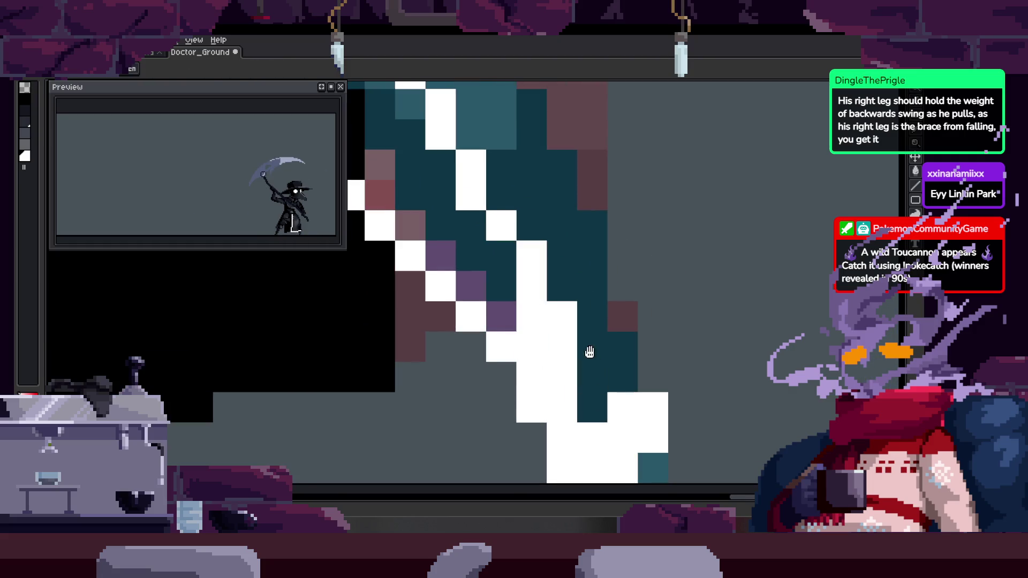
scroll(614, 332, down, 5)
drag(636, 333, 590, 314)
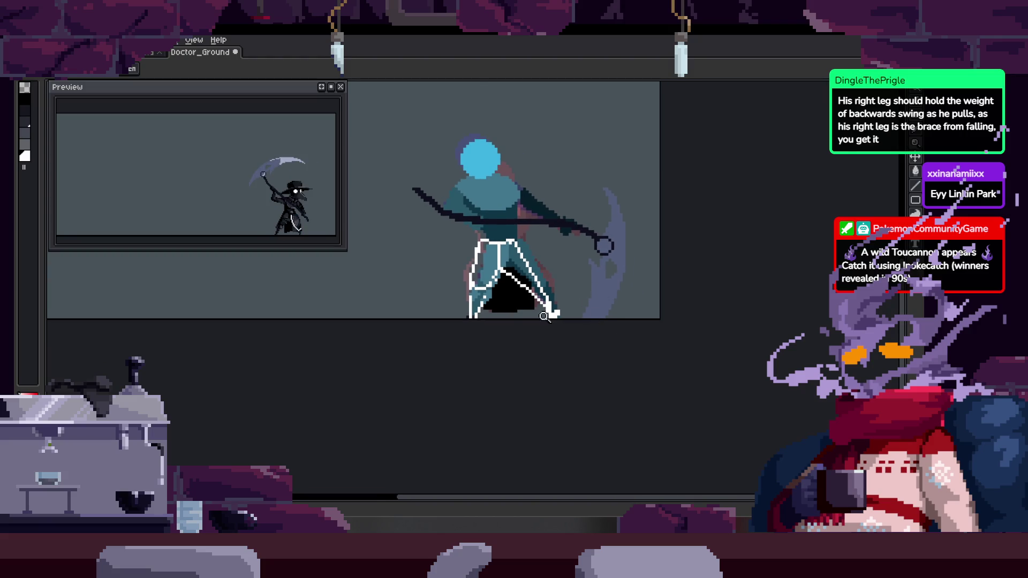
Step forward through several attack frames to the next coat to refine
scroll(551, 312, up, 5)
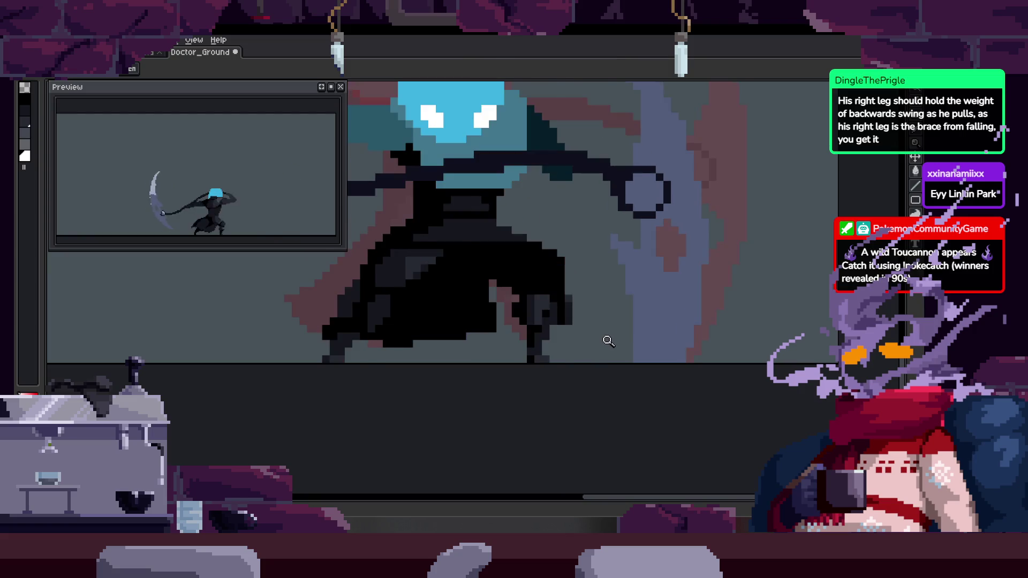
scroll(609, 341, up, 2)
key(b)
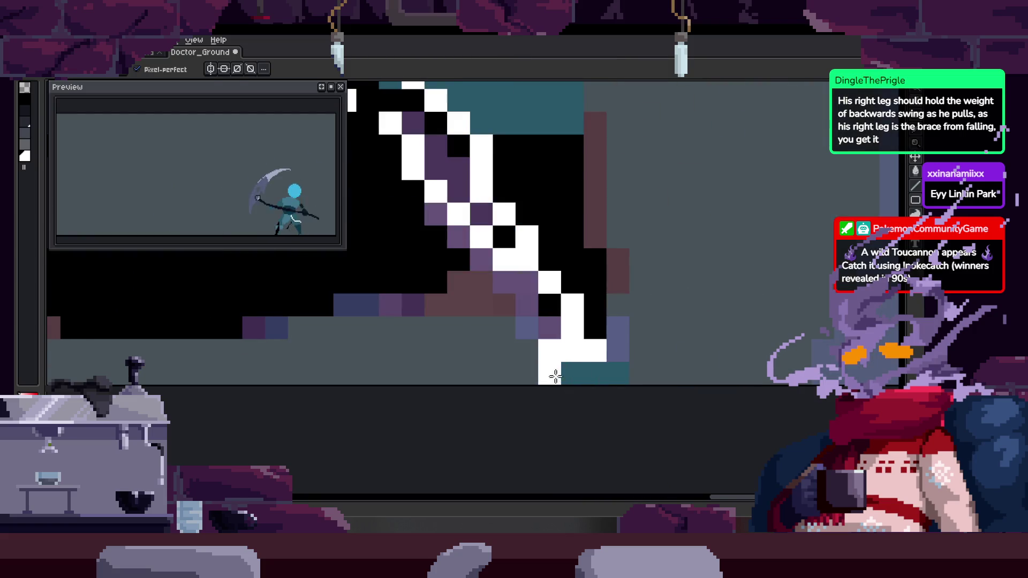
key(z)
scroll(530, 344, down, 3)
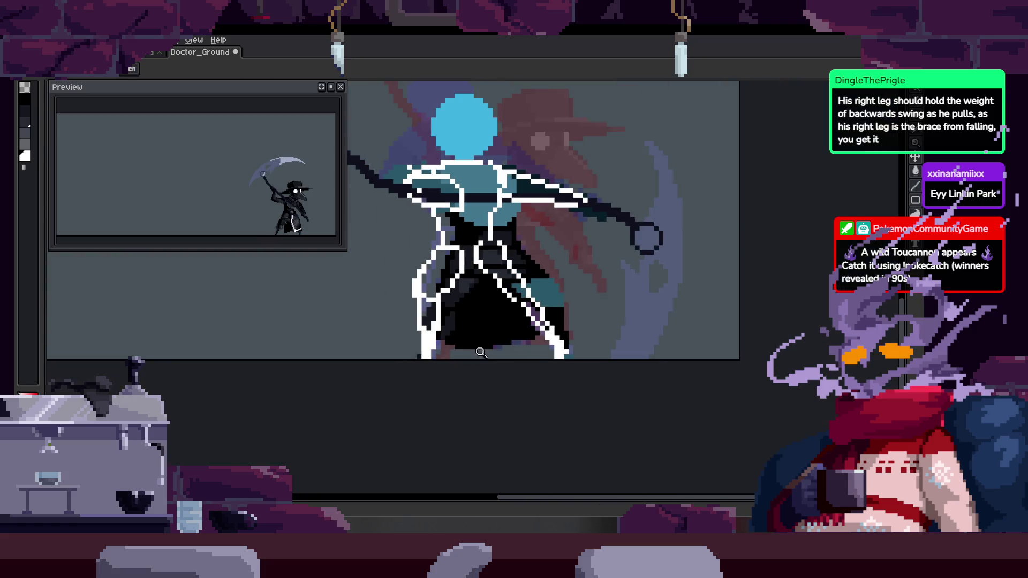
scroll(584, 283, down, 4)
scroll(585, 298, up, 5)
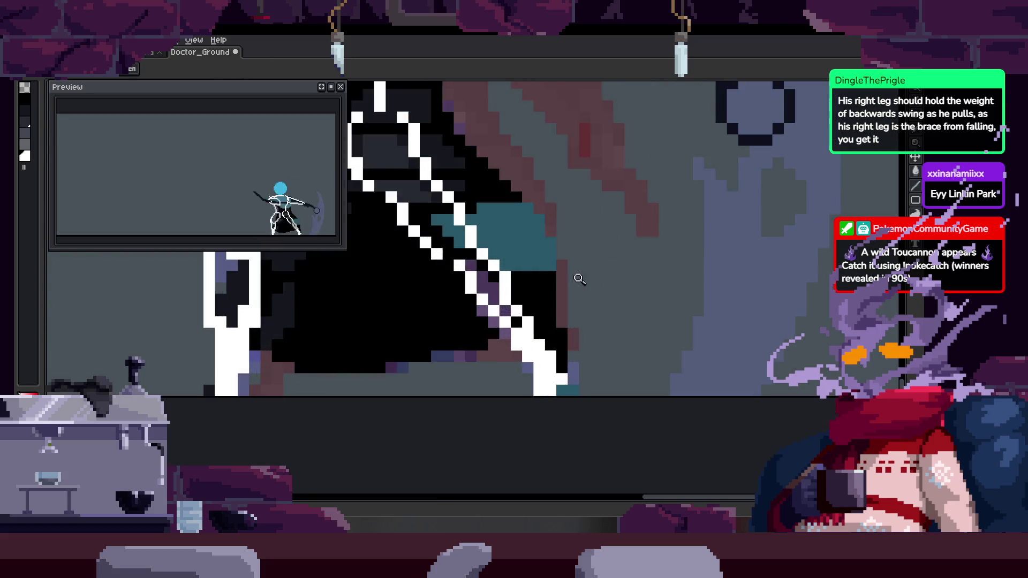
key(b)
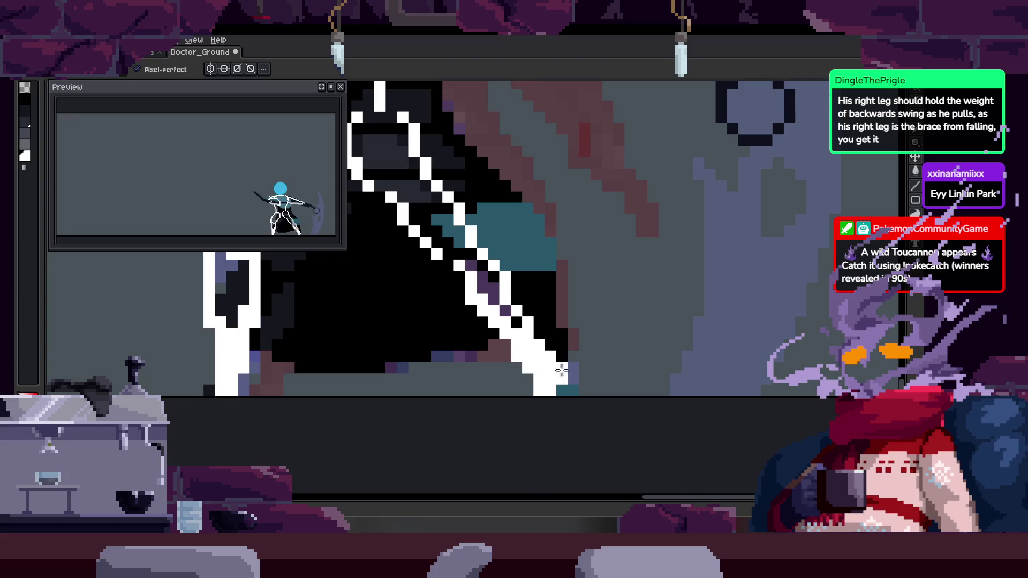
scroll(563, 377, up, 2)
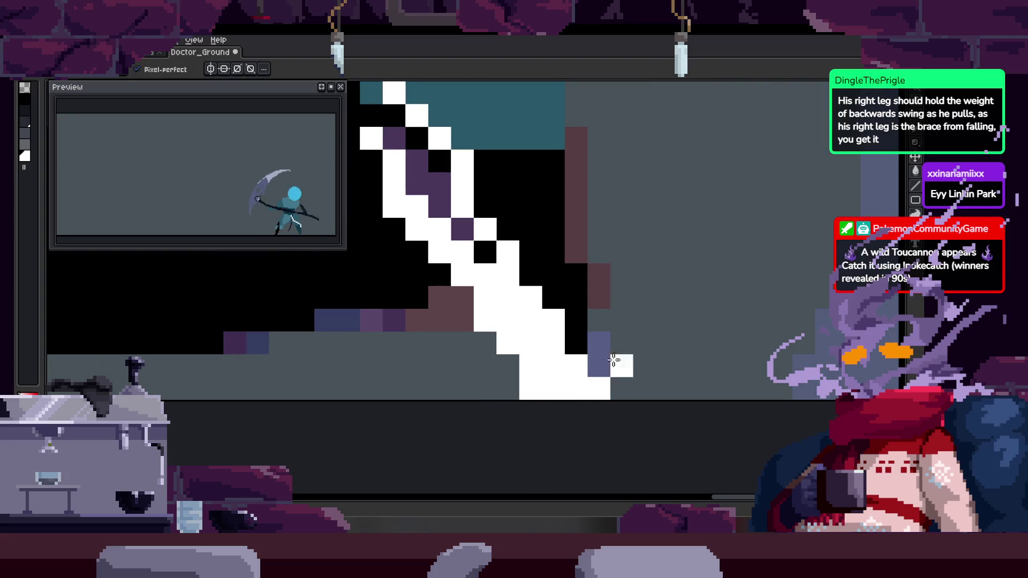
key(Right)
key(Right)
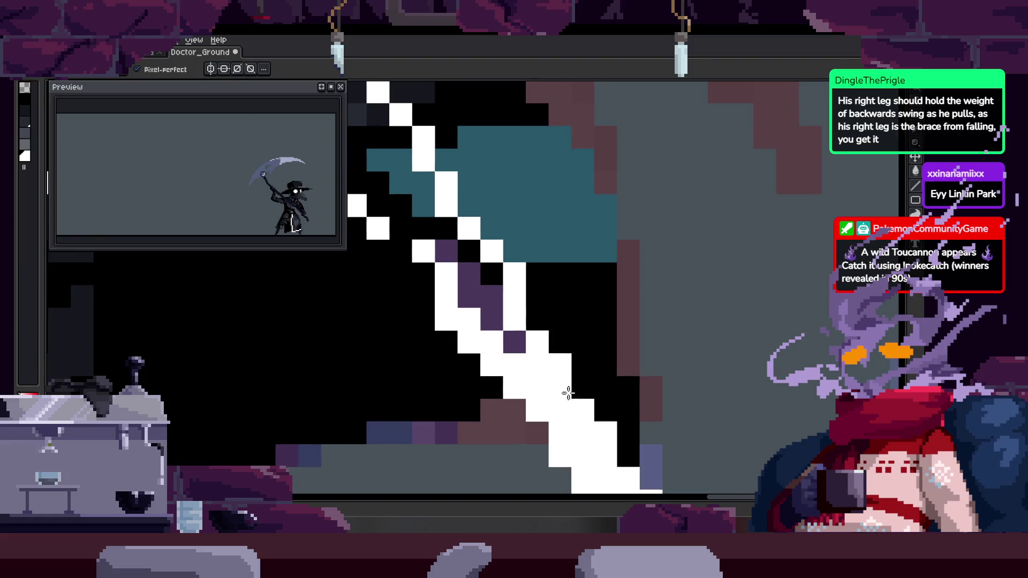
key(Right)
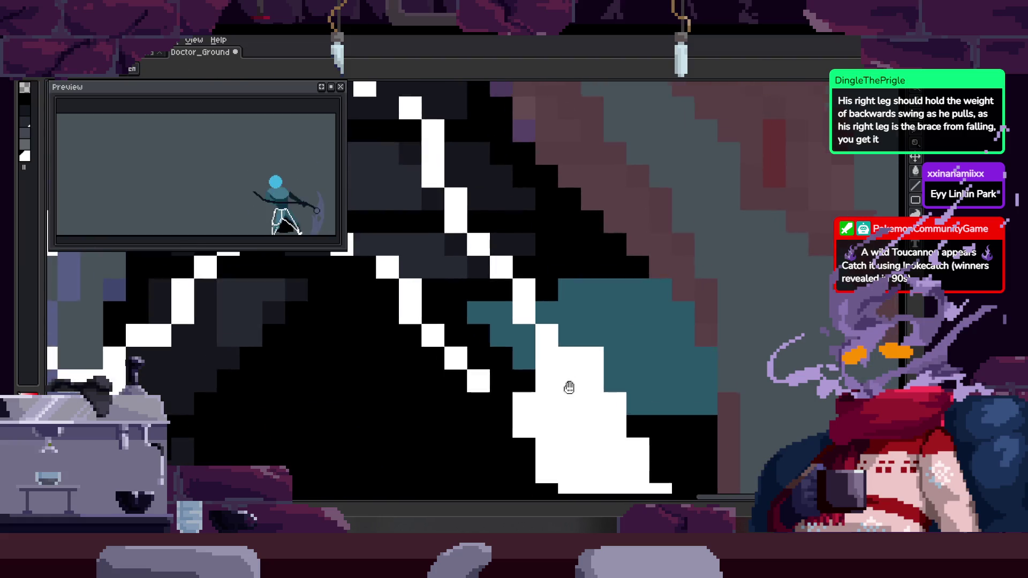
scroll(566, 380, down, 5)
key(Right)
key(Right)
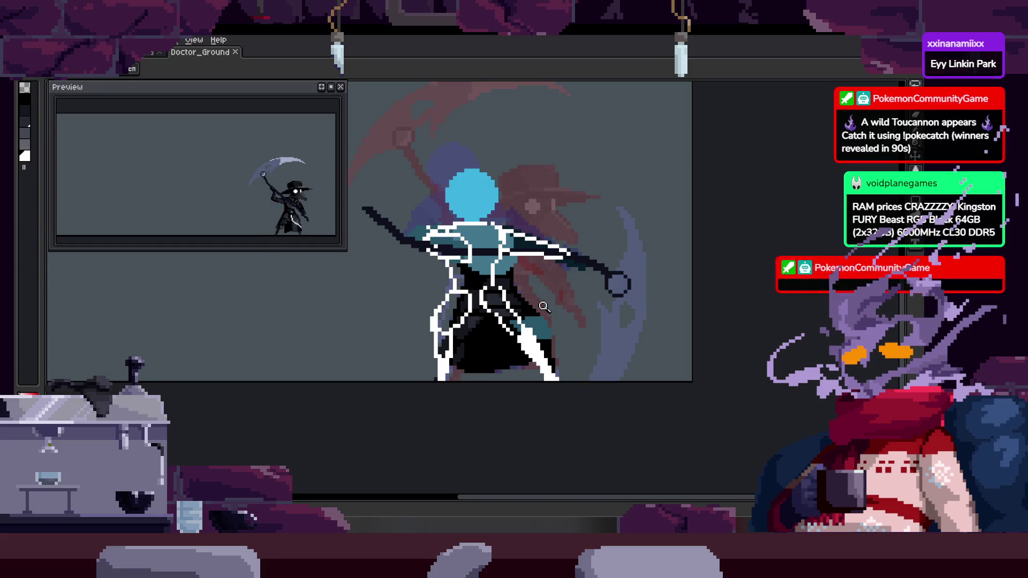
Darken a stretch of white coat line and draw a white diagonal fold across the coat
scroll(480, 258, up, 5)
key(b)
drag(434, 246, 434, 309)
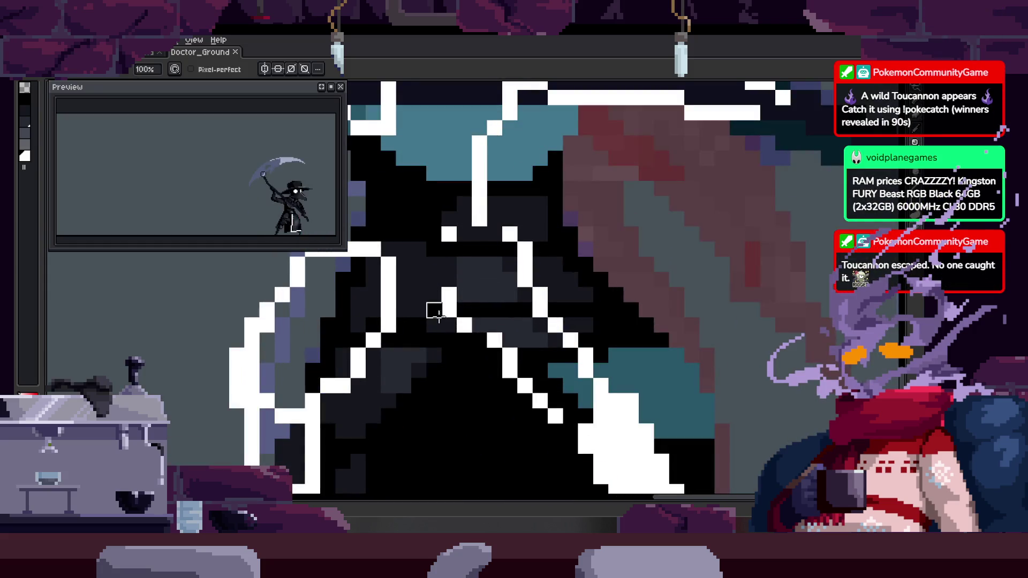
key(z)
scroll(525, 290, down, 3)
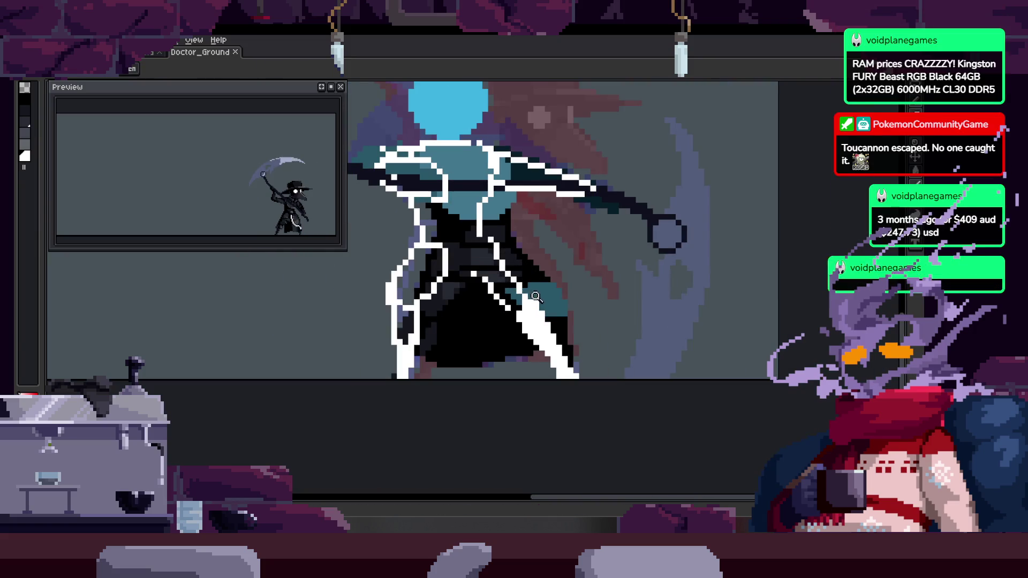
scroll(532, 289, up, 5)
key(b)
mouse_move(477, 296)
mouse_down()
mouse_move(597, 378)
mouse_move(656, 444)
mouse_up()
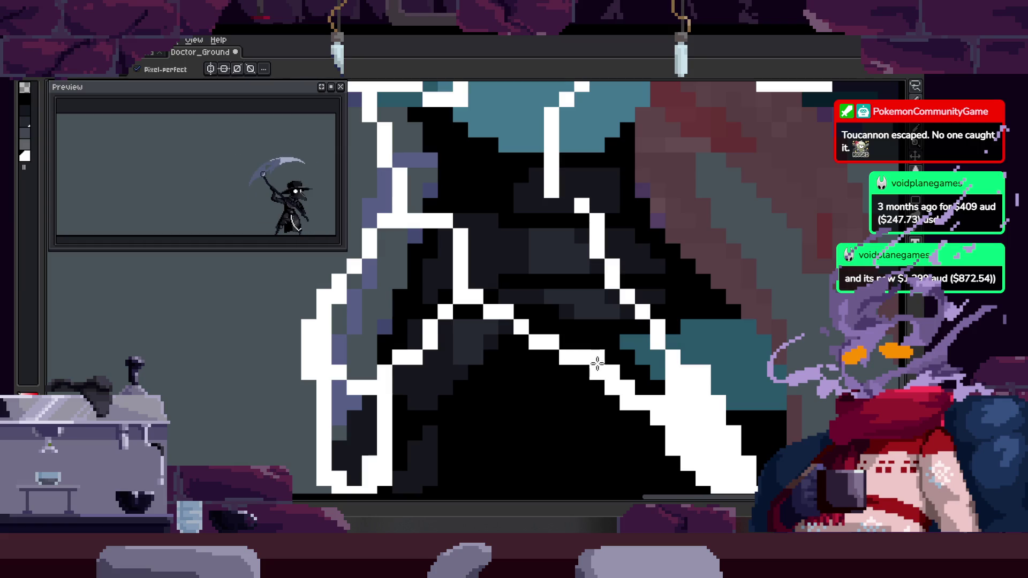
Erase a stray white pixel from the new fold line
drag(581, 367, 575, 264)
key(e)
key(b)
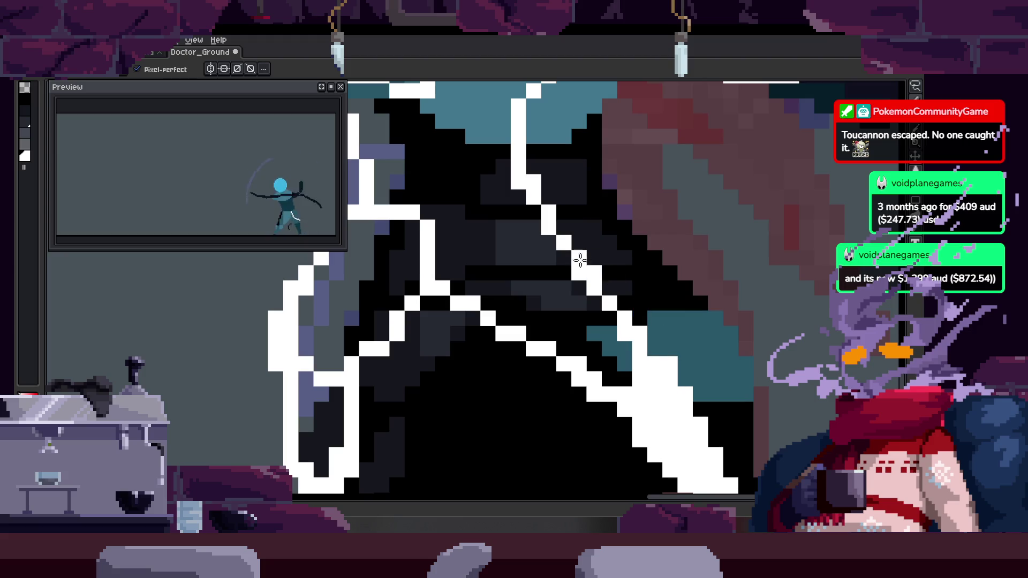
key(e)
click(580, 256)
Zoom in on the lower coat lines and add a white pixel to the fold
key(z)
click(567, 244)
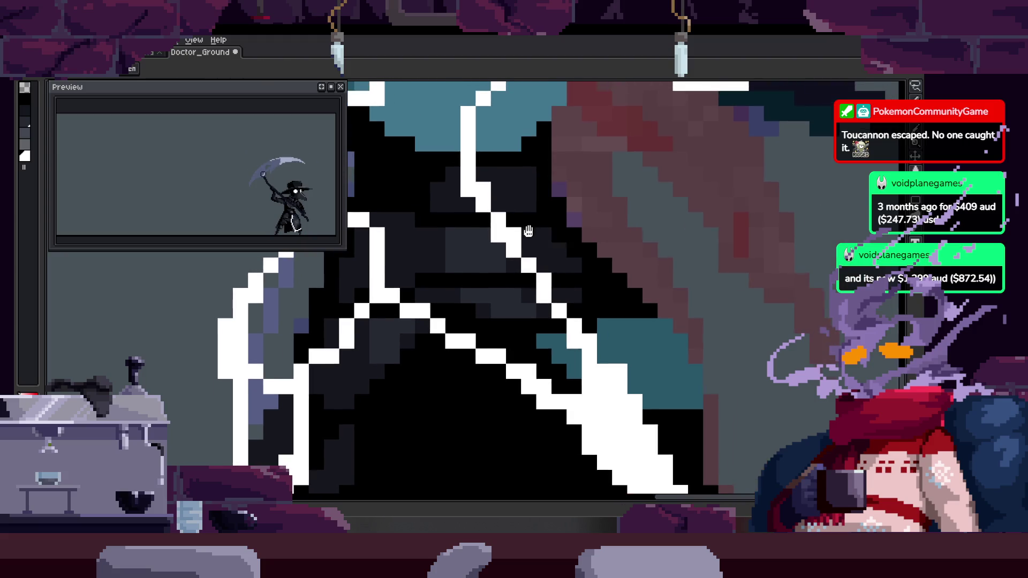
click(569, 244)
click(506, 320)
drag(408, 248, 493, 324)
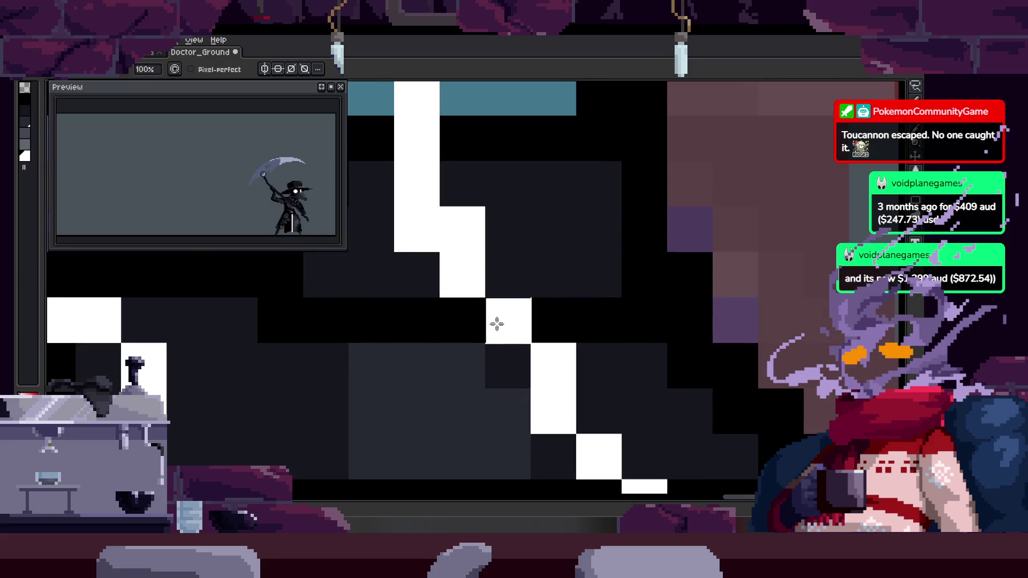
scroll(514, 333, down, 3)
key(b)
scroll(471, 287, up, 2)
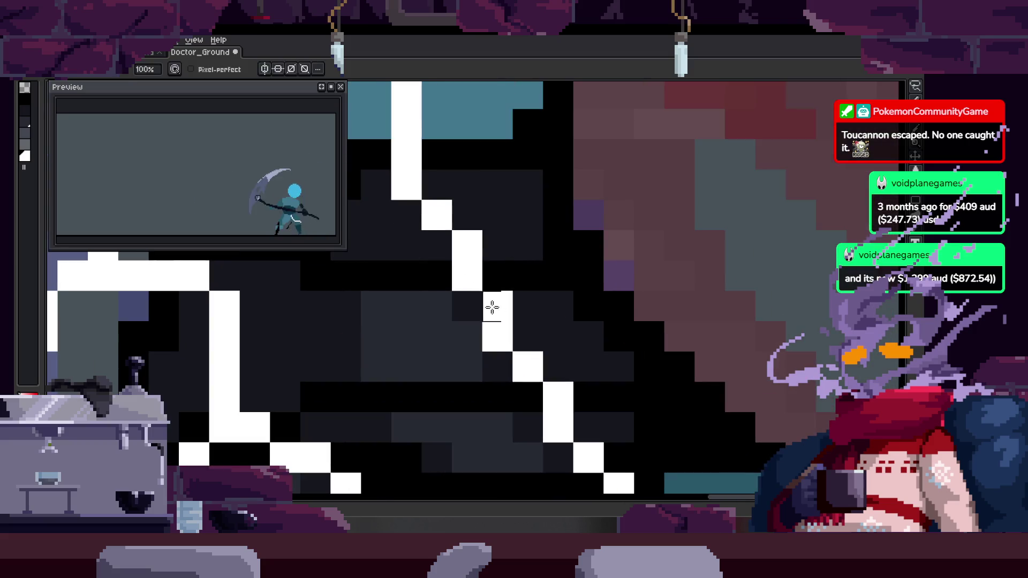
key(z)
scroll(506, 275, down, 3)
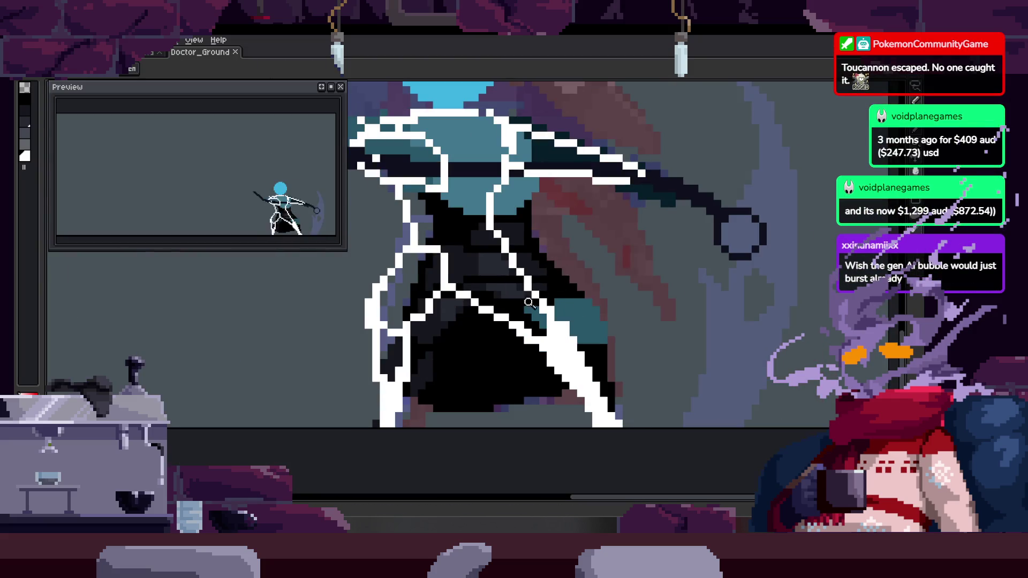
scroll(535, 298, up, 2)
key(b)
click(514, 276)
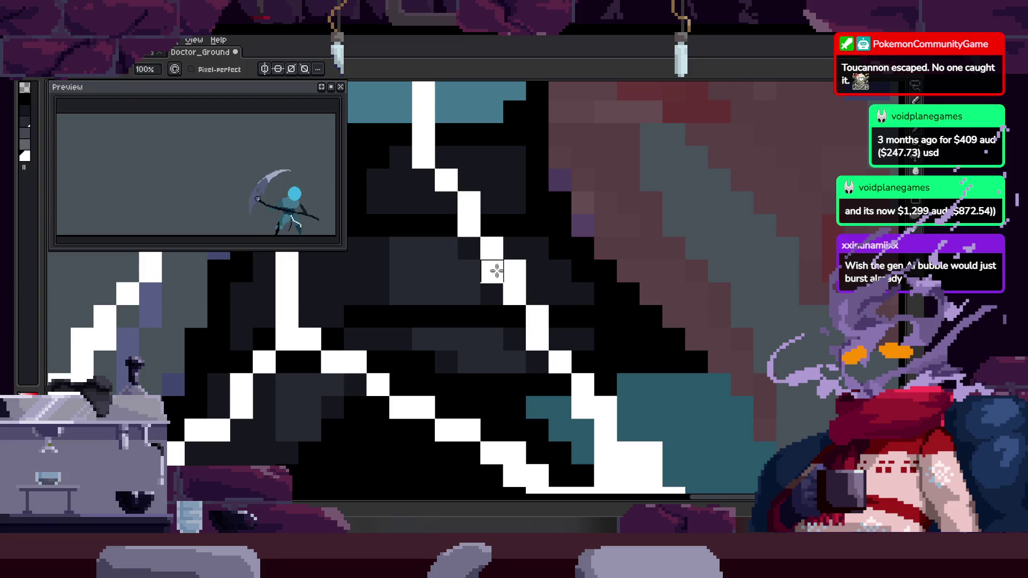
Move to the next frame's lower coat and save the sprite
key(Right)
drag(508, 309, 480, 283)
scroll(538, 345, down, 4)
key(ctrl+s)
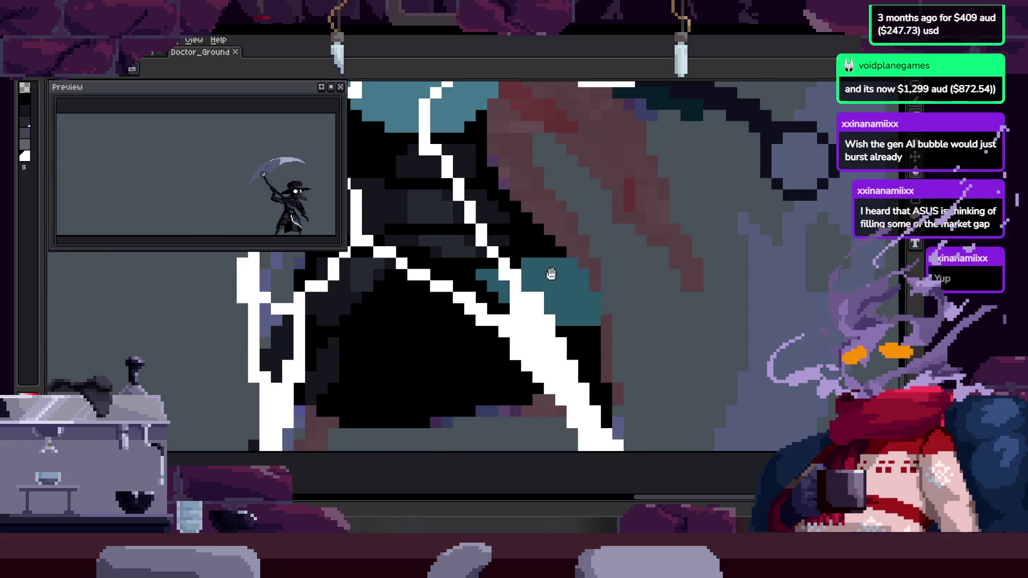
Add white pixels to this frame's coat line, then undo the stroke
click(578, 272)
key(b)
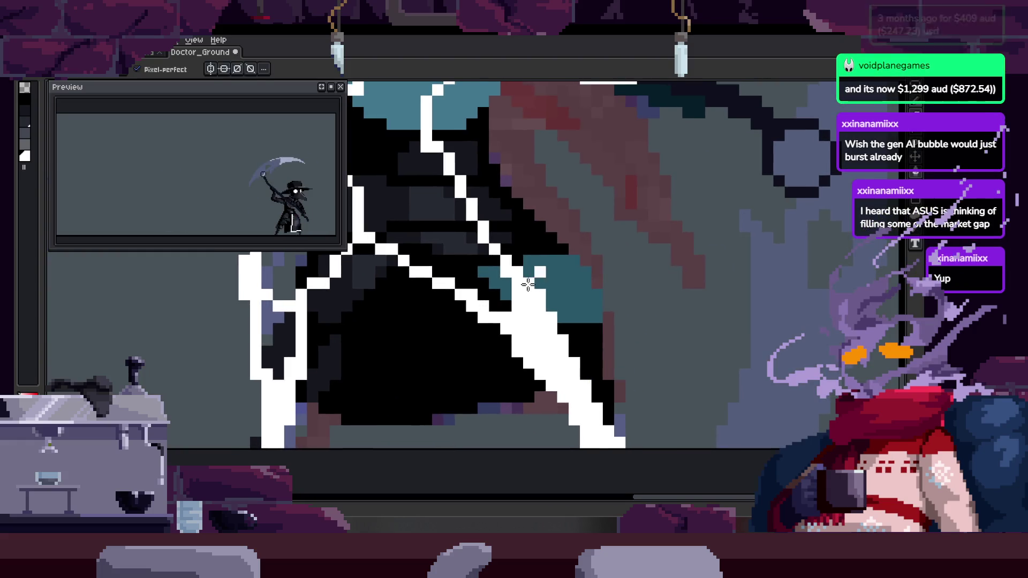
drag(528, 284, 554, 272)
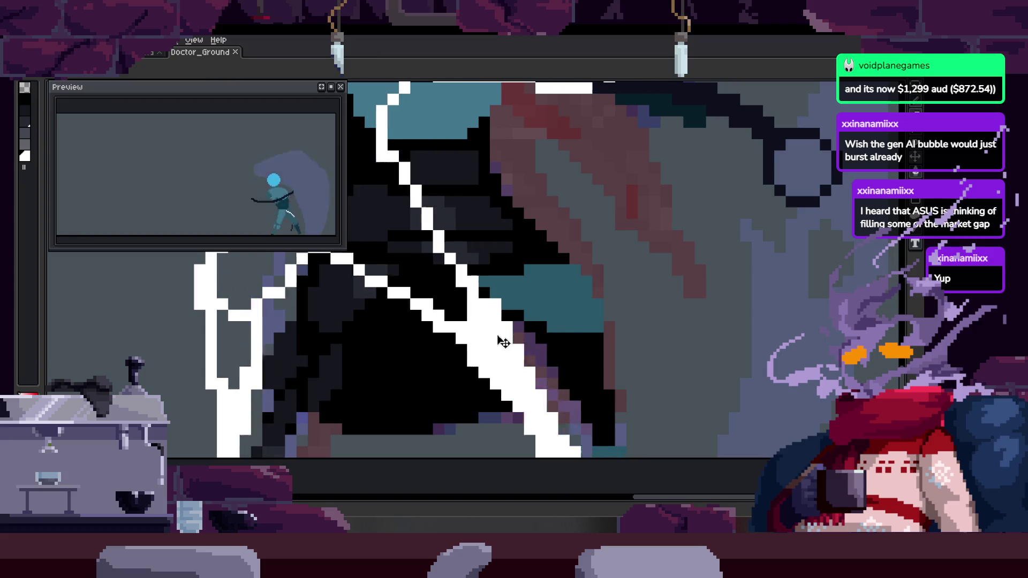
scroll(523, 293, up, 2)
scroll(523, 293, down, 4)
key(ctrl+z)
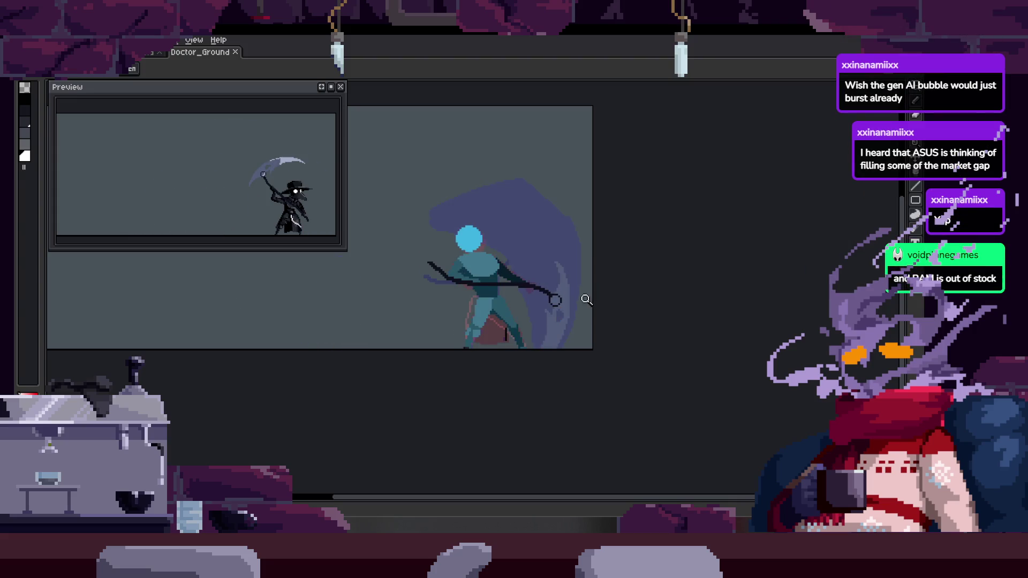
Drop the selection around the legs, then restore it
scroll(495, 193, up, 3)
key(ctrl+d)
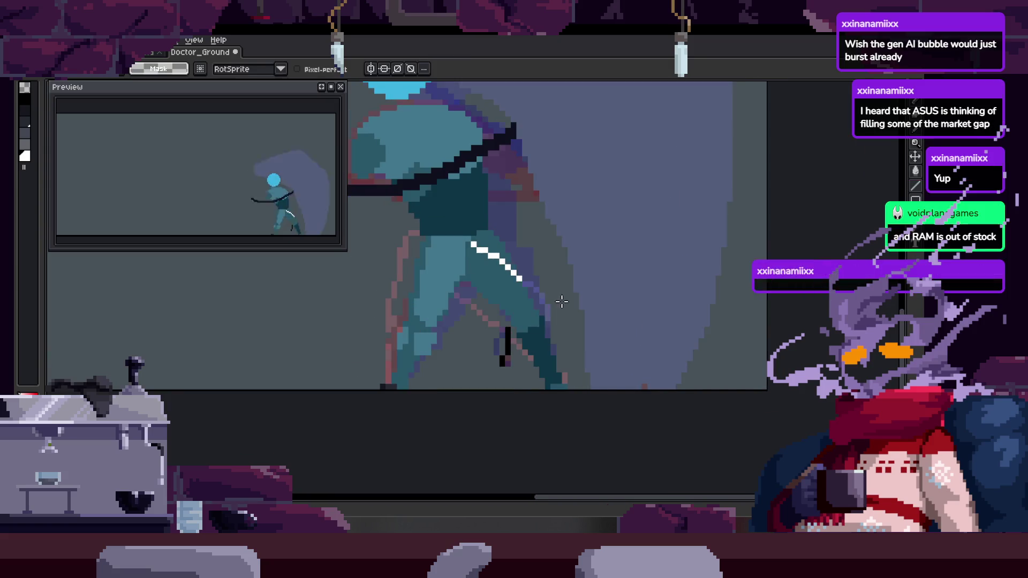
key(z)
key(ctrl+z)
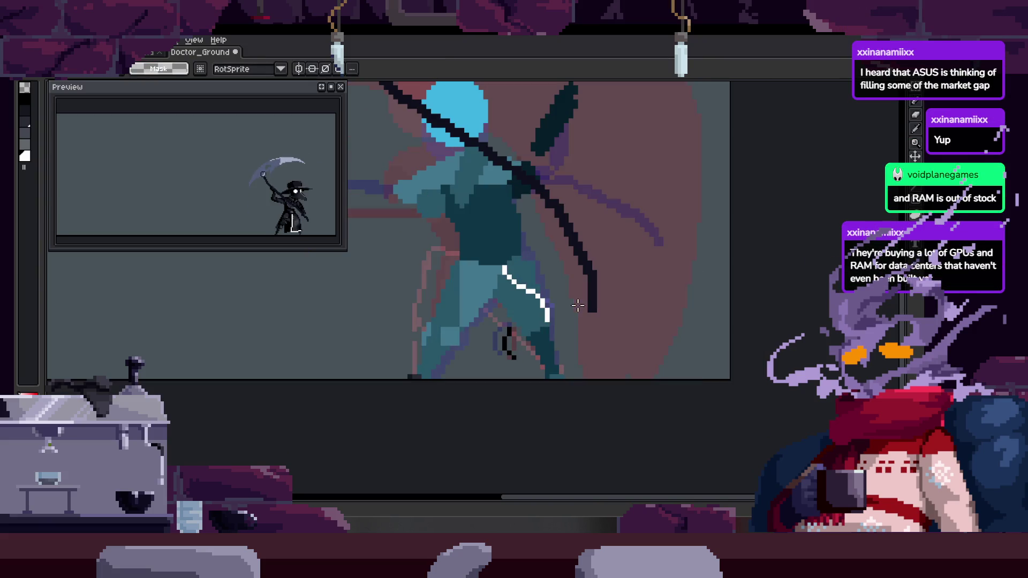
scroll(530, 327, right, 2)
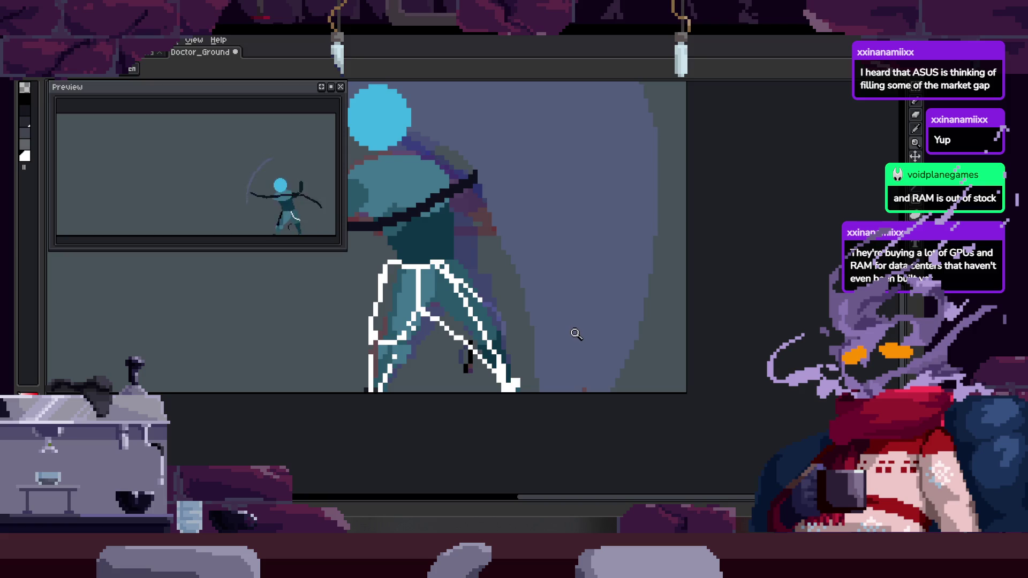
scroll(568, 335, left, 2)
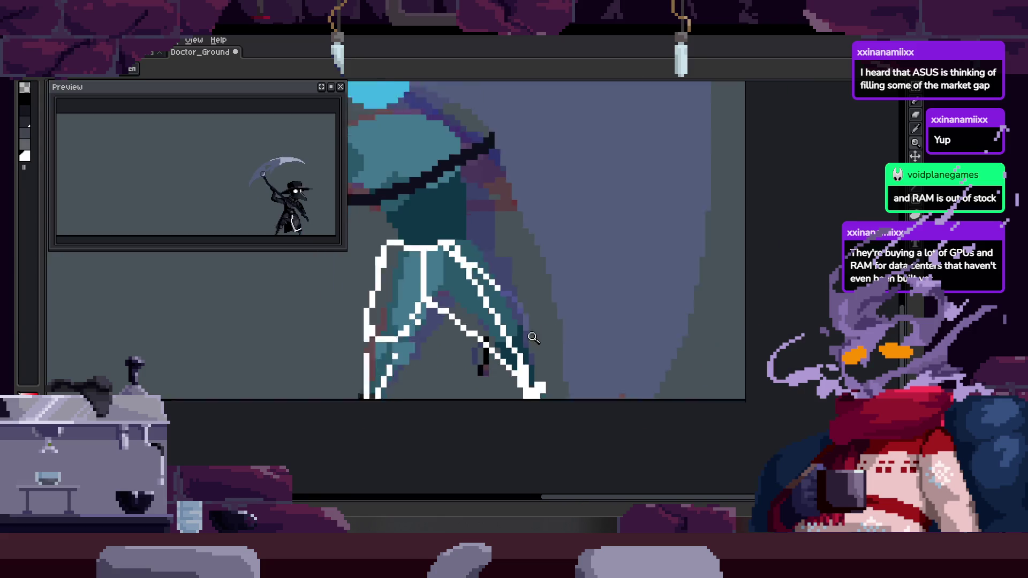
Save the sprite and toggle the frame timeline on and off
key(ctrl+s)
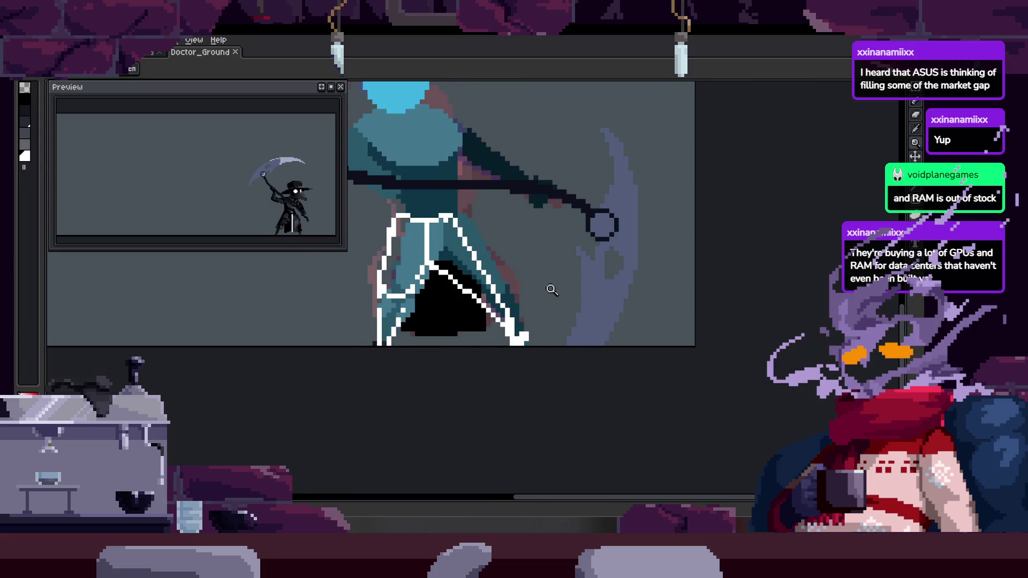
right_click(437, 241)
key(Tab)
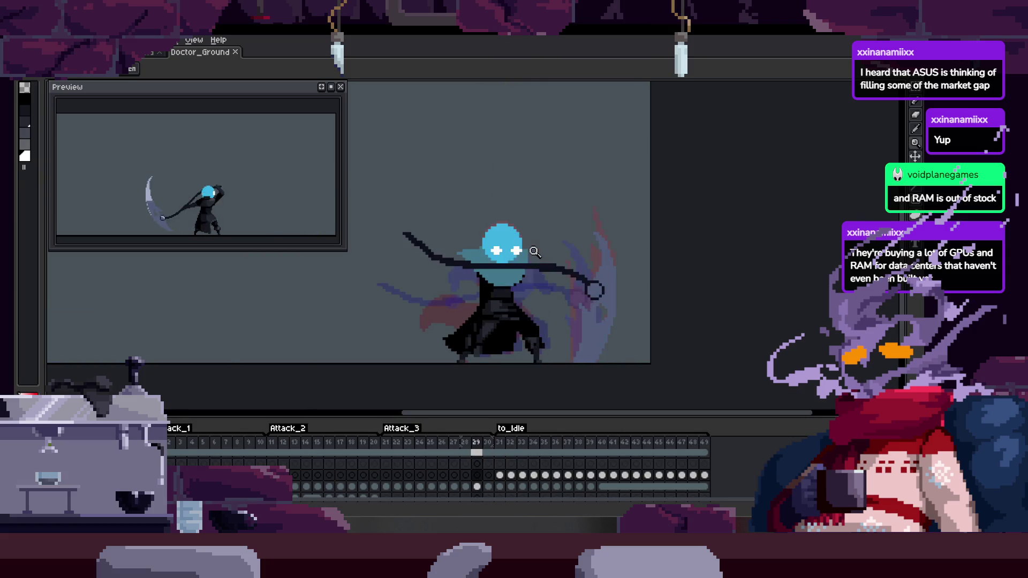
key(Tab)
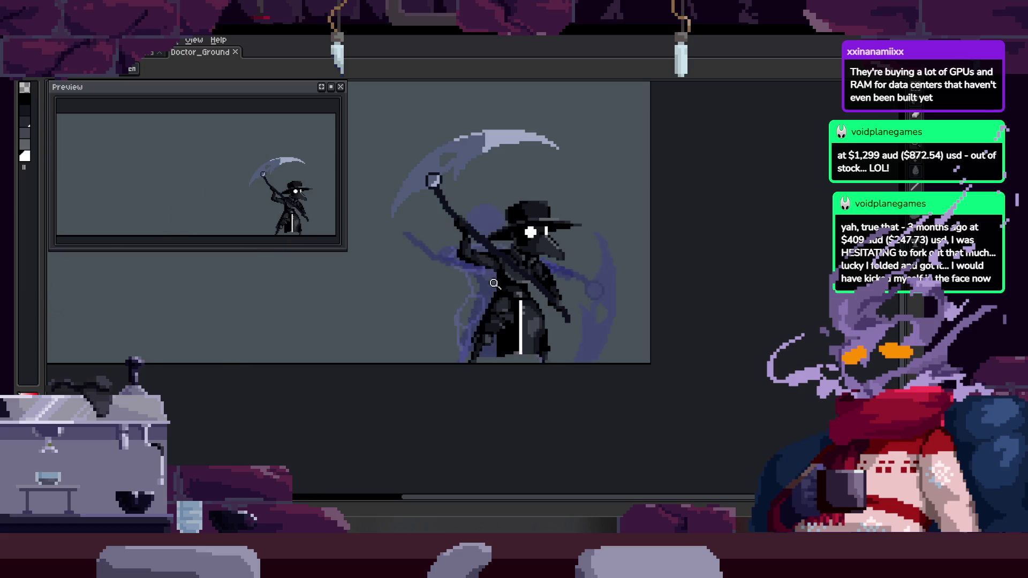
scroll(494, 283, down, 3)
scroll(474, 278, up, 5)
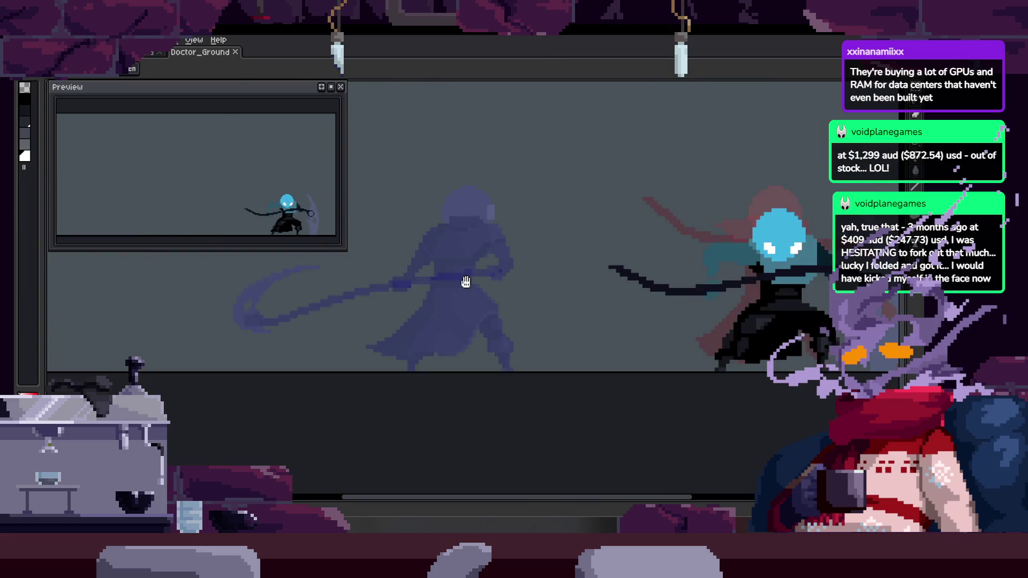
scroll(489, 277, down, 2)
key(Tab)
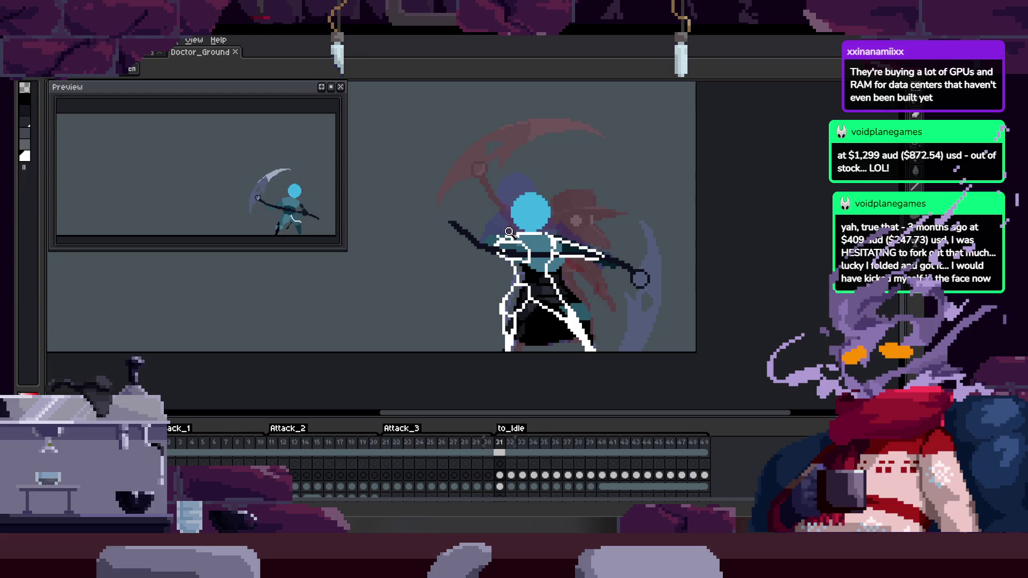
key(Tab)
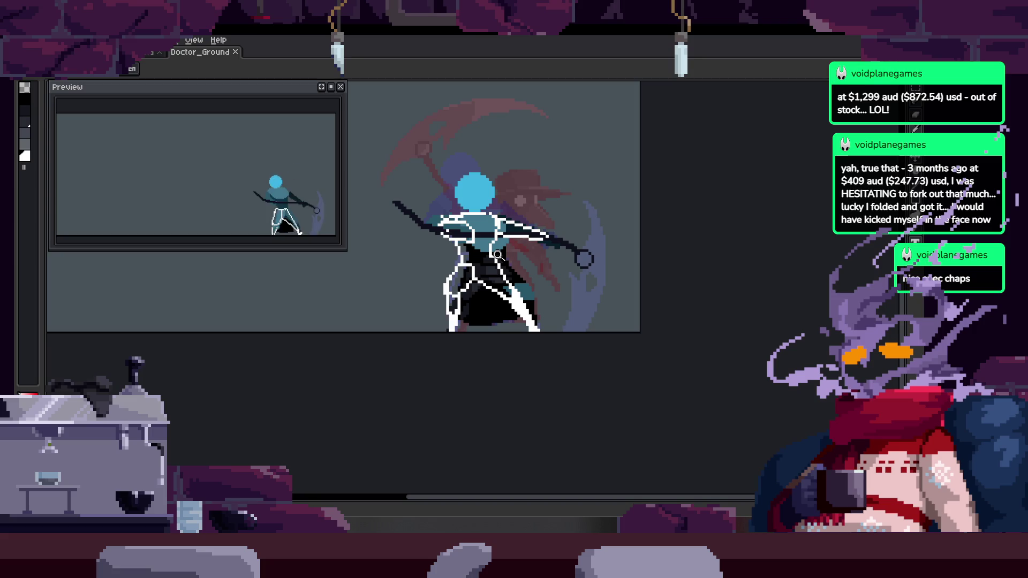
Zoom into the torso with the pencil and pan across the coat's left side and edge, then zoom out
drag(483, 257, 535, 325)
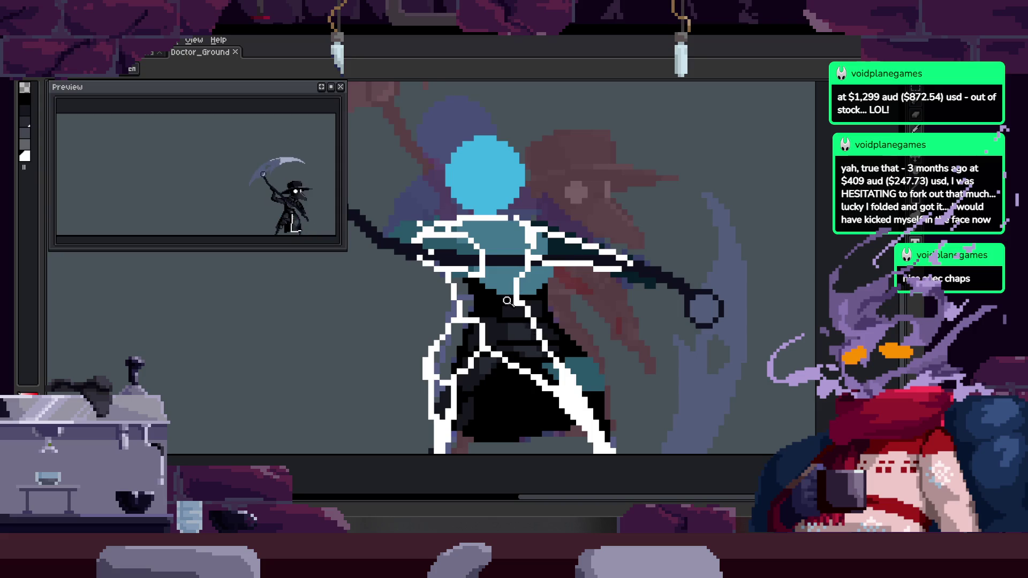
scroll(412, 294, up, 3)
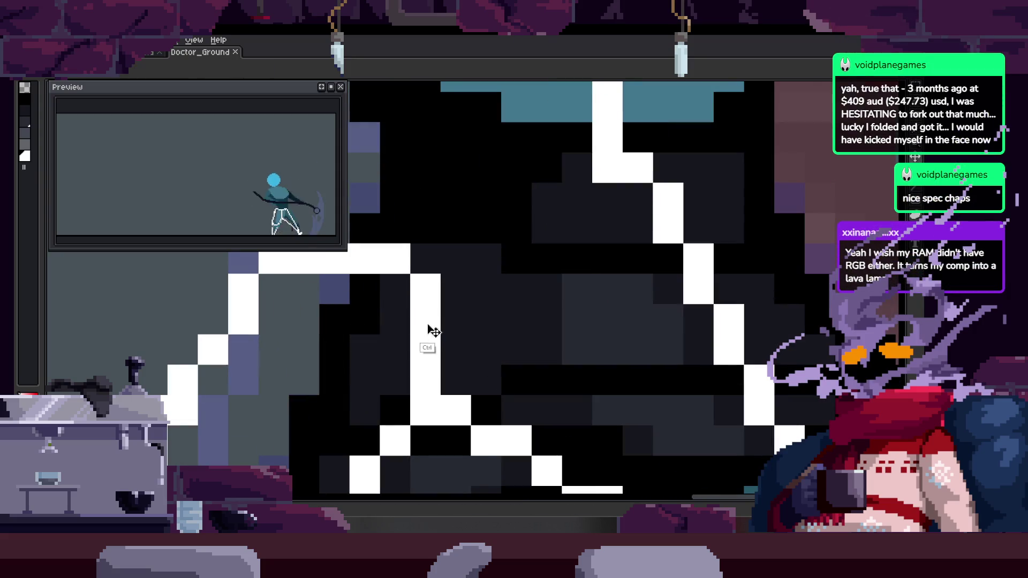
scroll(429, 337, down, 3)
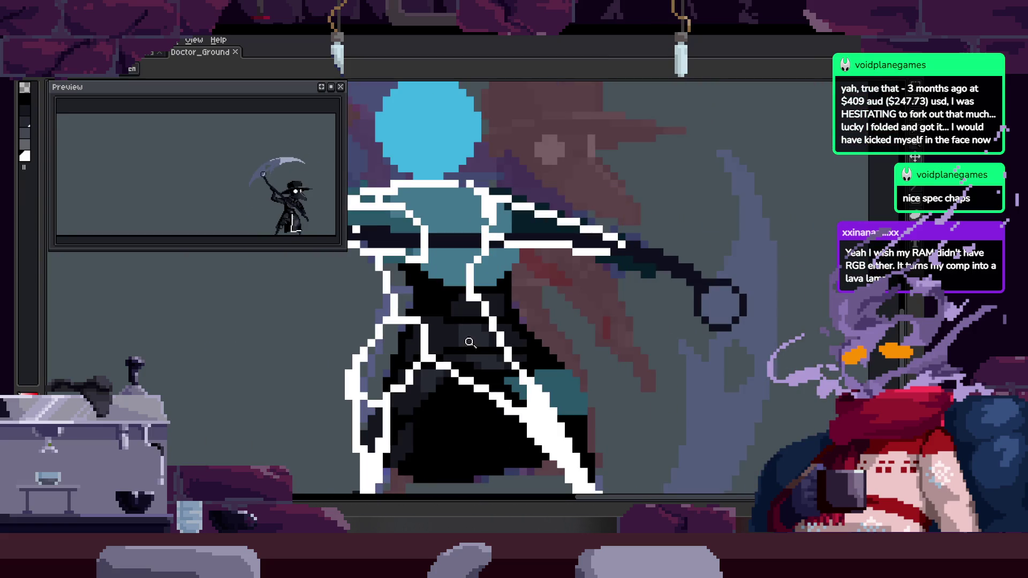
scroll(469, 337, up, 3)
key(b)
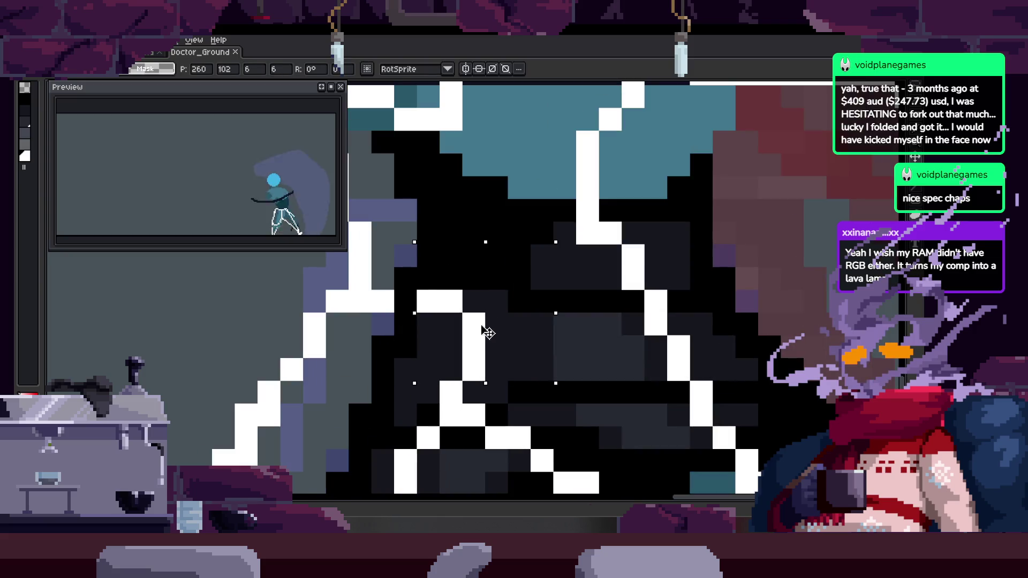
drag(466, 391, 461, 308)
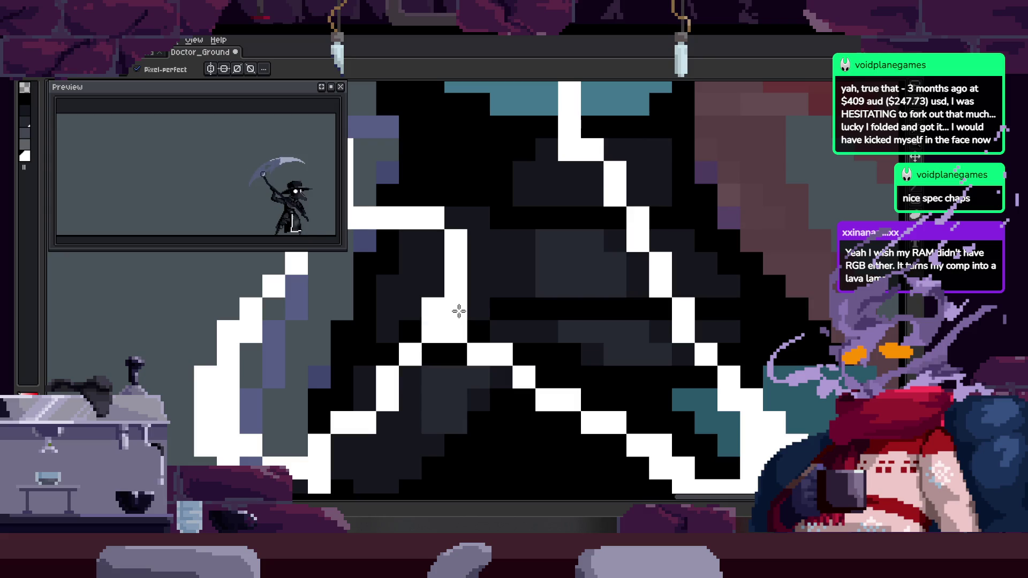
mouse_move(432, 355)
mouse_down()
mouse_move(396, 361)
mouse_move(404, 314)
mouse_move(328, 371)
mouse_up()
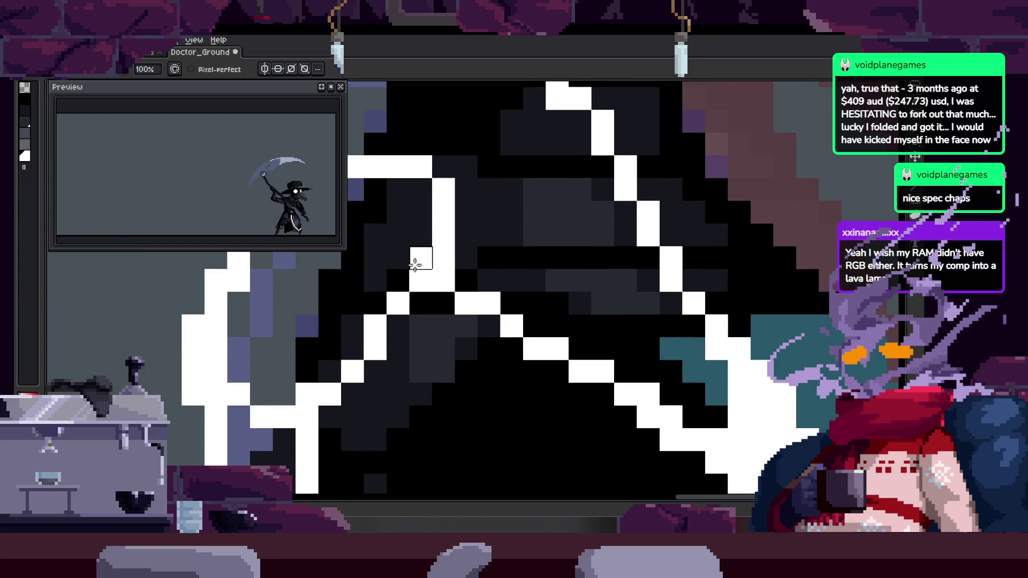
drag(415, 266, 399, 278)
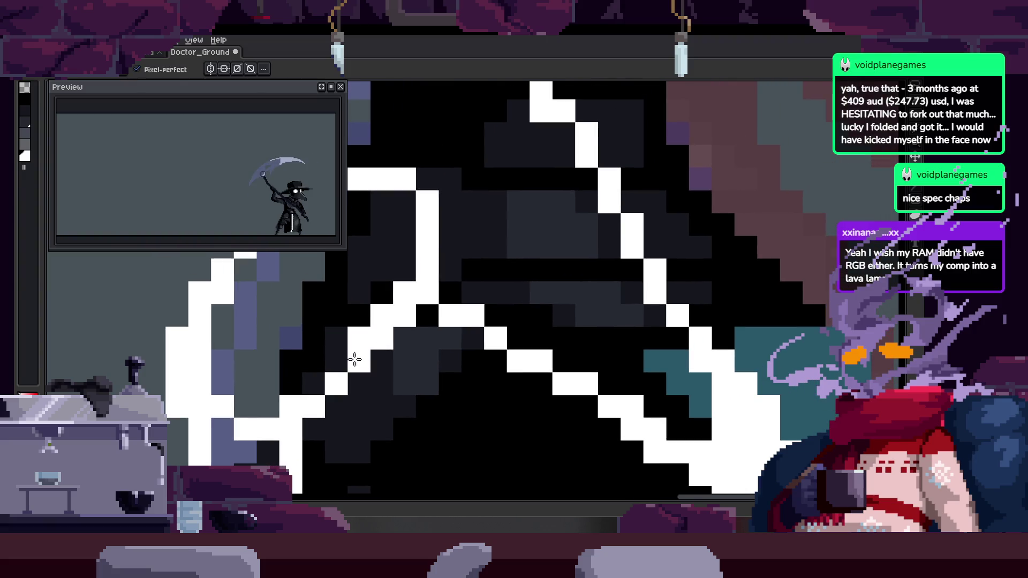
mouse_move(388, 315)
mouse_down()
mouse_move(427, 289)
mouse_move(389, 327)
mouse_up()
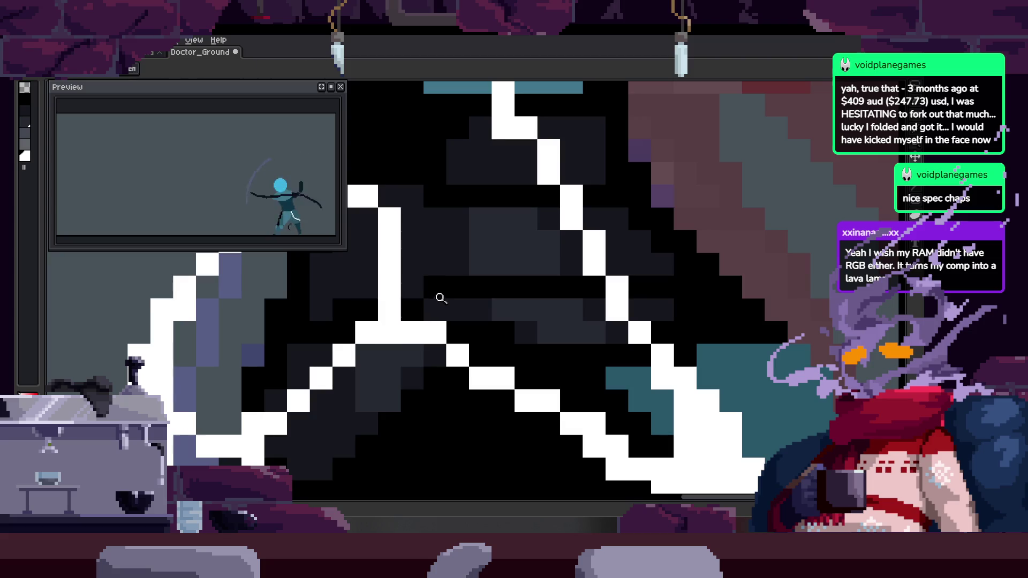
scroll(440, 298, down, 6)
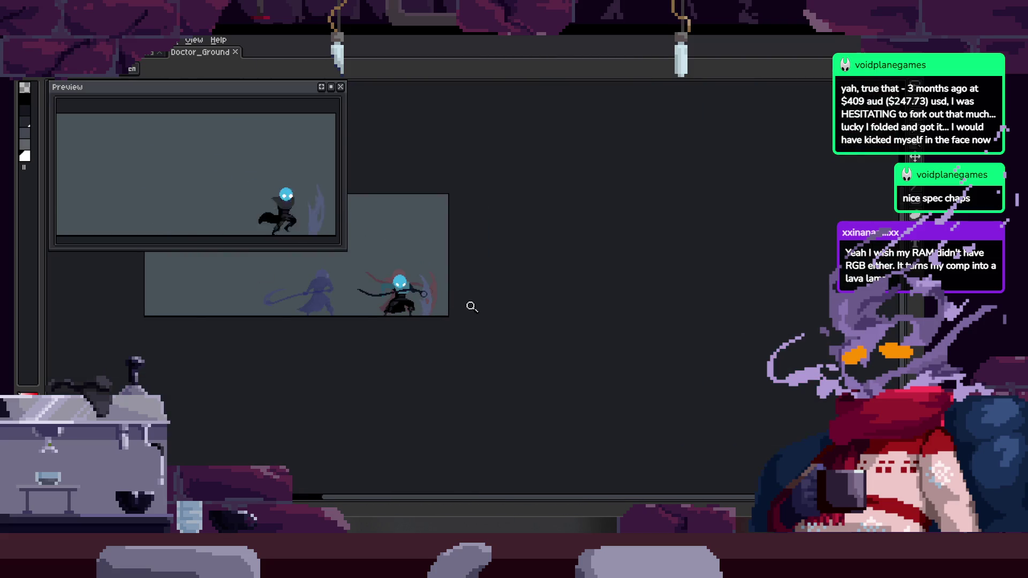
Step between neighbouring frames and bring up the animation timeline
scroll(470, 278, up, 2)
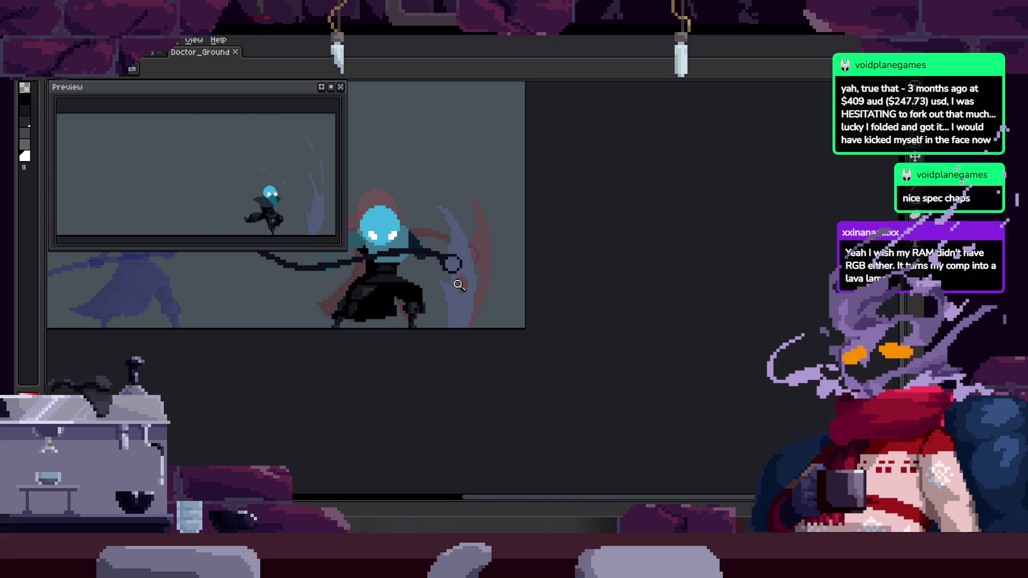
scroll(466, 268, up, 3)
key(Right)
key(Left)
key(Left)
key(Tab)
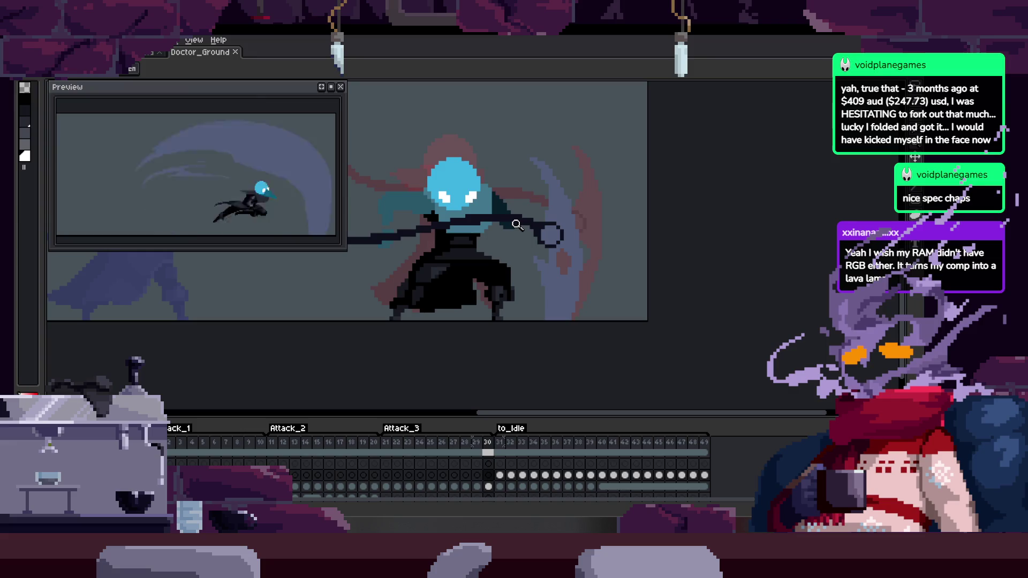
Scroll through the timeline and advance to frame 31
scroll(431, 255, right, 3)
scroll(450, 321, up, 2)
scroll(476, 308, up, 4)
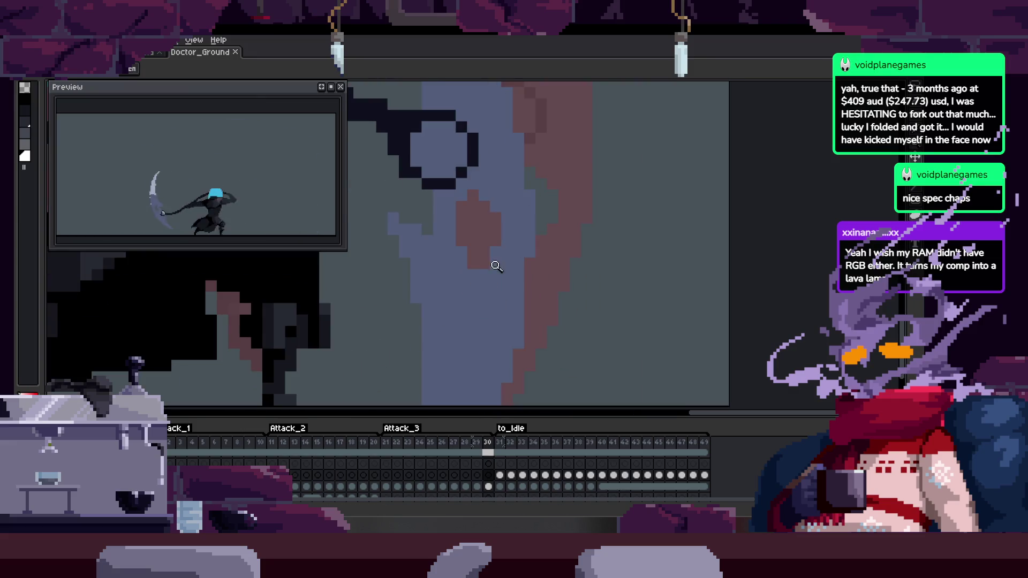
scroll(498, 289, down, 4)
scroll(458, 298, up, 1)
scroll(458, 298, up, 3)
scroll(482, 289, down, 2)
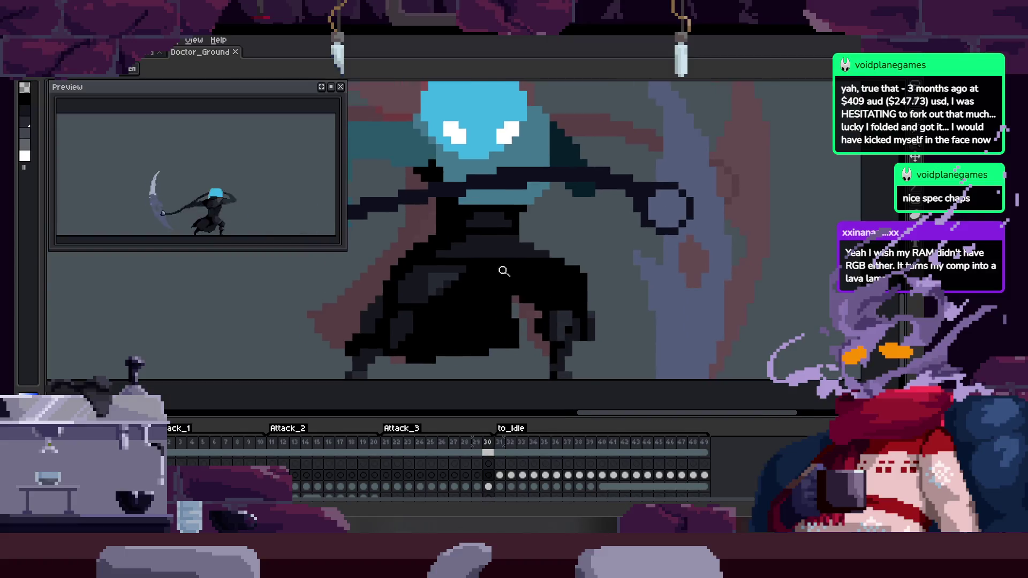
scroll(536, 273, up, 2)
key(Right)
scroll(635, 265, down, 3)
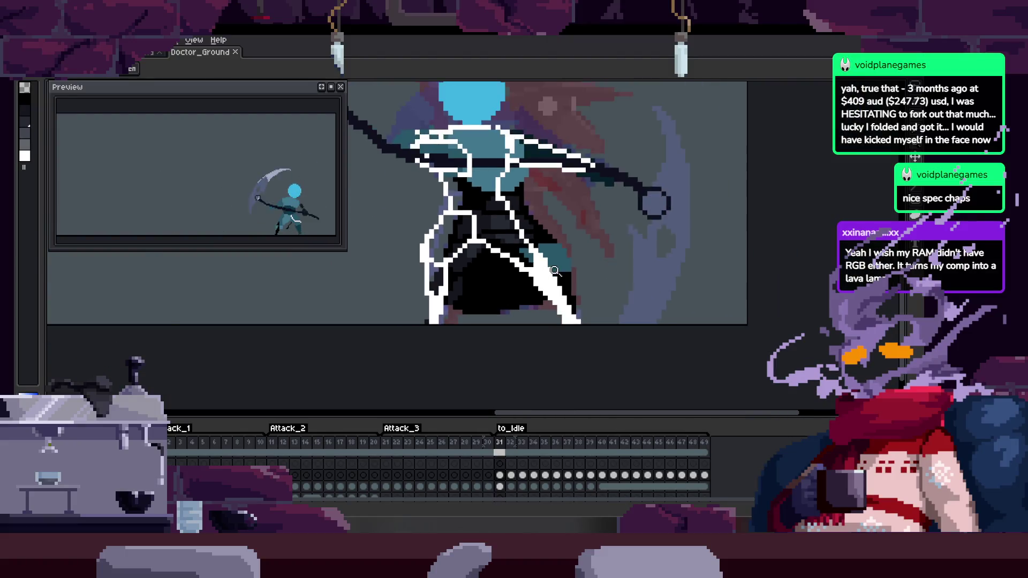
scroll(488, 267, up, 3)
scroll(551, 299, down, 2)
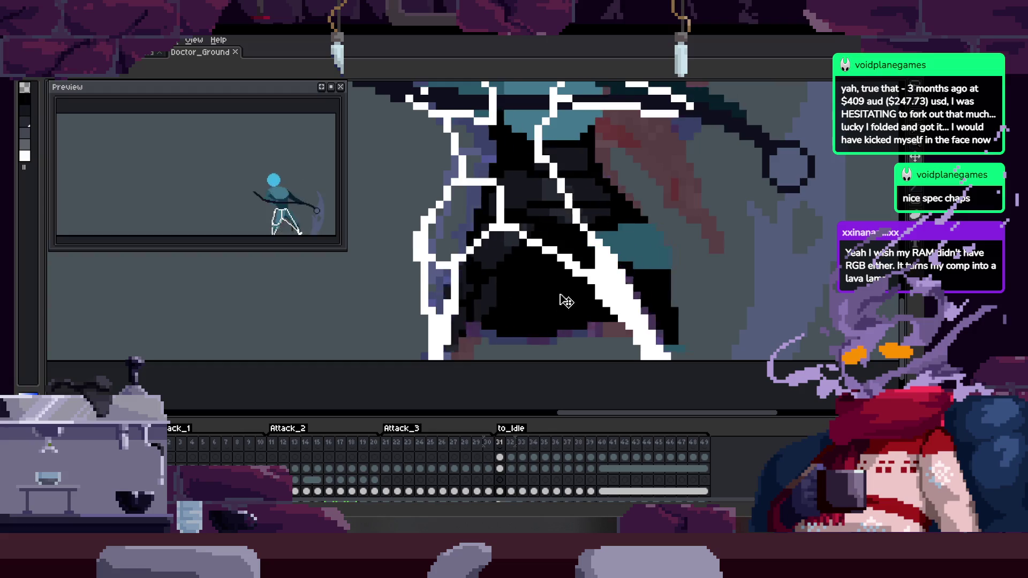
scroll(546, 310, up, 1)
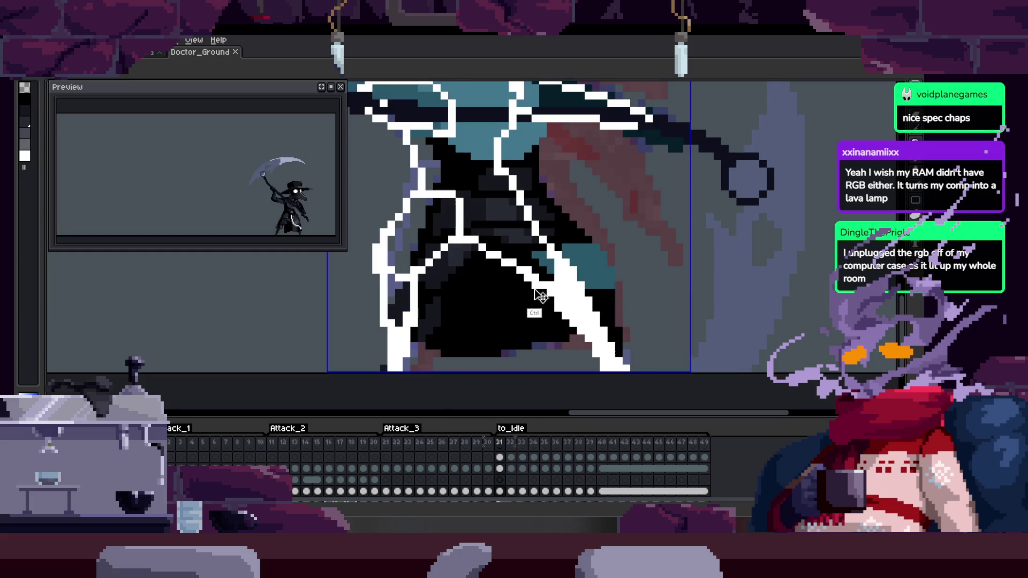
scroll(530, 292, down, 3)
Hide the timeline and step forward to the lunge pose frame
key(Tab)
key(Tab)
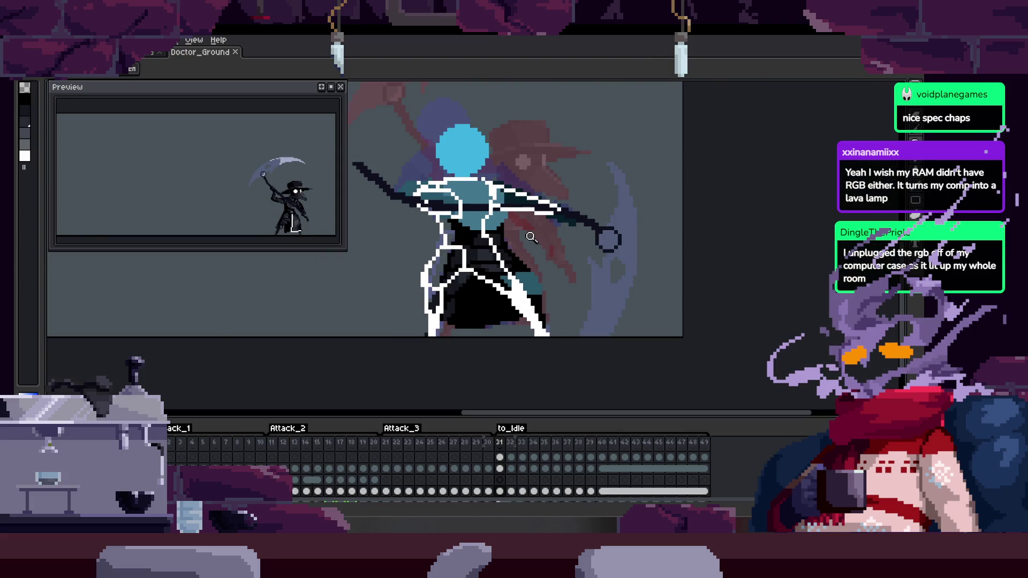
key(Right)
key(Tab)
key(Right)
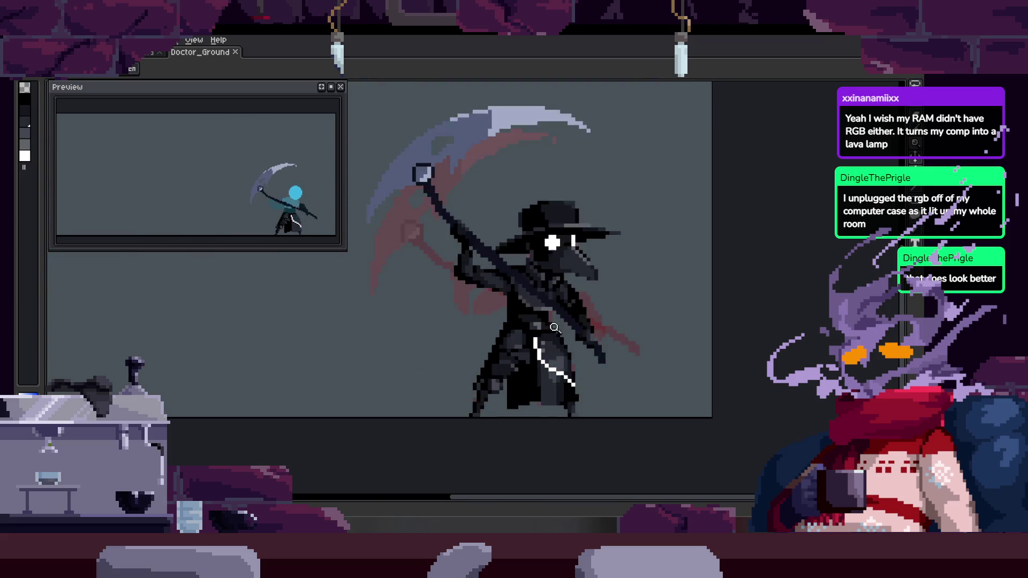
scroll(536, 297, down, 2)
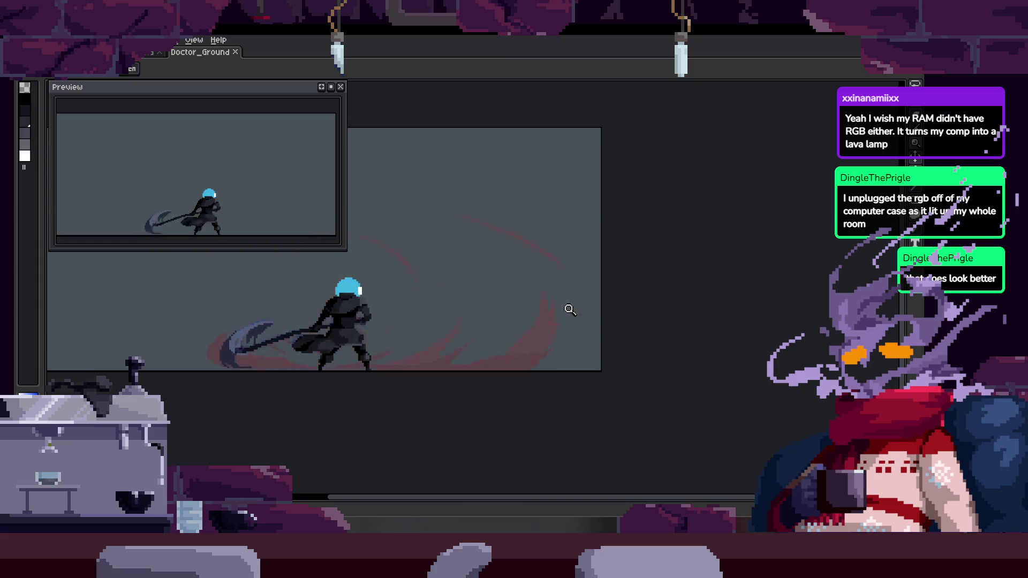
Show the frames and tags timeline again and select the top white-outline layer
key(Tab)
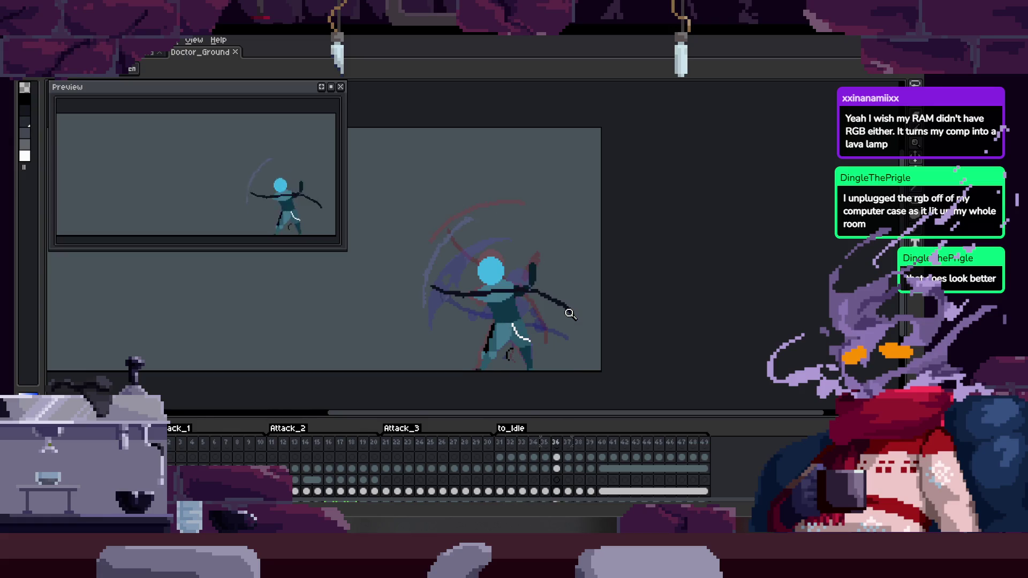
scroll(551, 280, down, 2)
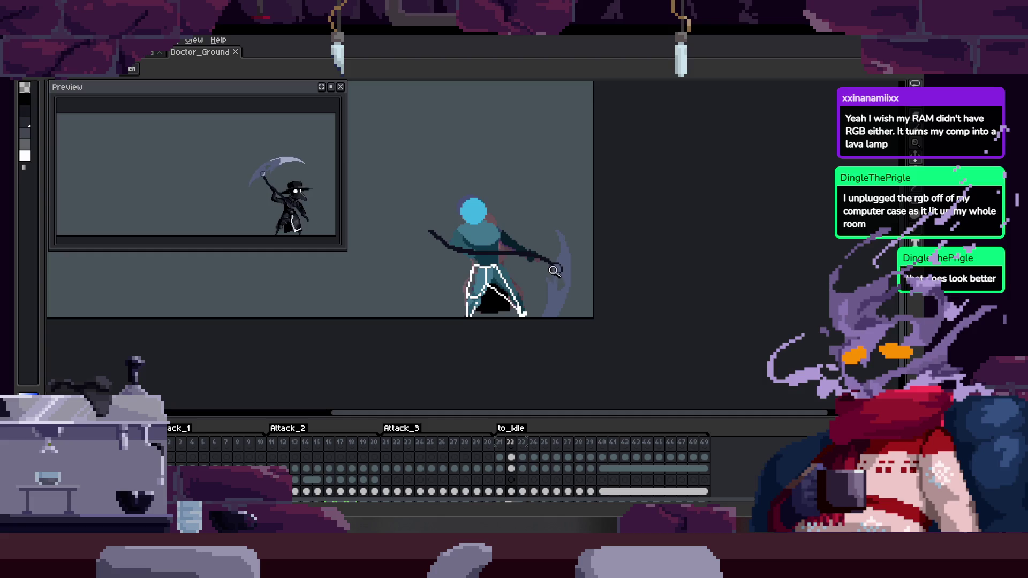
scroll(551, 278, up, 4)
right_click(456, 241)
key(Escape)
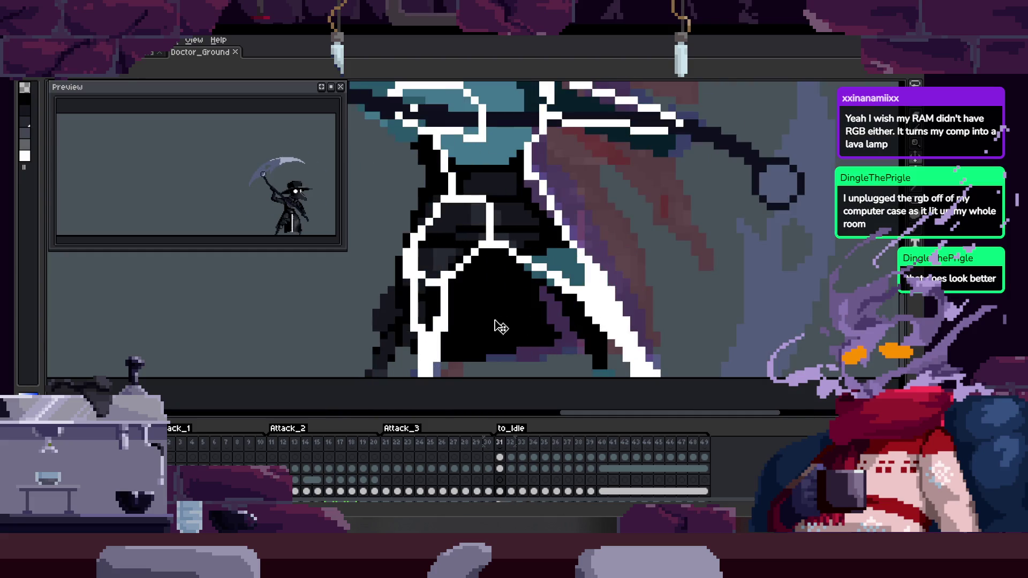
scroll(533, 270, up, 3)
scroll(560, 290, down, 1)
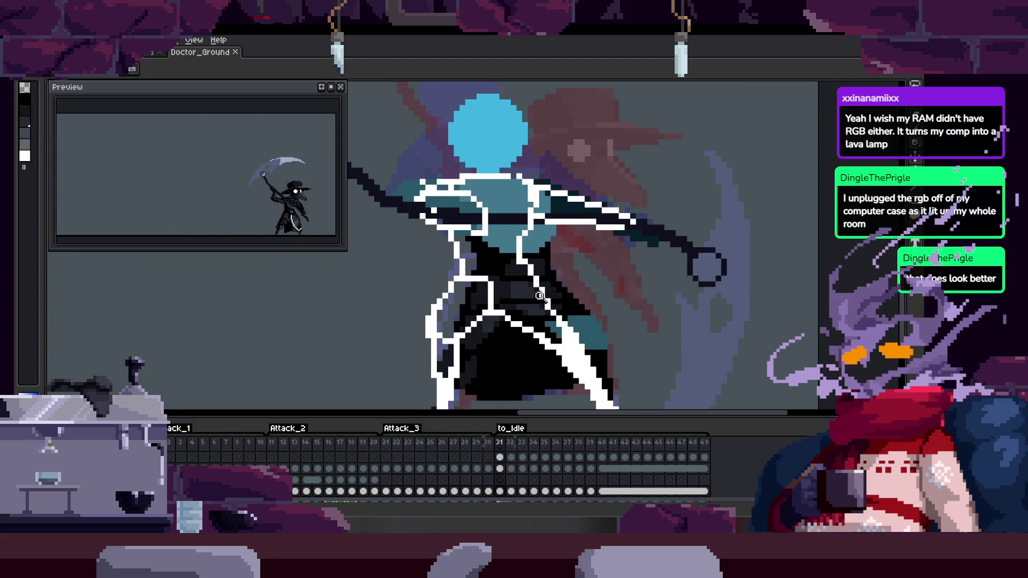
ctrl+click(556, 347)
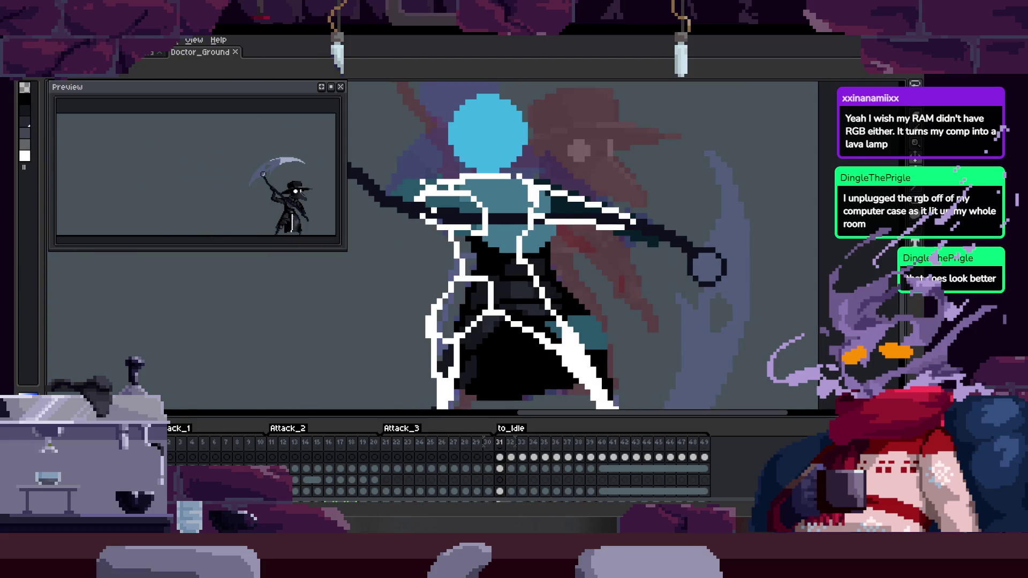
Raise the outline layer's opacity to 14% and hide the timeline
click(189, 429)
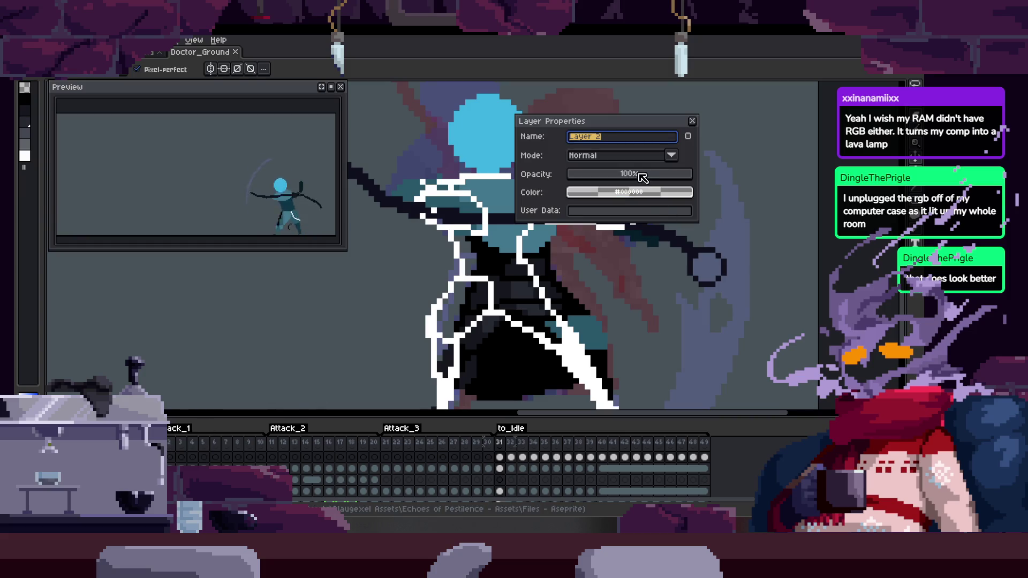
drag(591, 172, 592, 172)
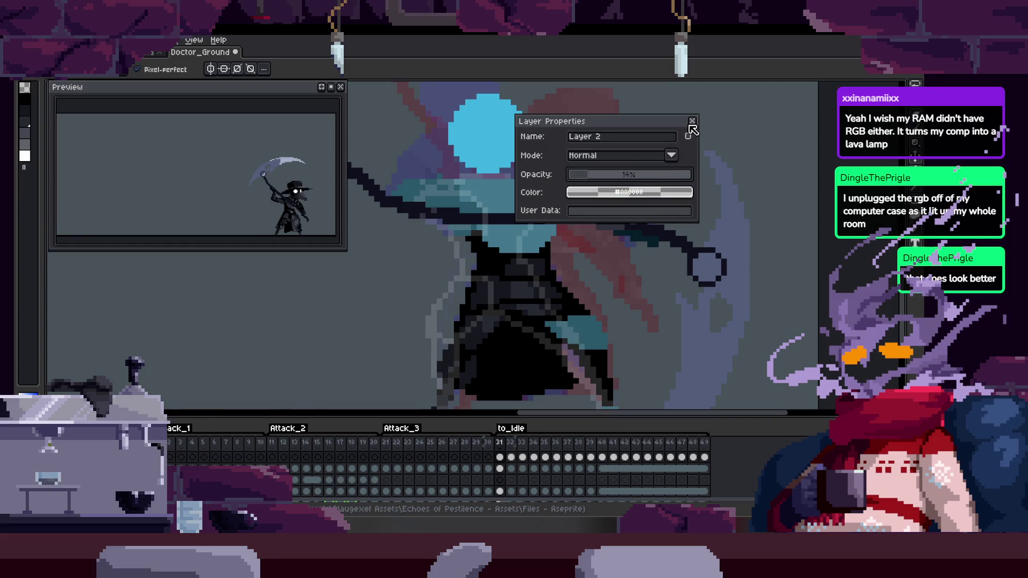
click(691, 122)
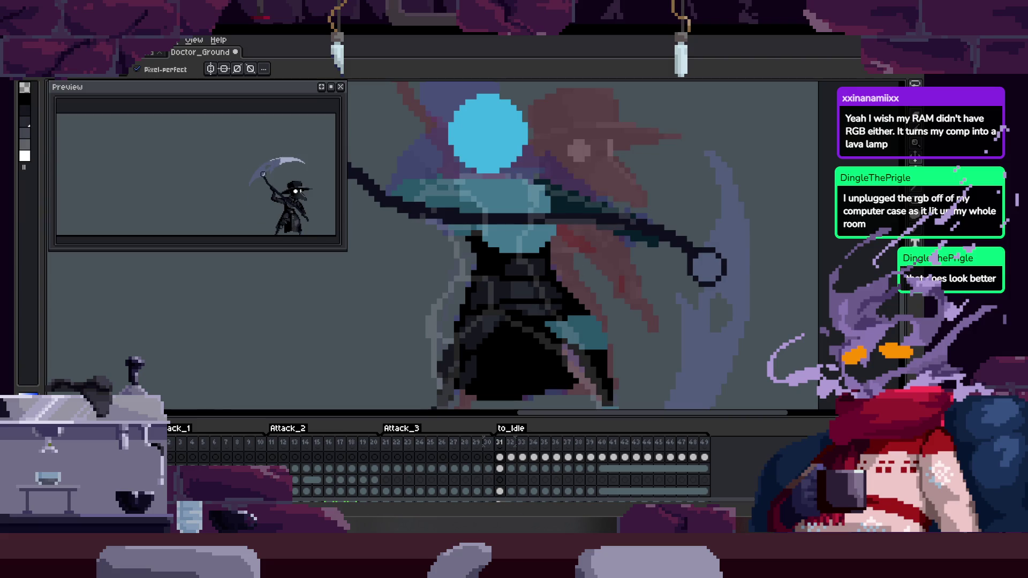
key(Tab)
Flip between neighbouring frames to compare the scythe pose, settling on the blade-lower-right frame
scroll(535, 362, up, 3)
scroll(567, 334, down, 1)
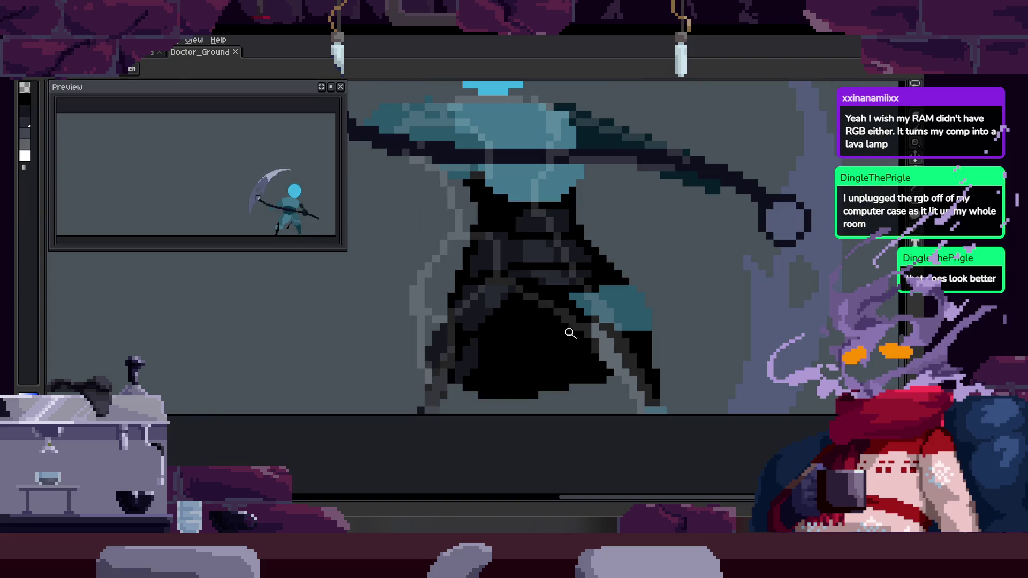
scroll(542, 324, up, 3)
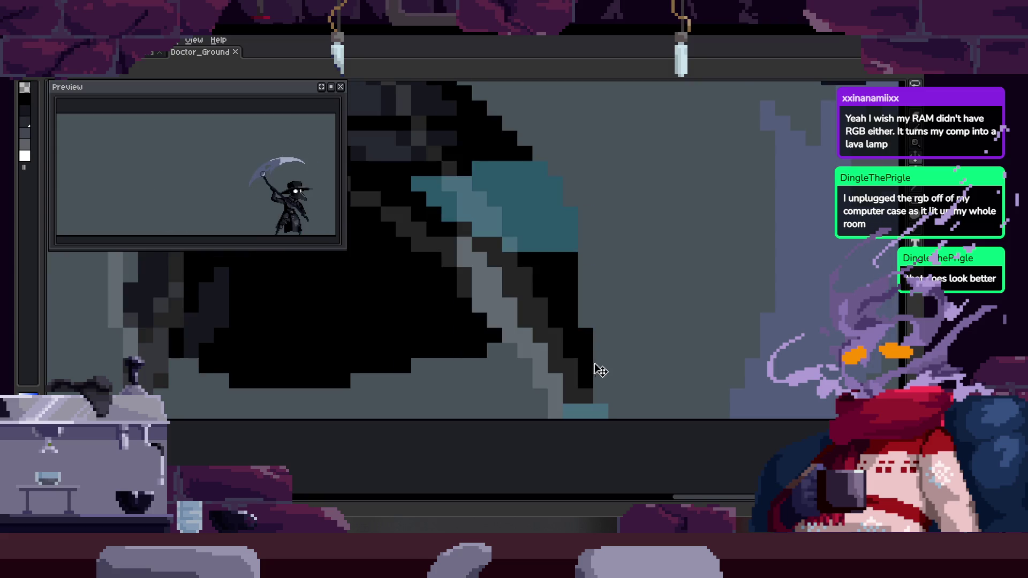
scroll(602, 370, up, 1)
key(Return)
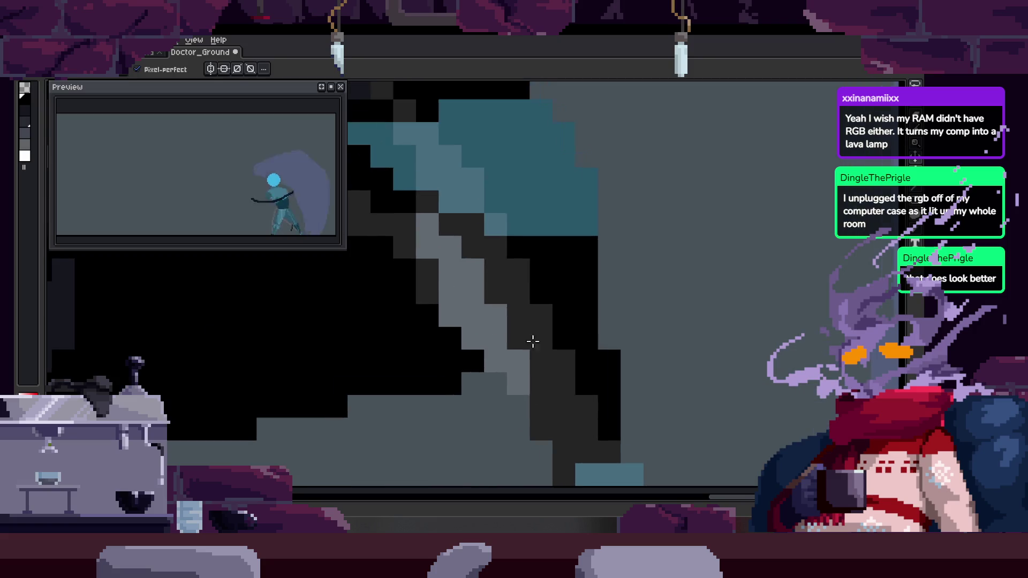
scroll(476, 296, down, 1)
key(Right)
key(Right)
key(Left)
key(Right)
key(Left)
key(Right)
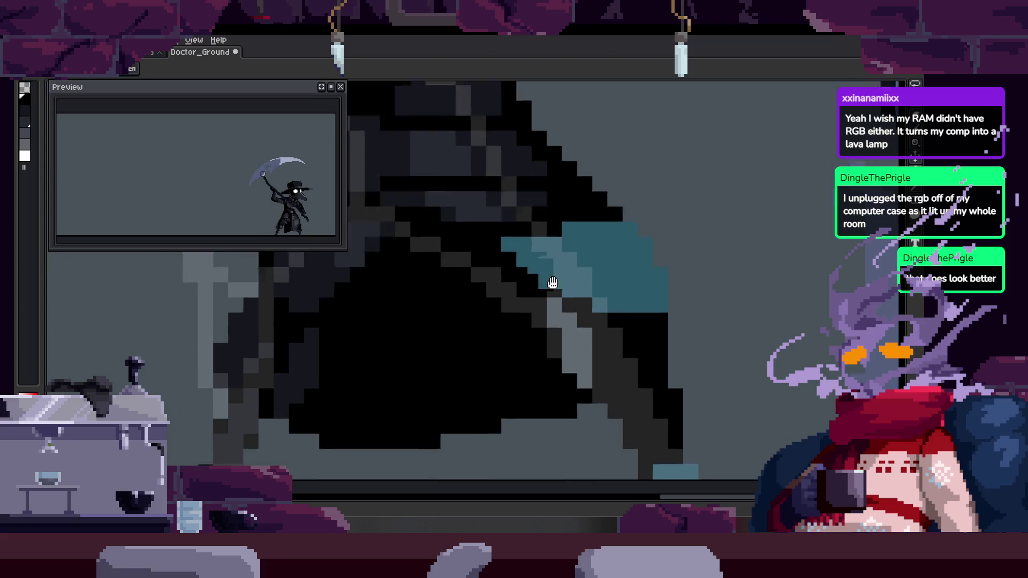
key(Right)
Zoom in on the blade, repainting teal blade cells dark navy and blue sketch pixels dark grey
key(z)
click(500, 243)
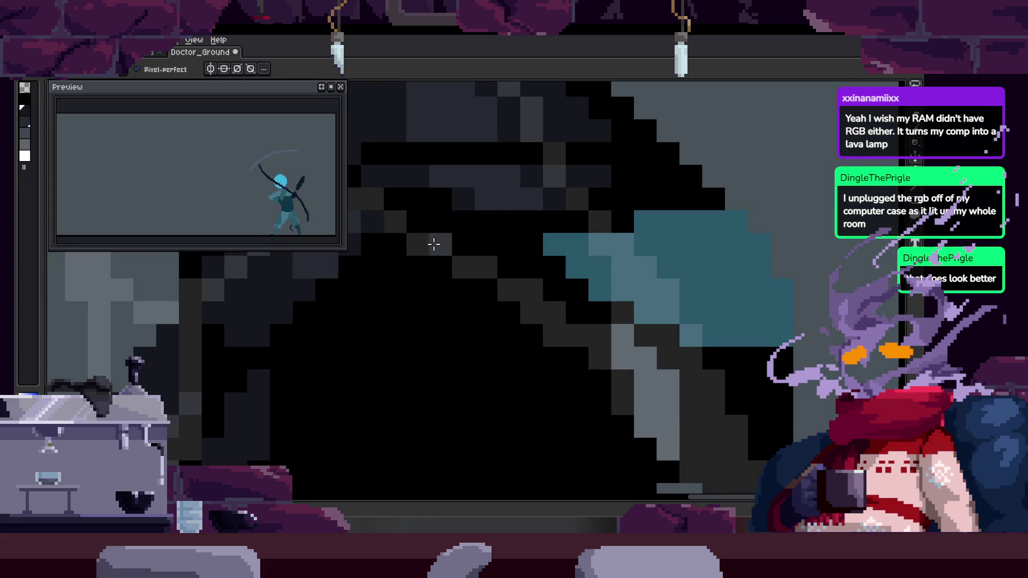
mouse_move(501, 234)
mouse_down()
mouse_move(557, 253)
mouse_move(597, 325)
mouse_up()
scroll(494, 275, down, 2)
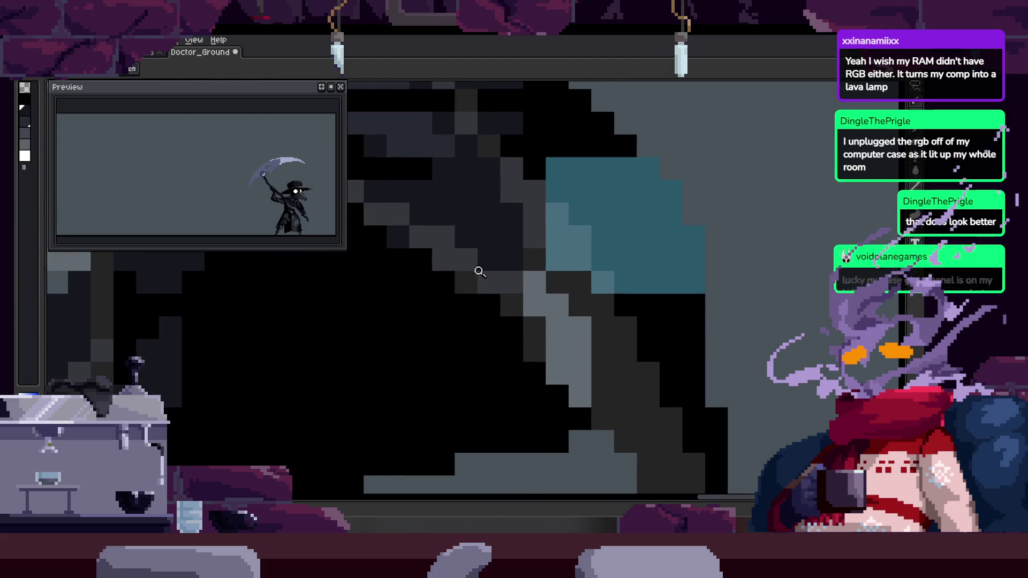
scroll(559, 254, up, 3)
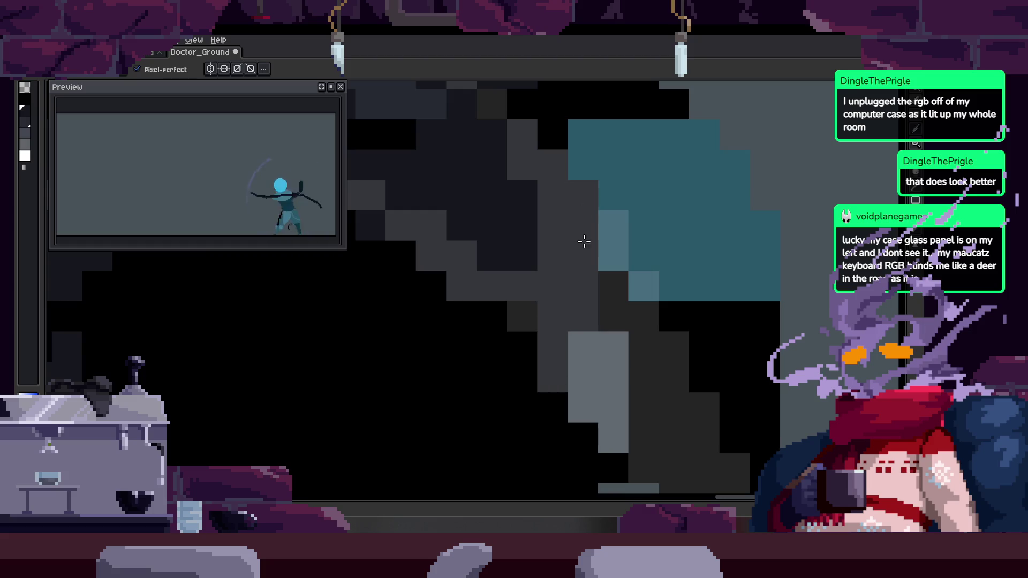
mouse_move(613, 225)
mouse_down()
mouse_move(603, 349)
mouse_move(586, 262)
mouse_move(608, 289)
mouse_move(616, 397)
mouse_up()
Repaint the dark coat columns a lighter grey and add a dark pixel on the coat
scroll(603, 349, down, 2)
scroll(615, 397, down, 2)
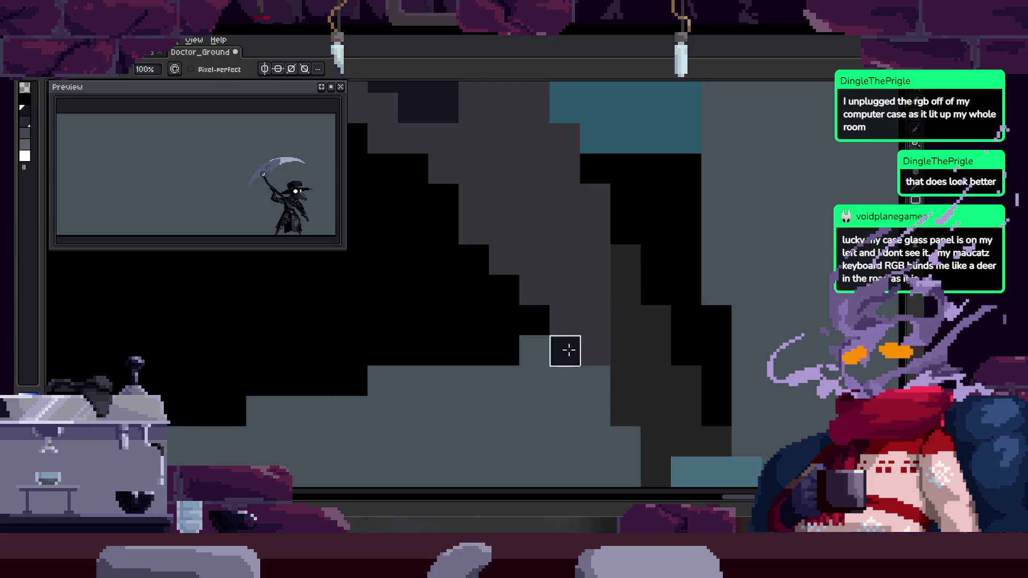
scroll(567, 349, down, 2)
mouse_move(543, 326)
mouse_down()
mouse_move(557, 234)
mouse_move(585, 419)
mouse_move(652, 413)
mouse_move(664, 393)
mouse_up()
key(e)
drag(689, 330, 660, 349)
key(b)
click(632, 424)
drag(646, 294, 608, 339)
Repaint part of the coat columns dark again, then zoom out to the whole figure
key(e)
mouse_move(576, 405)
mouse_down()
mouse_move(544, 374)
mouse_move(560, 191)
mouse_up()
key(b)
drag(544, 393, 544, 400)
key(z)
scroll(572, 307, down, 3)
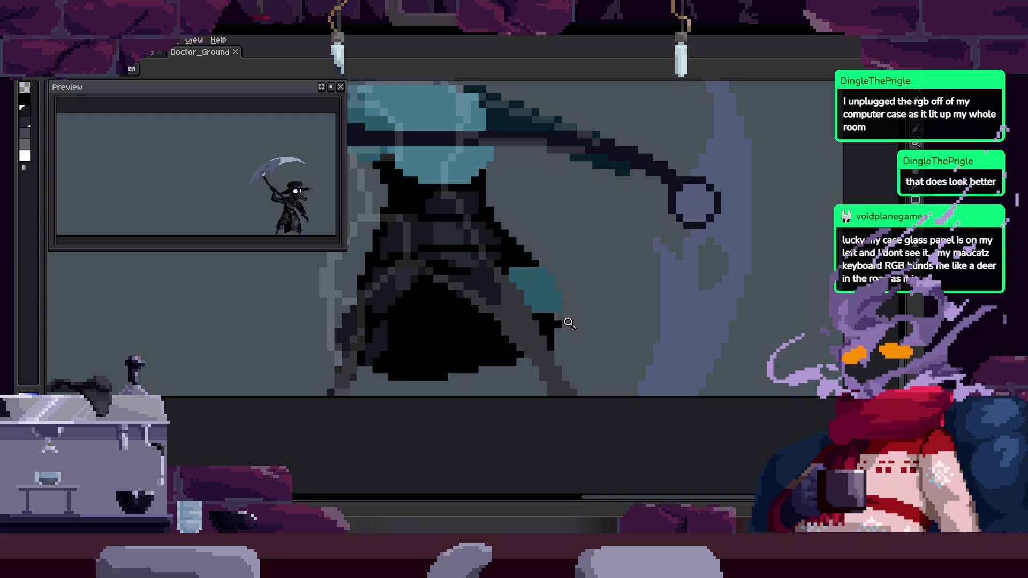
Paint grey pixels beside the dark coat stroke
scroll(566, 299, up, 2)
mouse_move(526, 230)
mouse_down()
mouse_move(575, 236)
mouse_move(529, 304)
mouse_up()
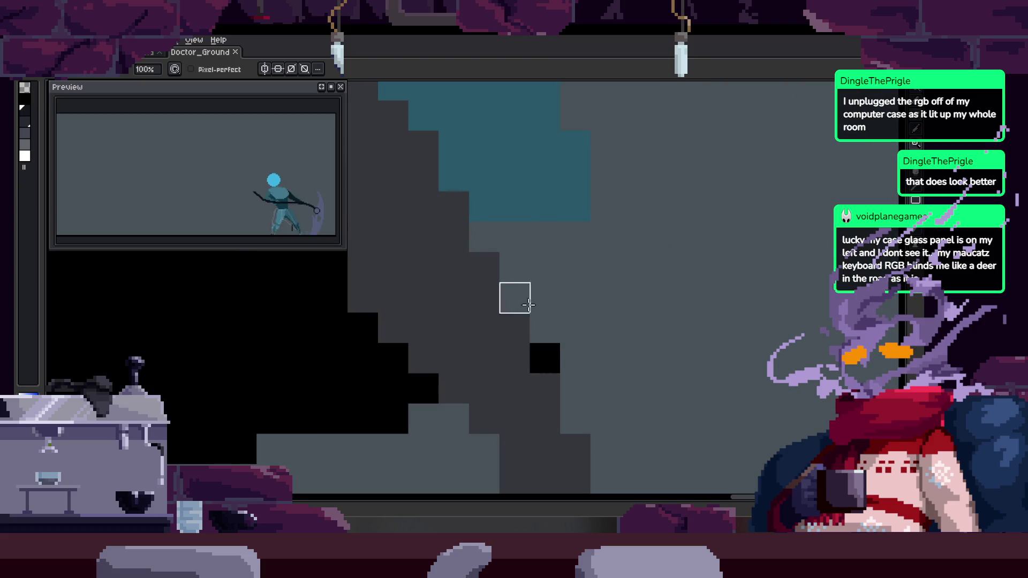
scroll(546, 358, down, 3)
scroll(459, 226, up, 3)
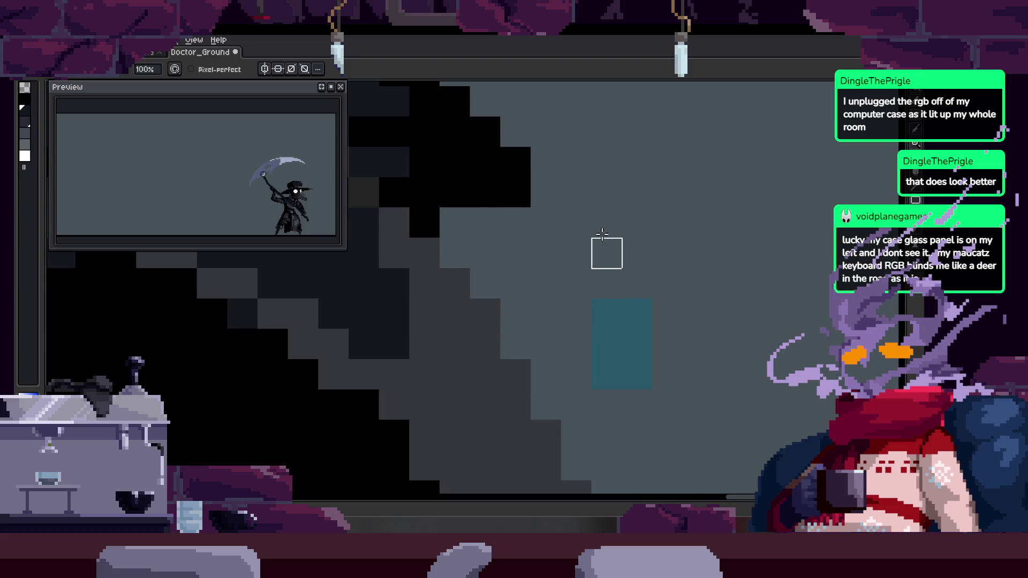
scroll(646, 307, down, 2)
scroll(569, 355, up, 3)
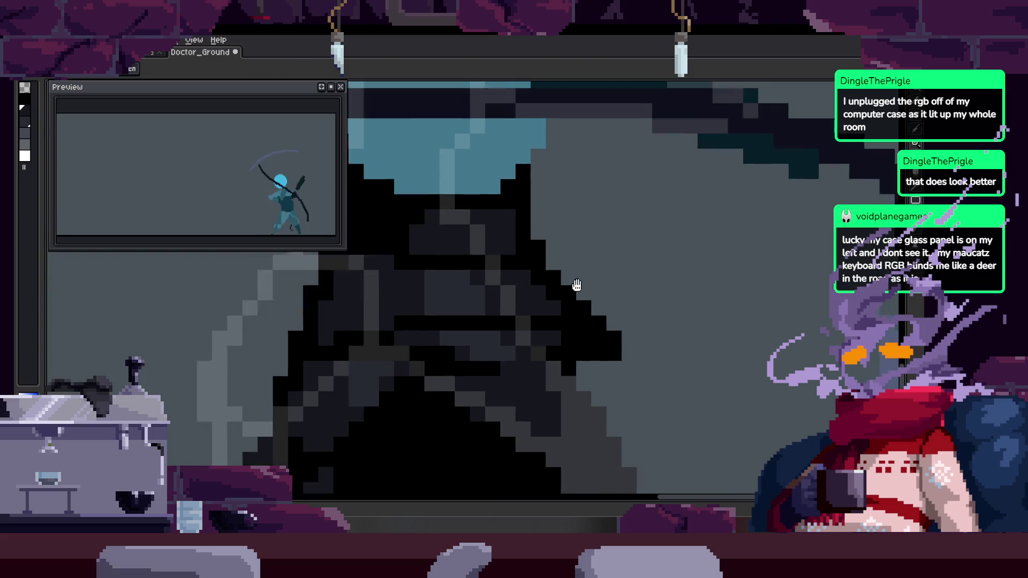
Lasso-select a section of the coat around the body and move it into a new position
key(q)
scroll(557, 278, up, 2)
mouse_move(592, 222)
mouse_down()
mouse_move(568, 221)
mouse_move(351, 316)
mouse_up()
drag(591, 347, 594, 227)
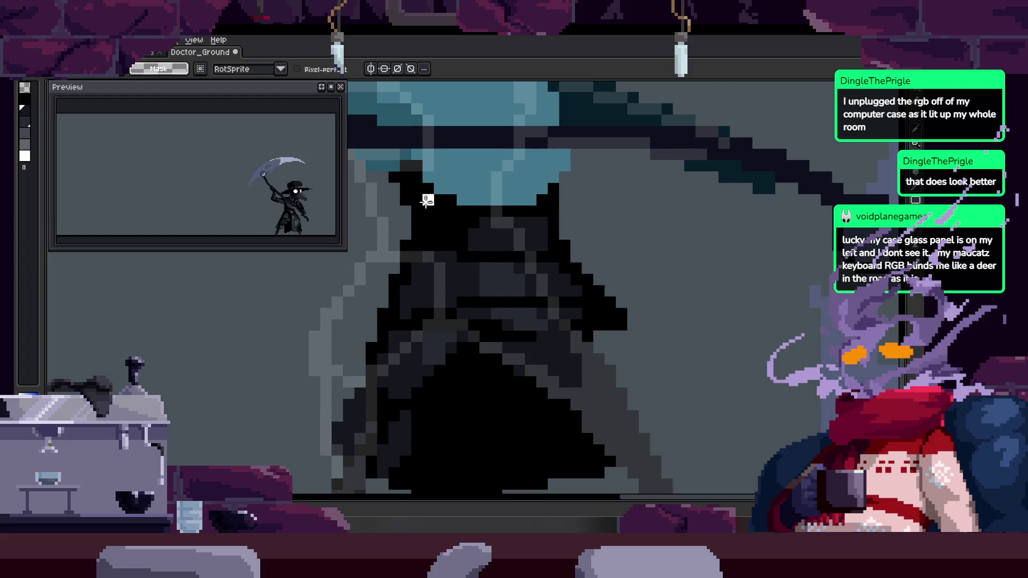
drag(689, 277, 594, 225)
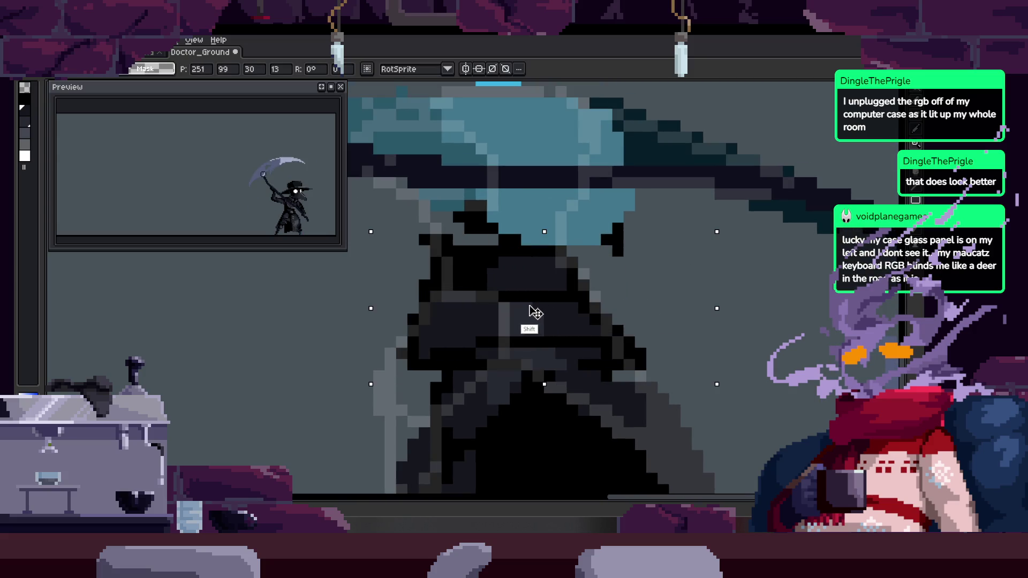
key(b)
scroll(589, 273, up, 2)
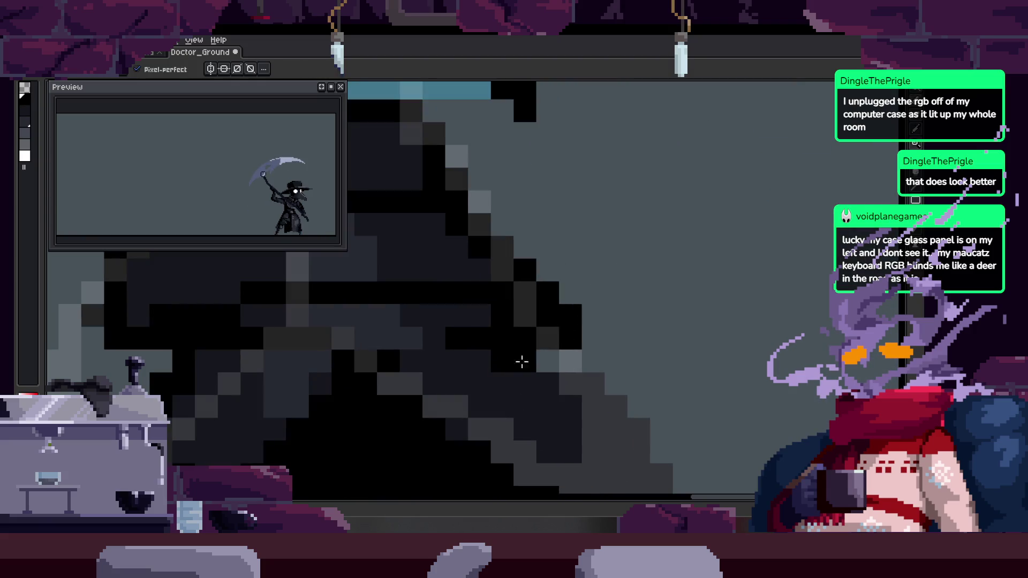
Compare the neighbouring attack frames and save the sprite
key(Right)
key(Left)
key(Right)
scroll(574, 289, down, 1)
key(ctrl+s)
key(Left)
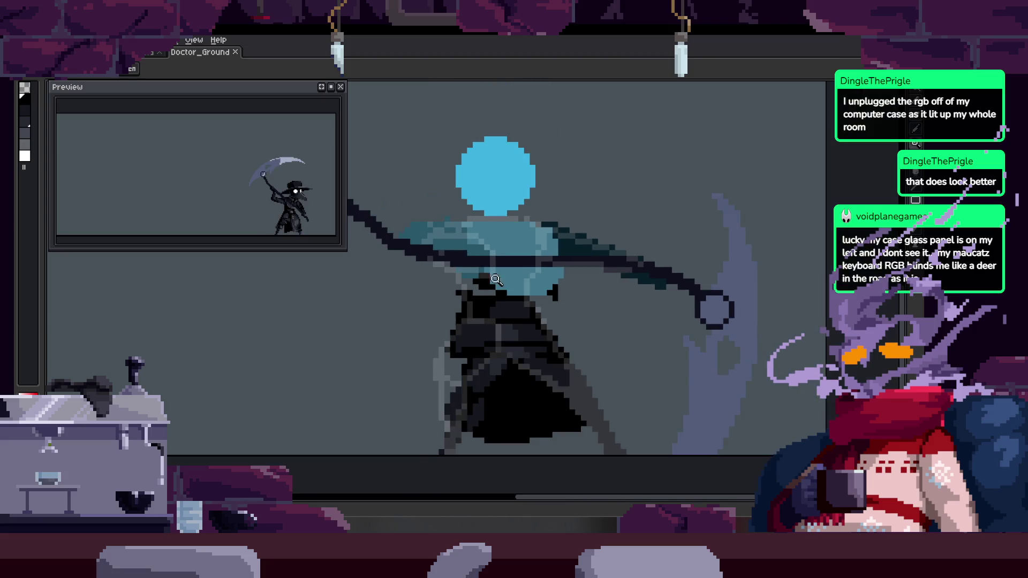
Step to the next frame, save again and play the attack animation
scroll(574, 290, up, 3)
key(b)
scroll(458, 314, down, 2)
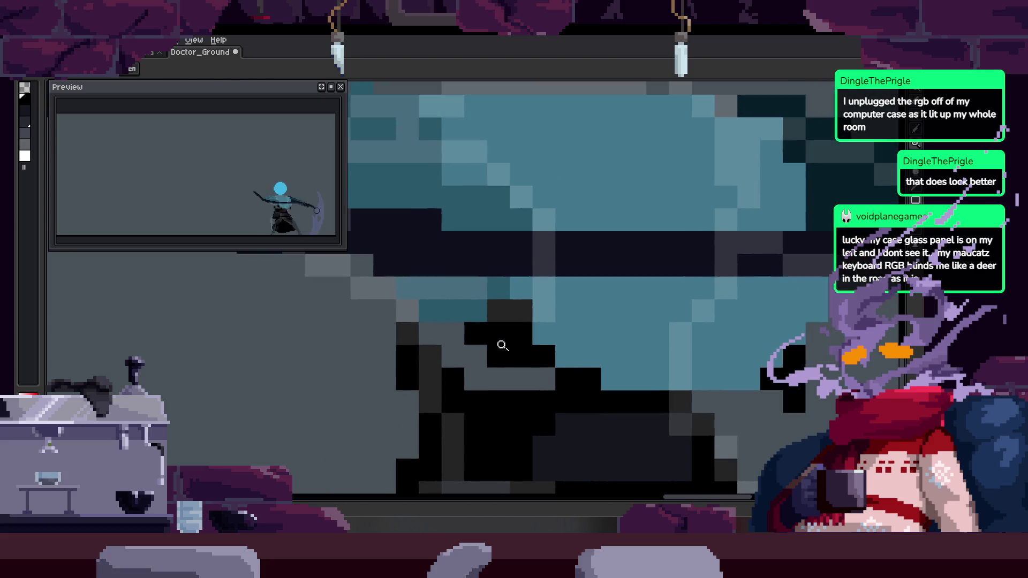
key(Right)
key(Right)
scroll(536, 322, up, 1)
key(ctrl+s)
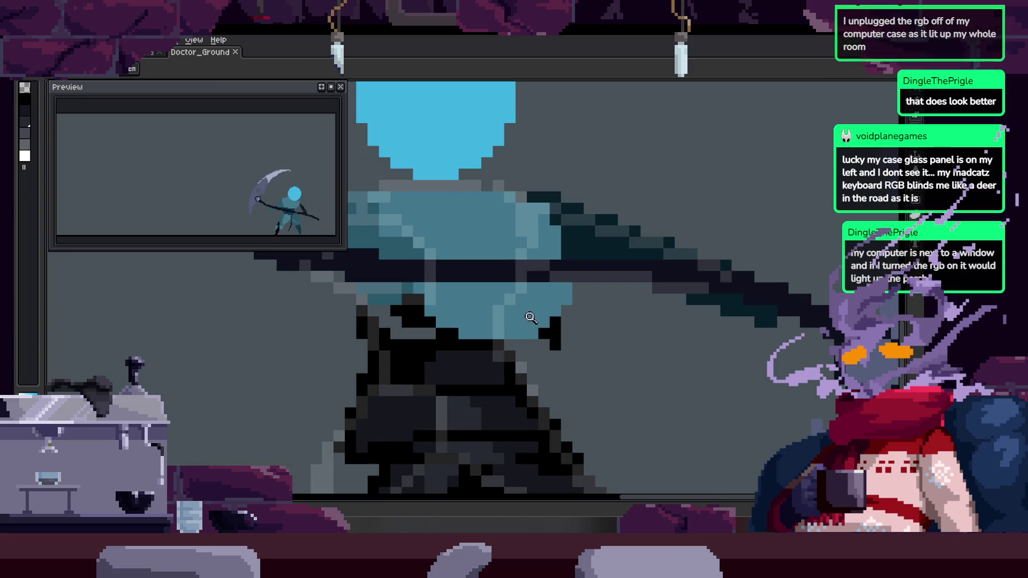
key(Return)
scroll(566, 336, down, 1)
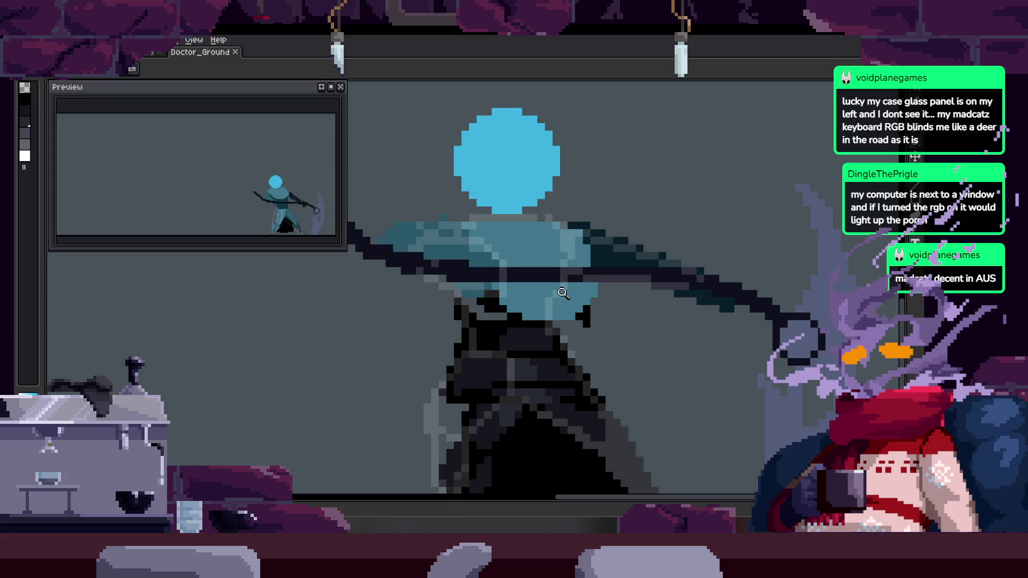
scroll(552, 268, up, 1)
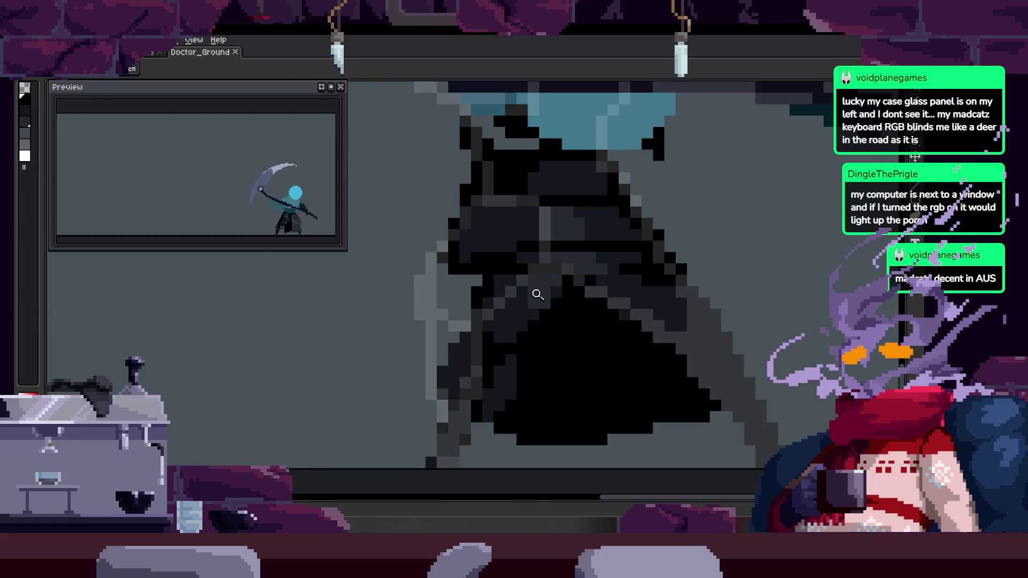
scroll(551, 298, up, 1)
Darken a pixel on the coat with the Pencil
key(m)
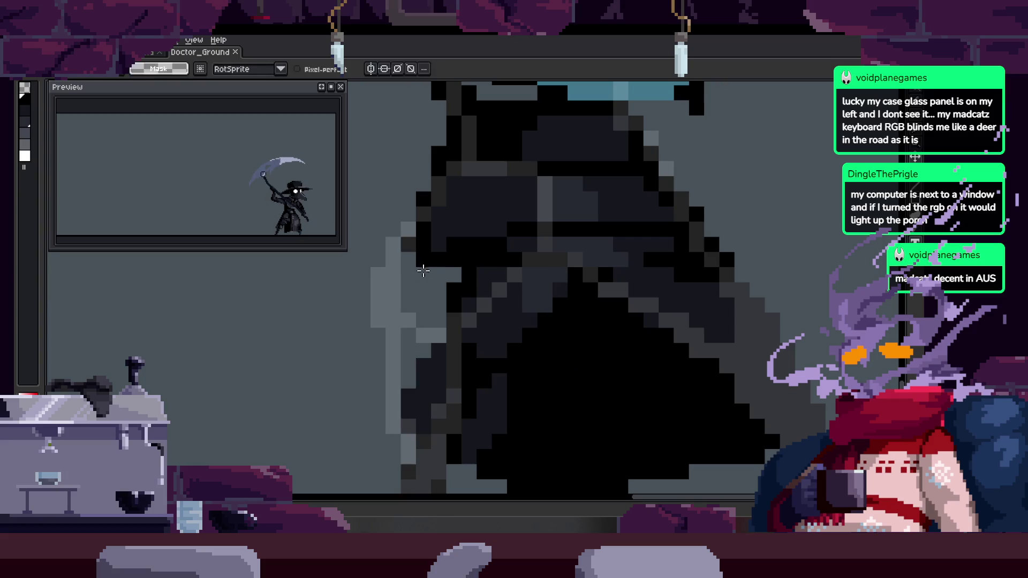
key(b)
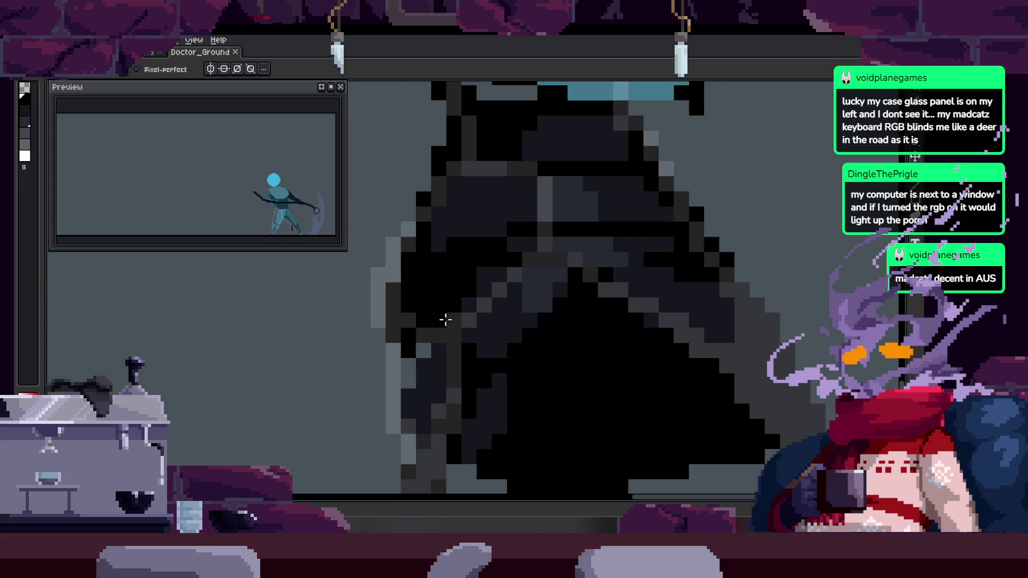
click(451, 302)
scroll(450, 301, up, 2)
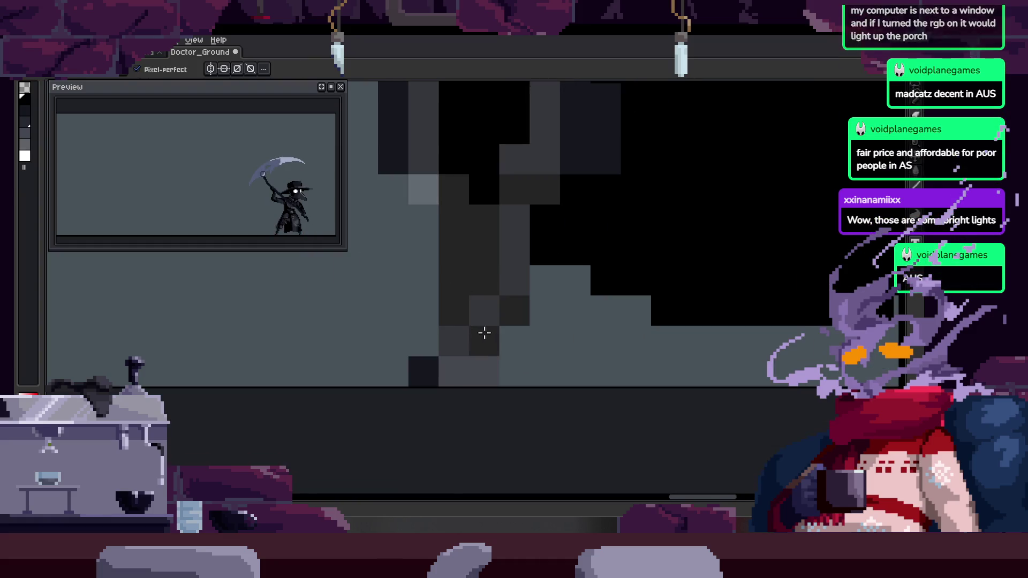
scroll(435, 297, down, 2)
scroll(455, 300, down, 1)
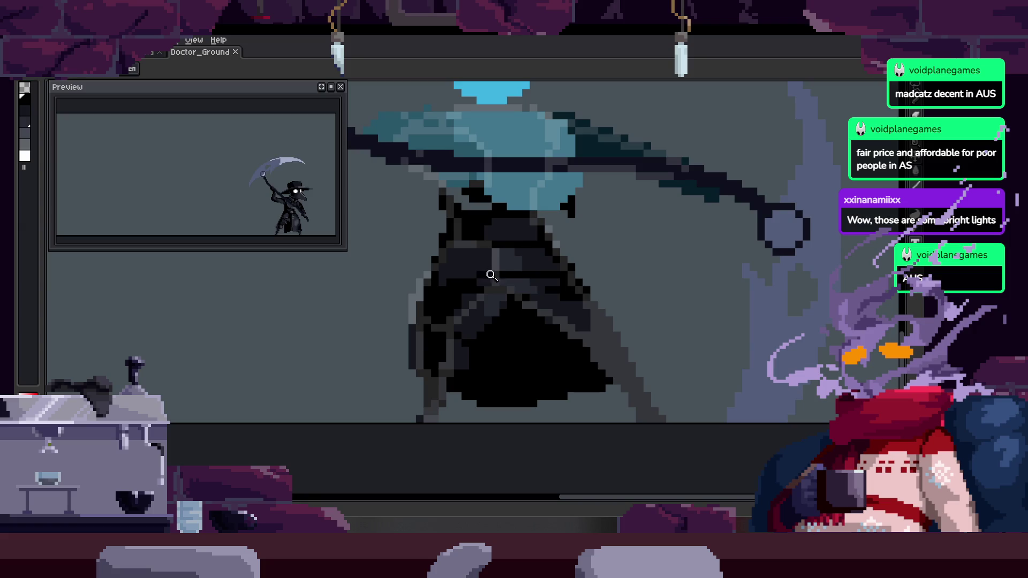
scroll(503, 293, up, 2)
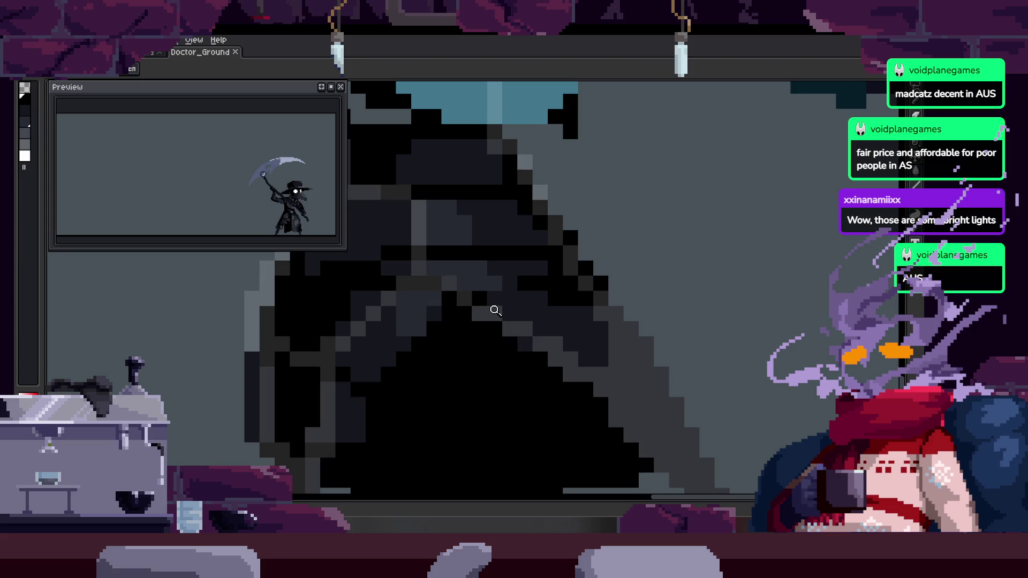
scroll(536, 339, down, 2)
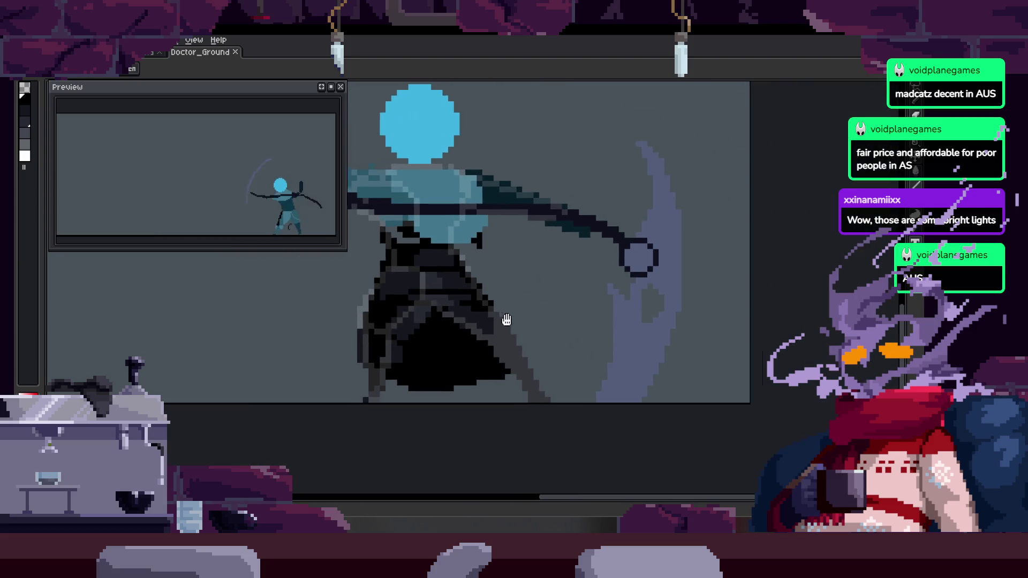
scroll(423, 337, up, 2)
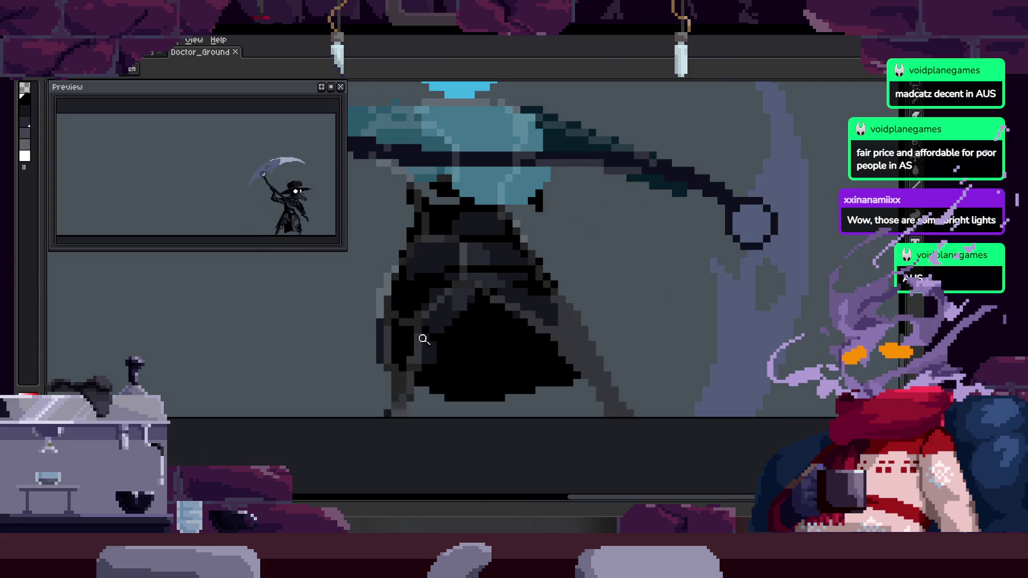
scroll(455, 321, down, 1)
scroll(461, 332, down, 2)
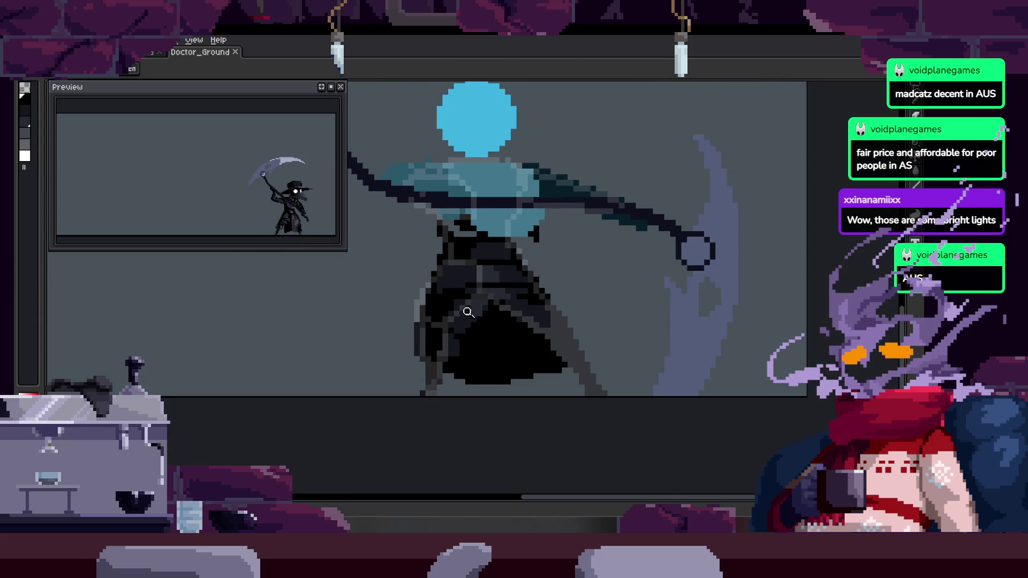
scroll(444, 293, up, 3)
Paint grey coat pixels black and add one pixel in the secondary grey
key(z)
scroll(436, 294, down, 2)
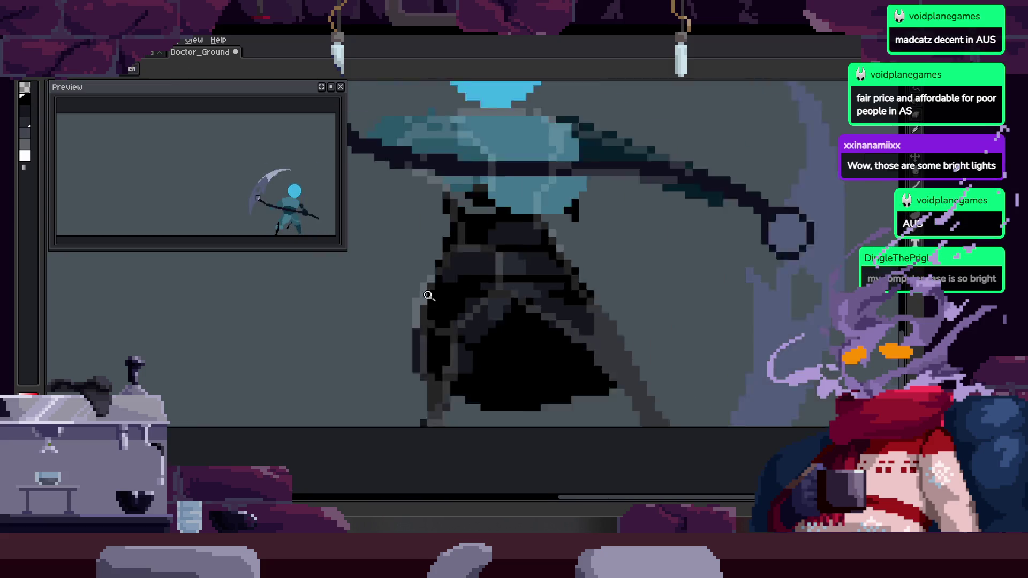
scroll(524, 277, up, 2)
key(b)
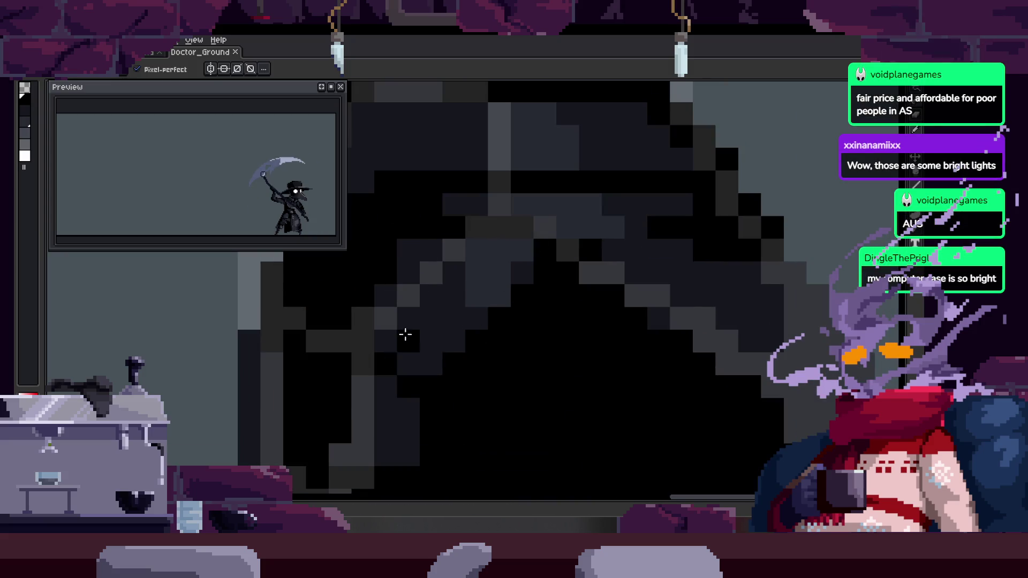
scroll(425, 271, left, 3)
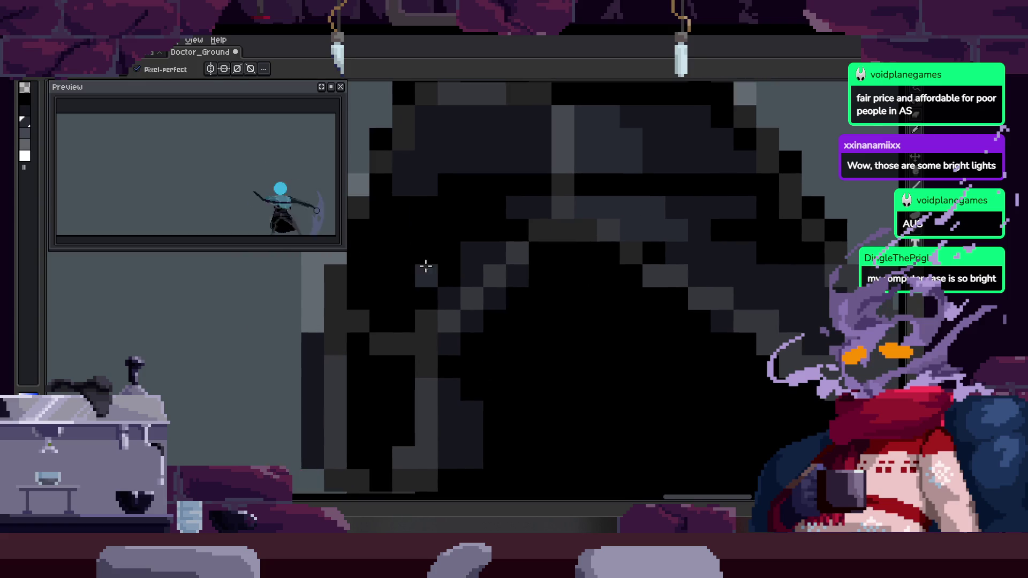
drag(383, 300, 425, 279)
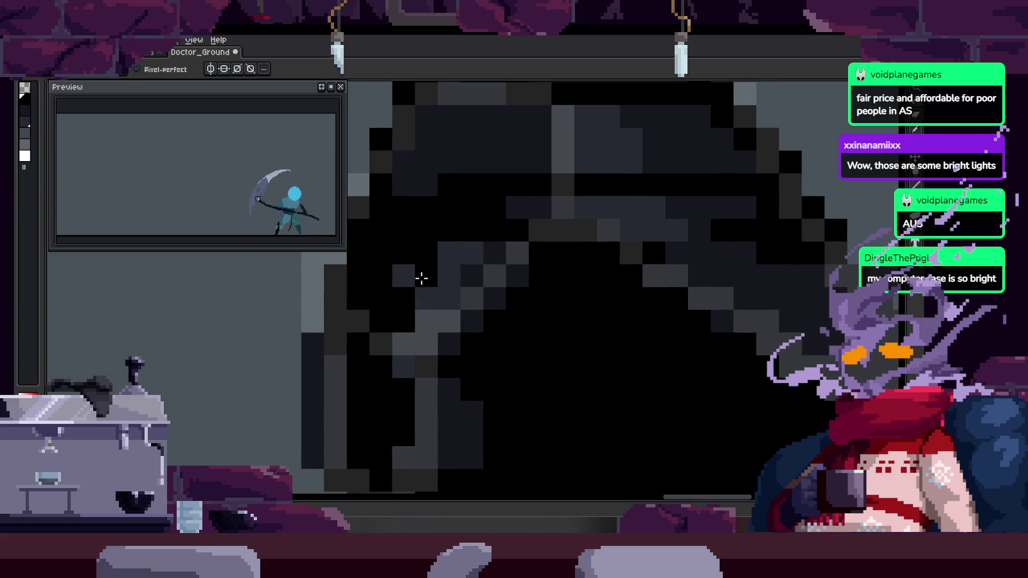
right_click(453, 252)
key(Tab)
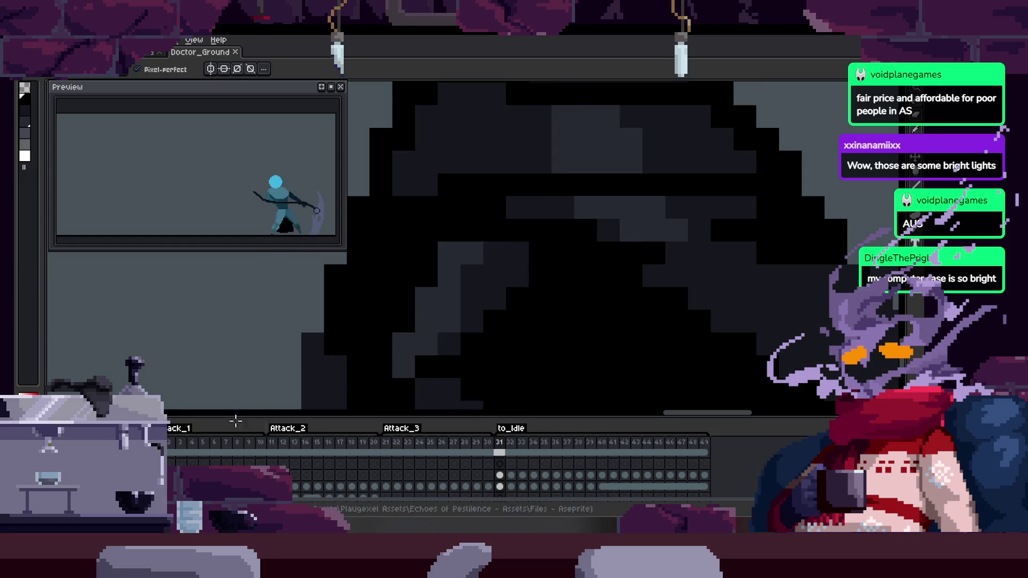
key(Tab)
Paint more black coat pixels and some dark grey ones, then save the sprite
scroll(549, 299, down, 3)
scroll(457, 305, up, 3)
mouse_move(391, 261)
mouse_down()
mouse_move(420, 274)
mouse_move(467, 274)
mouse_up()
scroll(419, 275, down, 1)
click(401, 249)
alt+click(535, 322)
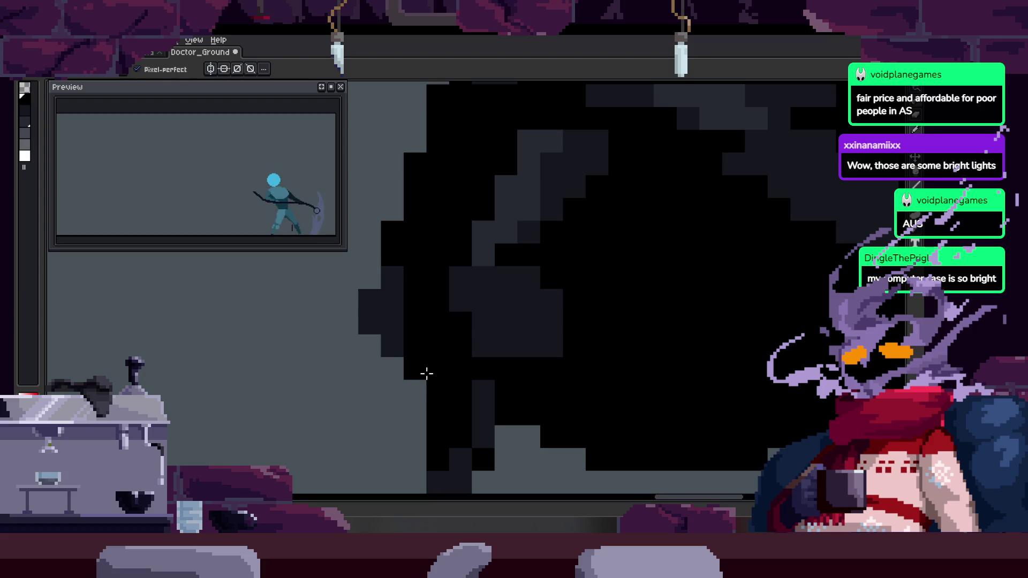
key(z)
key(ctrl+s)
scroll(428, 348, down, 3)
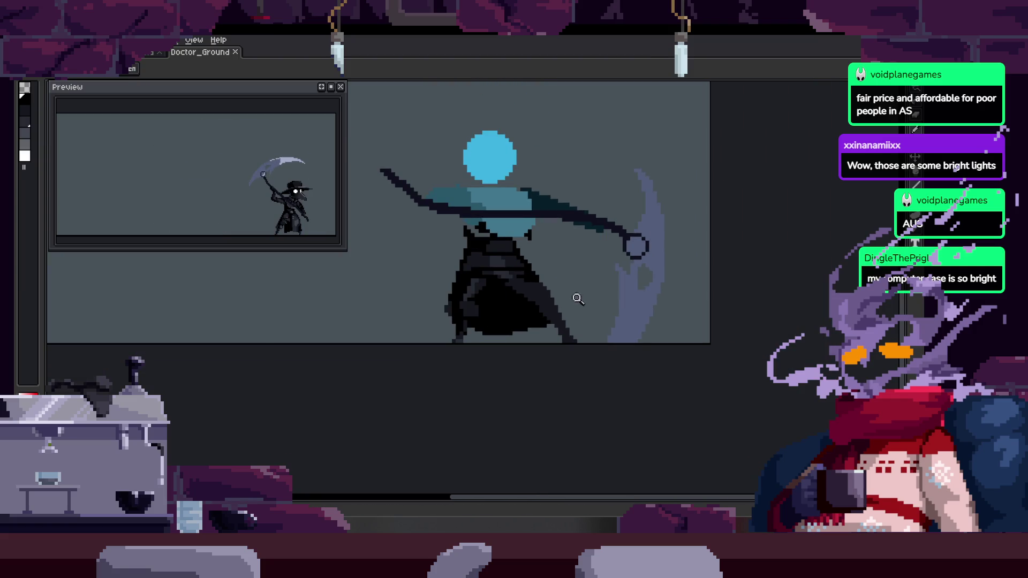
Fill the grey gap in the coat with black and save
click(542, 229)
key(b)
scroll(448, 275, up, 3)
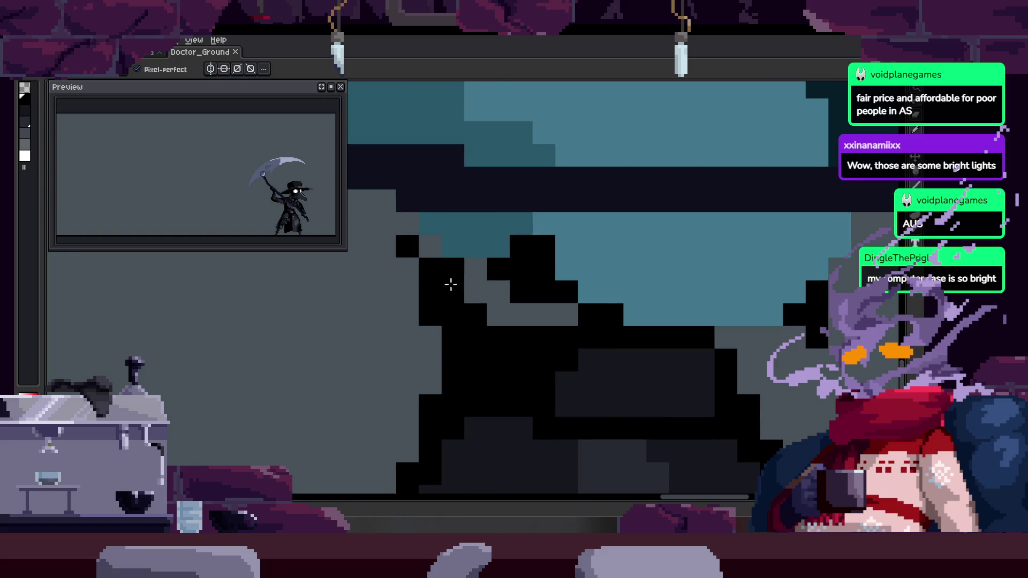
drag(499, 297, 566, 319)
scroll(689, 328, down, 2)
scroll(715, 322, down, 1)
key(ctrl+s)
On another attack frame, paint black pixels into the coat
scroll(663, 312, right, 2)
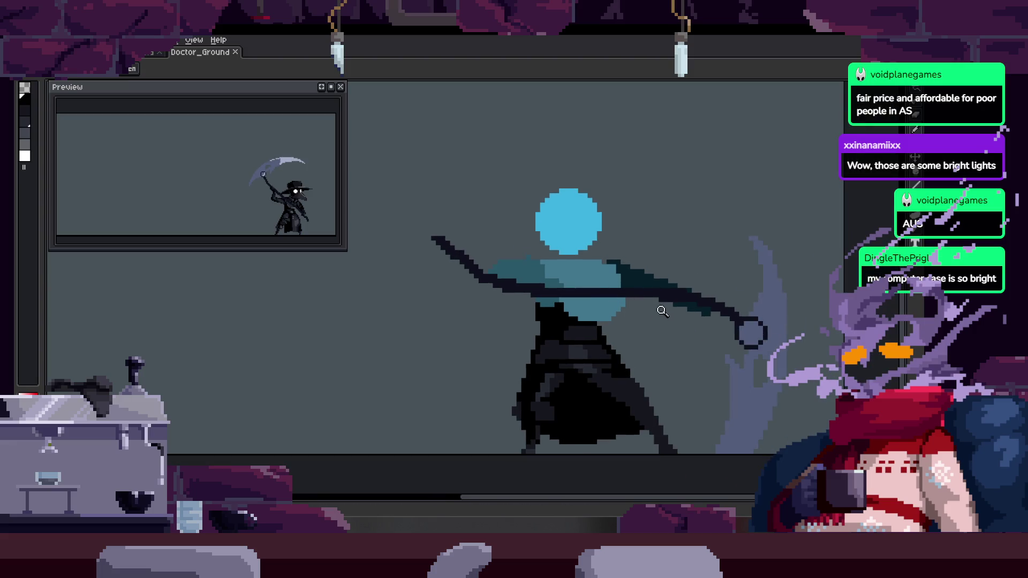
key(Tab)
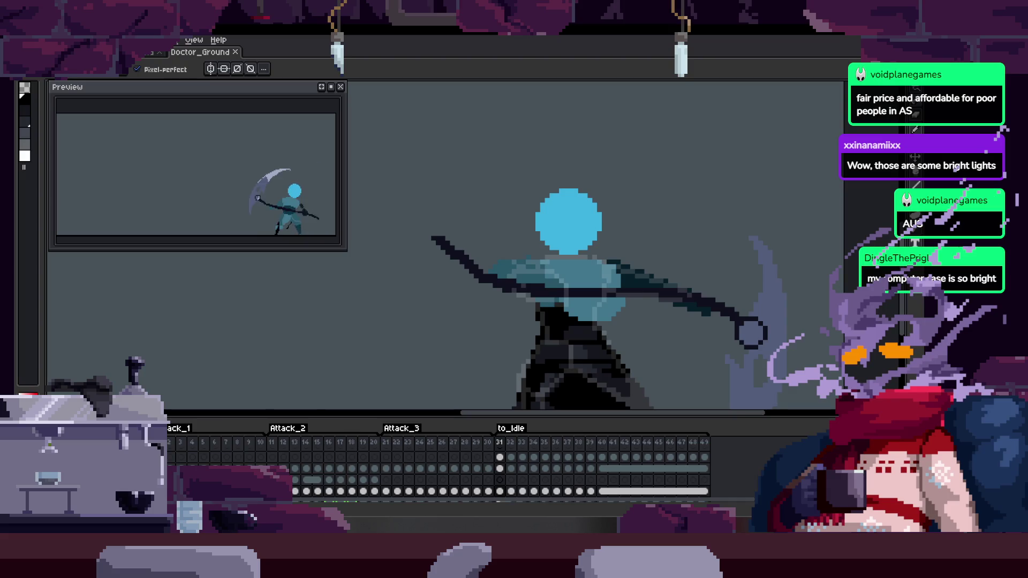
key(Tab)
scroll(551, 316, up, 5)
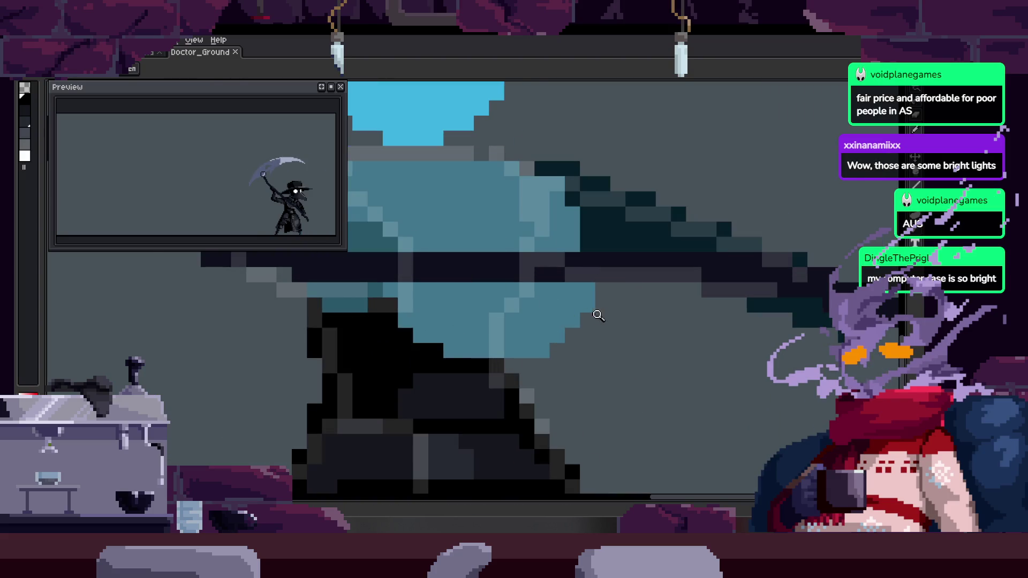
key(Return)
key(b)
mouse_move(463, 338)
mouse_down()
mouse_move(508, 338)
mouse_move(514, 352)
mouse_up()
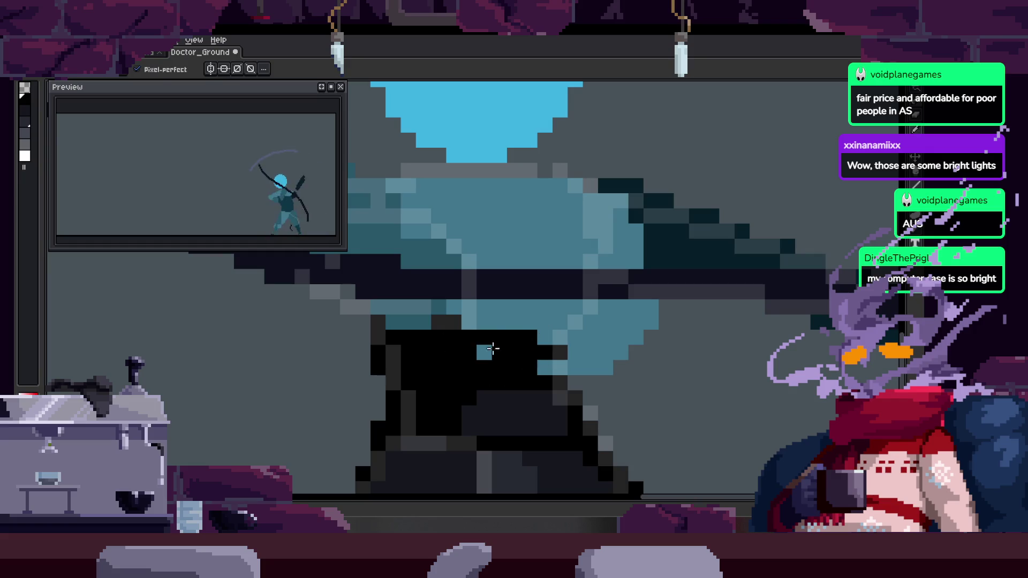
Darken another single pixel of the coat
key(e)
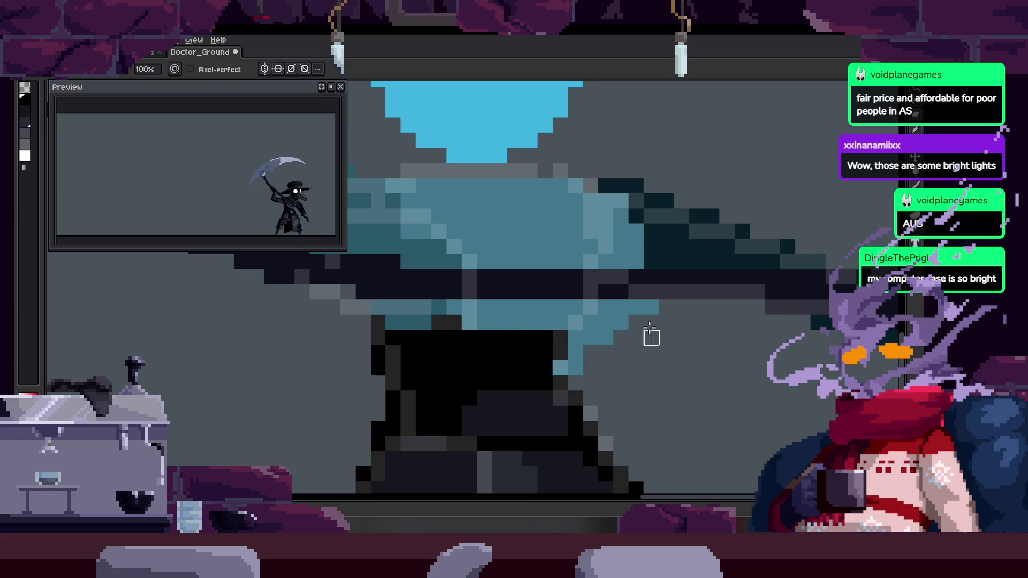
key(z)
scroll(615, 335, up, 4)
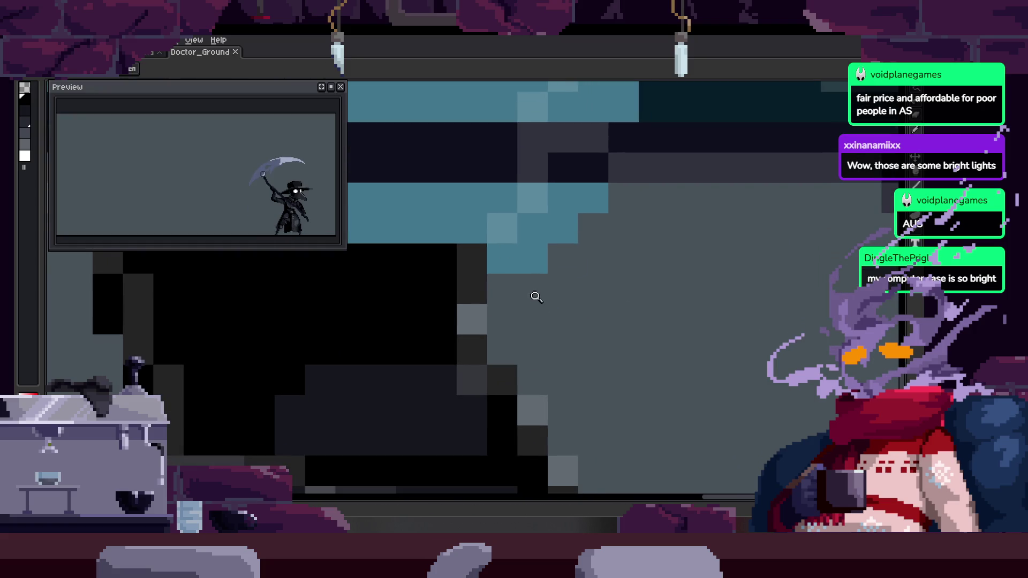
key(b)
click(536, 324)
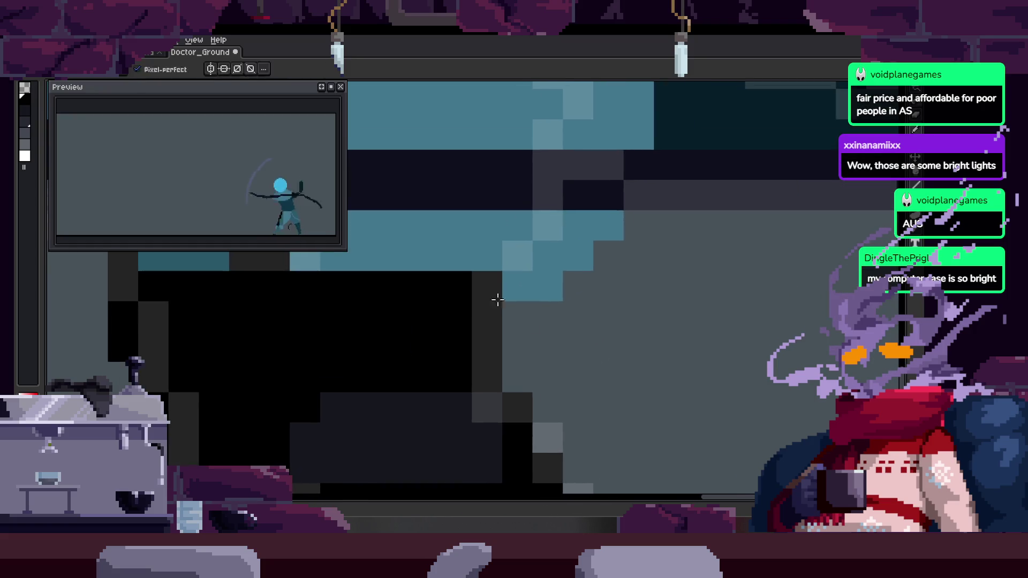
scroll(546, 275, down, 4)
scroll(568, 281, up, 3)
Extend the sleeve with a row of light-blue pixels and recentre the character
drag(407, 379, 480, 380)
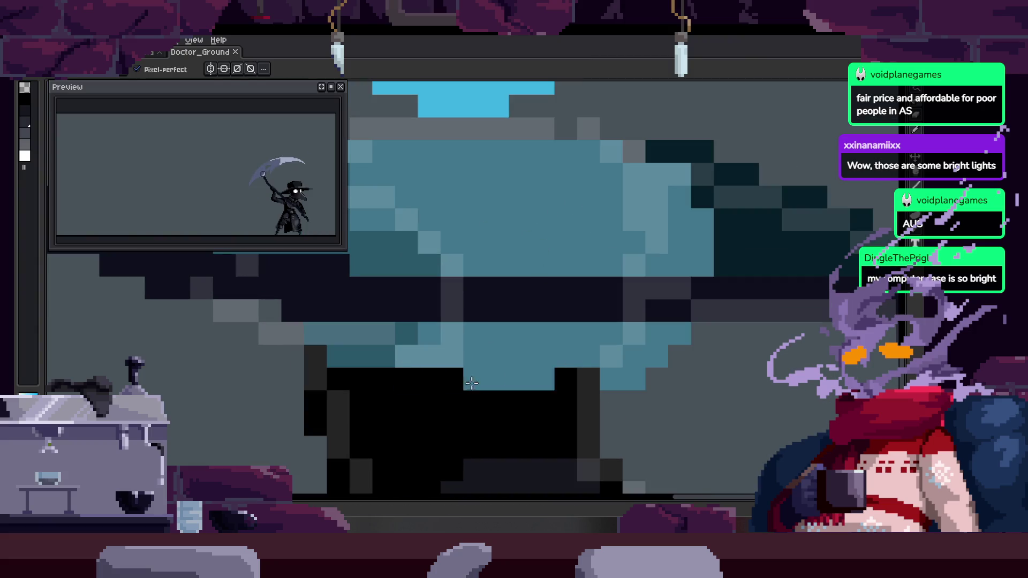
key(z)
scroll(505, 355, down, 3)
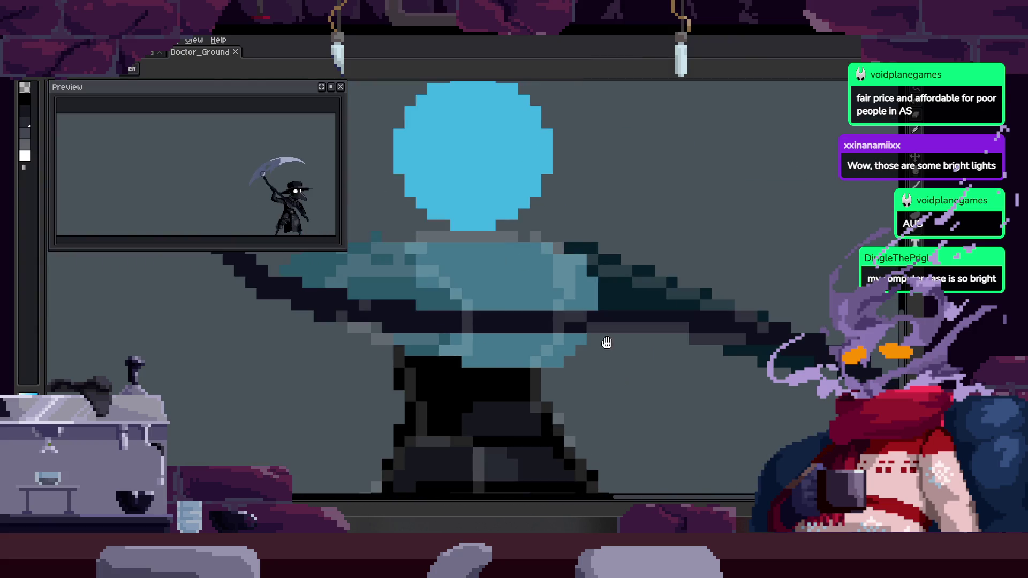
drag(605, 347, 557, 348)
key(b)
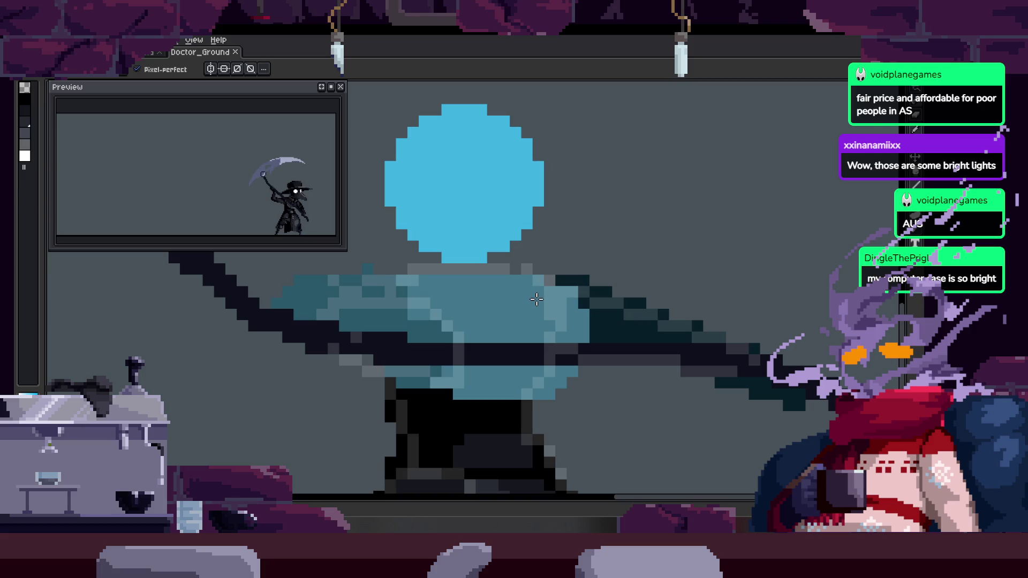
scroll(500, 287, up, 3)
scroll(523, 305, down, 4)
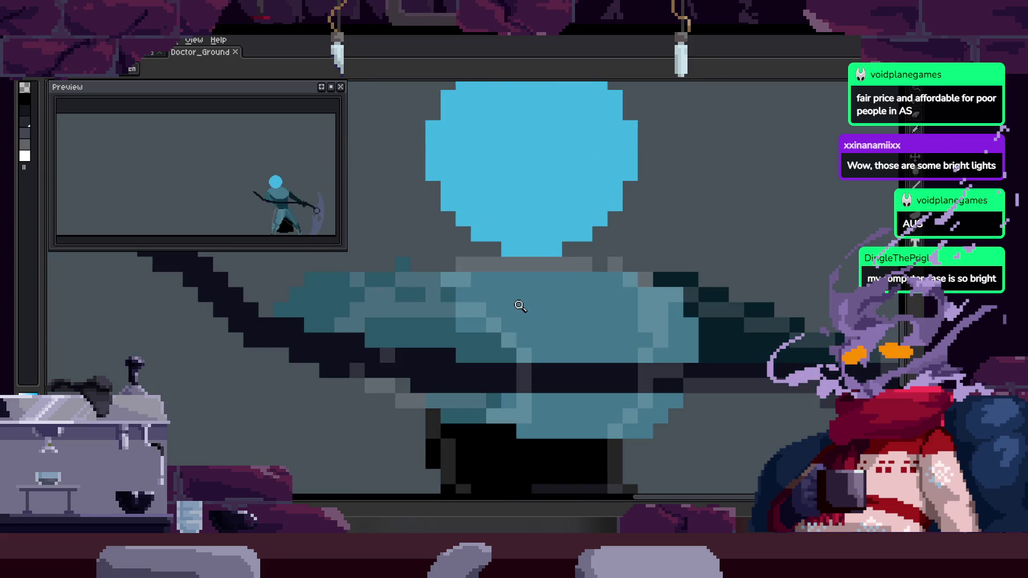
scroll(470, 285, up, 1)
scroll(497, 289, down, 3)
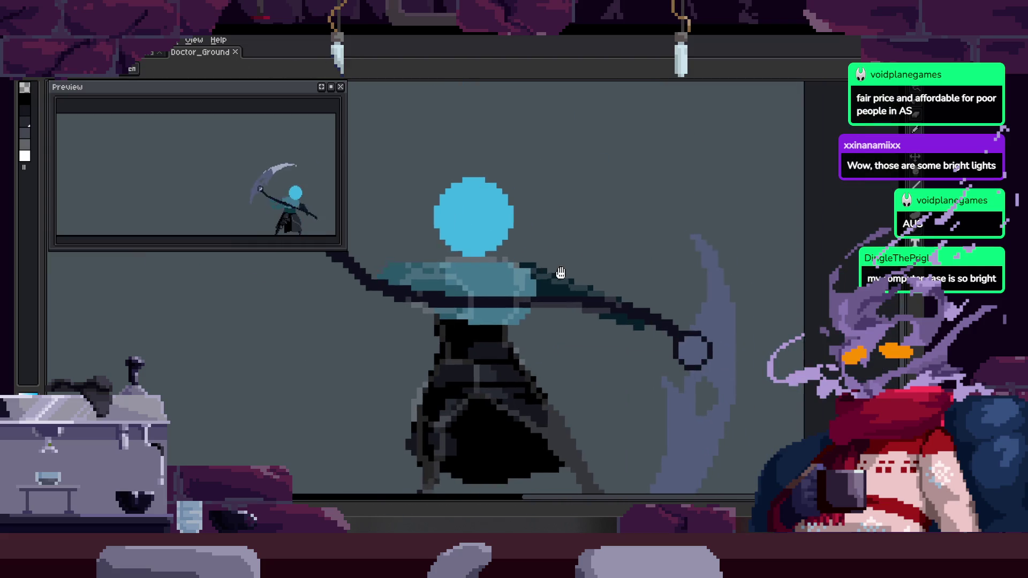
Check the timeline, bring the lower coat into view and save the file
scroll(535, 273, up, 3)
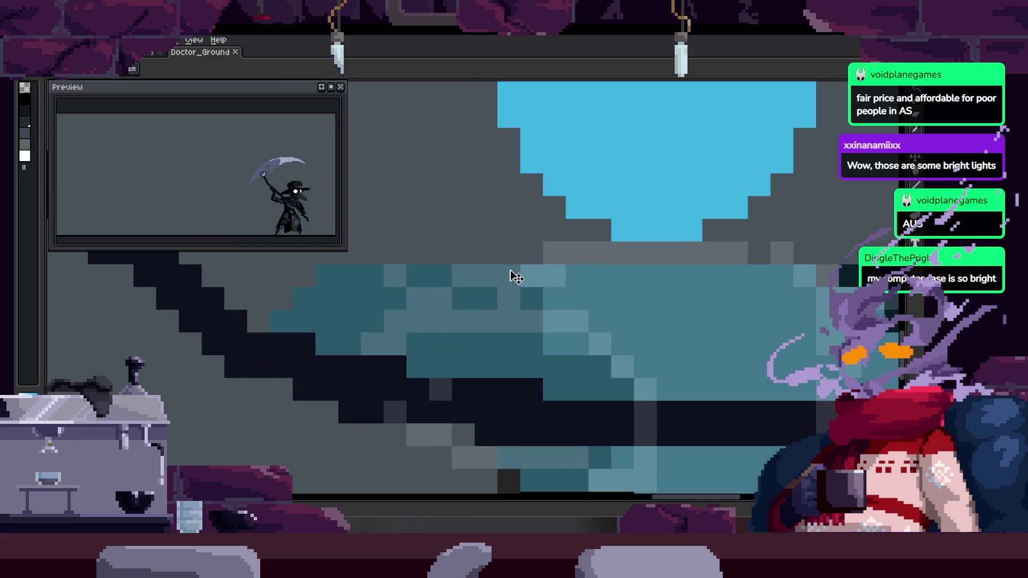
scroll(572, 292, down, 4)
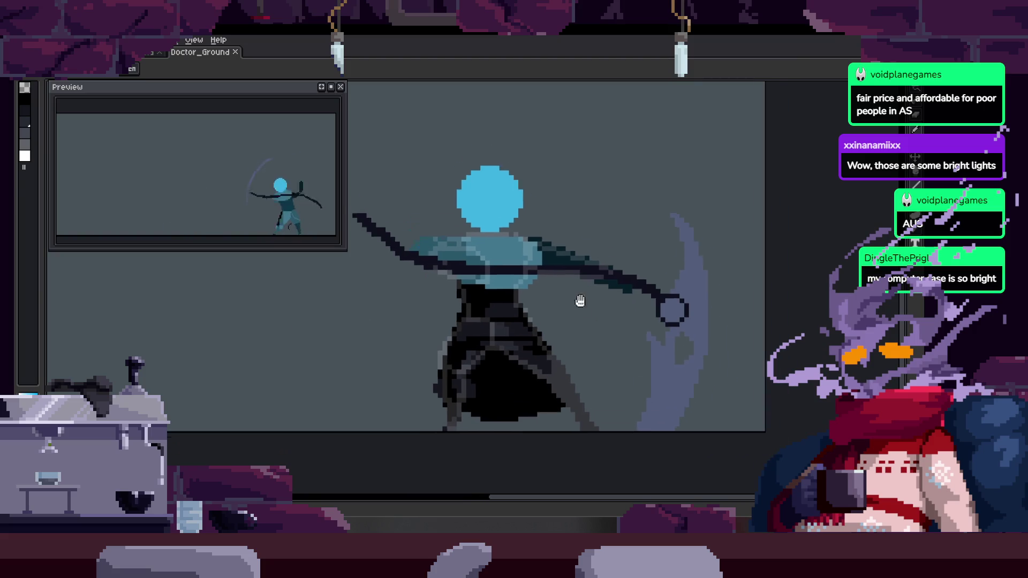
scroll(517, 374, up, 3)
scroll(536, 365, down, 3)
key(Tab)
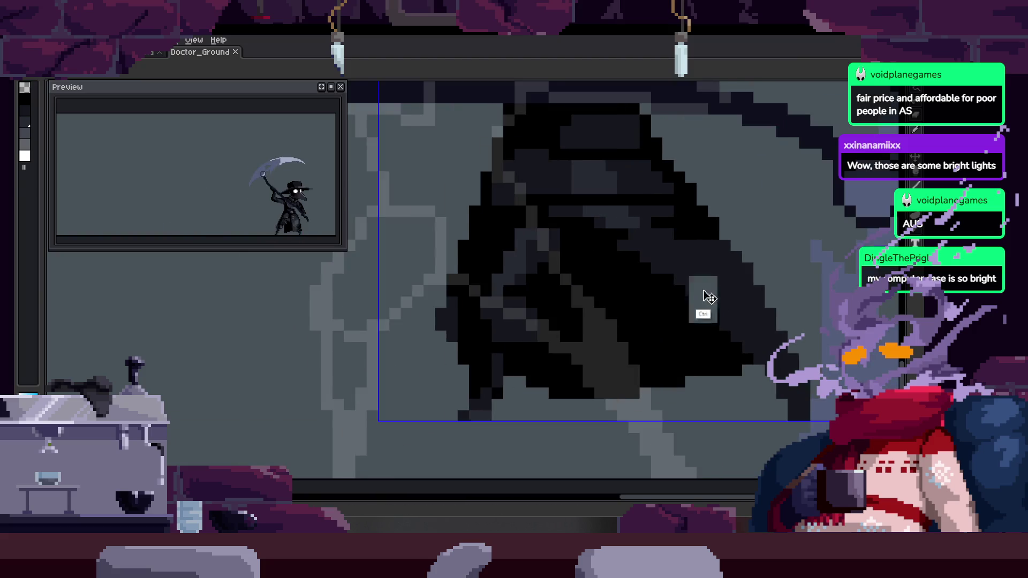
scroll(455, 378, up, 3)
scroll(439, 466, up, 1)
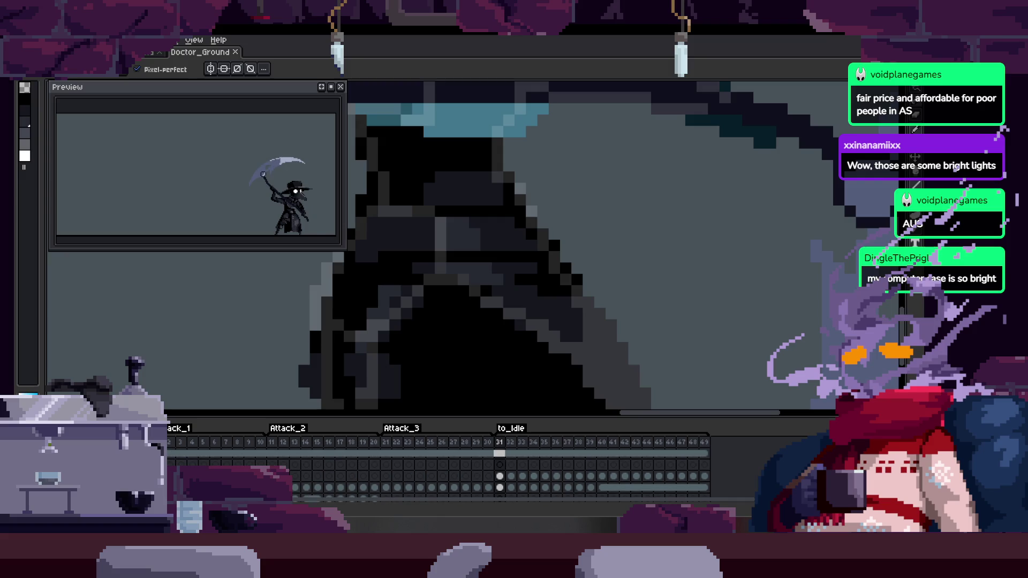
key(Tab)
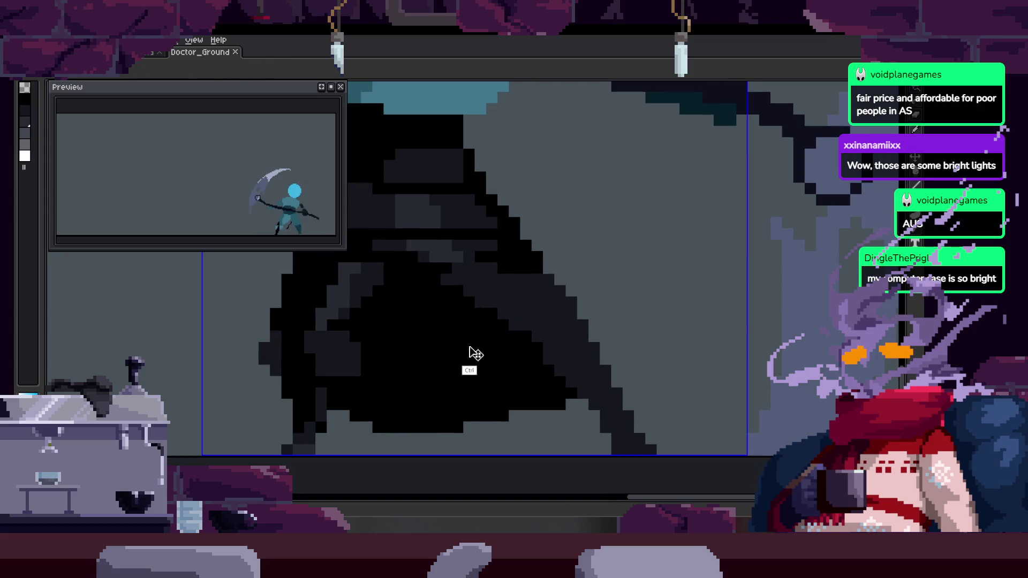
drag(435, 347, 498, 335)
scroll(390, 338, up, 2)
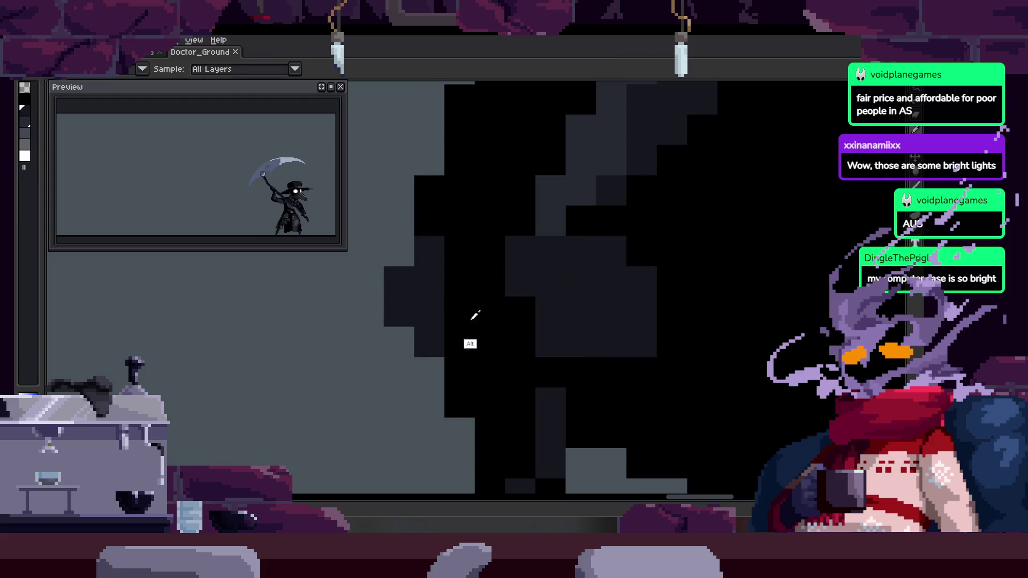
scroll(404, 340, down, 2)
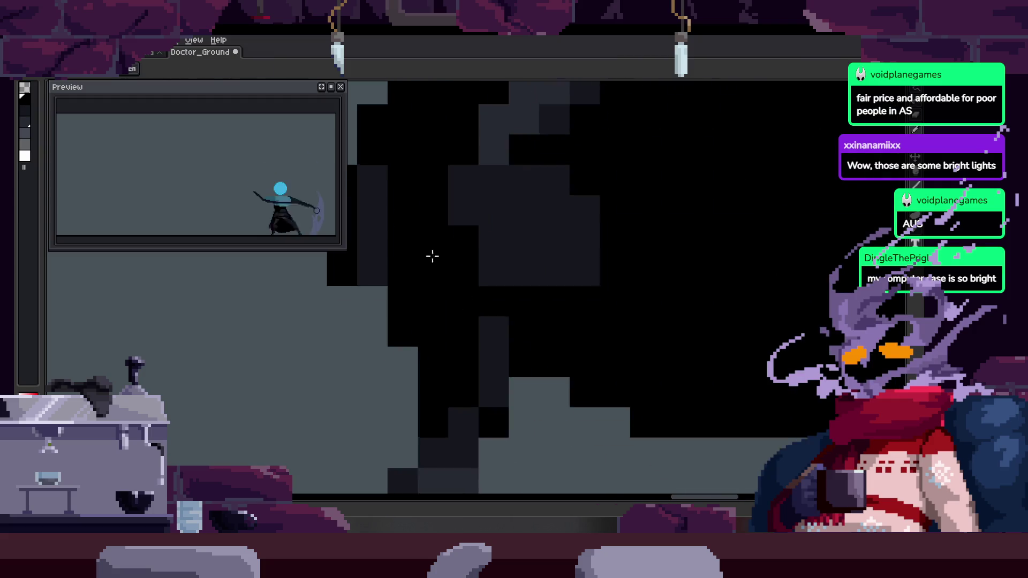
key(ctrl+s)
Paint dark pixel columns into the lower coat, turning one black pixel dark grey
scroll(545, 285, up, 1)
mouse_move(399, 278)
mouse_down()
mouse_move(400, 264)
mouse_move(429, 351)
mouse_up()
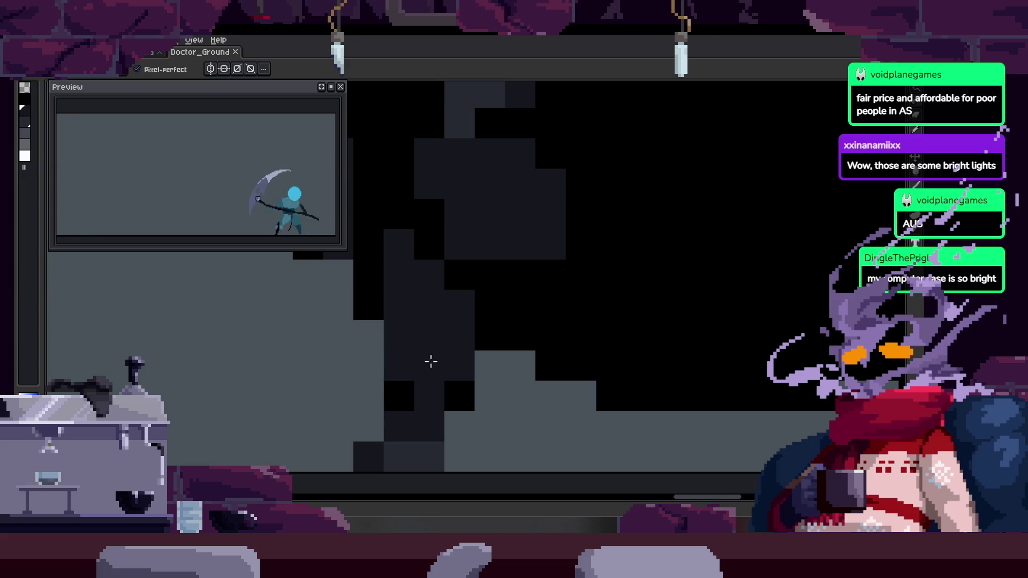
click(452, 385)
click(404, 383)
drag(459, 399, 464, 296)
scroll(467, 365, down, 1)
Add dark pixels along the coat edge, then undo the last edit
key(z)
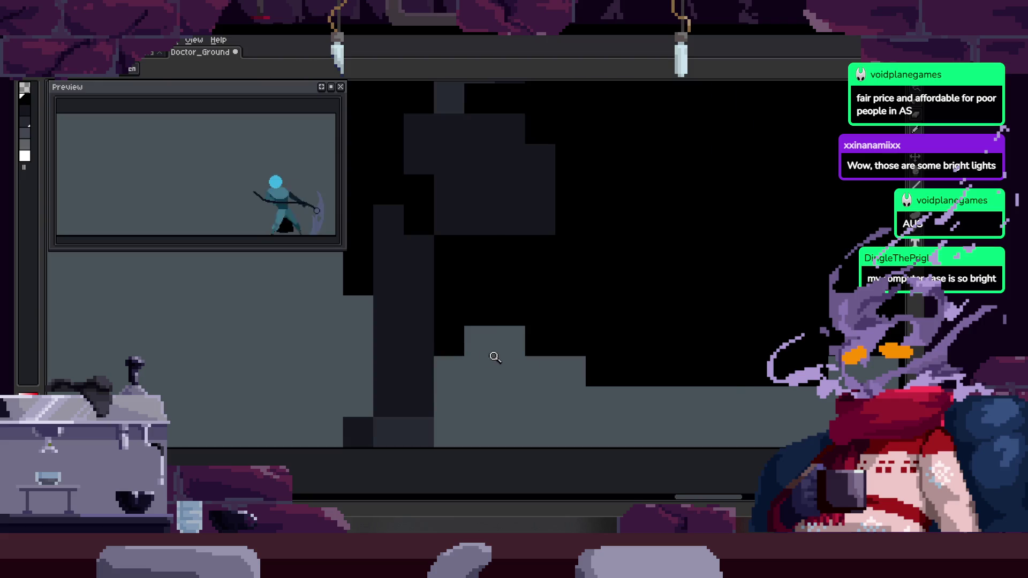
scroll(500, 355, down, 3)
scroll(496, 303, up, 4)
scroll(492, 321, down, 1)
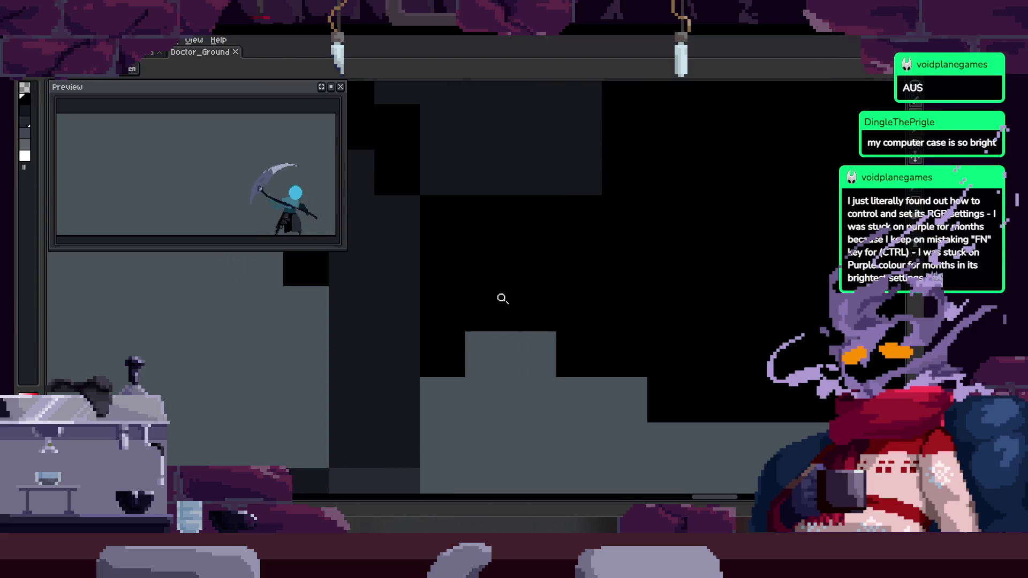
key(b)
click(443, 399)
scroll(450, 391, up, 1)
drag(449, 390, 445, 237)
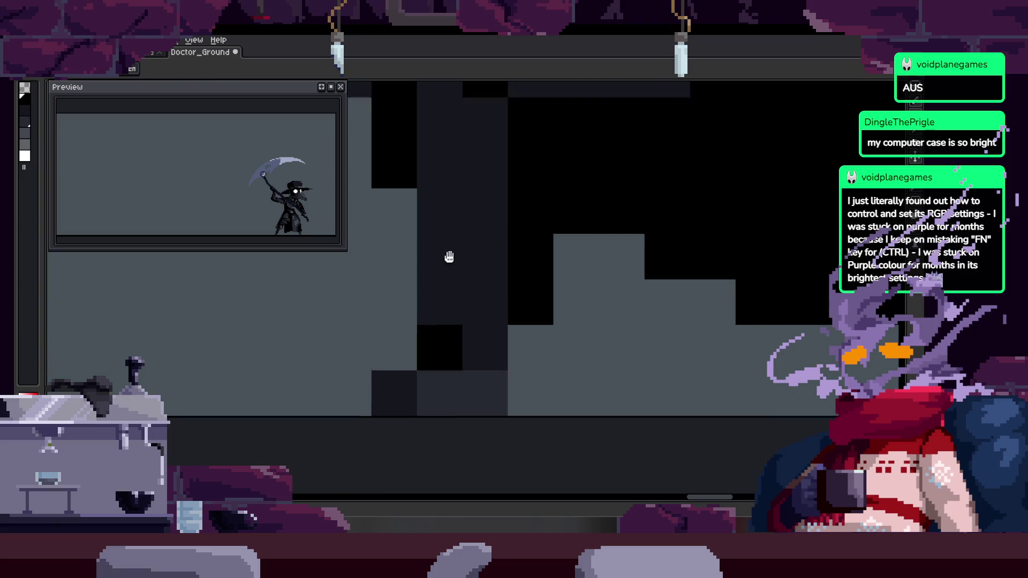
scroll(493, 282, up, 2)
click(526, 301)
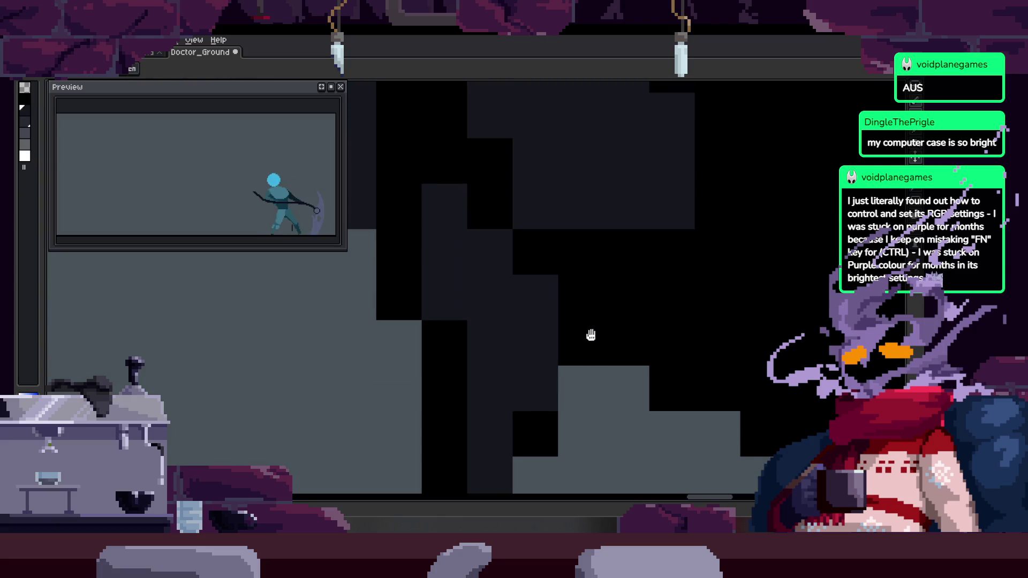
scroll(468, 319, down, 4)
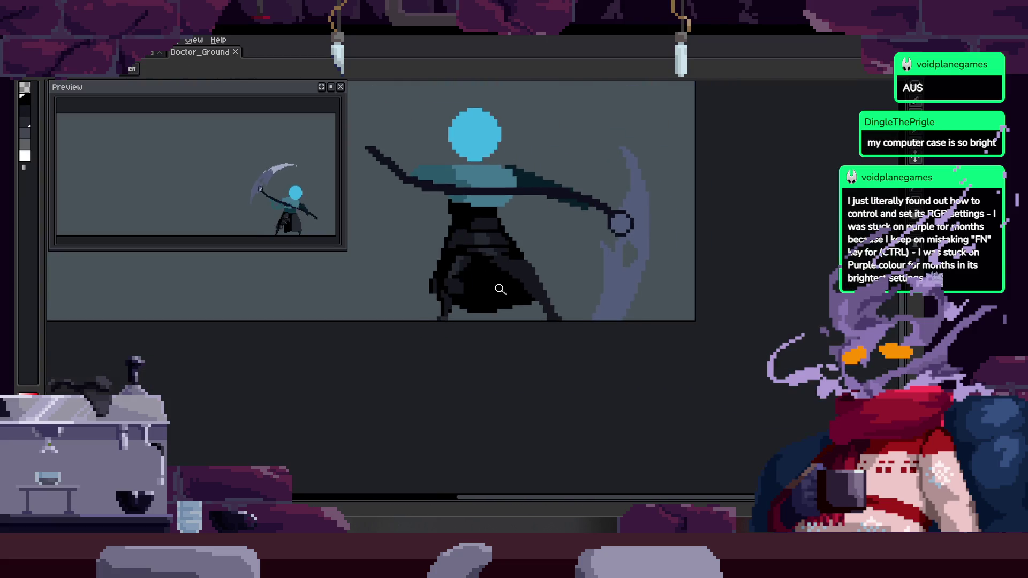
scroll(500, 287, up, 4)
key(ctrl+z)
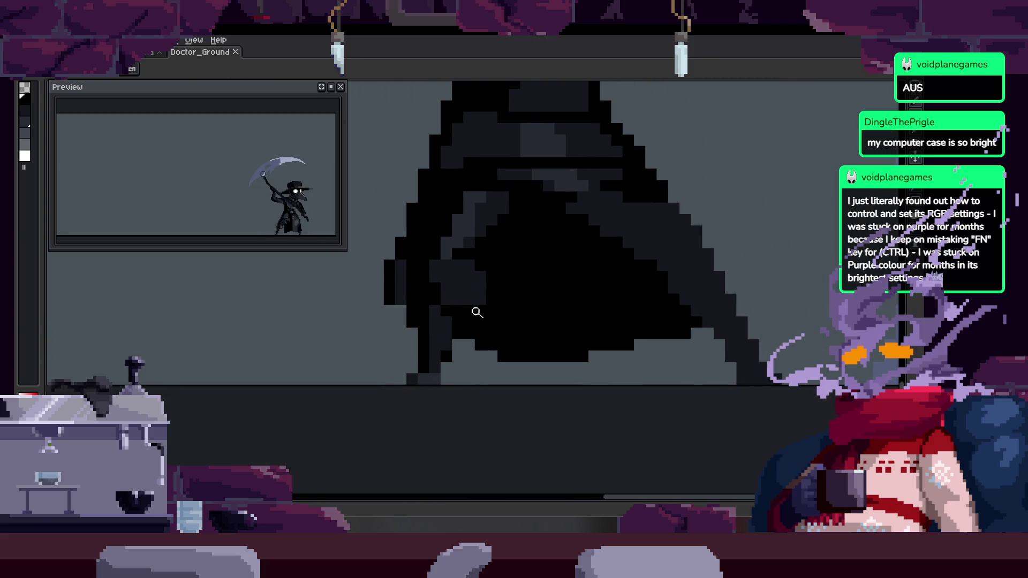
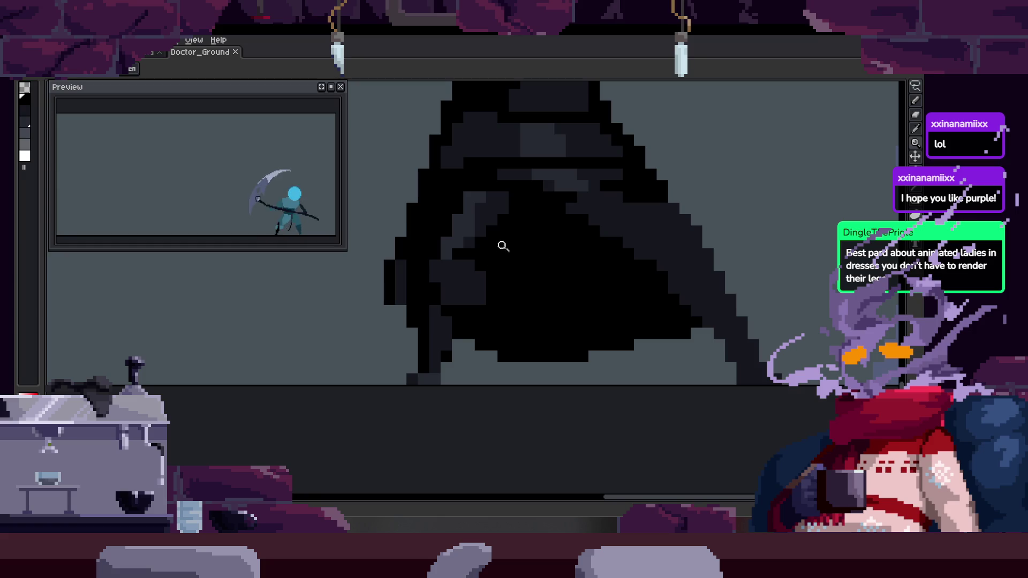
Zoom in on the plague doctor's robe and add a dark-grey pixel to it
scroll(505, 246, up, 2)
scroll(475, 246, up, 1)
drag(400, 298, 435, 313)
drag(389, 271, 488, 295)
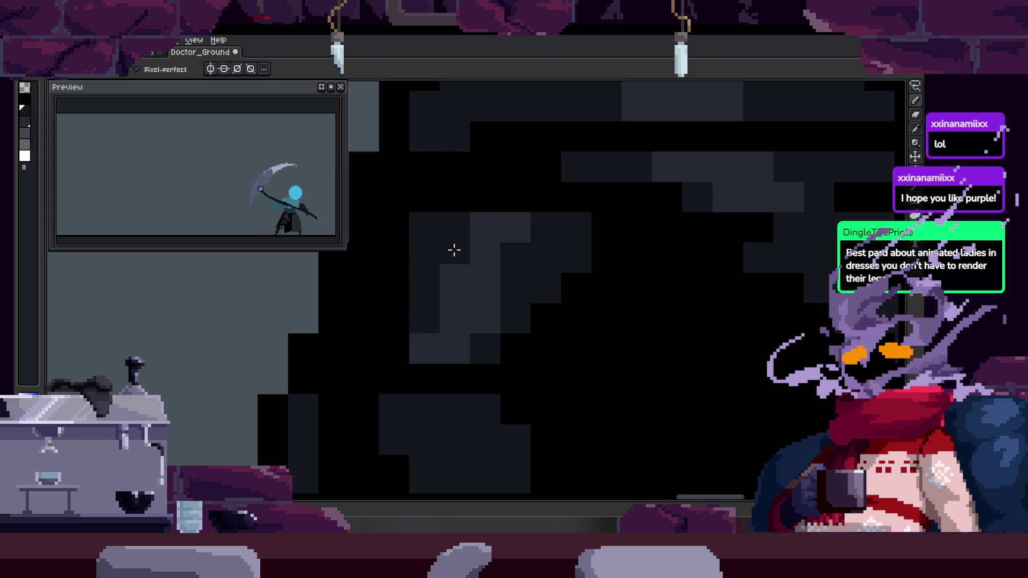
scroll(453, 236, down, 1)
scroll(453, 236, right, 2)
key(z)
scroll(488, 270, down, 5)
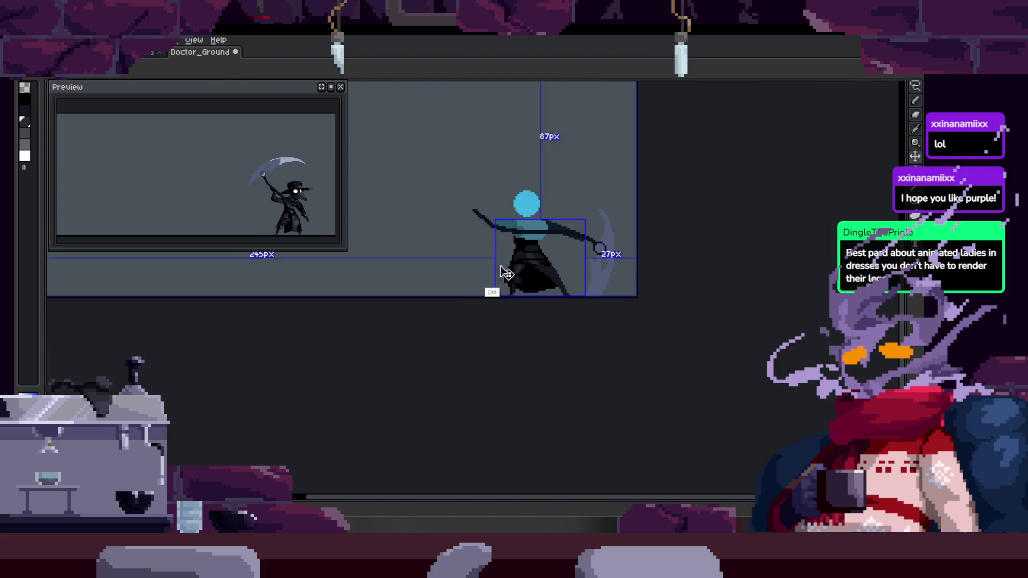
scroll(512, 198, up, 4)
scroll(486, 239, down, 2)
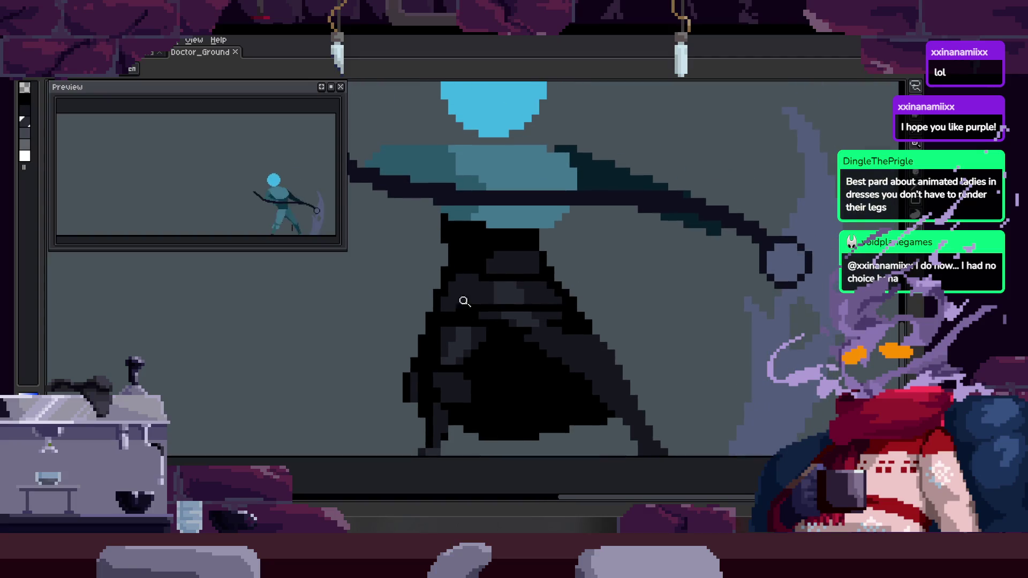
scroll(518, 239, up, 4)
scroll(527, 298, down, 2)
scroll(393, 298, up, 2)
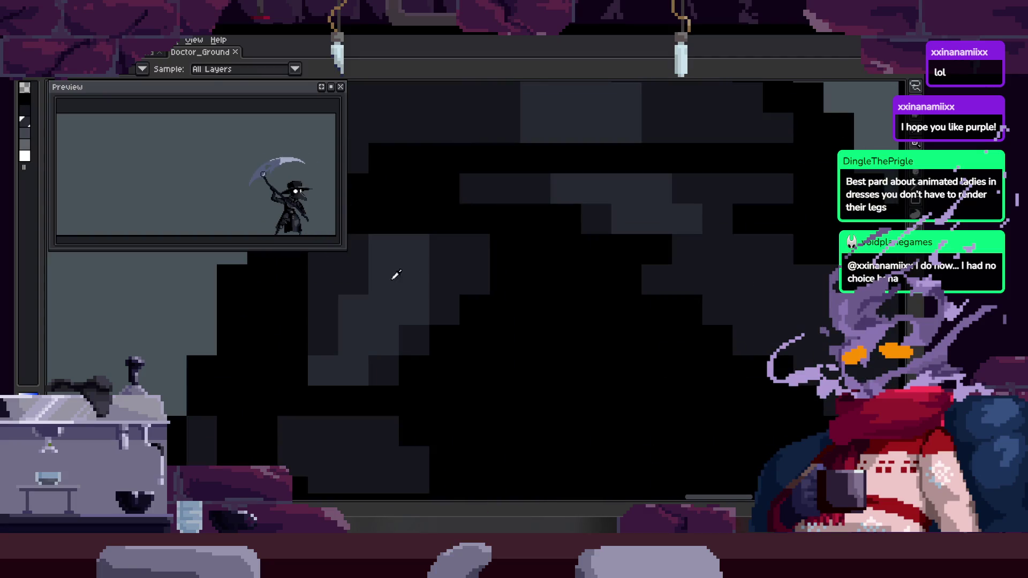
scroll(457, 302, down, 3)
scroll(457, 302, down, 3)
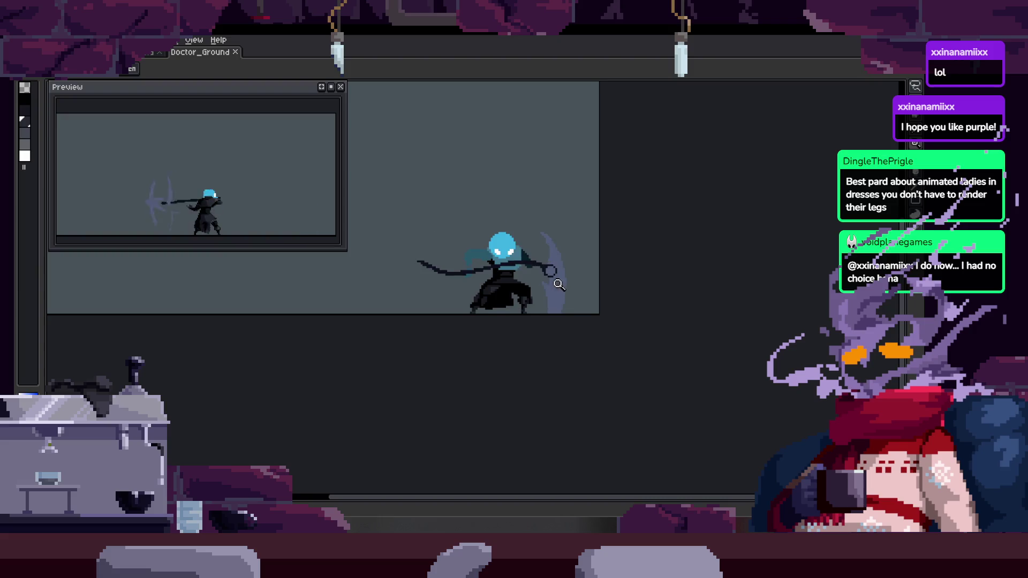
scroll(585, 242, up, 3)
scroll(584, 242, up, 2)
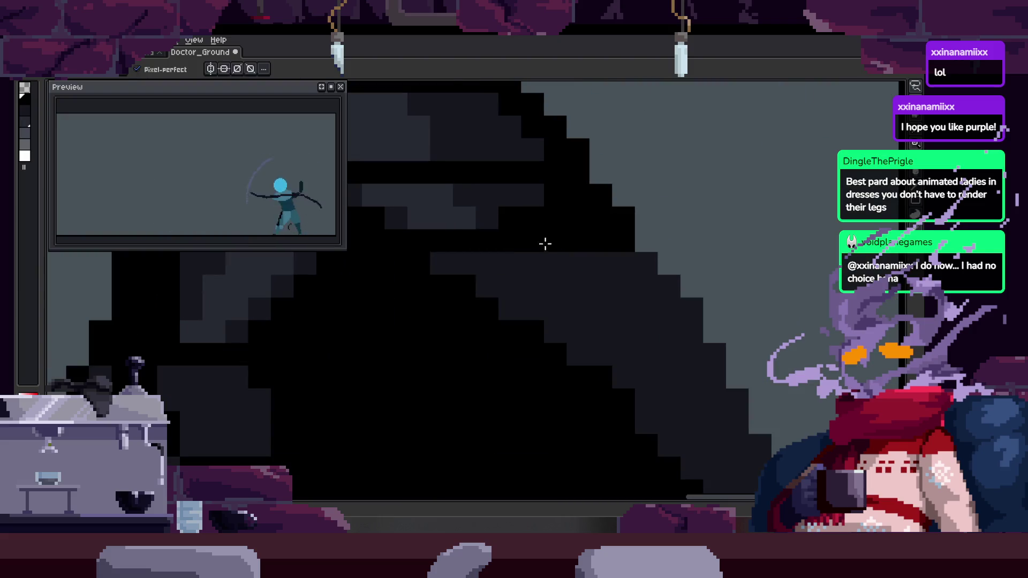
scroll(546, 241, down, 1)
scroll(551, 275, down, 2)
scroll(531, 280, up, 3)
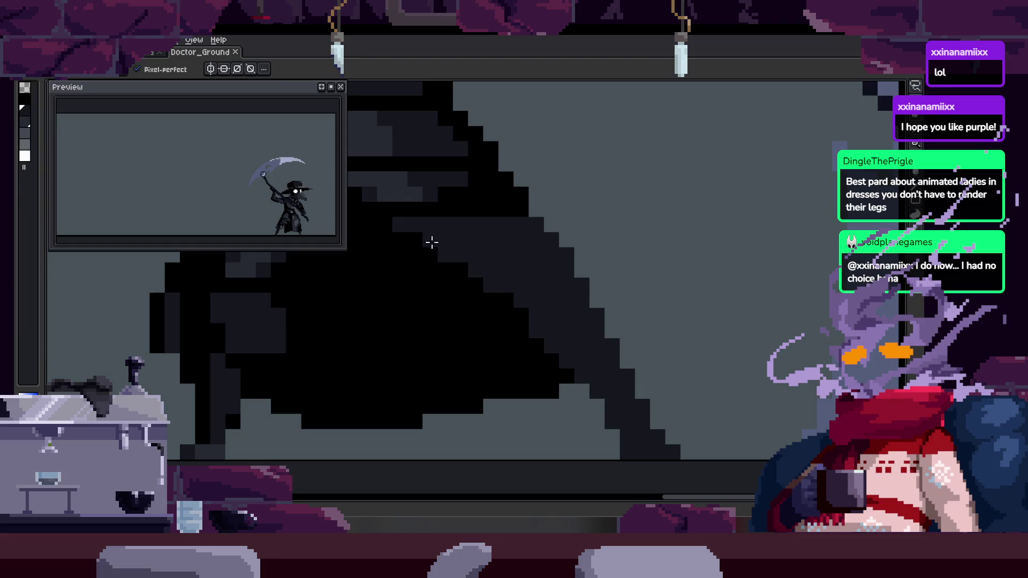
click(457, 273)
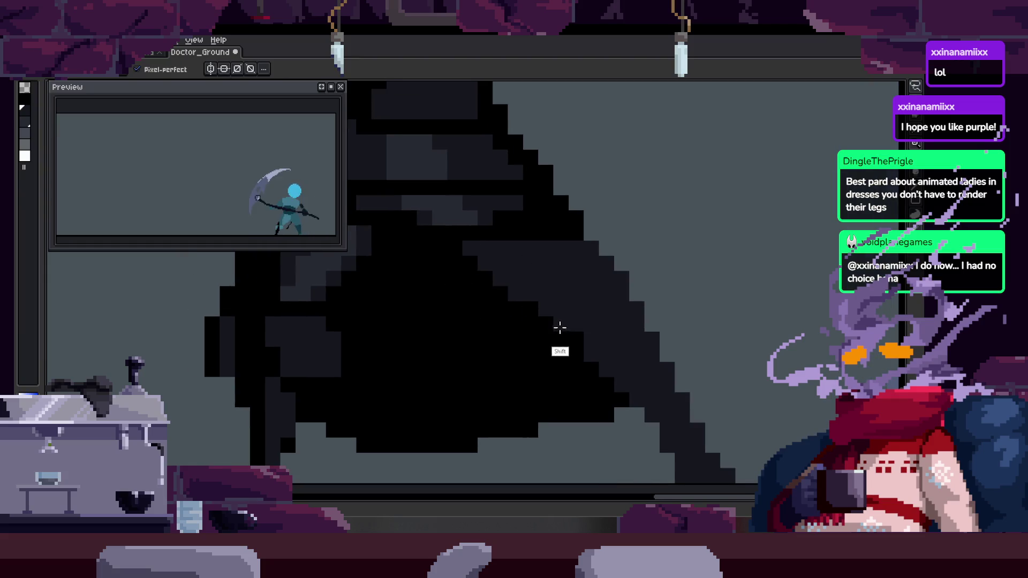
Paint dark pixels into the robe fold
scroll(574, 333, down, 4)
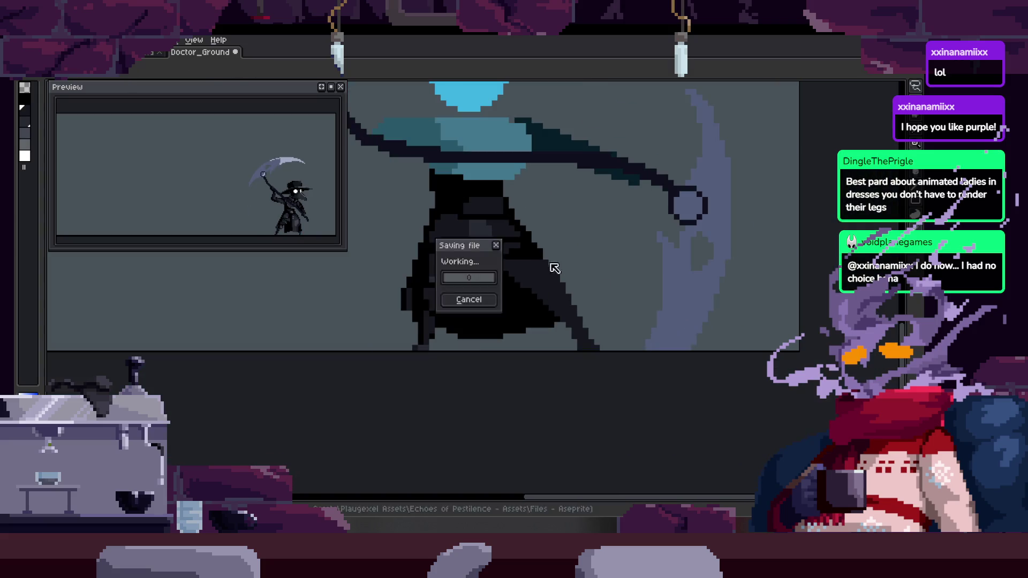
scroll(577, 312, up, 4)
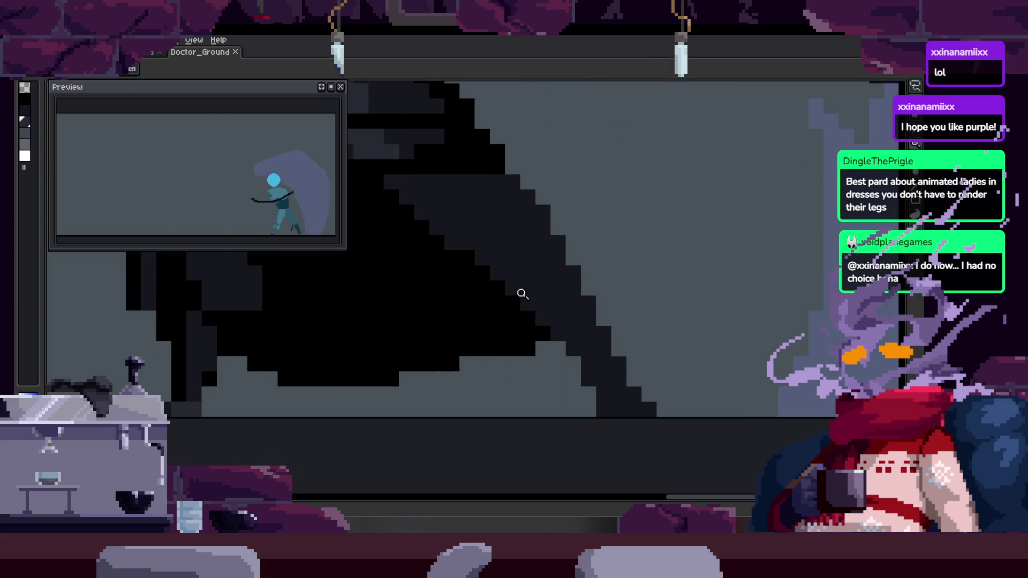
scroll(547, 289, down, 4)
scroll(578, 303, up, 4)
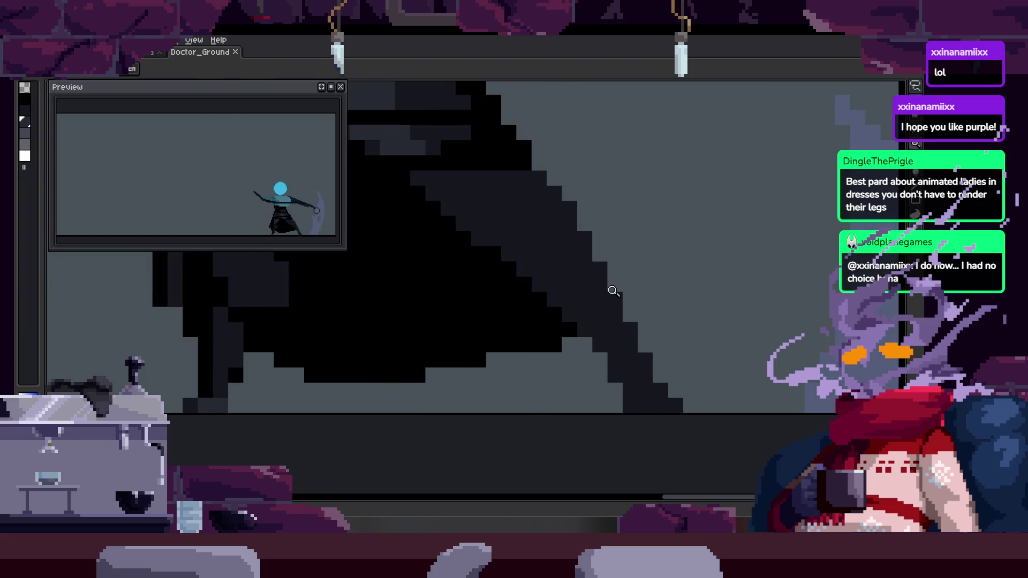
drag(554, 314, 588, 284)
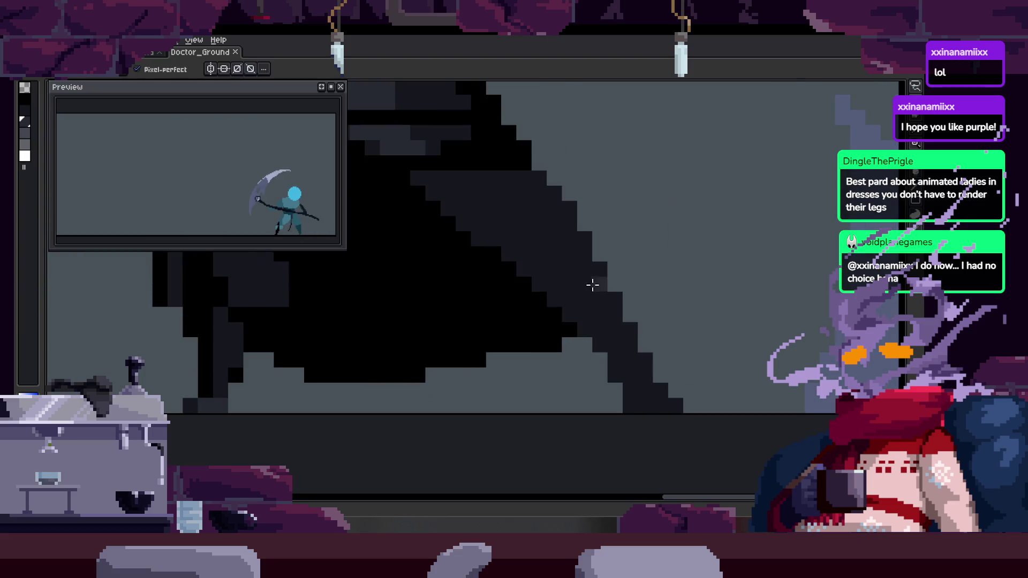
Pick black from the robe and paint cells on the fold, undoing a stray black column
scroll(523, 298, up, 1)
mouse_move(523, 298)
mouse_down()
mouse_move(572, 274)
mouse_move(605, 349)
mouse_up()
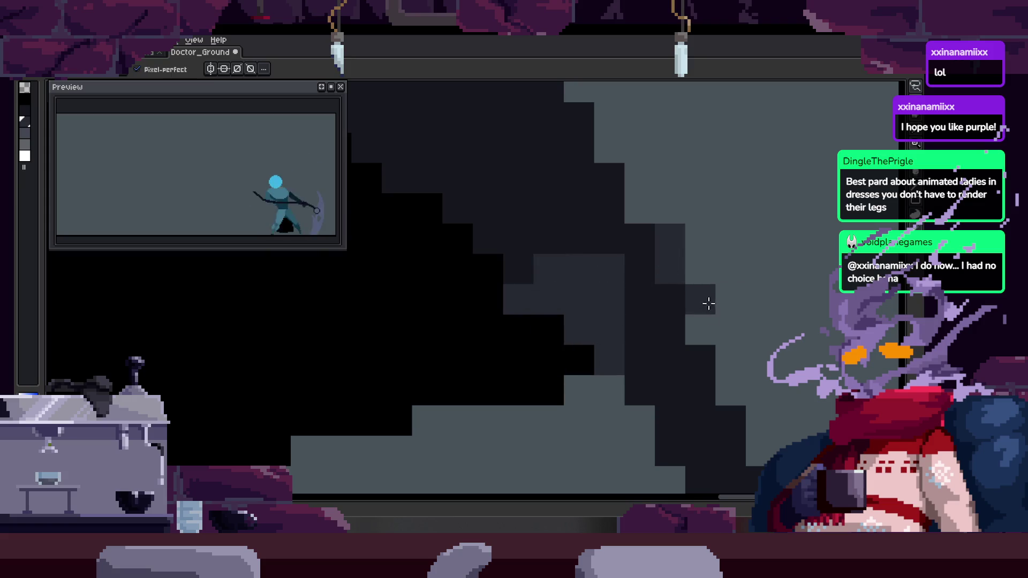
drag(709, 304, 660, 300)
alt+click(487, 345)
click(622, 296)
drag(622, 329, 615, 266)
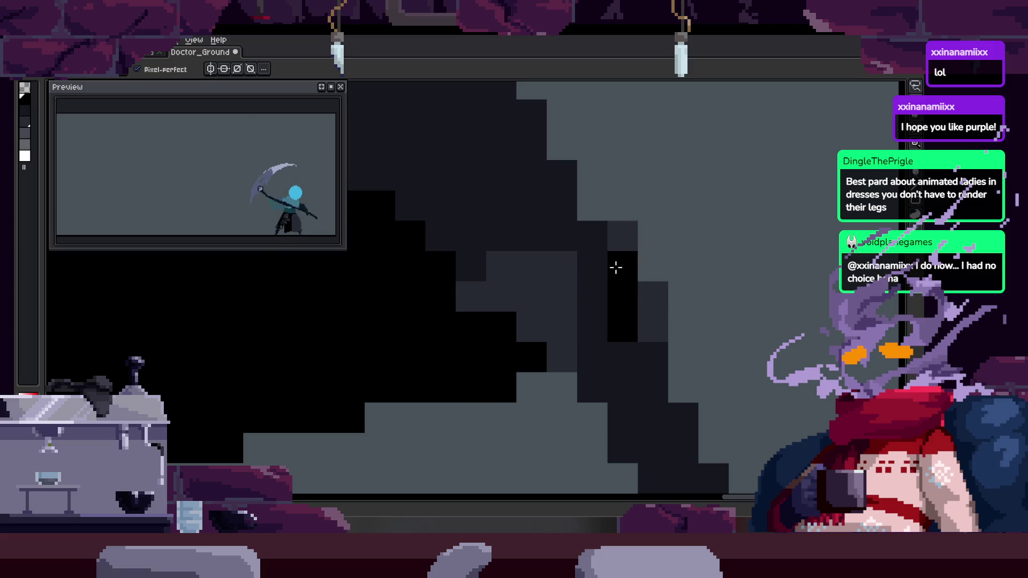
key(ctrl+z)
Repaint the robe fold's cells dark using a shade sampled from the robe
click(532, 291)
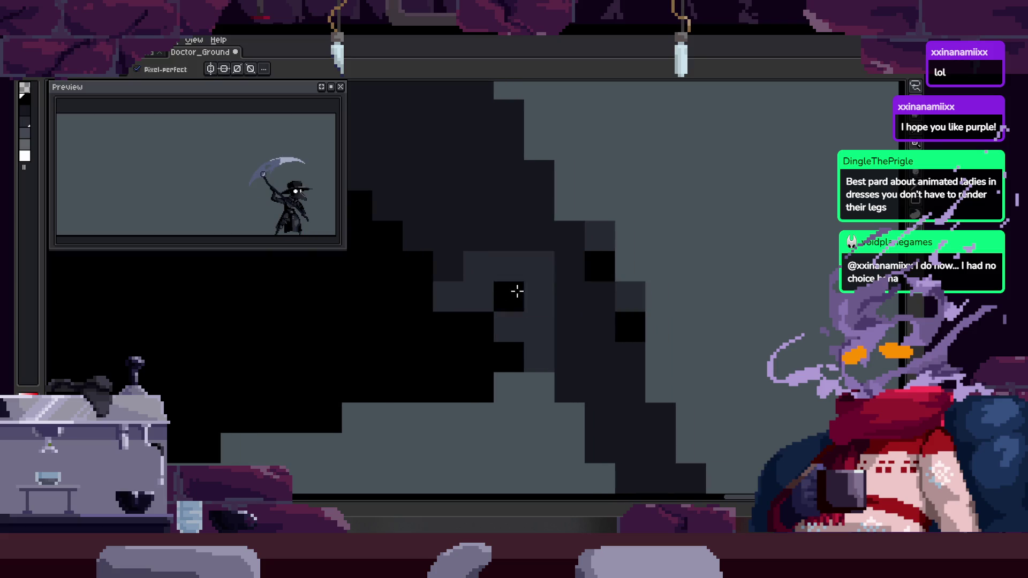
drag(532, 291, 504, 241)
alt+click(498, 278)
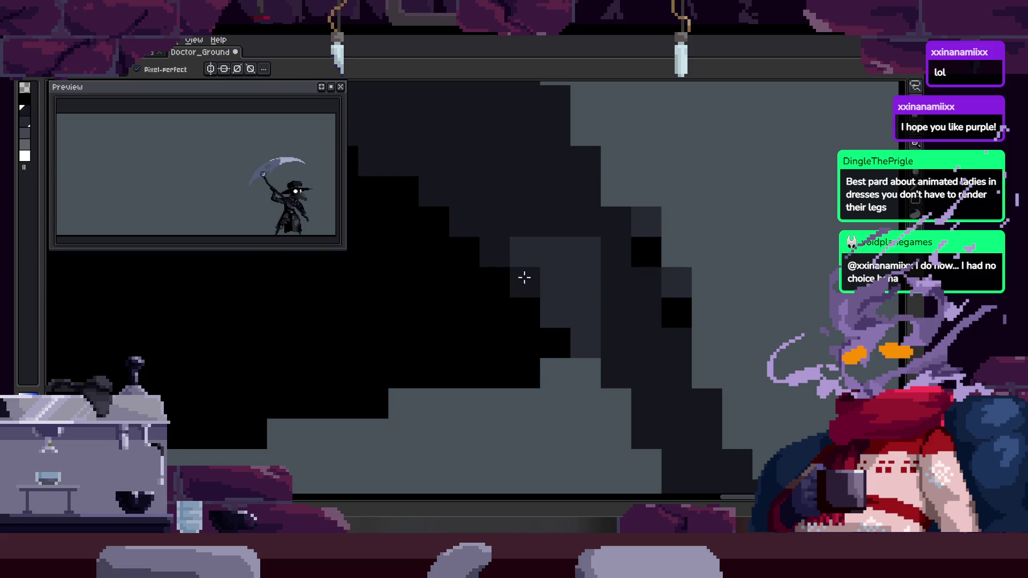
drag(489, 243, 580, 239)
key(ctrl+z)
alt+click(505, 246)
drag(524, 283, 555, 317)
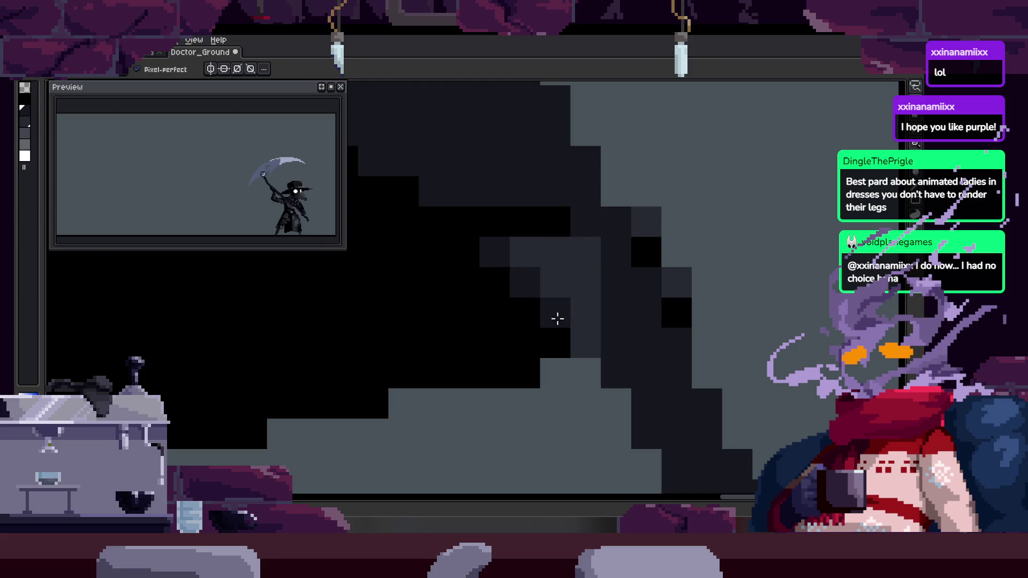
Add dark and black cells near the hem and fold, then lighten the hem's bottom cells
click(587, 346)
scroll(624, 363, down, 3)
click(596, 344)
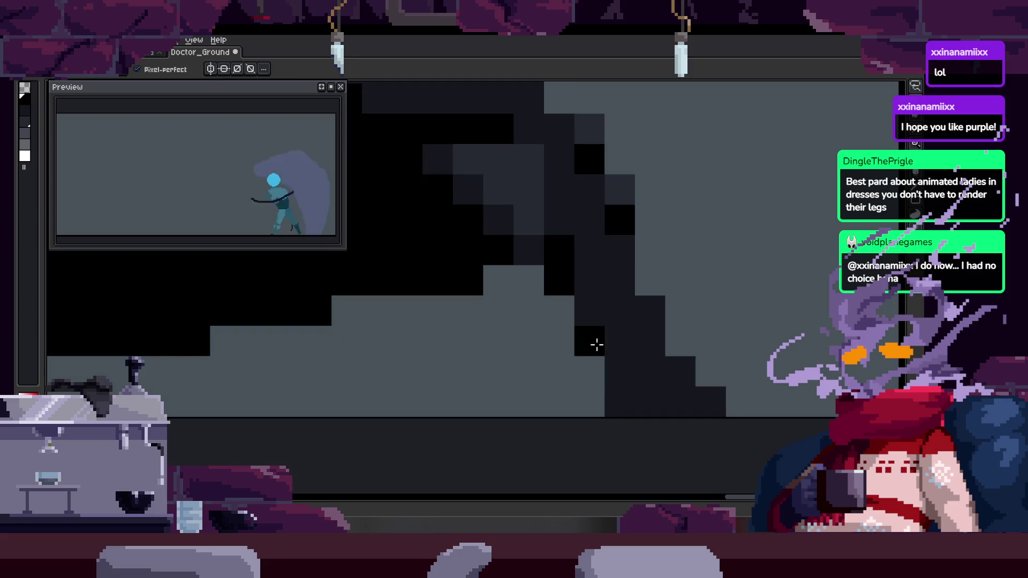
scroll(594, 315, down, 2)
click(579, 265)
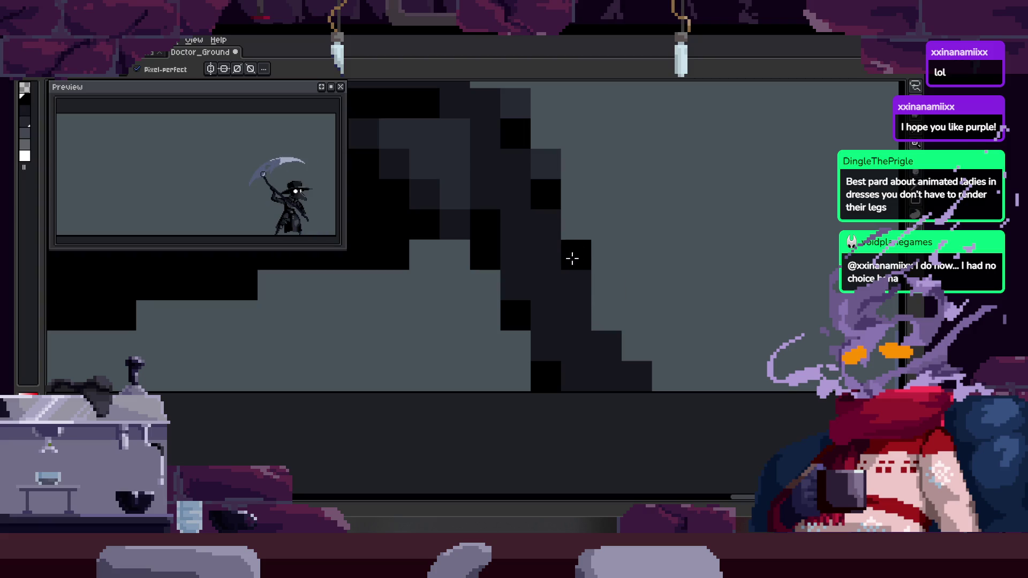
click(516, 285)
click(546, 353)
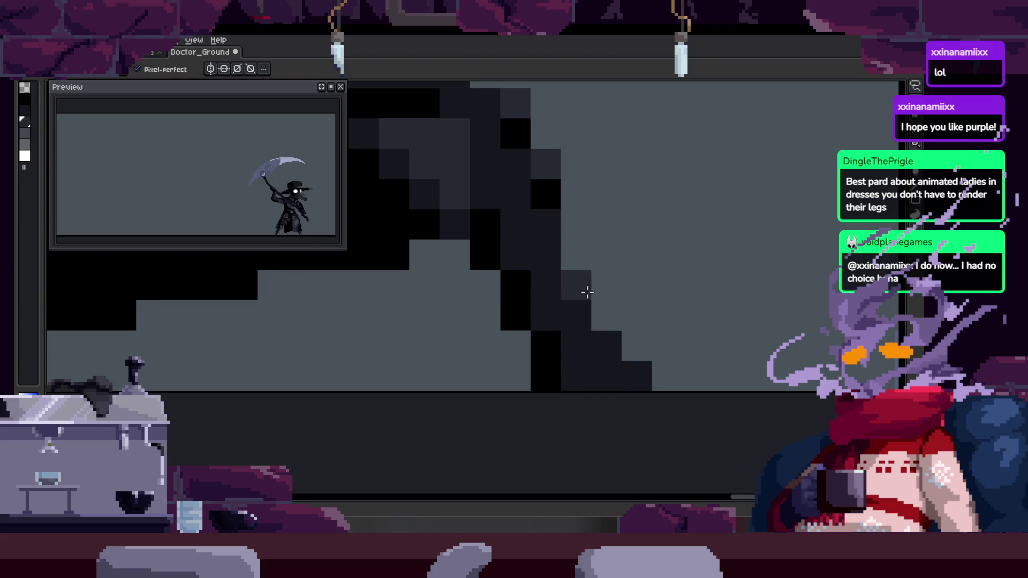
drag(605, 377, 634, 381)
scroll(616, 332, down, 3)
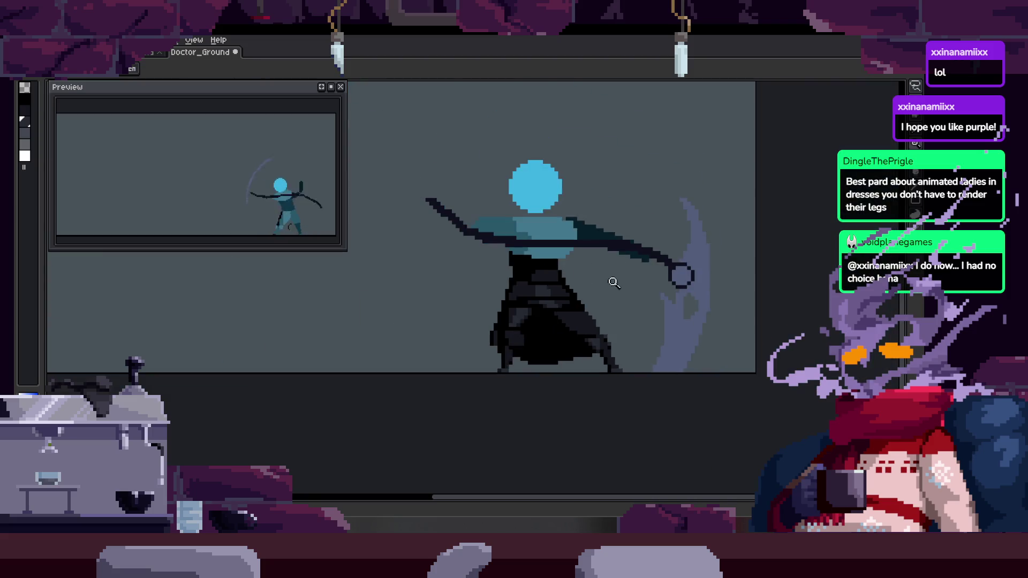
Save the animation file, undo the last edit, and save again
scroll(619, 337, up, 2)
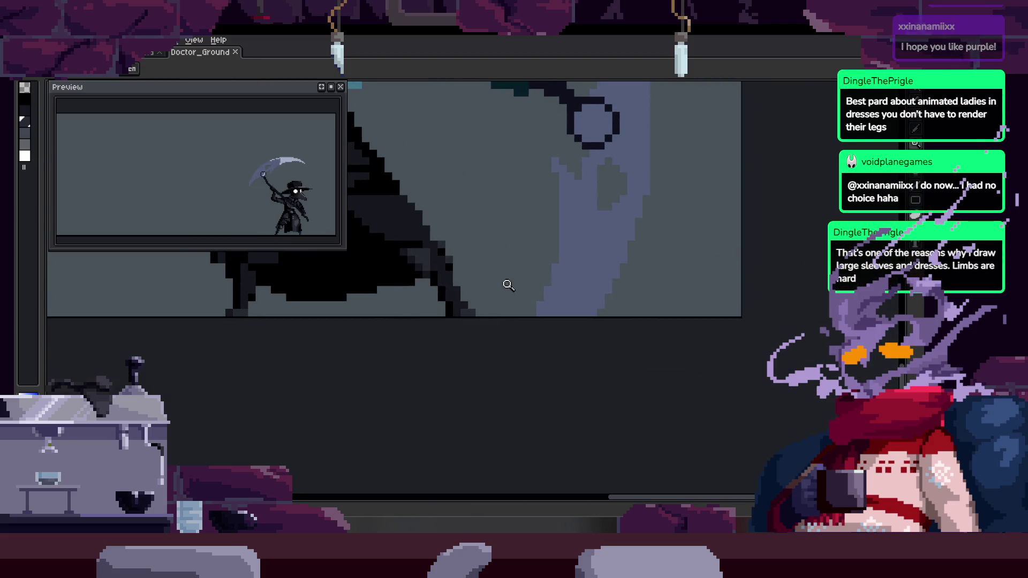
scroll(484, 246, up, 3)
key(ctrl+s)
scroll(482, 264, down, 2)
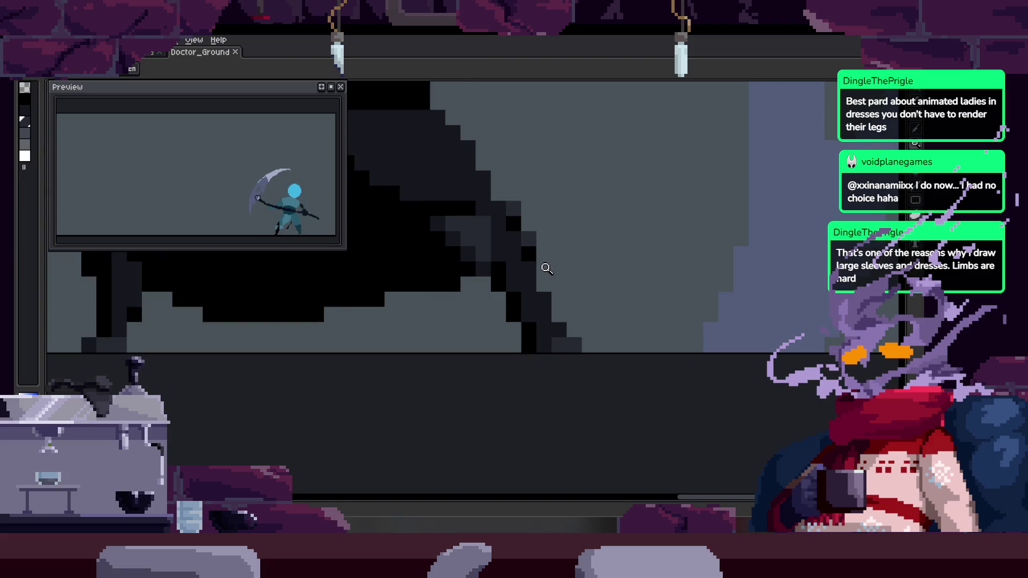
scroll(546, 261, up, 3)
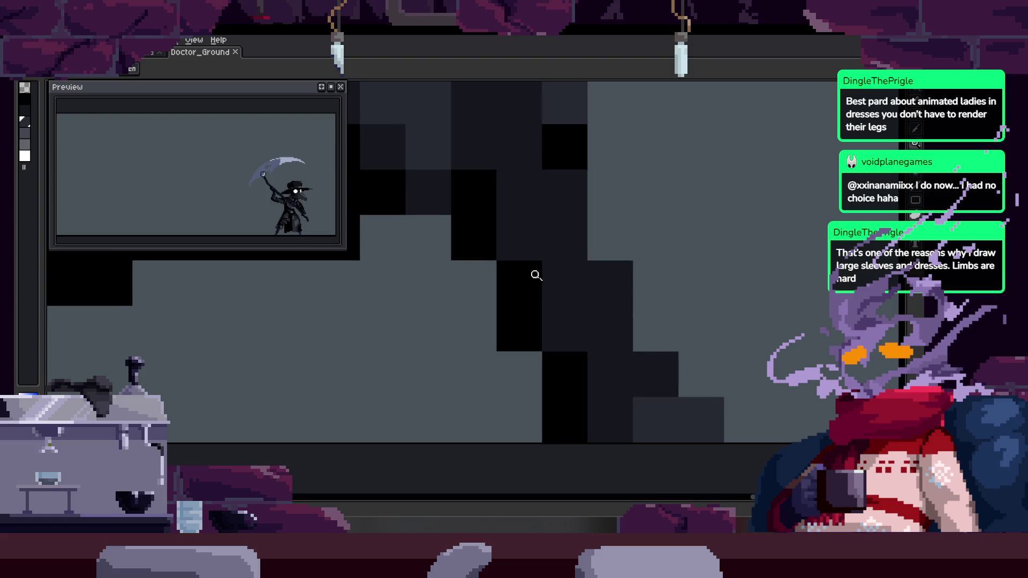
scroll(550, 208, down, 3)
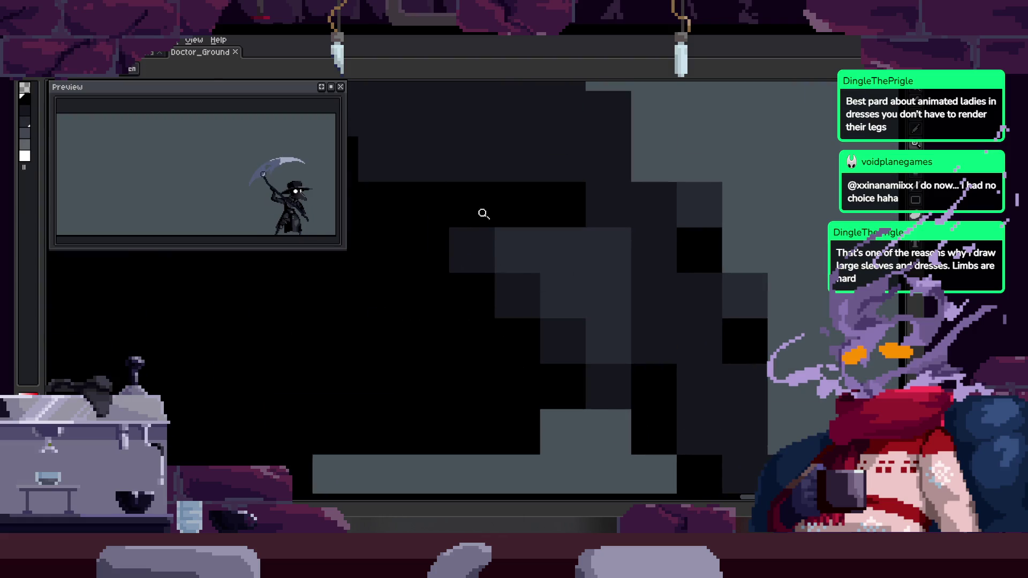
key(ctrl+z)
key(ctrl+s)
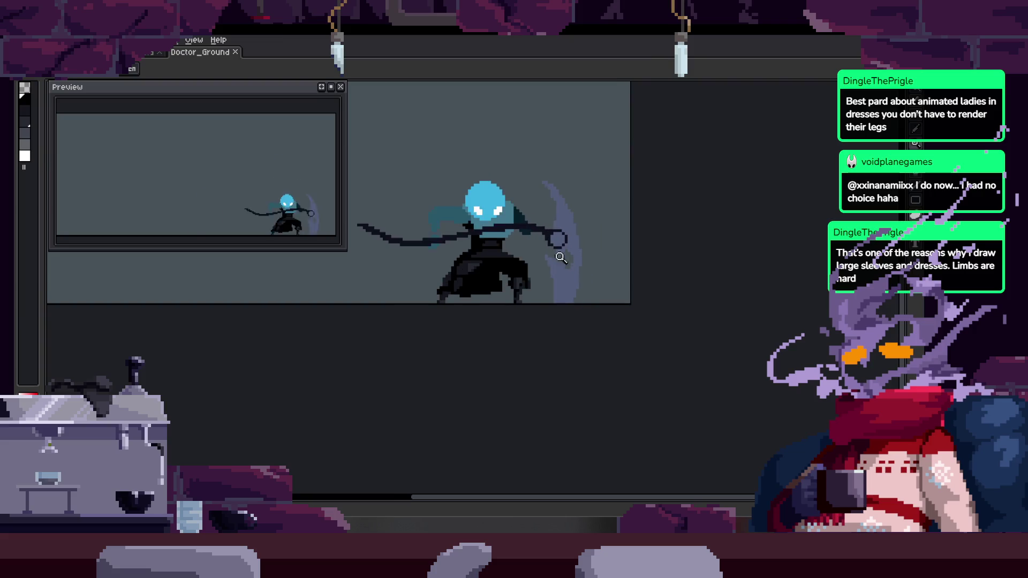
Try a black pixel on the robe with the Pencil, then undo it
scroll(520, 302, up, 2)
key(b)
click(636, 239)
key(ctrl+z)
Zoom in on the sleeve by the scythe shaft and eyedropper a colour from it
scroll(560, 271, down, 3)
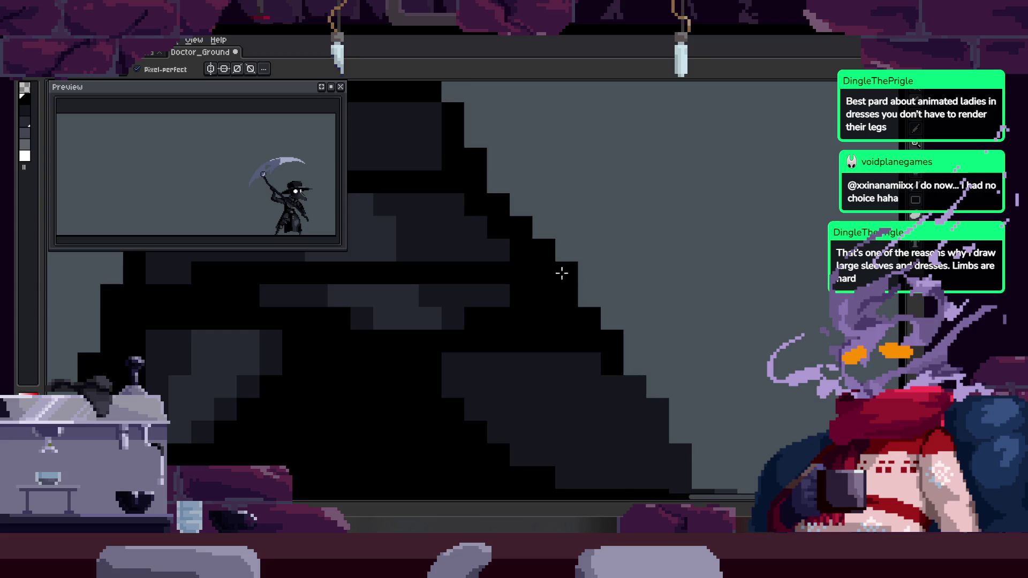
scroll(598, 256, up, 2)
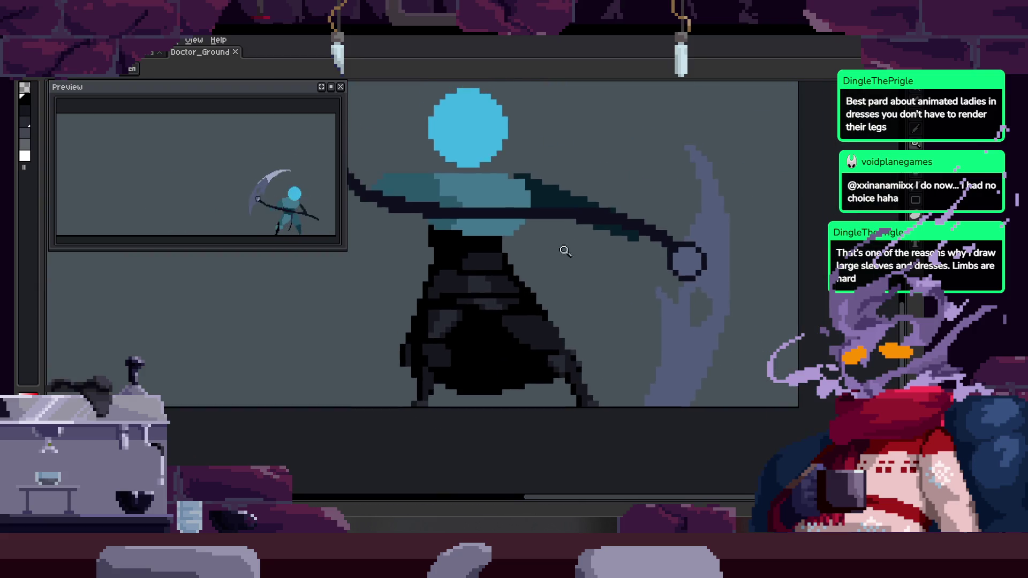
scroll(602, 202, up, 2)
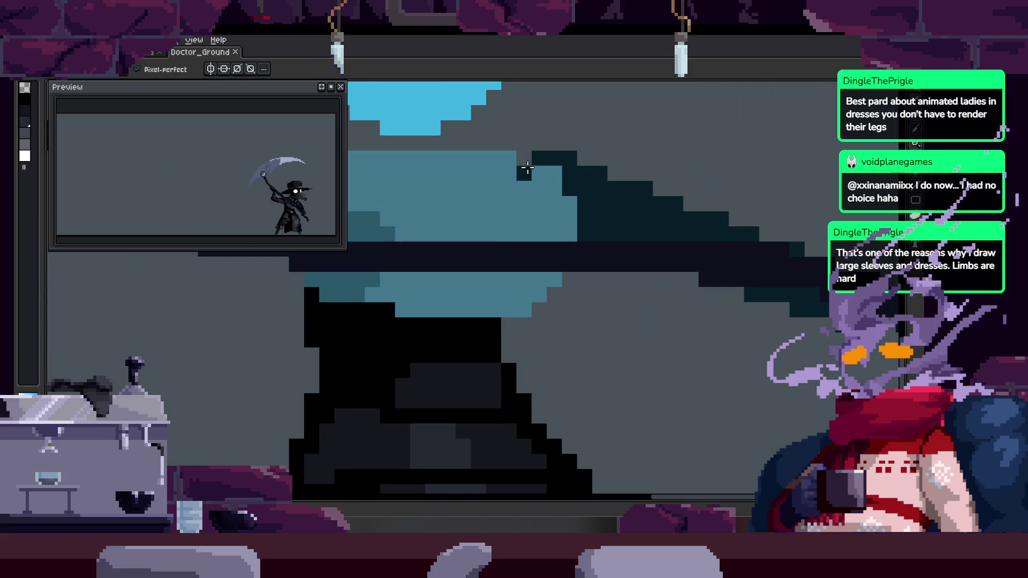
scroll(594, 199, down, 2)
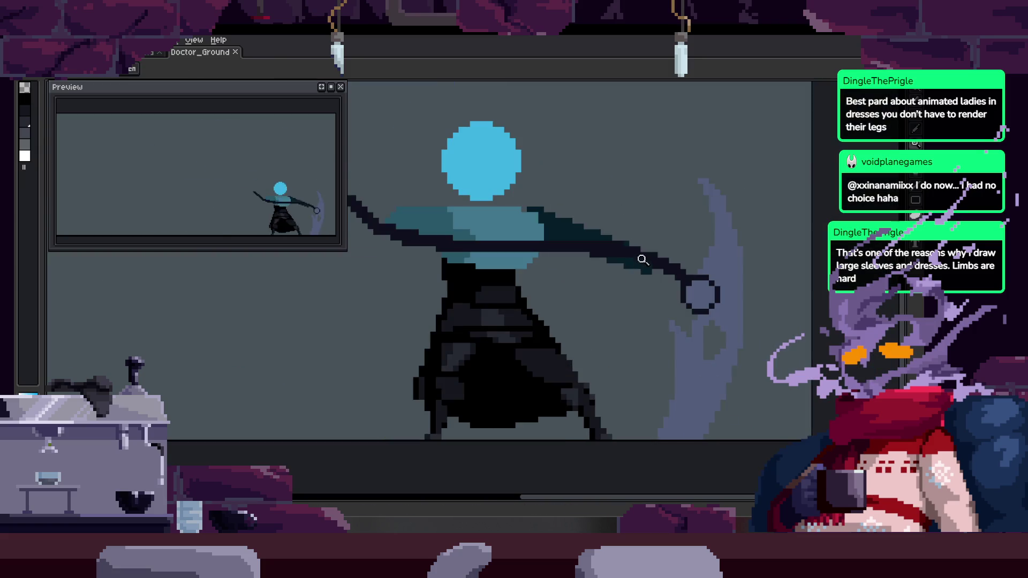
scroll(621, 238, up, 3)
key(alt)
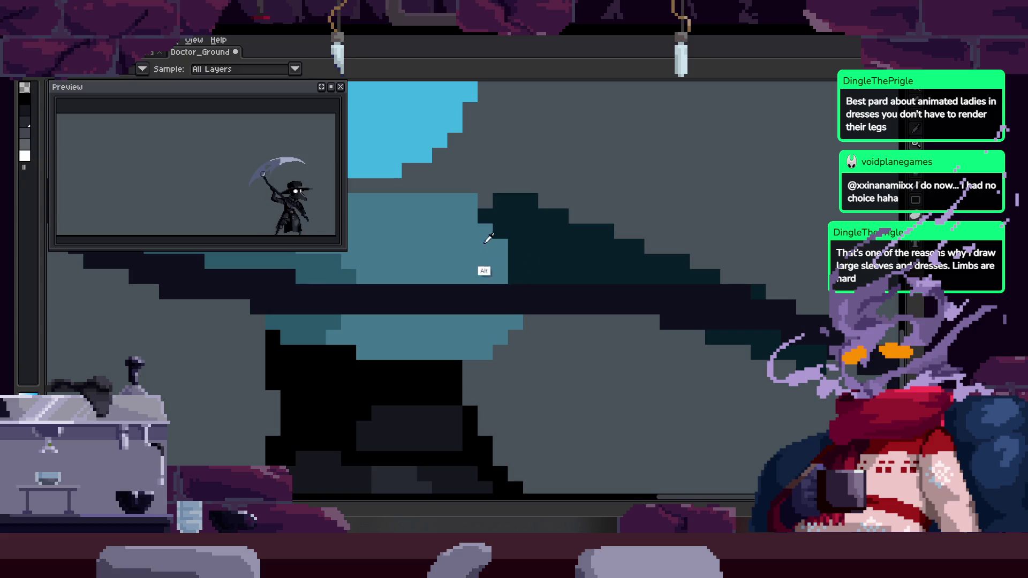
Add a light-blue pixel to the sleeve, save, and zoom in on the scythe shaft
click(483, 290)
key(z)
key(ctrl+s)
scroll(509, 286, down, 3)
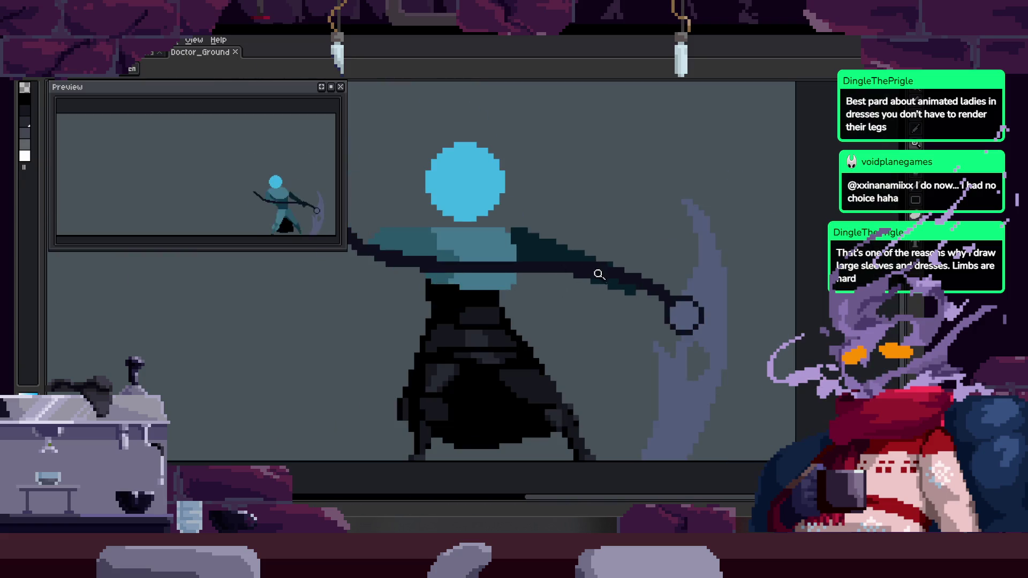
click(559, 261)
click(559, 261)
key(b)
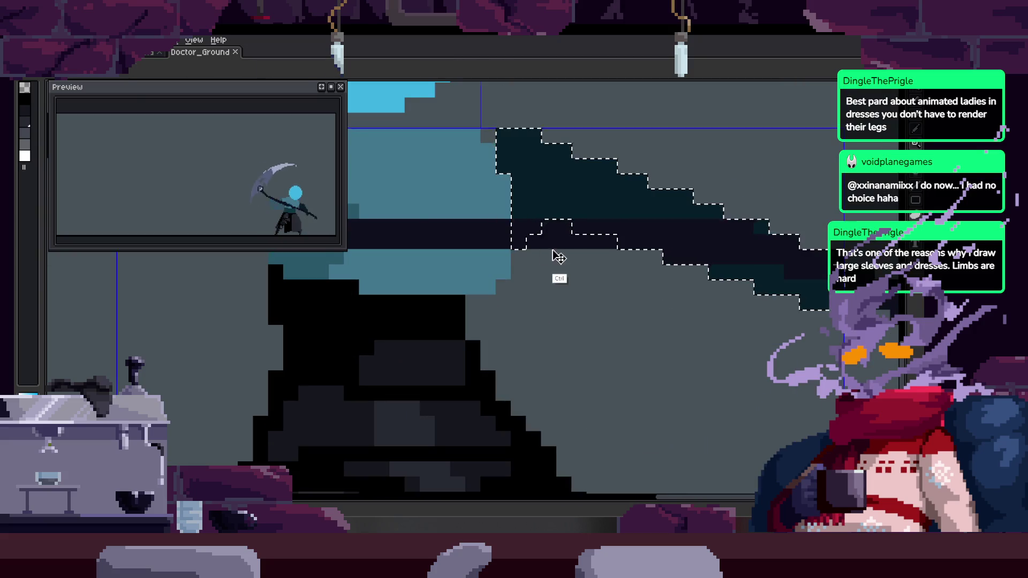
Zoom out over the figure, jump to the finished plague-doctor frame, and zoom into the cloak
scroll(541, 236, down, 2)
key(z)
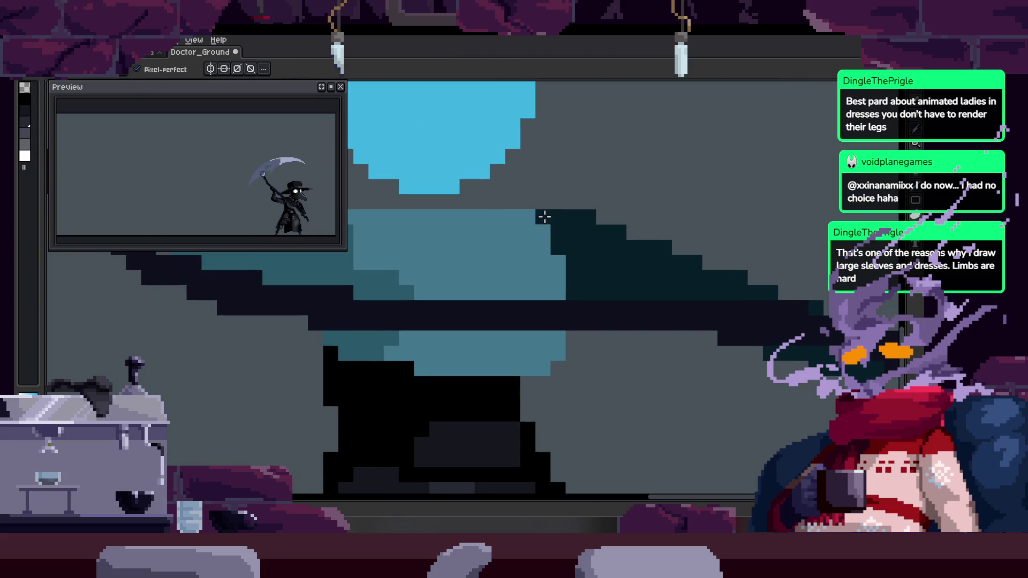
scroll(547, 260, down, 2)
key(Right)
scroll(498, 271, up, 2)
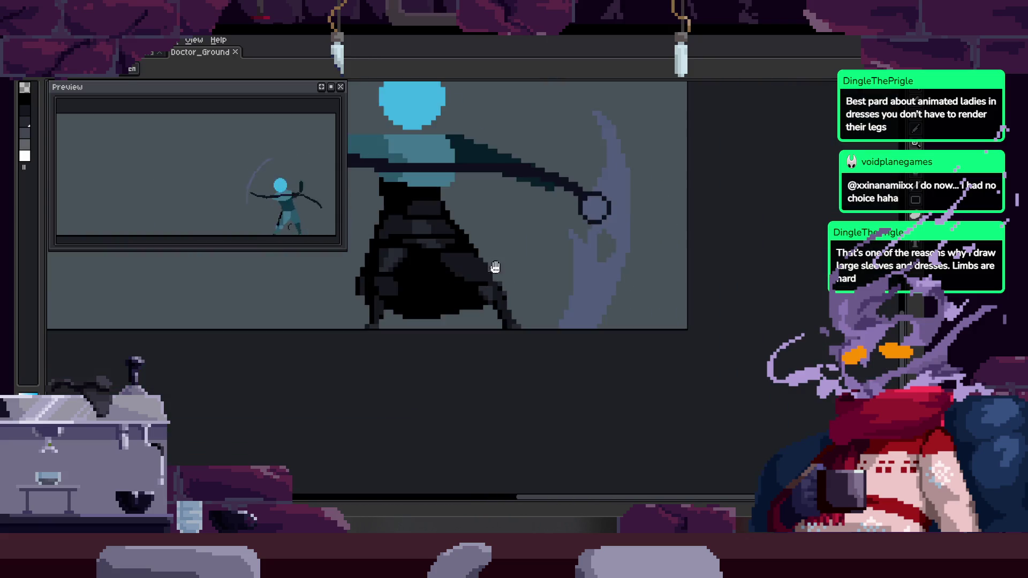
key(Right)
scroll(464, 298, up, 1)
click(429, 247)
key(b)
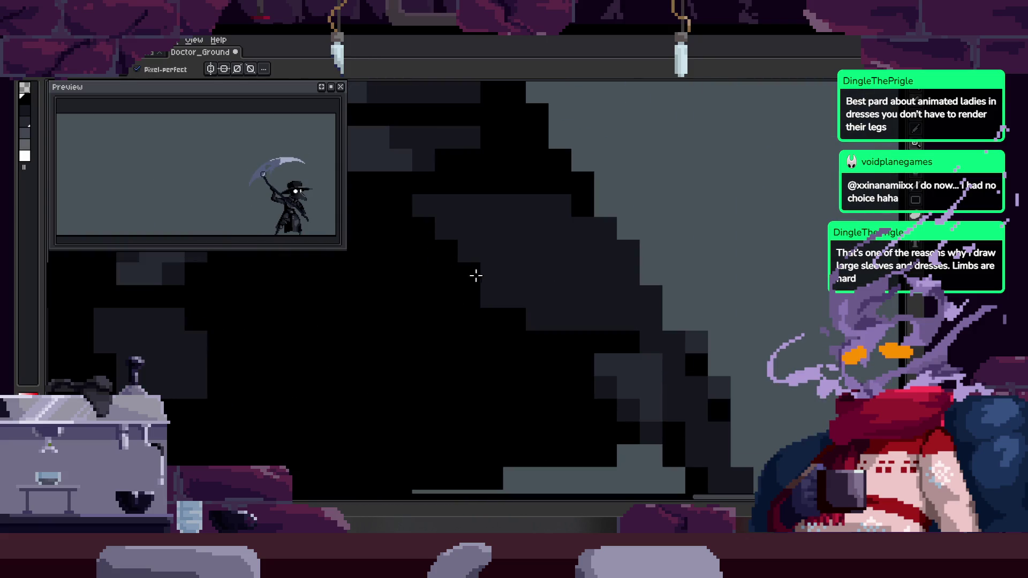
Flip between the blue sketch frame and the finished frame to compare the cloak hem
key(v)
scroll(453, 317, down, 1)
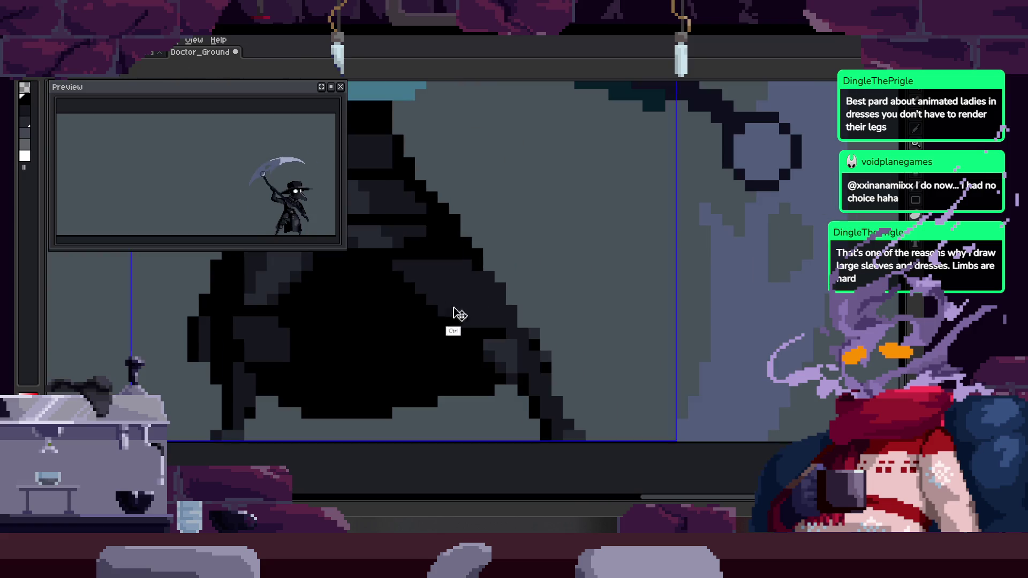
key(Right)
click(496, 276)
key(b)
key(Left)
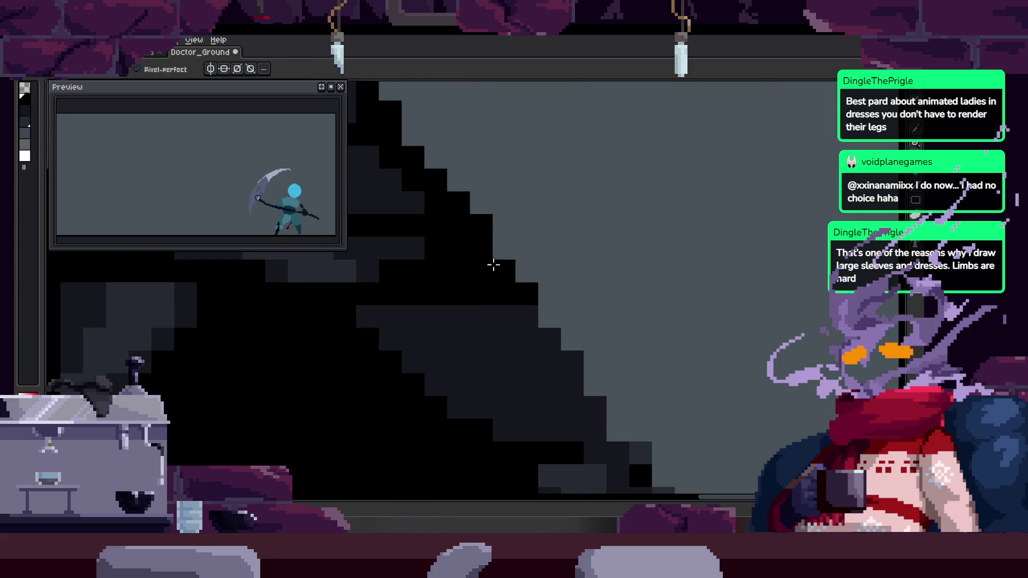
key(Right)
key(Left)
scroll(557, 264, down, 2)
key(z)
key(Right)
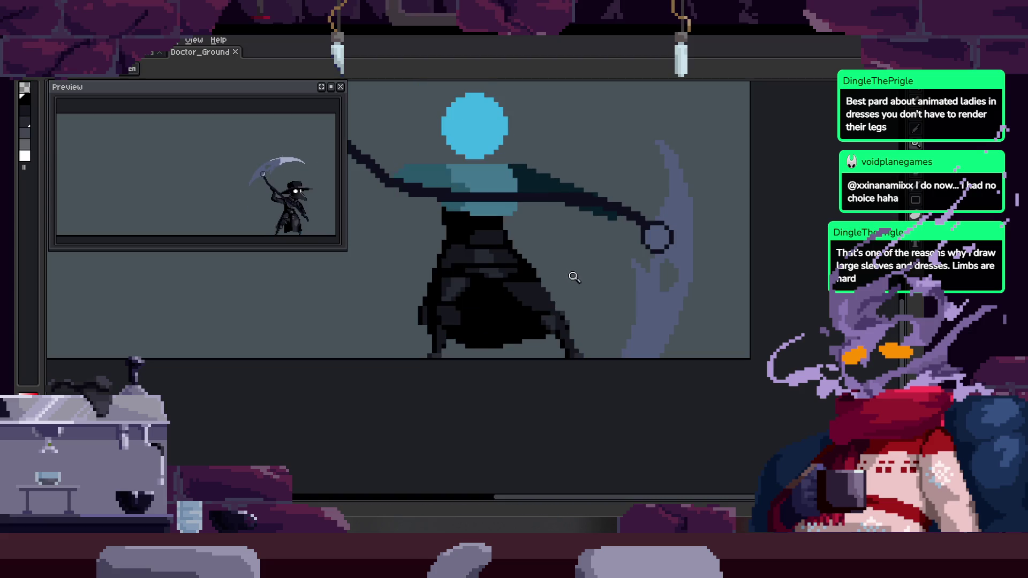
Show the timeline and step between frames 30 and 31, settling on frame 31
key(Tab)
key(Right)
key(Left)
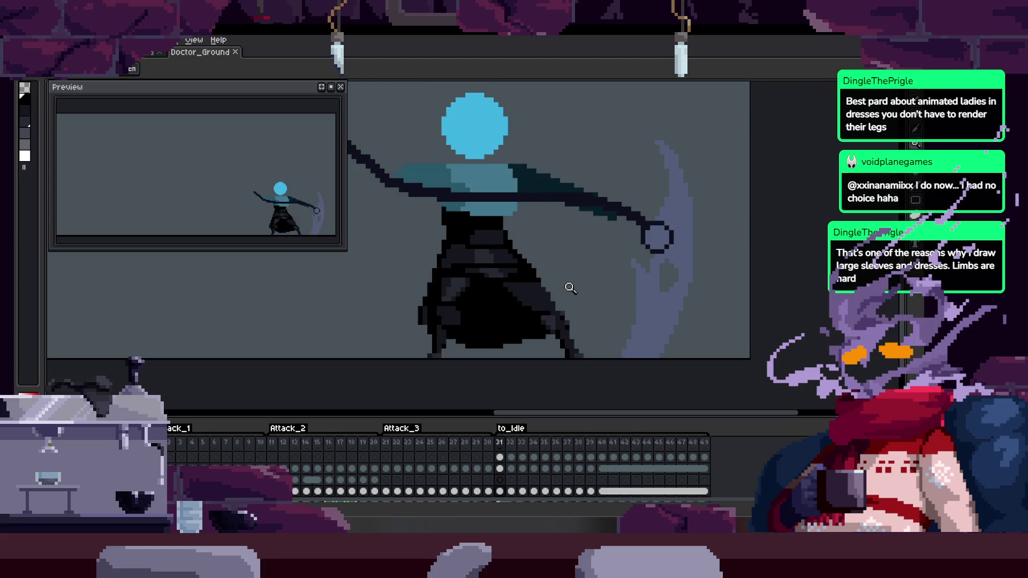
key(Right)
key(Right)
key(Right)
key(Right)
key(Right)
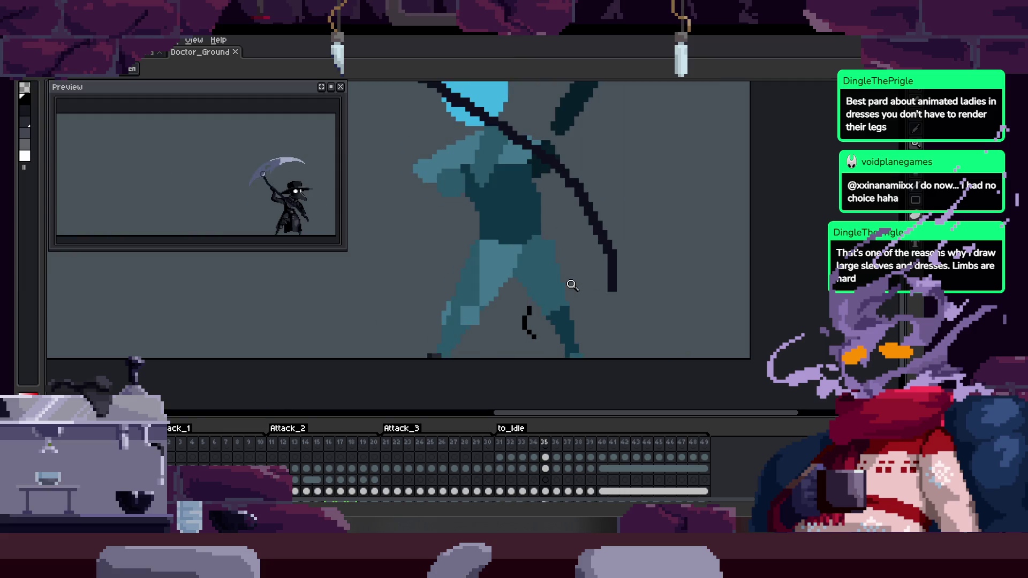
key(Left)
key(Left)
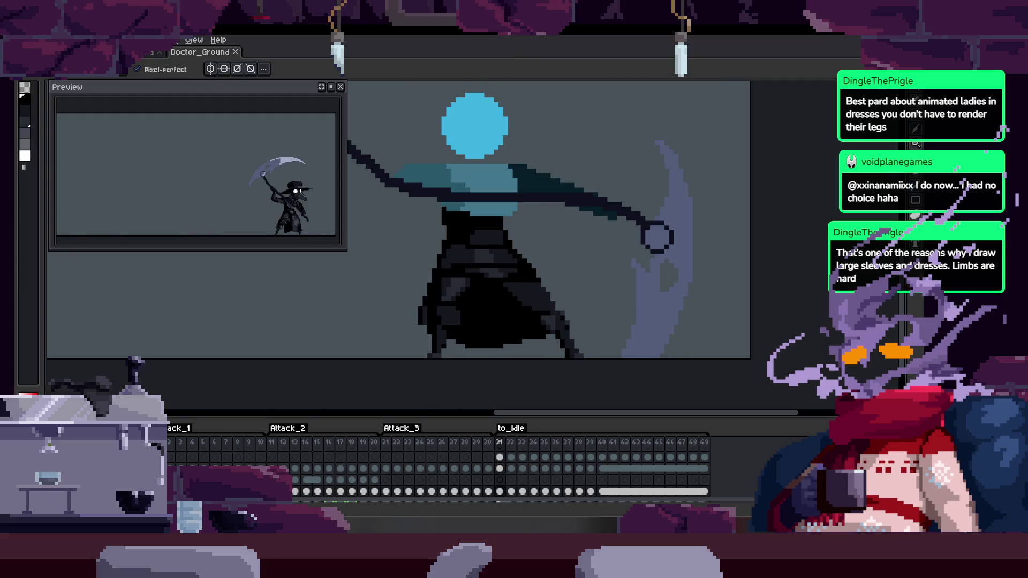
key(Left)
key(Right)
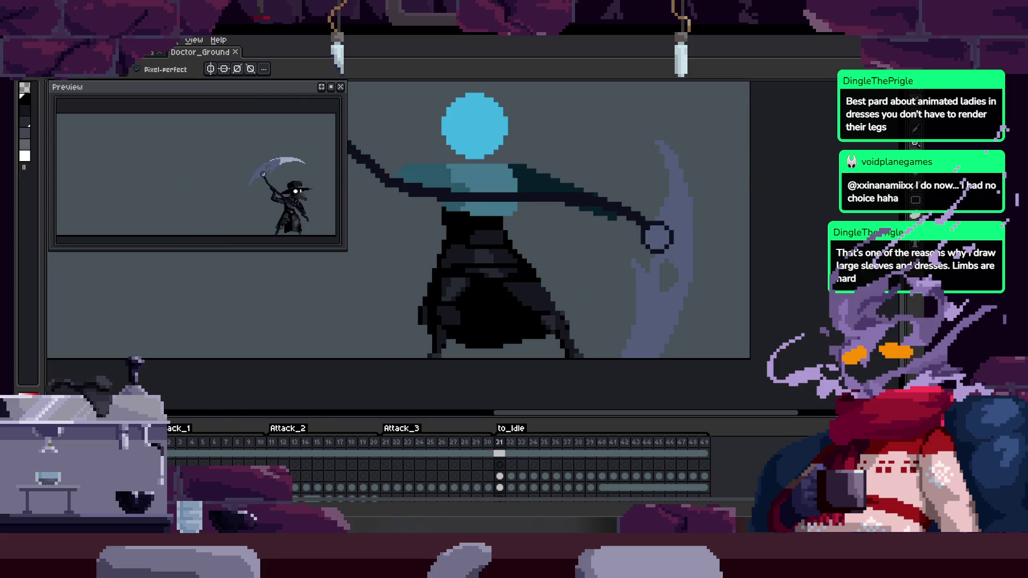
Hide the timeline, switch to moving pixels, and open the context menu on the dress
key(Tab)
key(ctrl)
right_click(504, 331)
Move to the next animation frame and undo the last edit there
click(466, 299)
scroll(461, 287, up, 3)
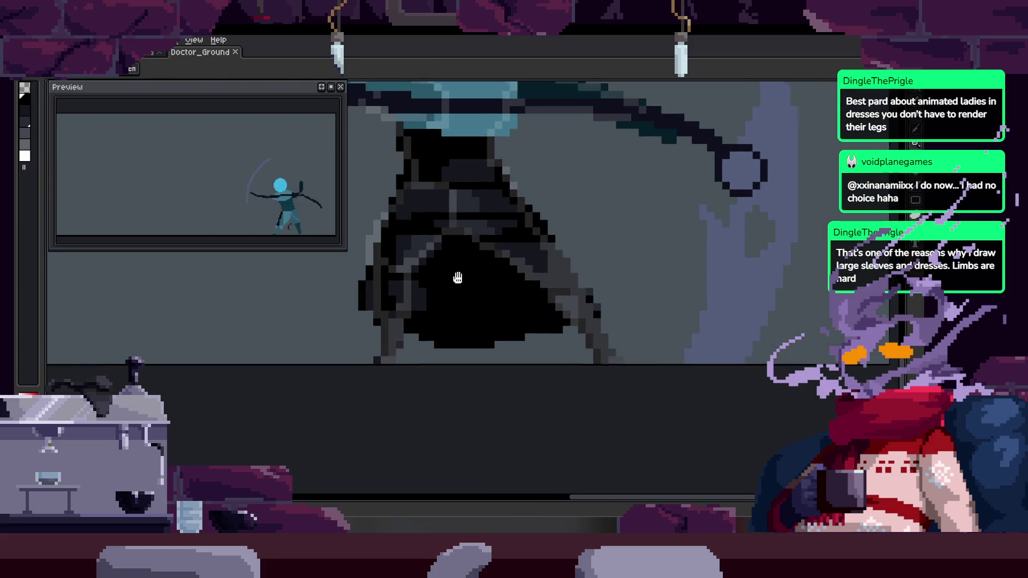
scroll(509, 177, up, 2)
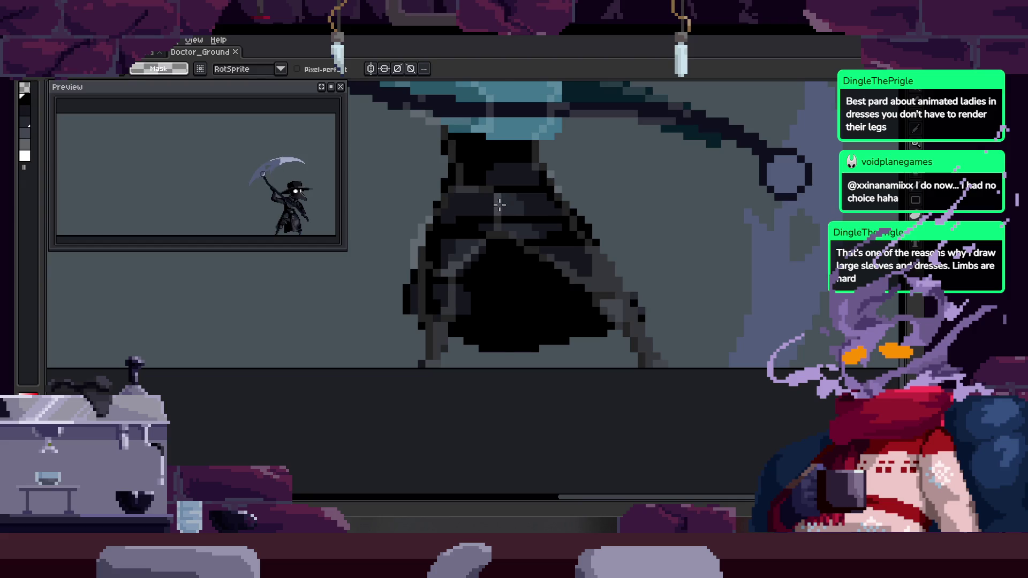
scroll(498, 205, down, 2)
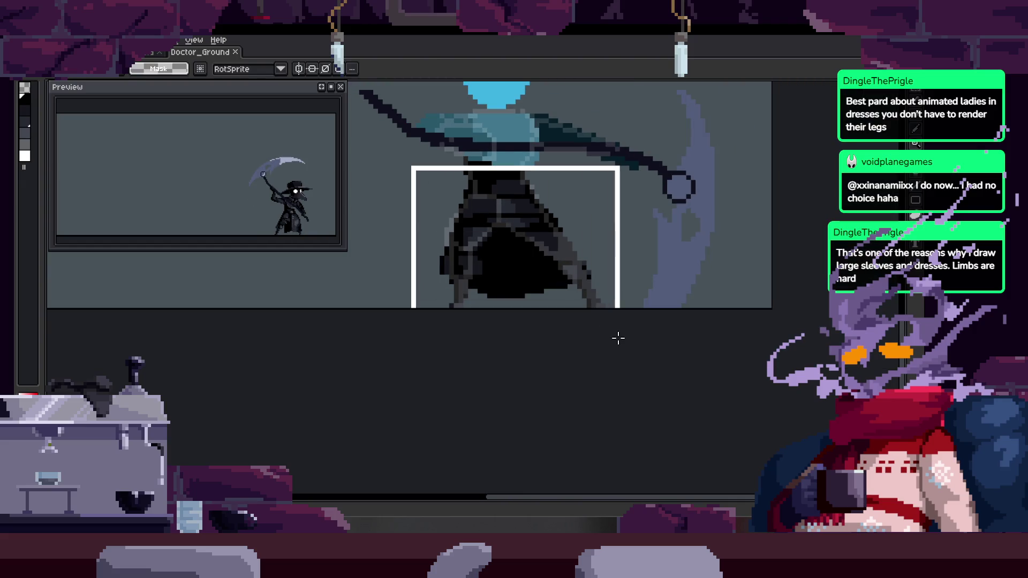
key(Right)
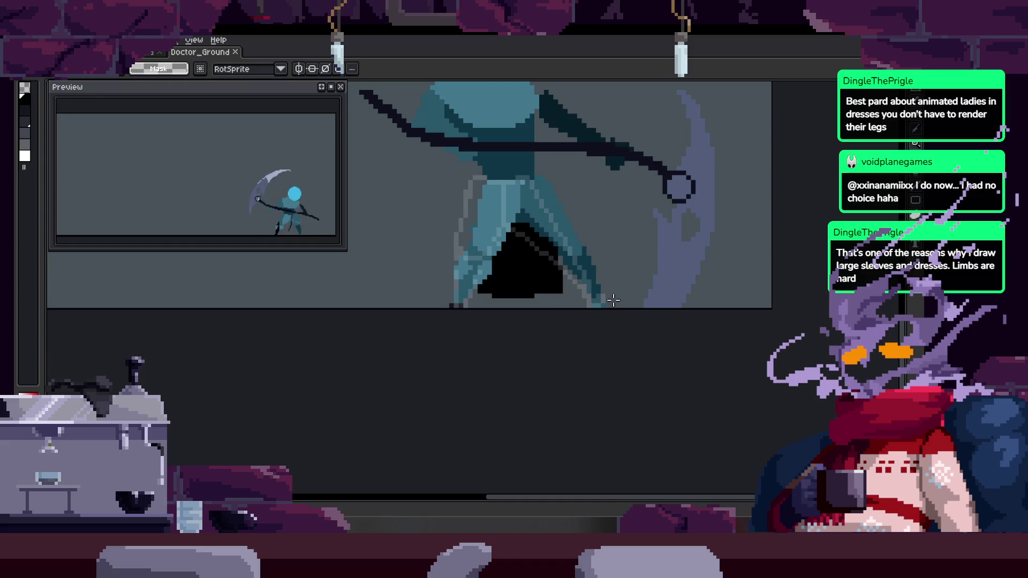
key(ctrl+z)
scroll(516, 275, up, 2)
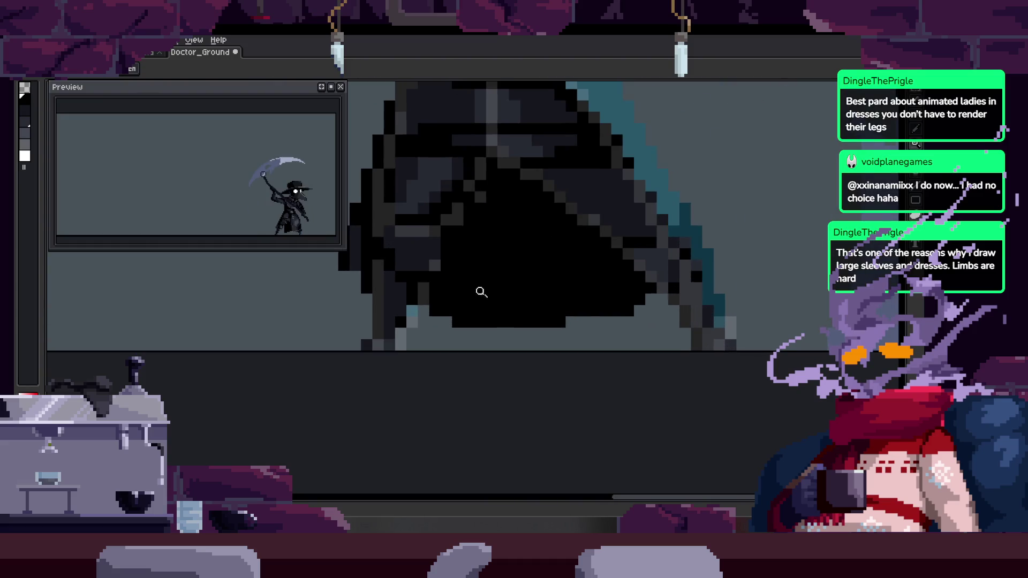
Select the black robe interior by colour, paint over it, then delete the remaining black pixels
click(535, 275)
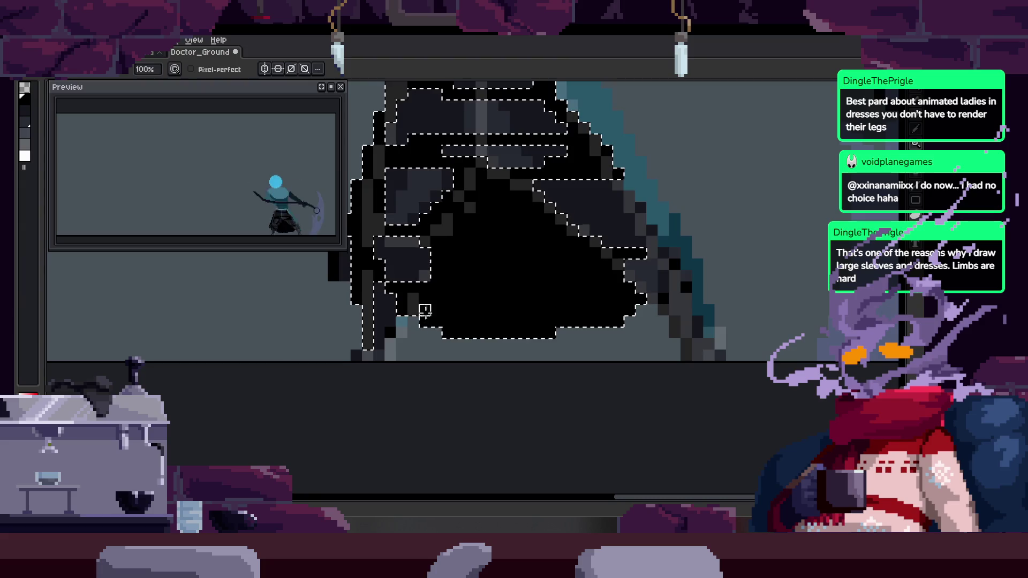
mouse_move(435, 321)
mouse_down()
mouse_move(455, 225)
mouse_move(465, 321)
mouse_move(458, 254)
mouse_move(444, 324)
mouse_move(435, 252)
mouse_move(423, 298)
mouse_up()
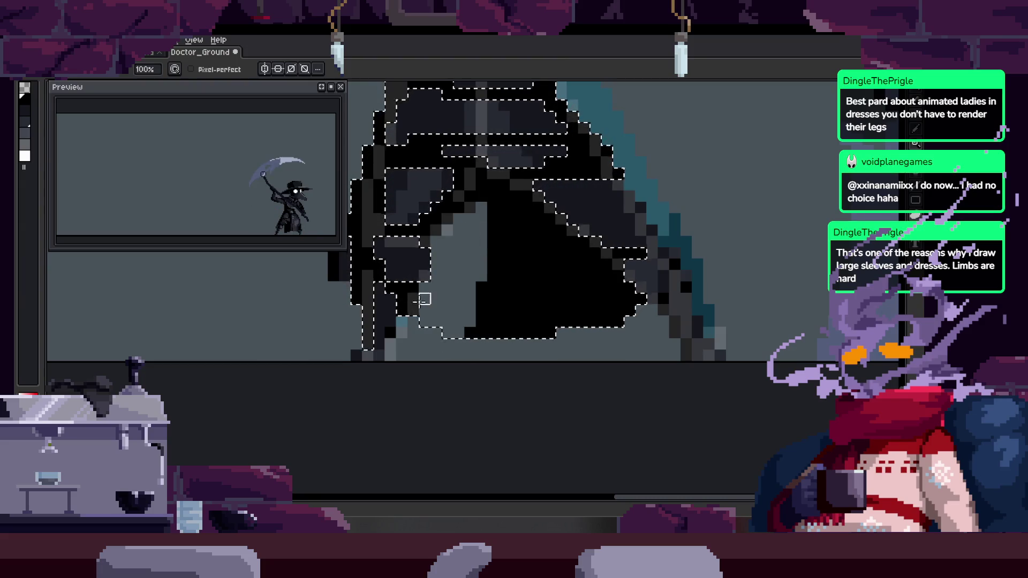
key(ctrl+d)
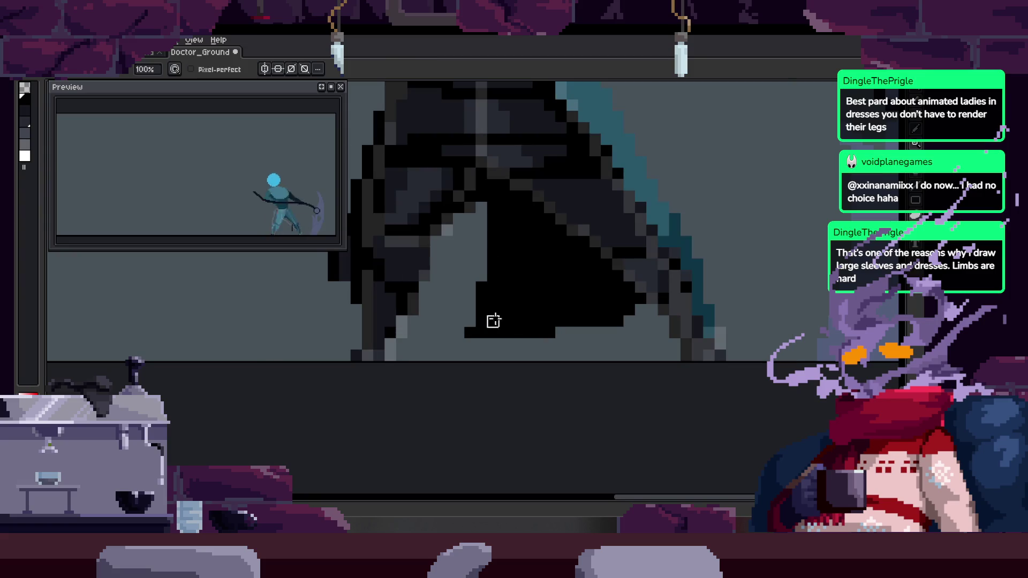
drag(482, 321, 402, 356)
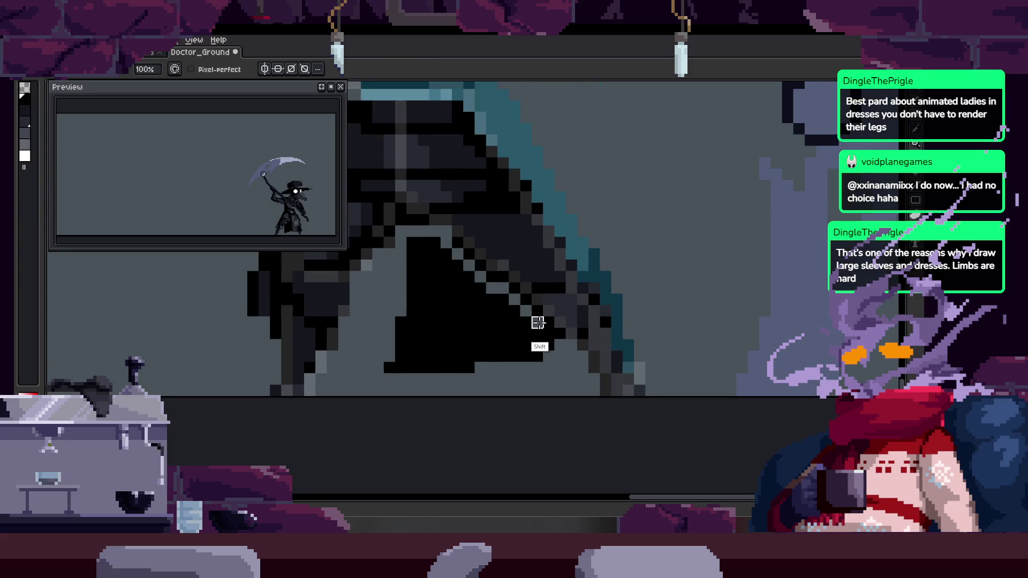
click(486, 290)
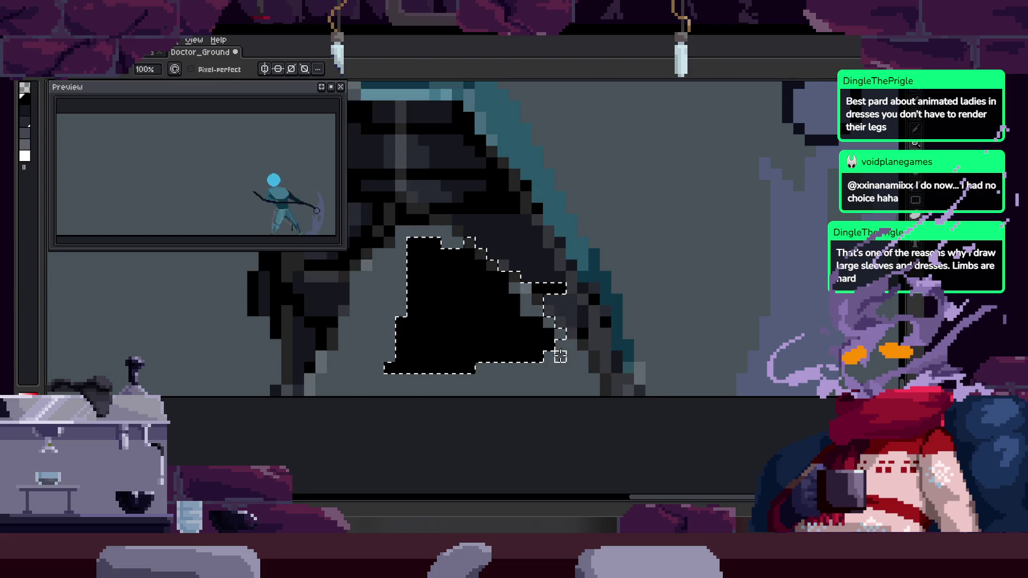
key(w)
click(516, 306)
key(Delete)
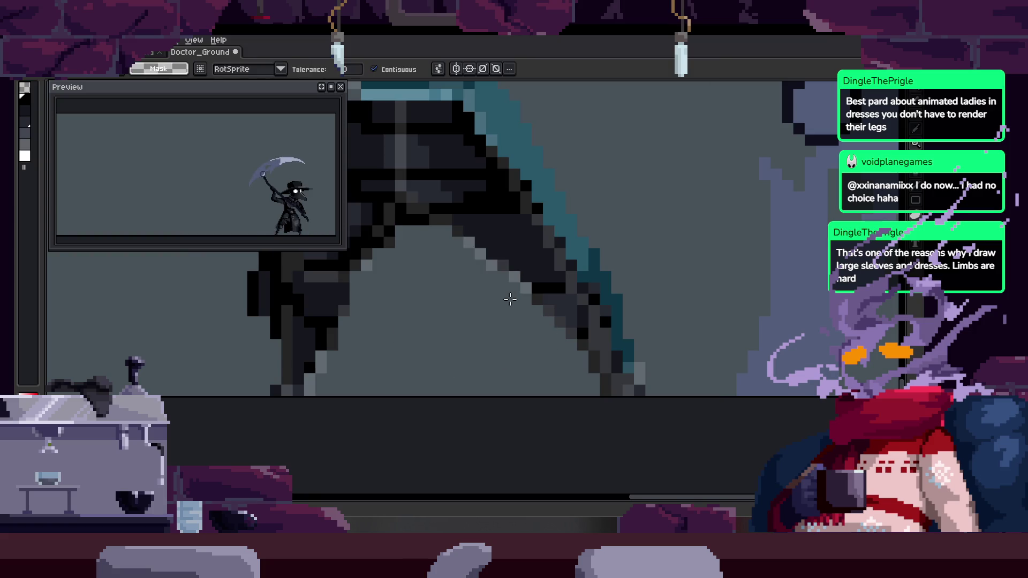
scroll(532, 330, down, 3)
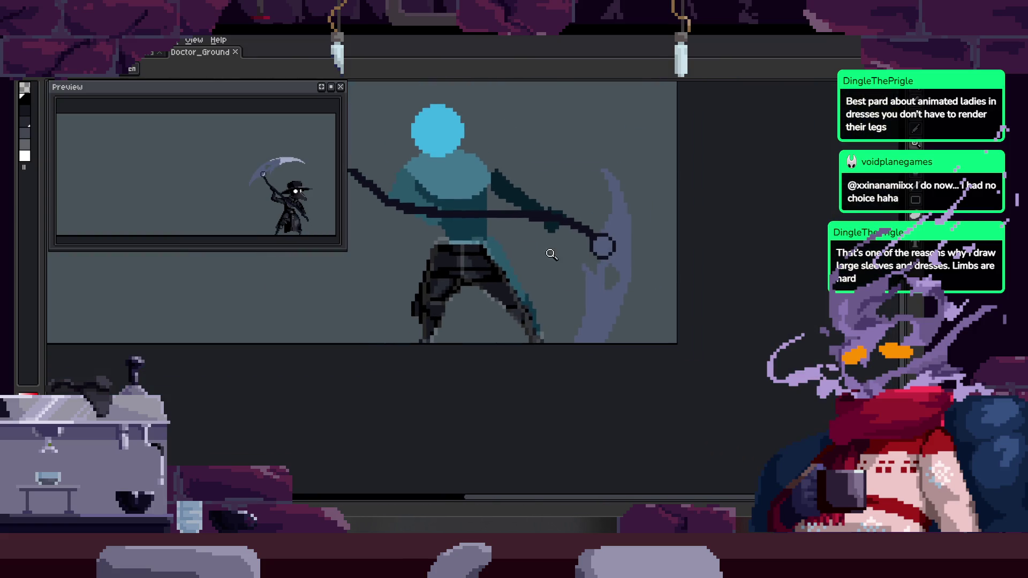
scroll(481, 277, up, 3)
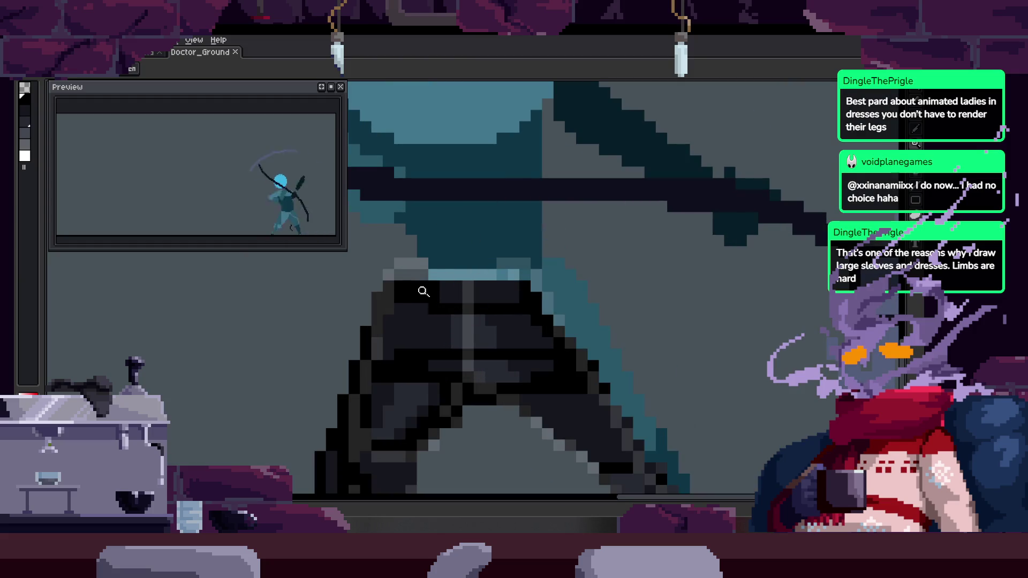
scroll(482, 227, up, 3)
Draw black lines down the waist and fill the robe areas and light strip with black
key(b)
drag(447, 293, 447, 328)
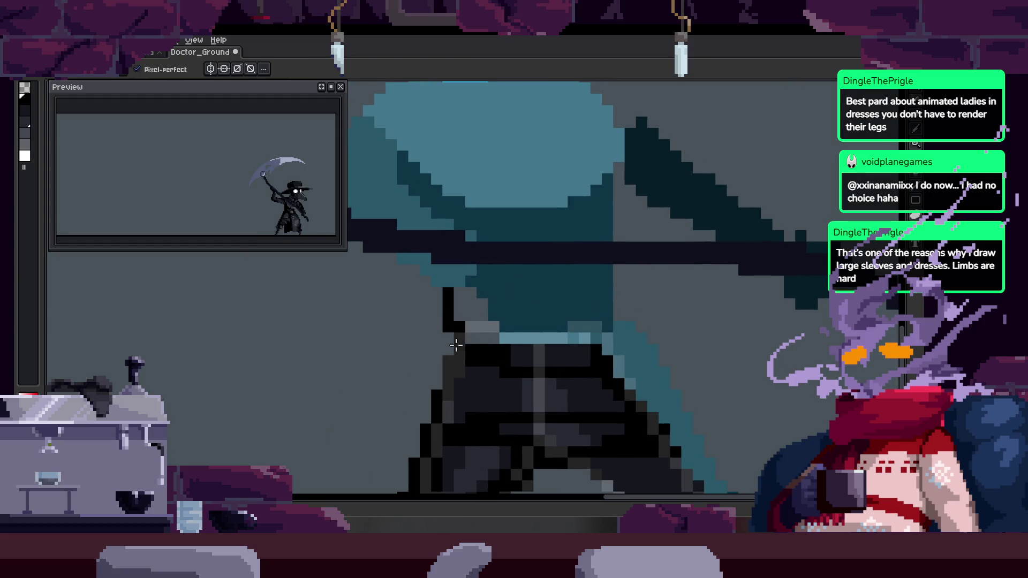
drag(592, 194, 593, 230)
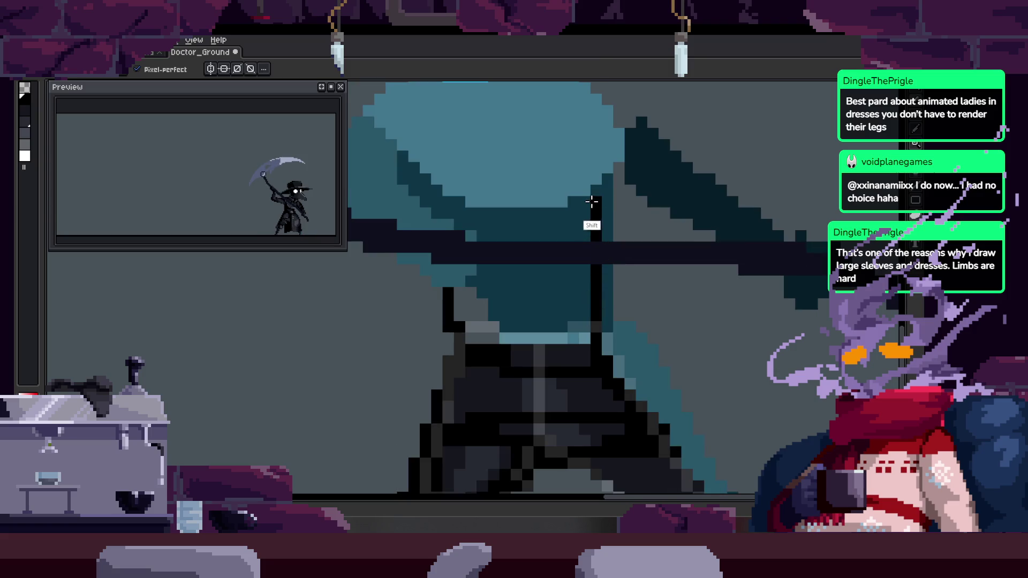
key(g)
click(534, 299)
scroll(500, 291, up, 1)
click(497, 354)
drag(508, 348, 619, 349)
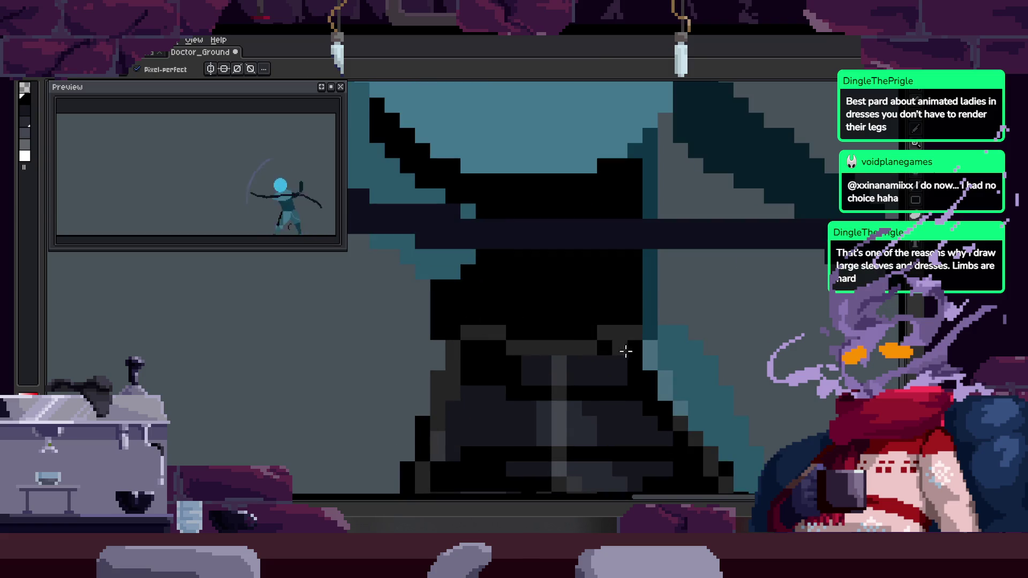
scroll(620, 348, down, 4)
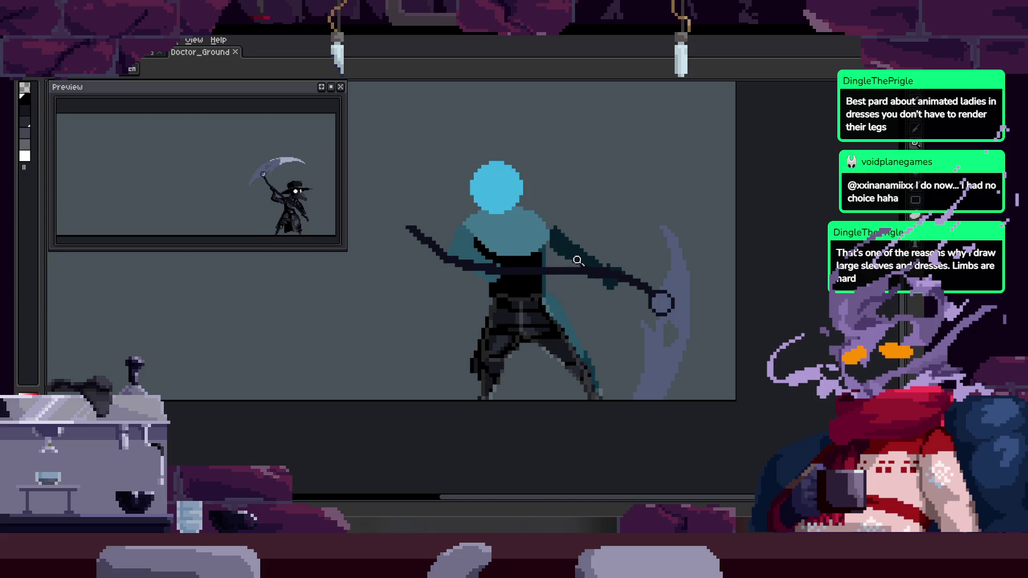
scroll(577, 289, down, 2)
scroll(576, 290, right, 2)
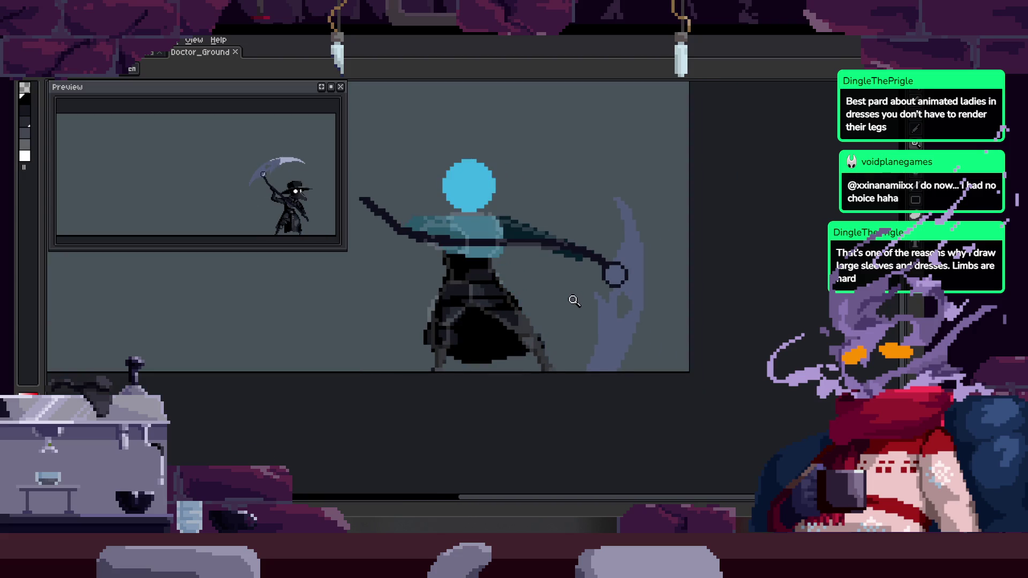
scroll(510, 257, up, 1)
scroll(535, 287, up, 2)
scroll(536, 286, right, 1)
Step between frames and rectangle-select the area around the figure's legs
key(Right)
scroll(541, 295, down, 1)
scroll(547, 319, down, 2)
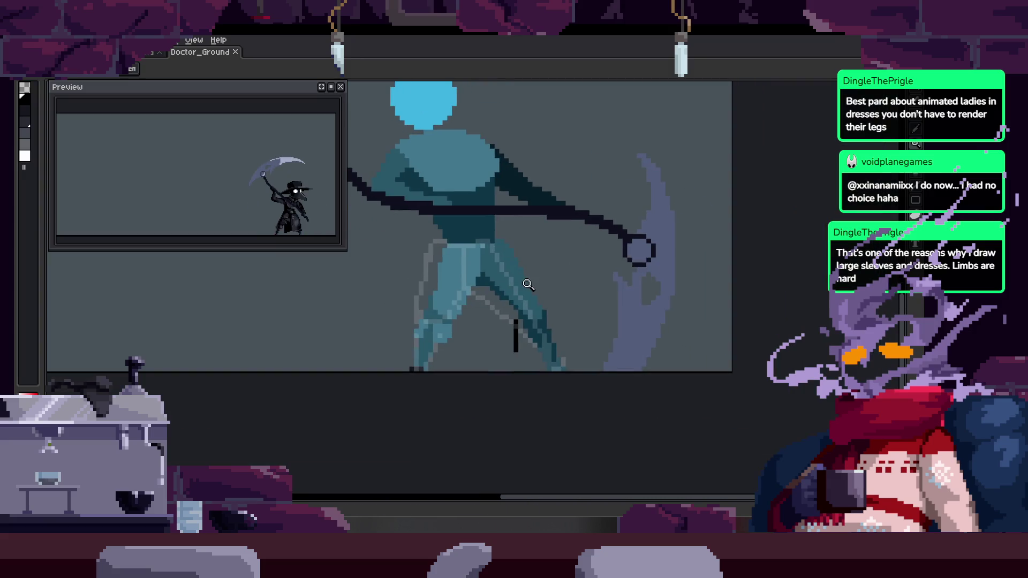
key(m)
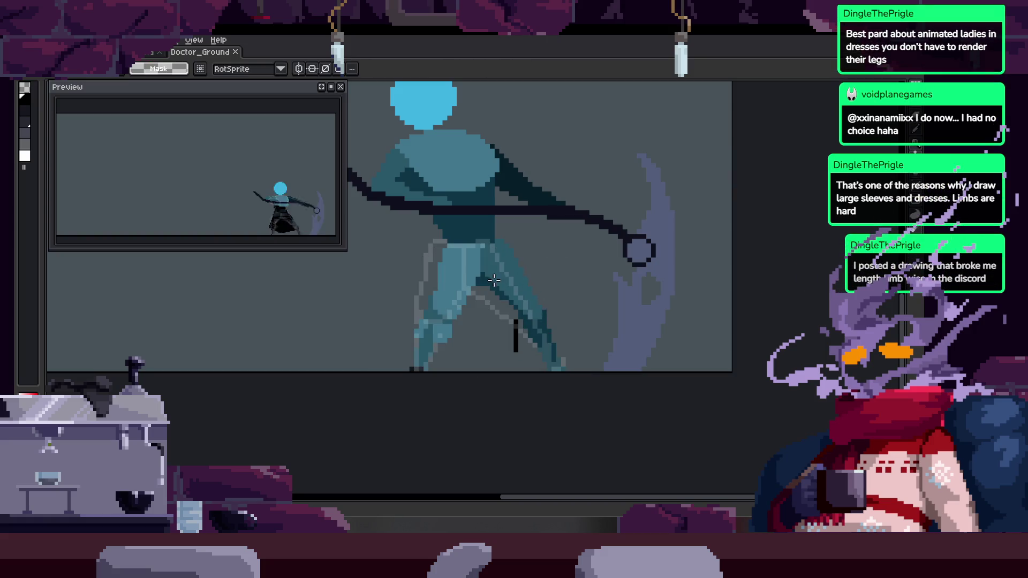
key(Left)
mouse_move(371, 236)
mouse_down()
mouse_move(475, 294)
mouse_move(593, 394)
mouse_up()
Deselect, go to the scythe-swing frame and undo to bring back the dark trousers
key(ctrl+d)
key(Right)
key(ctrl+z)
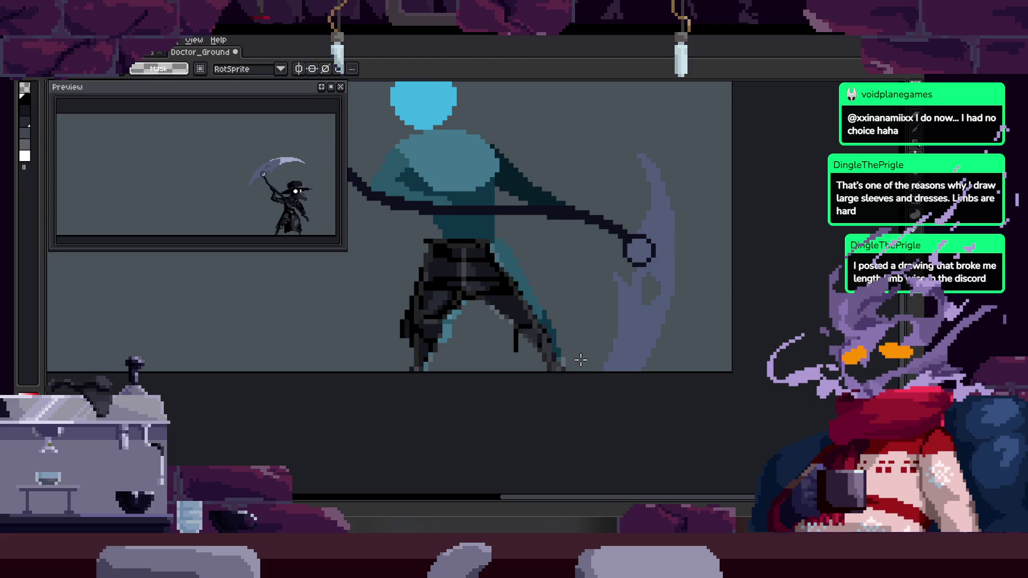
key(ctrl+z)
key(ctrl+z)
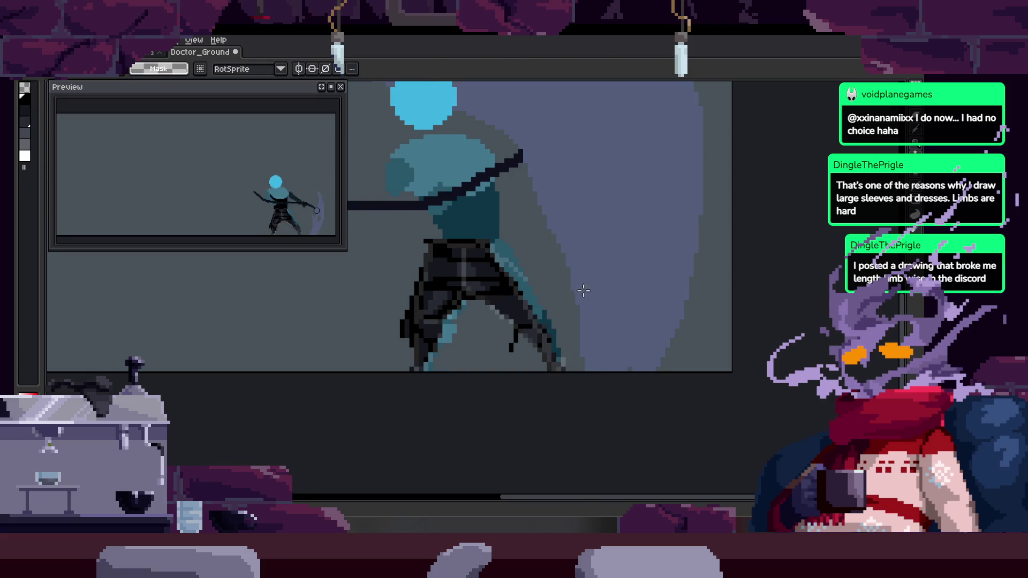
key(ctrl+z)
key(ctrl+z)
key(ctrl+z)
key(ctrl+z)
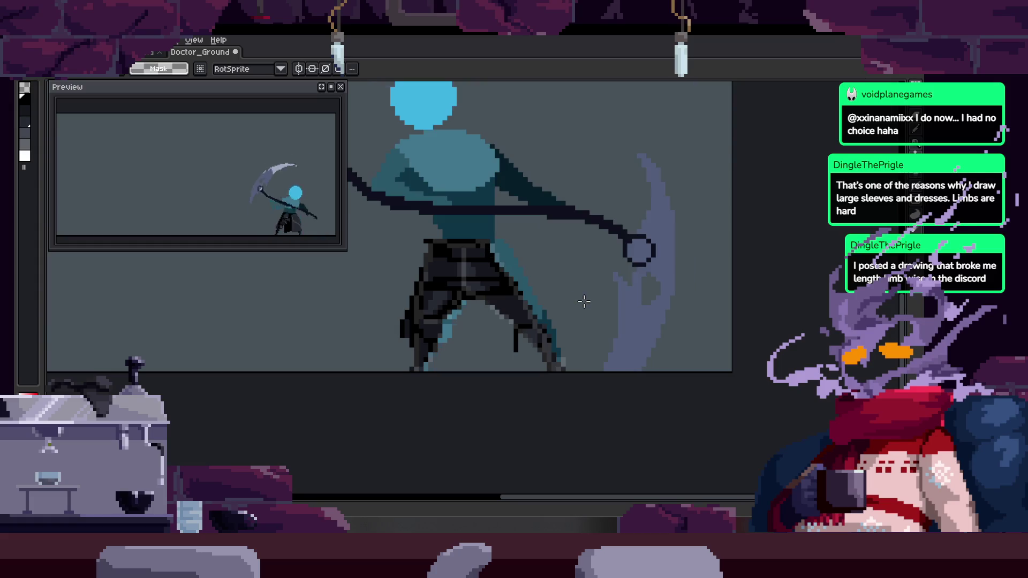
key(ctrl+z)
key(ctrl+z)
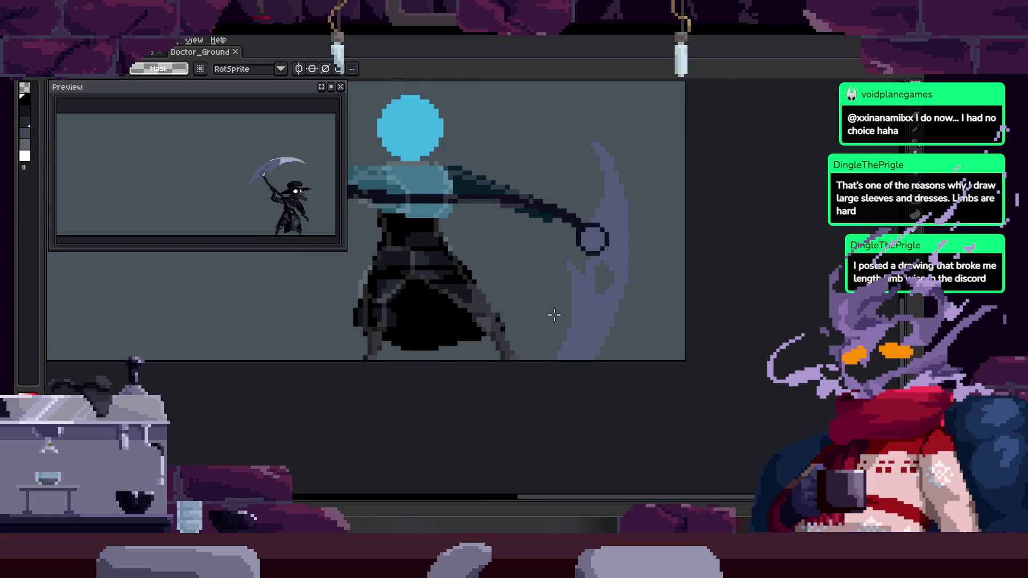
scroll(458, 308, up, 4)
key(ctrl+z)
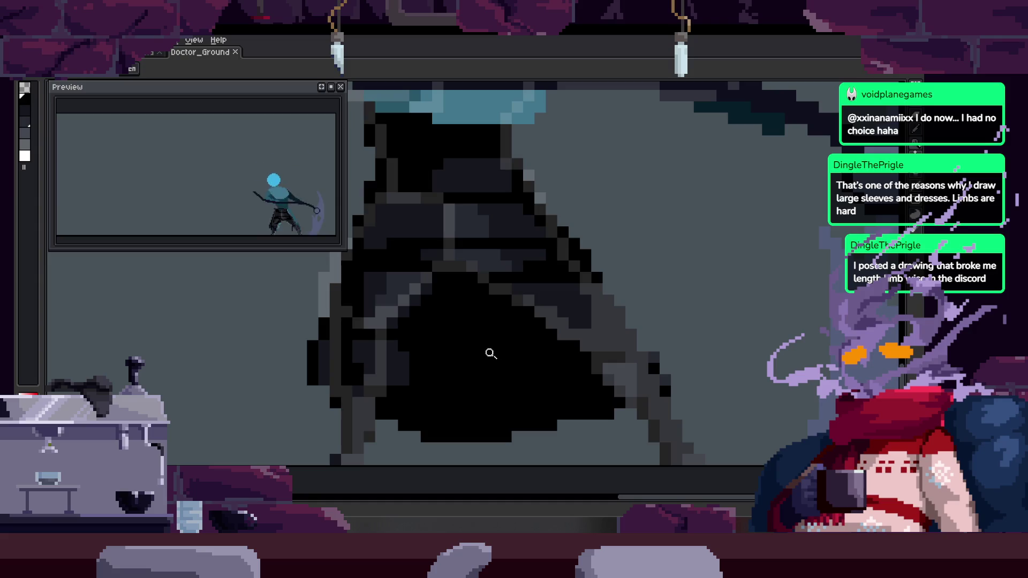
scroll(491, 353, down, 3)
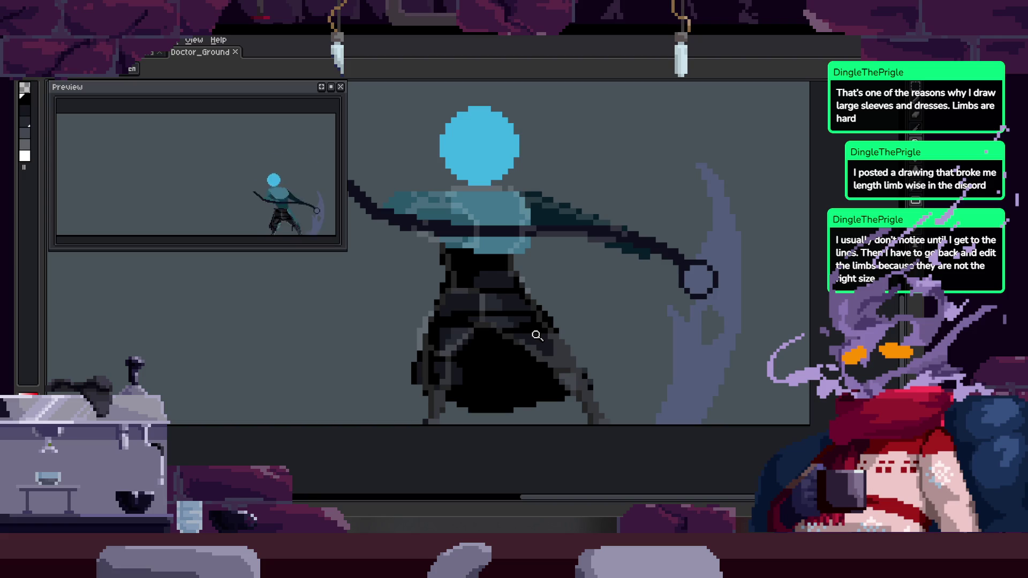
scroll(534, 268, down, 2)
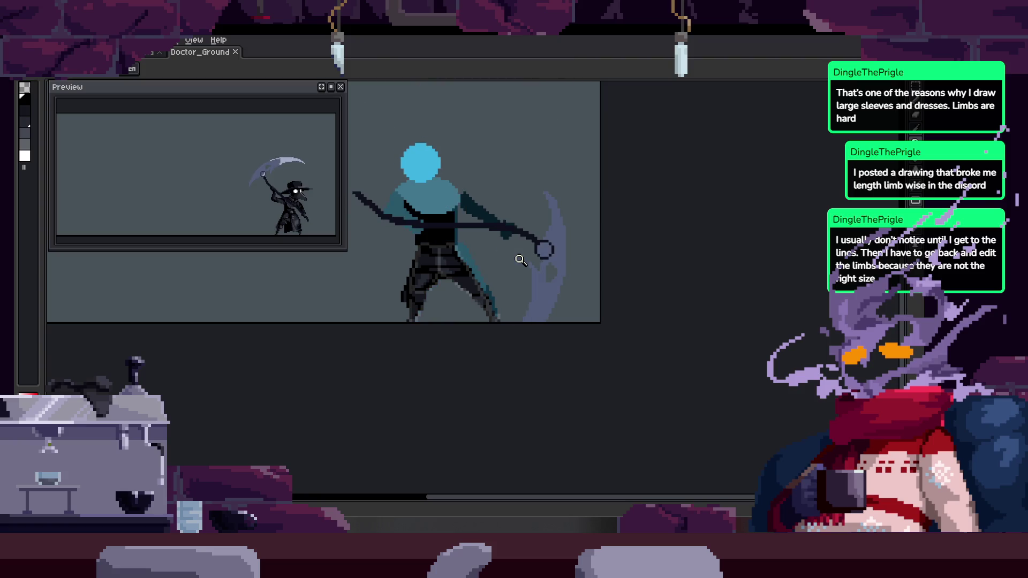
Paint black pixels over the torso near the arm and save the file
click(520, 260)
key(b)
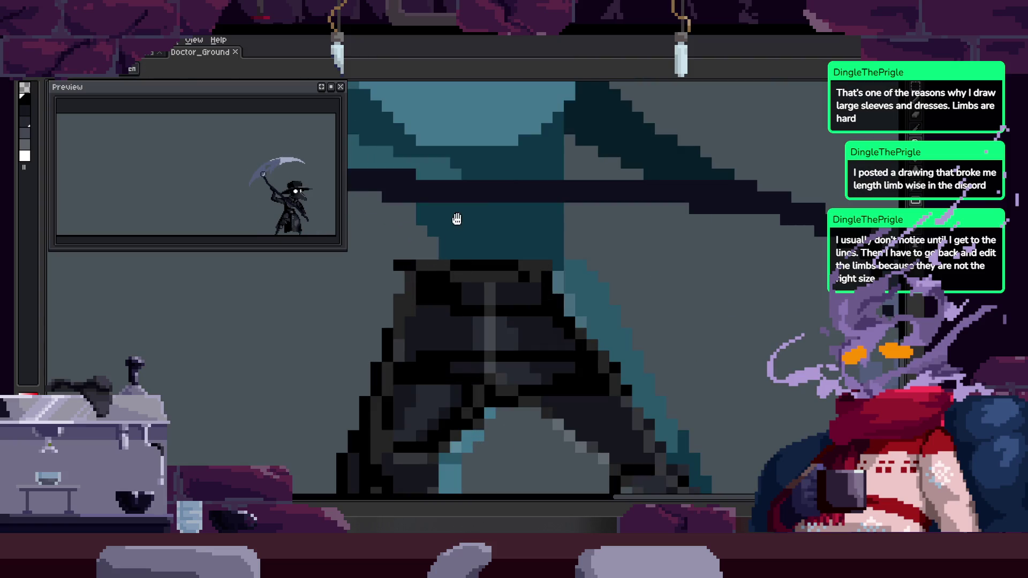
mouse_move(436, 268)
mouse_down()
mouse_move(453, 322)
mouse_move(469, 313)
mouse_up()
key(ctrl+s)
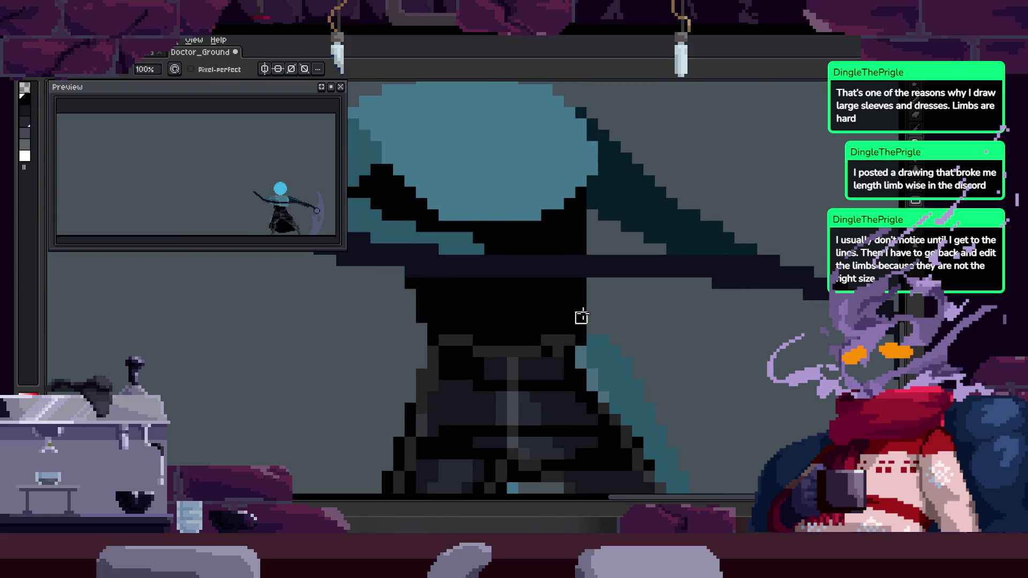
key(ctrl+z)
Draw a black torso edge and flood-fill the grey and dark-teal robe areas with black
key(z)
scroll(553, 288, down, 1)
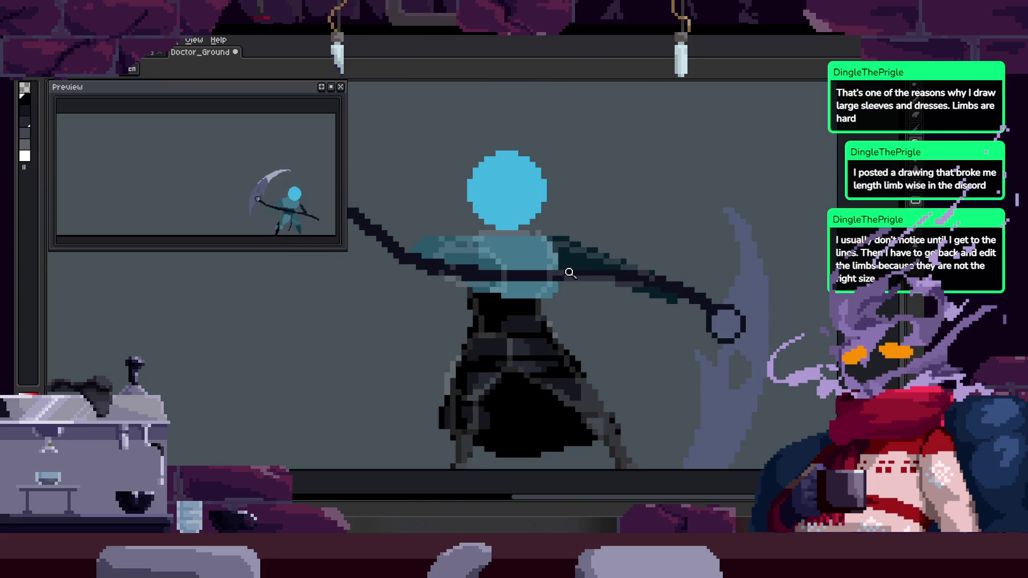
scroll(428, 266, up, 2)
key(b)
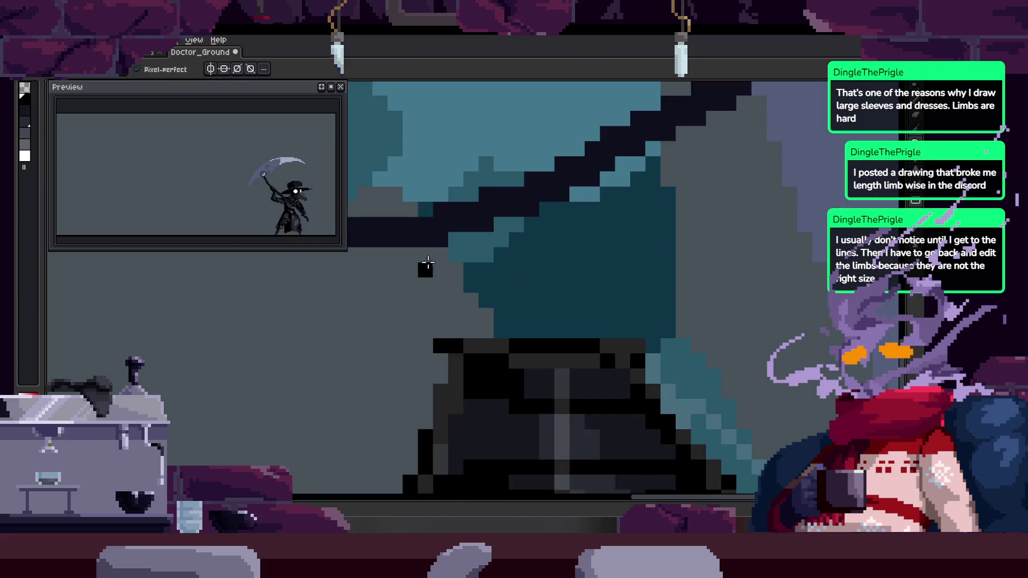
drag(413, 209, 440, 332)
key(g)
click(471, 317)
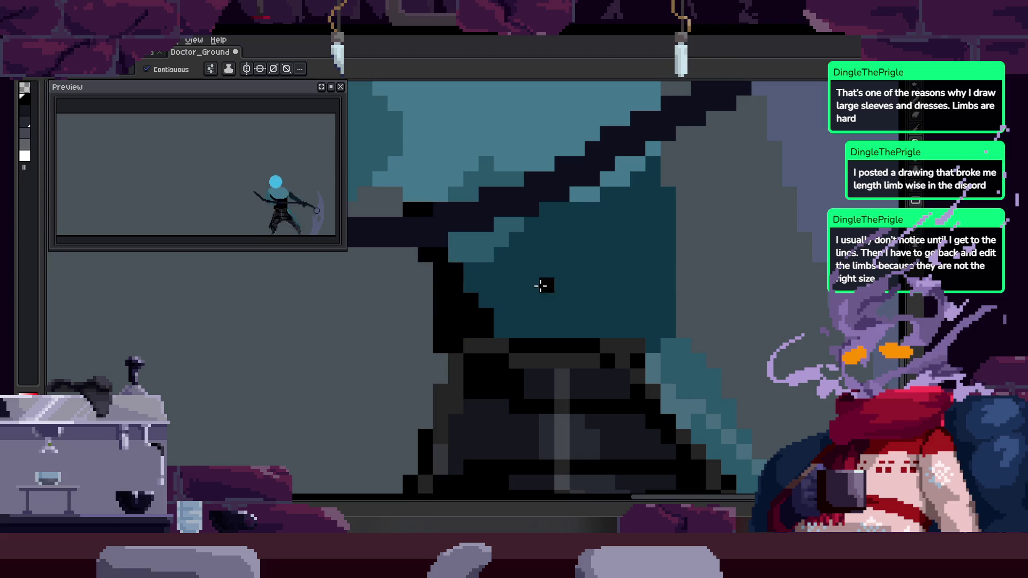
click(540, 286)
drag(593, 177, 542, 176)
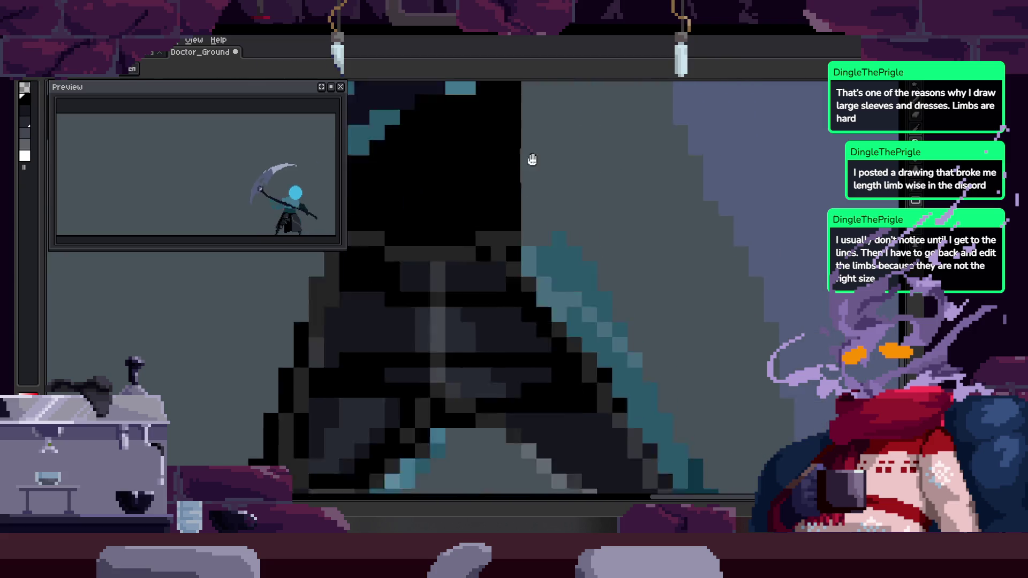
scroll(541, 176, down, 3)
scroll(605, 230, up, 3)
click(539, 227)
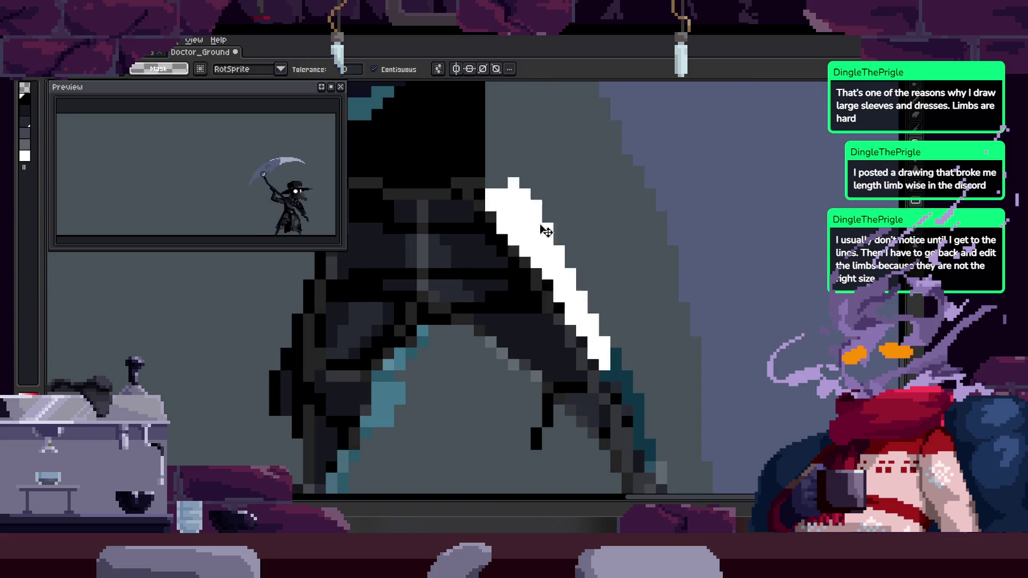
key(Return)
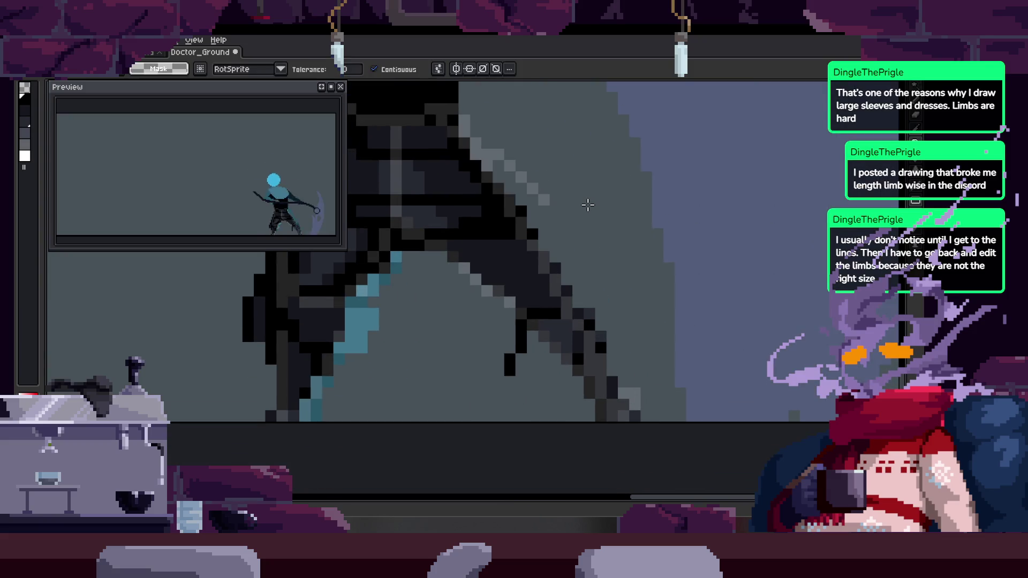
On the next frame, select the stray teal blade pixels by colour and delete them
scroll(320, 420, up, 2)
click(319, 420)
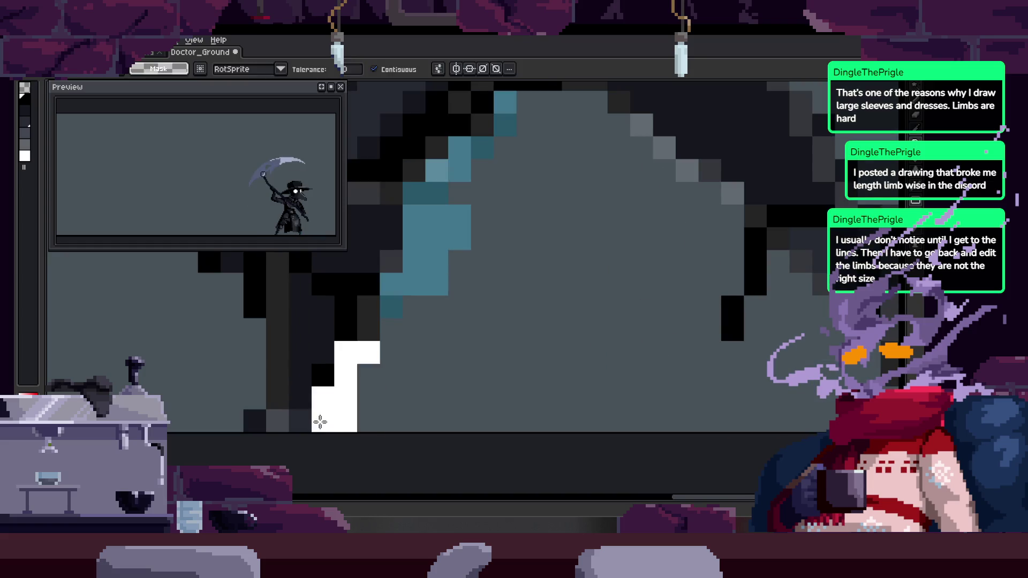
key(z)
scroll(535, 294, down, 2)
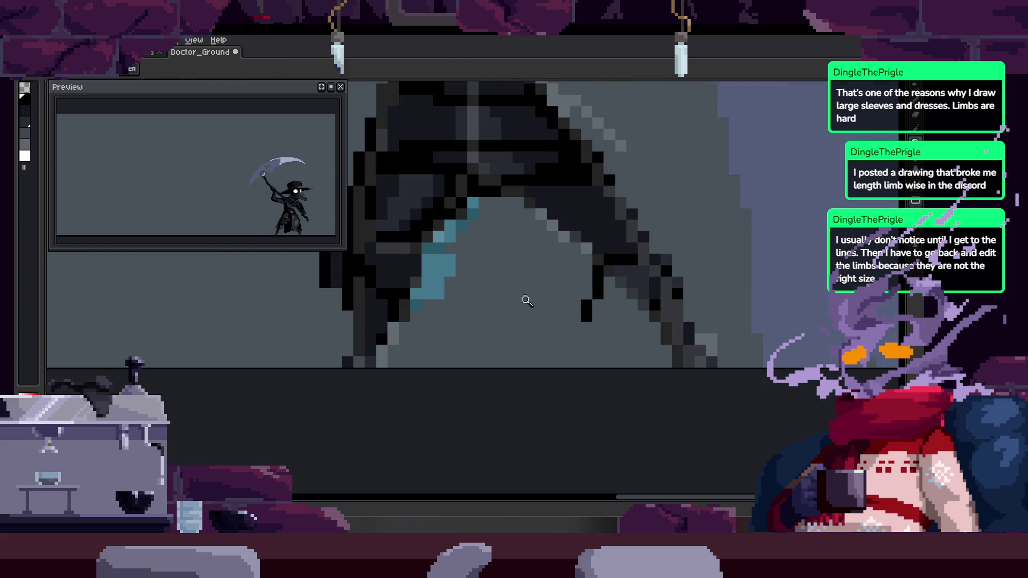
key(Right)
key(Right)
key(Right)
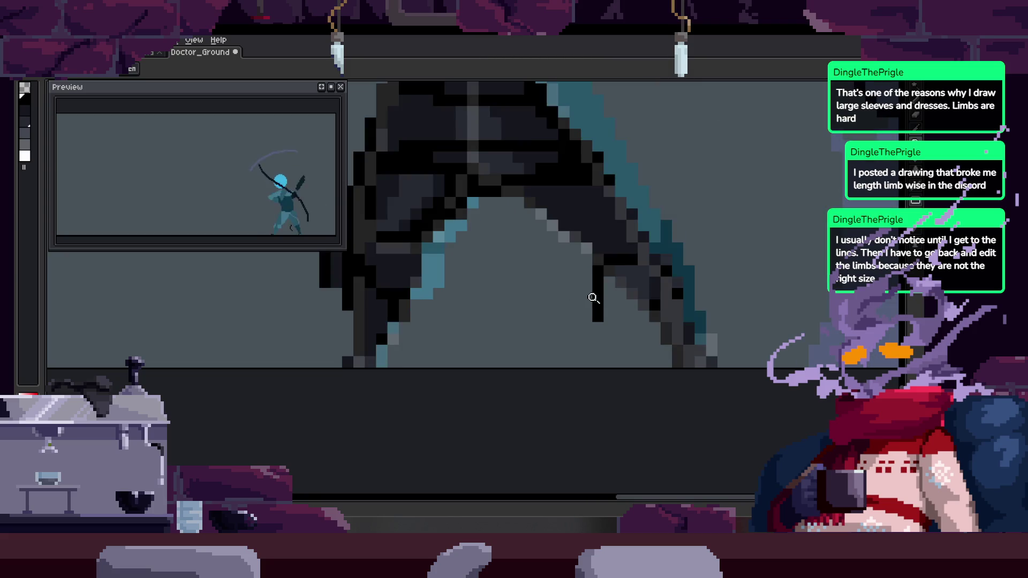
key(Right)
click(574, 272)
key(w)
click(435, 287)
key(Delete)
key(ctrl+d)
Select the scythe handle and rotate it to a steeper angle
scroll(484, 262, down, 1)
key(b)
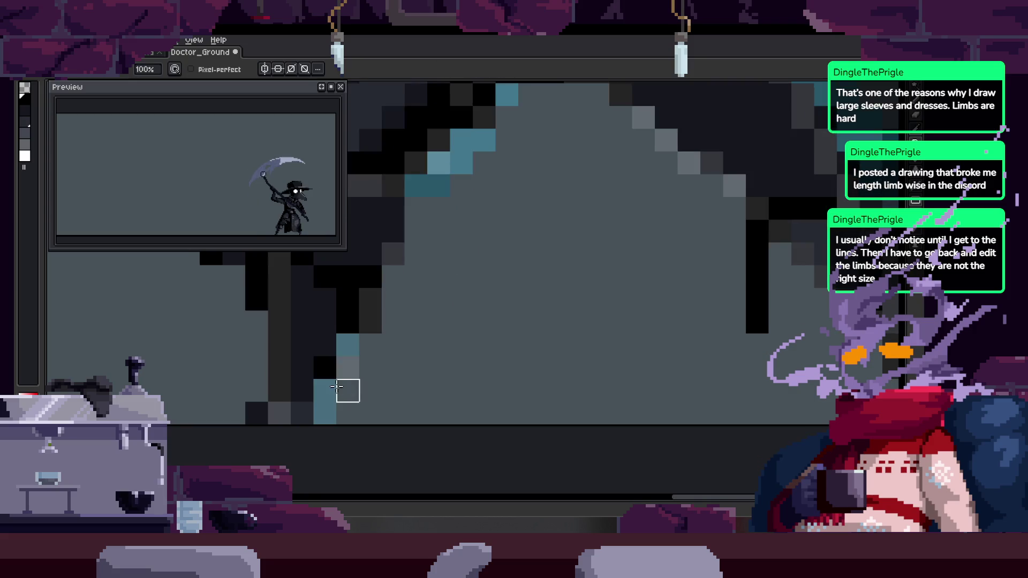
scroll(342, 349, up, 5)
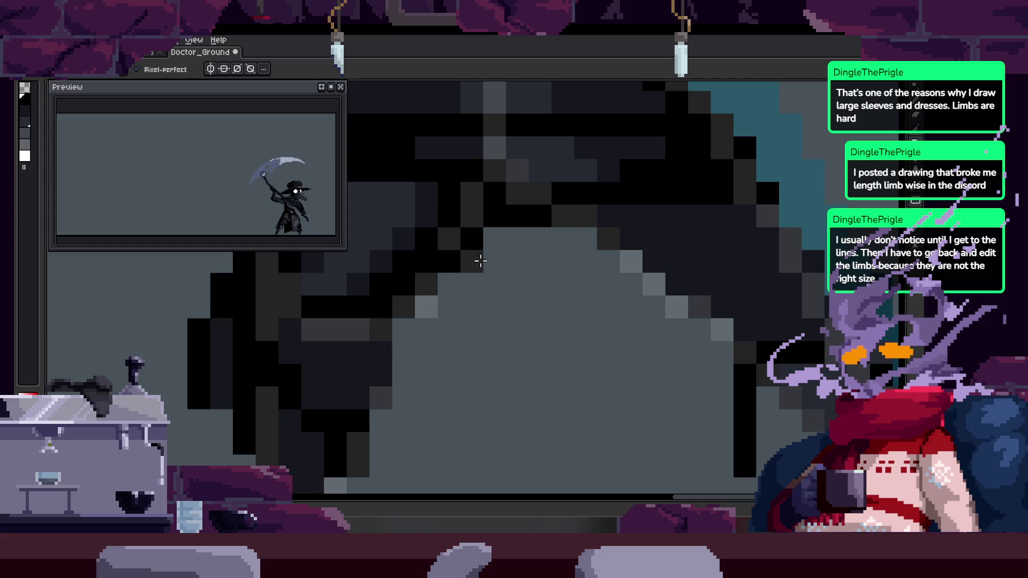
scroll(539, 297, down, 3)
drag(539, 297, 461, 311)
key(w)
click(482, 203)
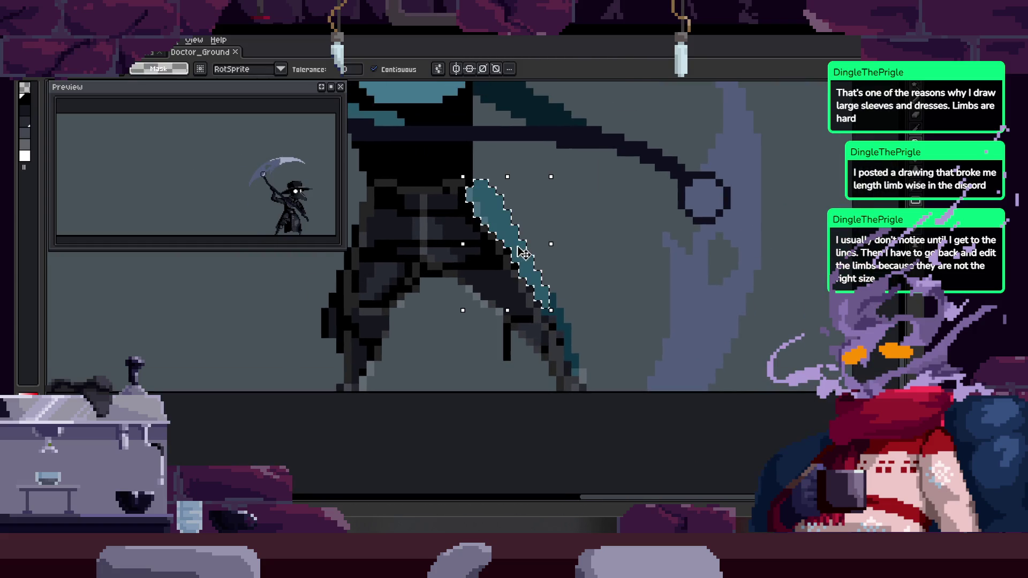
scroll(568, 310, up, 2)
mouse_move(589, 407)
mouse_down()
mouse_move(598, 426)
mouse_move(597, 413)
mouse_up()
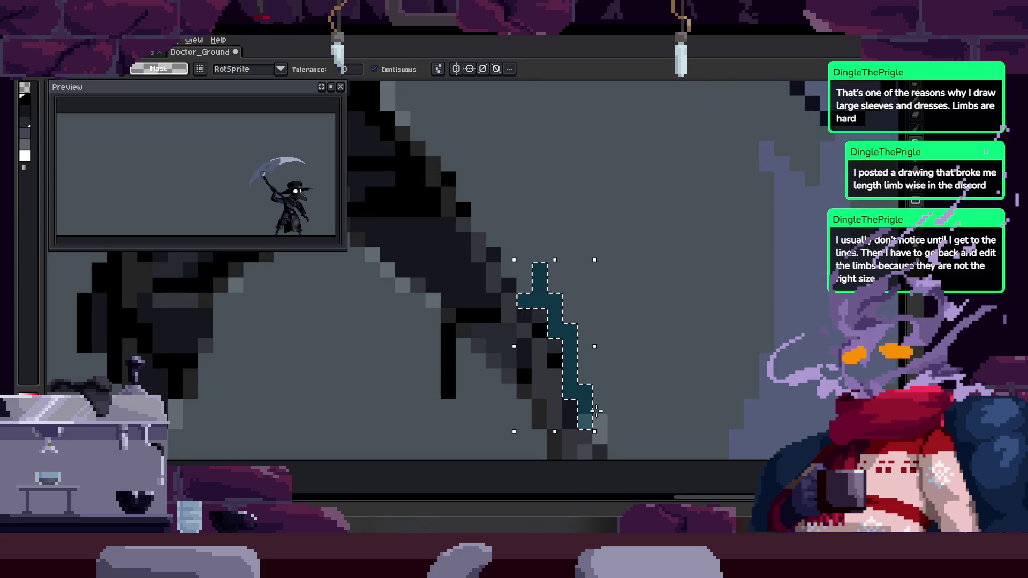
key(Return)
Show the timeline, go back to frame 32, and select then drop its scythe handle
key(z)
scroll(596, 411, down, 3)
key(Tab)
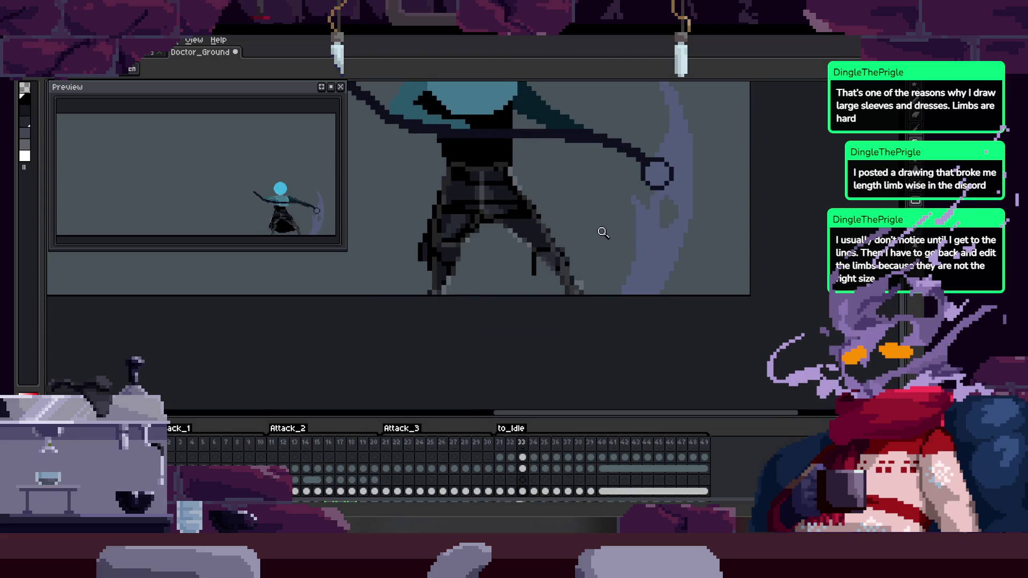
key(Left)
scroll(561, 202, up, 3)
key(w)
click(533, 177)
key(ctrl+d)
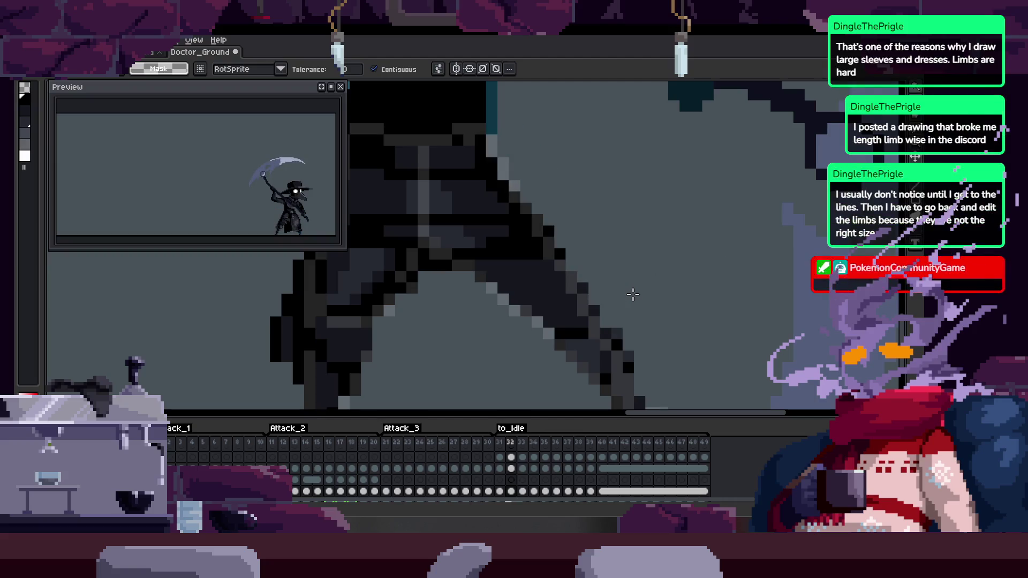
scroll(608, 195, up, 2)
scroll(584, 175, down, 3)
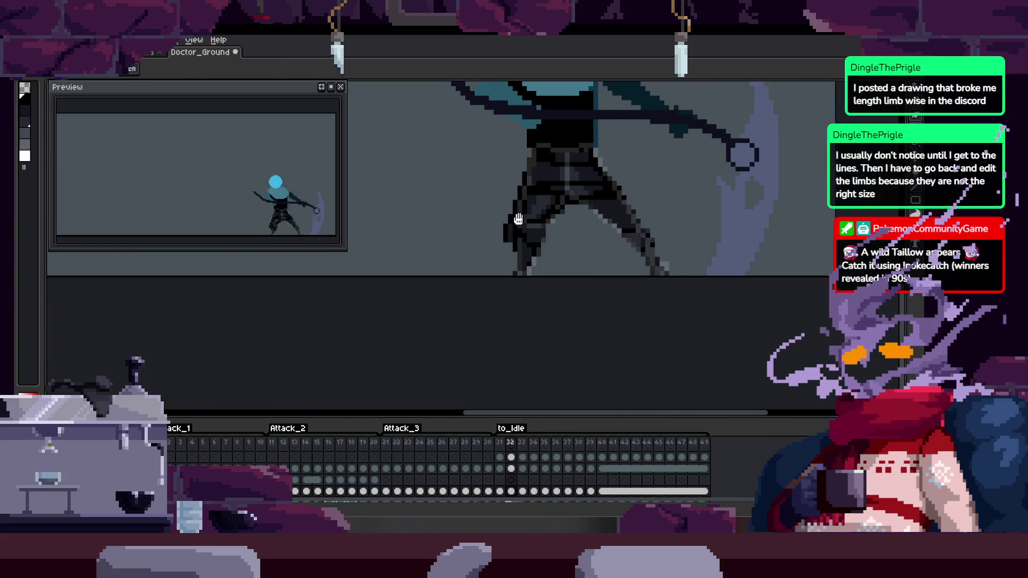
scroll(492, 303, up, 3)
Select the dark-teal column crossing the torso and save the animation
click(492, 304)
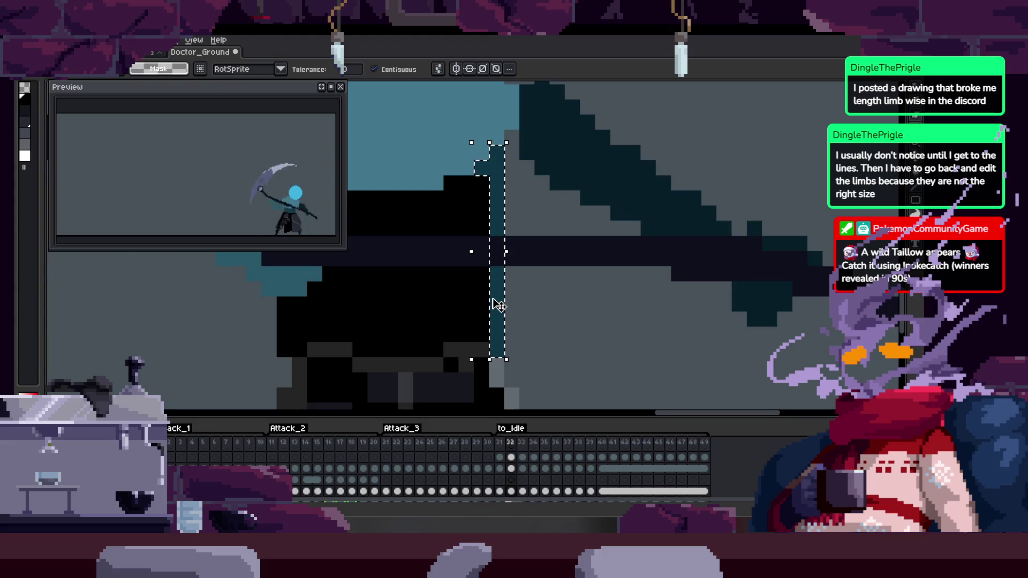
key(z)
scroll(505, 271, down, 2)
key(ctrl+s)
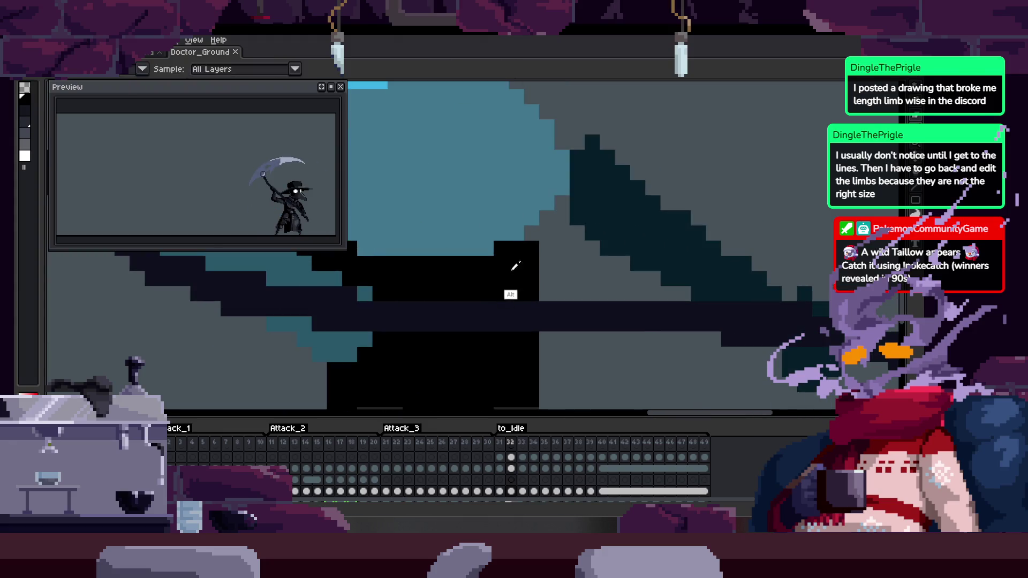
scroll(572, 257, down, 2)
scroll(584, 269, up, 1)
On frame 34, magic-wand the connected teal torso pixels and delete them
key(Right)
key(Right)
key(Right)
key(Left)
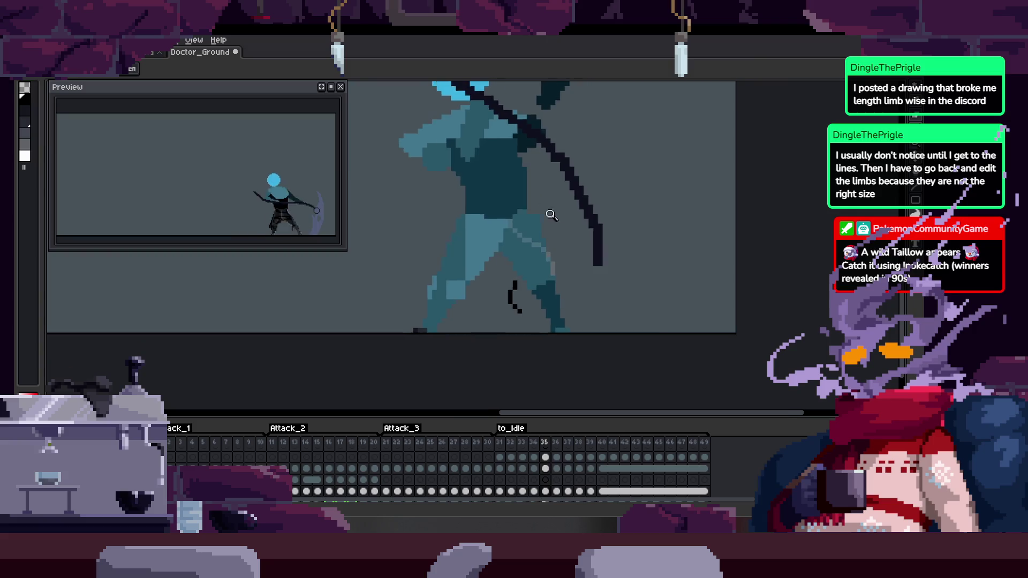
scroll(556, 237, up, 3)
key(w)
click(481, 256)
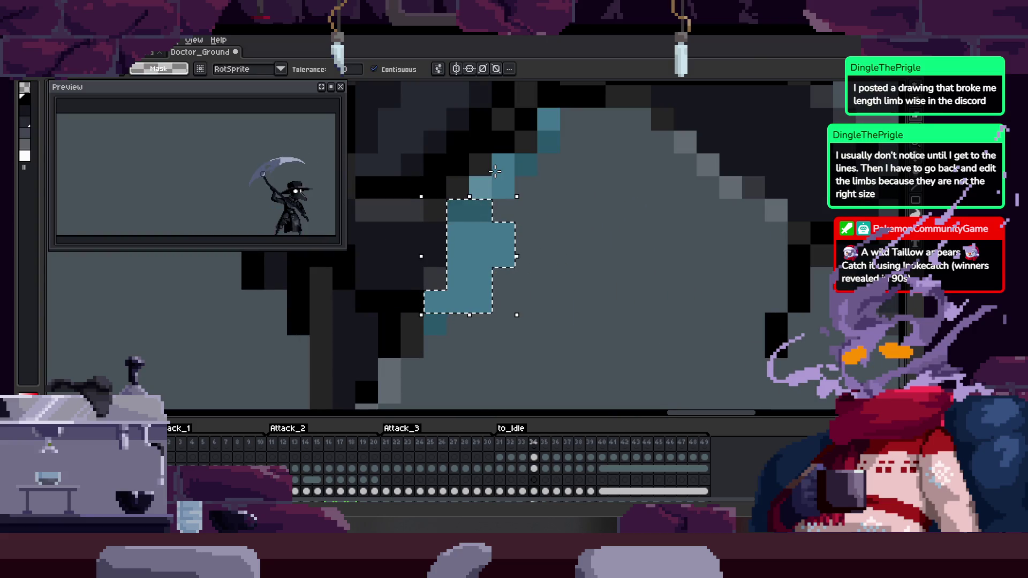
key(Delete)
Paste the teal pixels back and place them near their original spot
key(b)
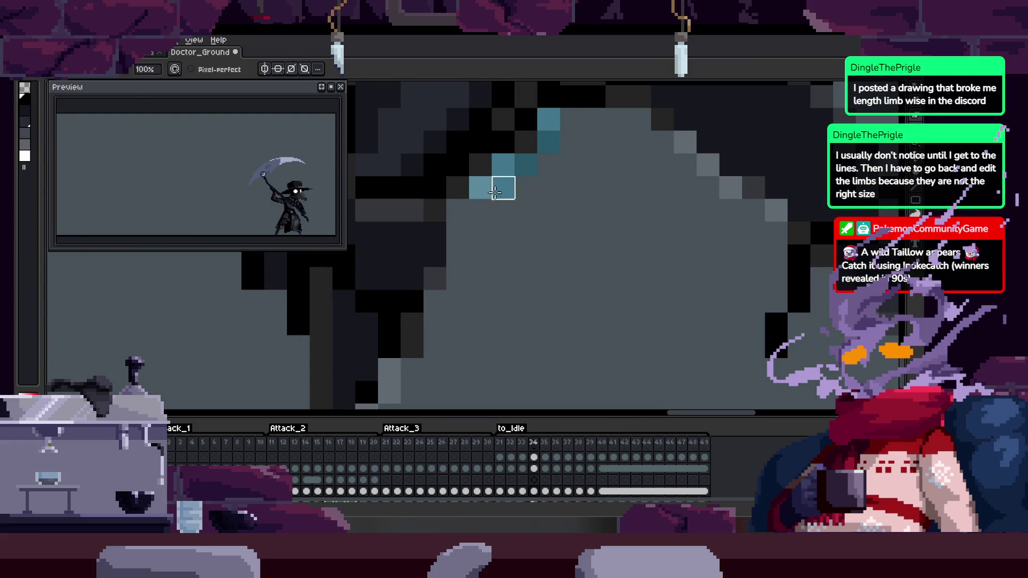
key(ctrl+v)
mouse_move(543, 169)
mouse_down()
mouse_move(515, 161)
mouse_move(547, 155)
mouse_move(556, 128)
mouse_up()
key(Return)
scroll(535, 235, down, 3)
key(Left)
key(Left)
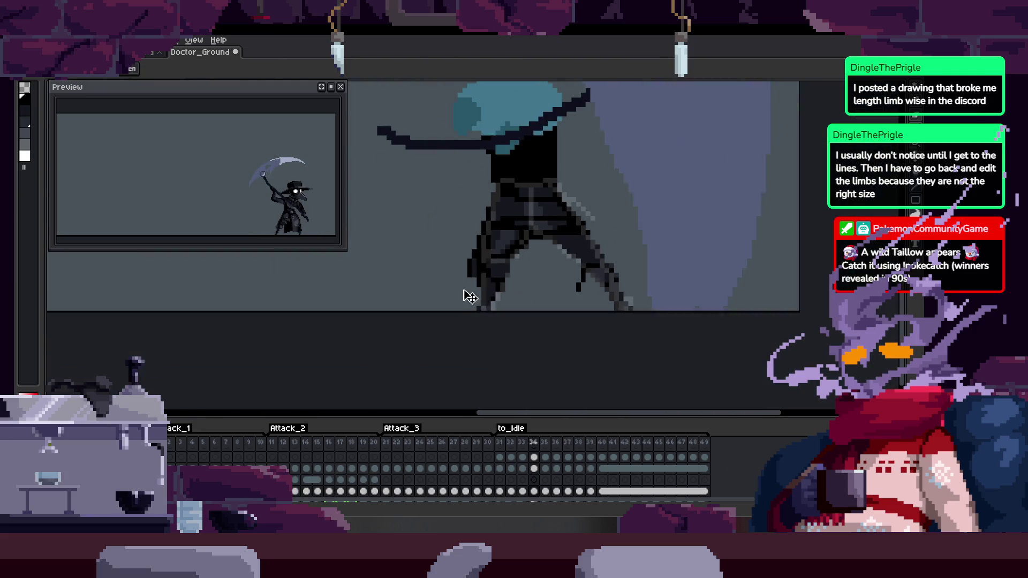
Compare frame 34 with its neighbouring frame, then return to frame 34
scroll(471, 291, up, 2)
scroll(578, 289, down, 3)
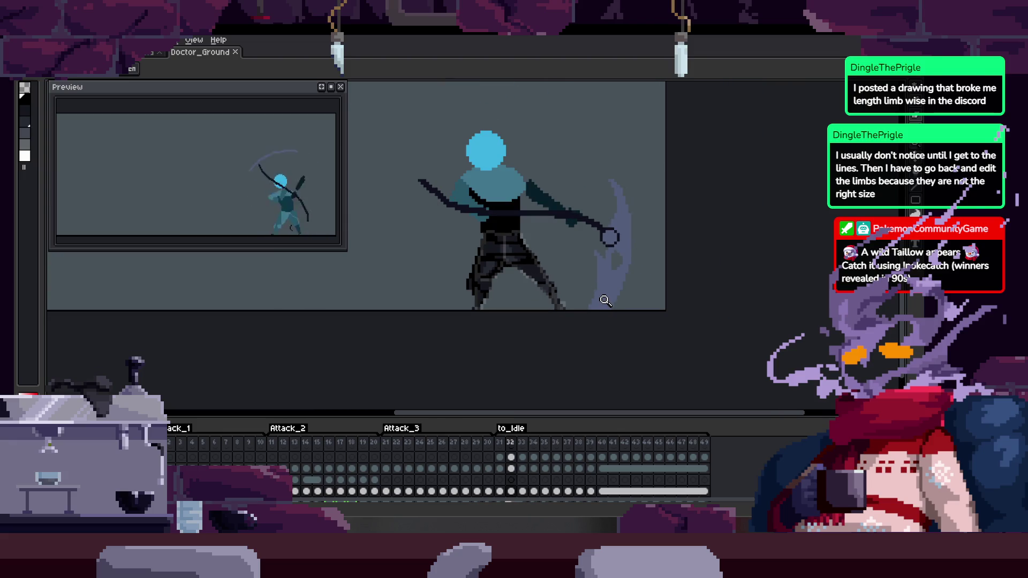
scroll(553, 240, up, 2)
key(Right)
key(Right)
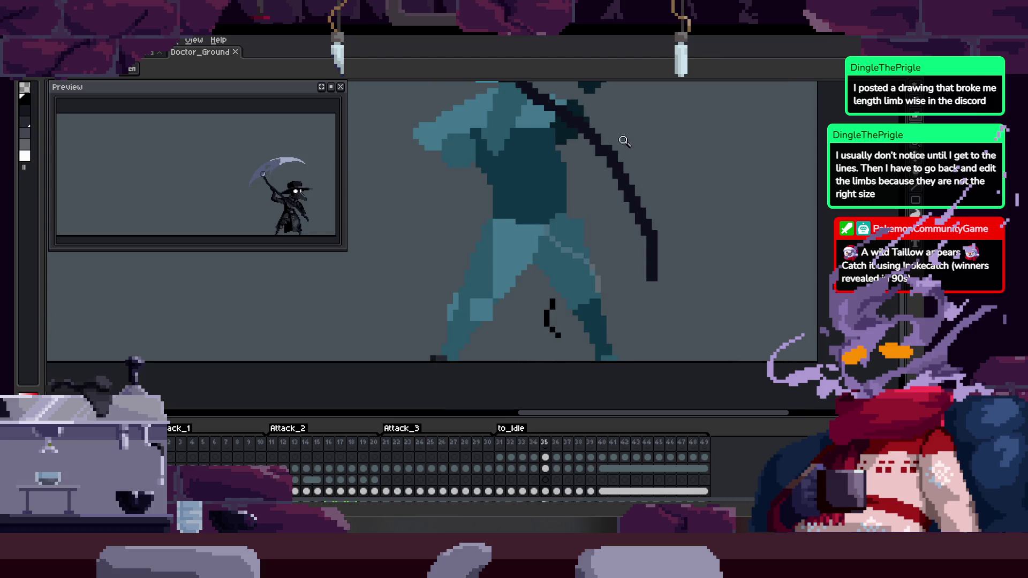
key(Left)
key(Right)
scroll(584, 220, up, 3)
scroll(557, 258, down, 2)
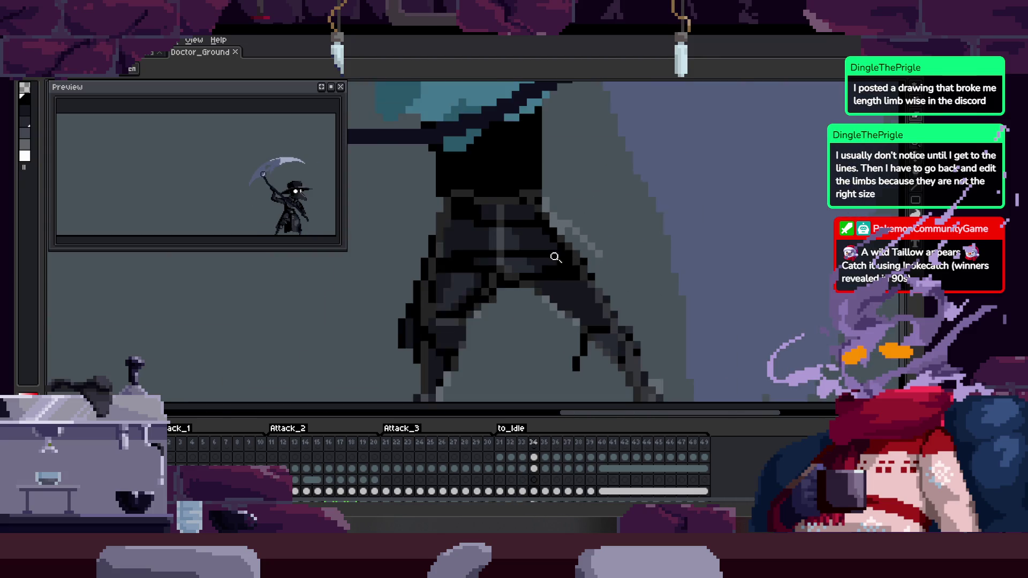
scroll(584, 262, down, 2)
scroll(565, 278, up, 3)
Sample the dark cloak colour, draw a diagonal cloak edge and blacken the grey pixels beside it
key(alt)
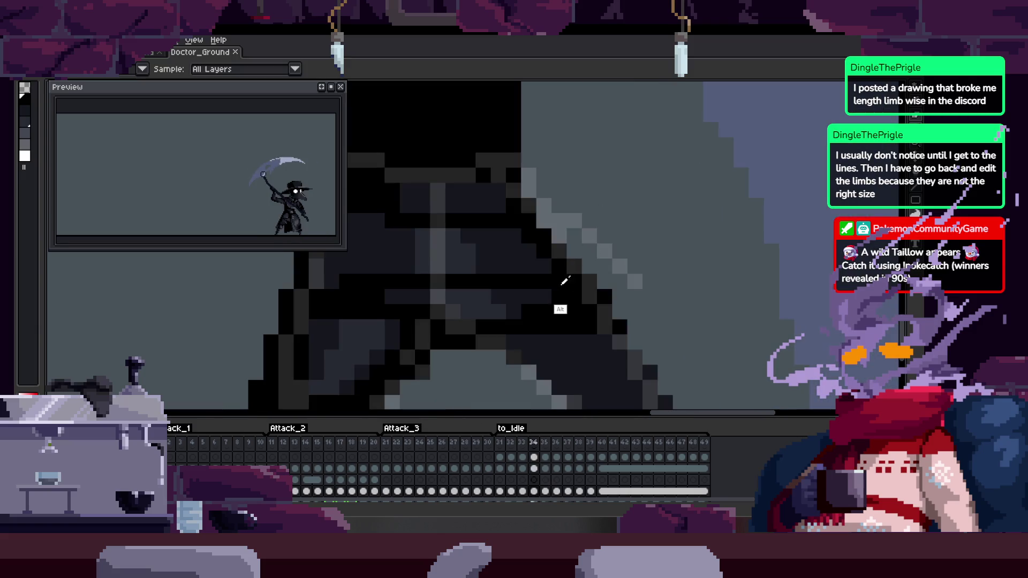
scroll(482, 217, up, 1)
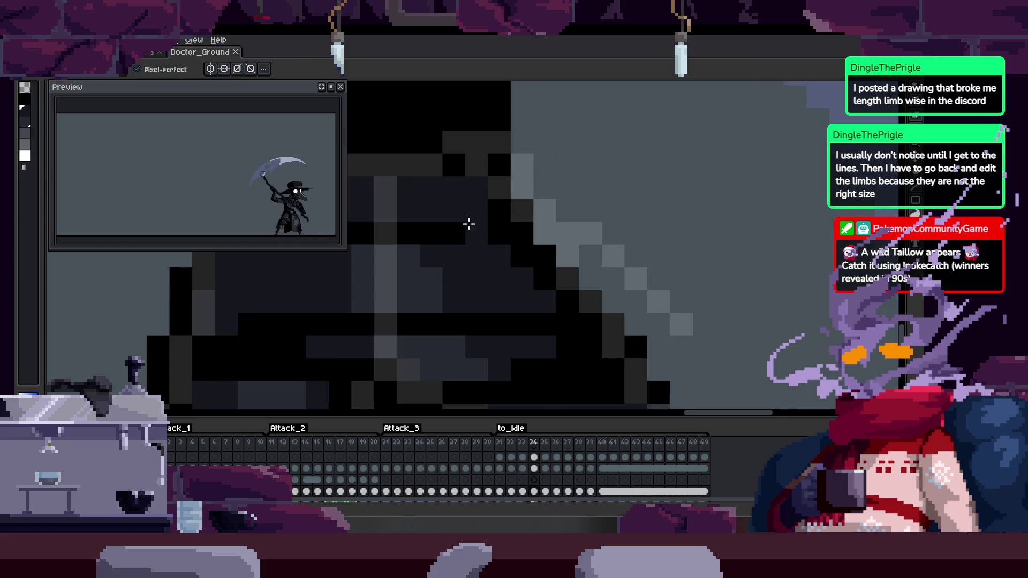
key(alt)
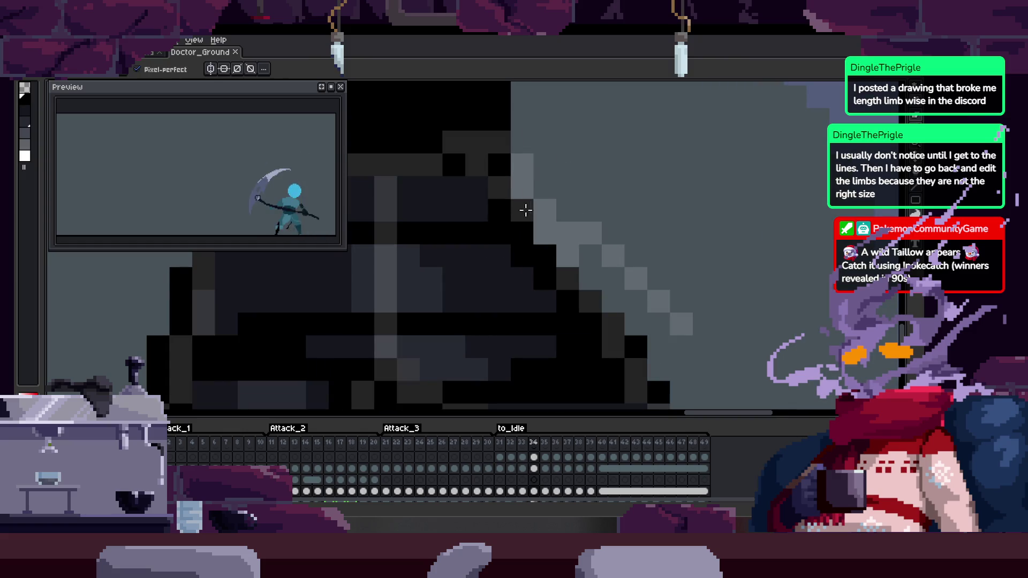
mouse_move(522, 160)
mouse_down()
mouse_move(527, 211)
mouse_move(638, 284)
mouse_move(676, 350)
mouse_up()
key(ctrl+shift+d)
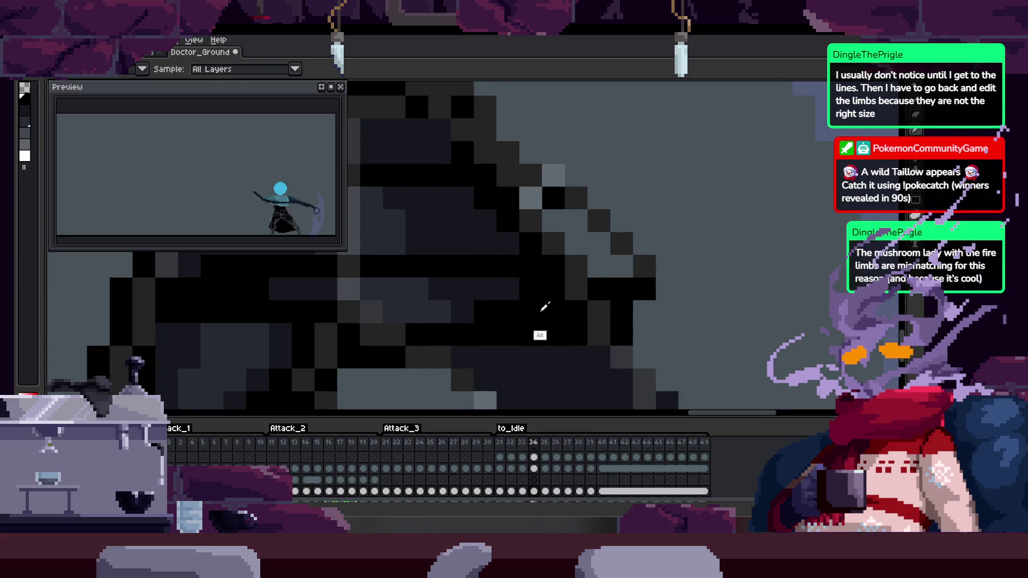
key(ctrl+d)
mouse_move(598, 238)
mouse_down()
mouse_move(570, 234)
mouse_move(633, 261)
mouse_up()
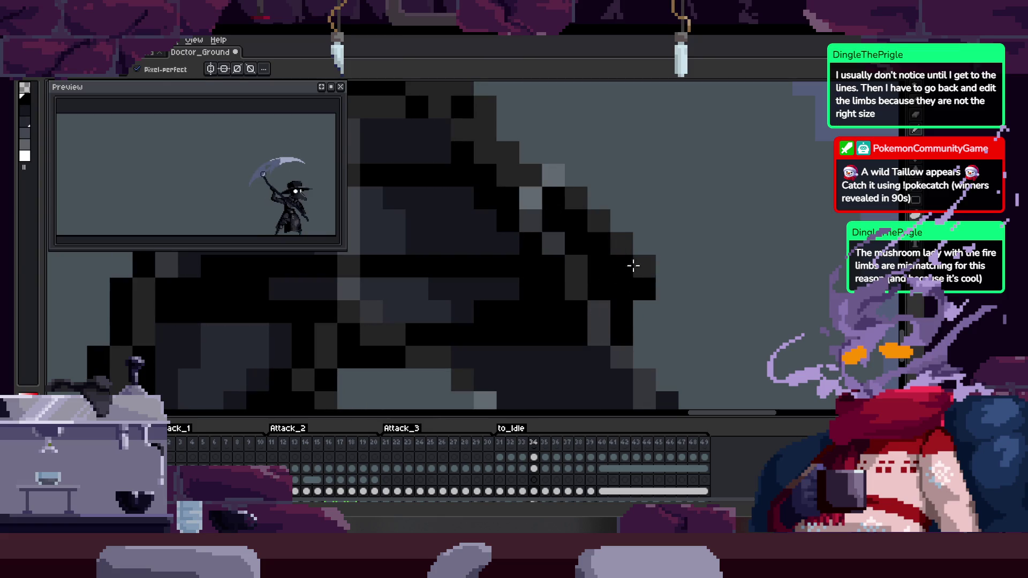
Zoom out on the whole character and compare frames 34 and 35
key(z)
scroll(638, 326, down, 3)
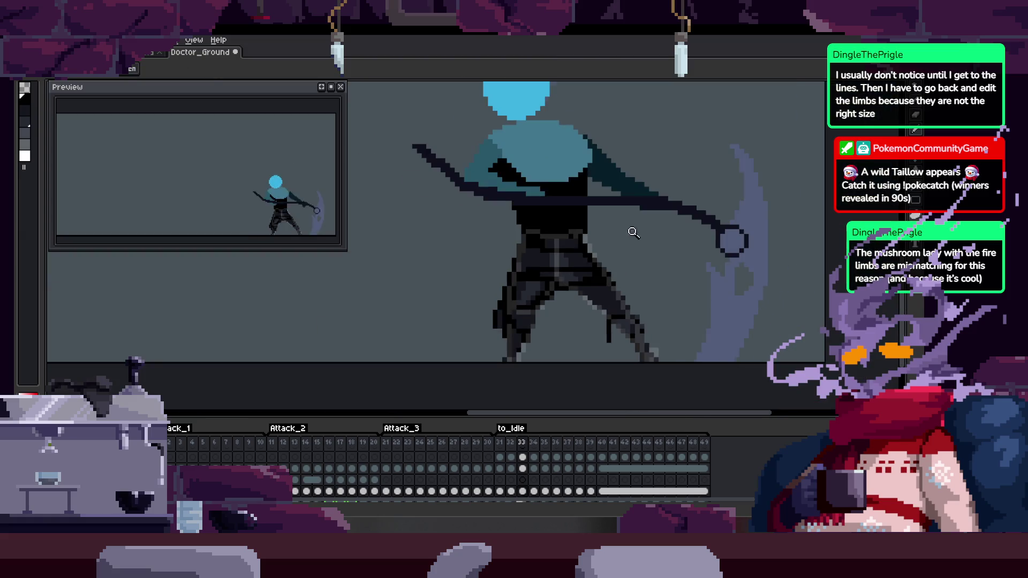
key(b)
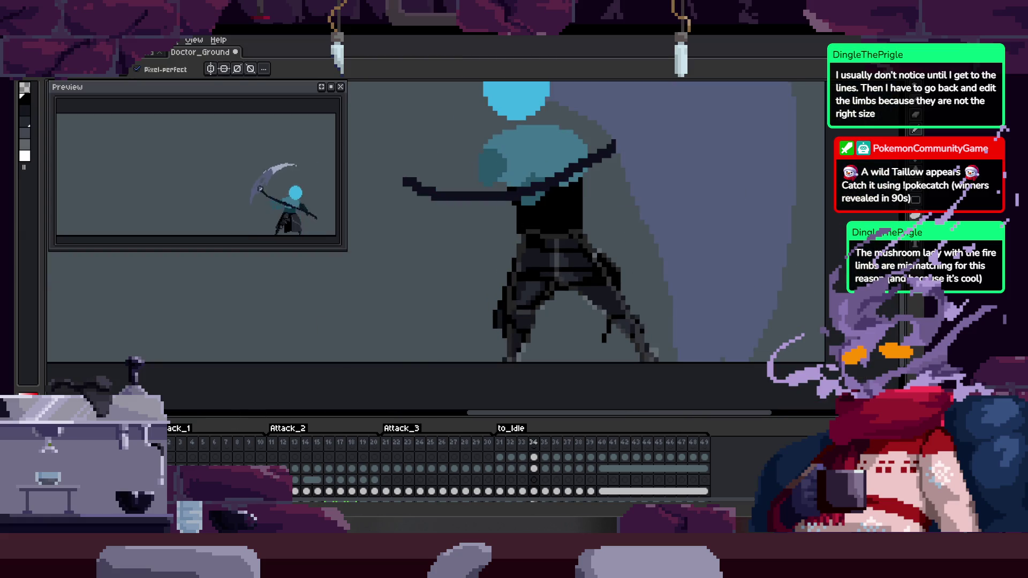
key(period)
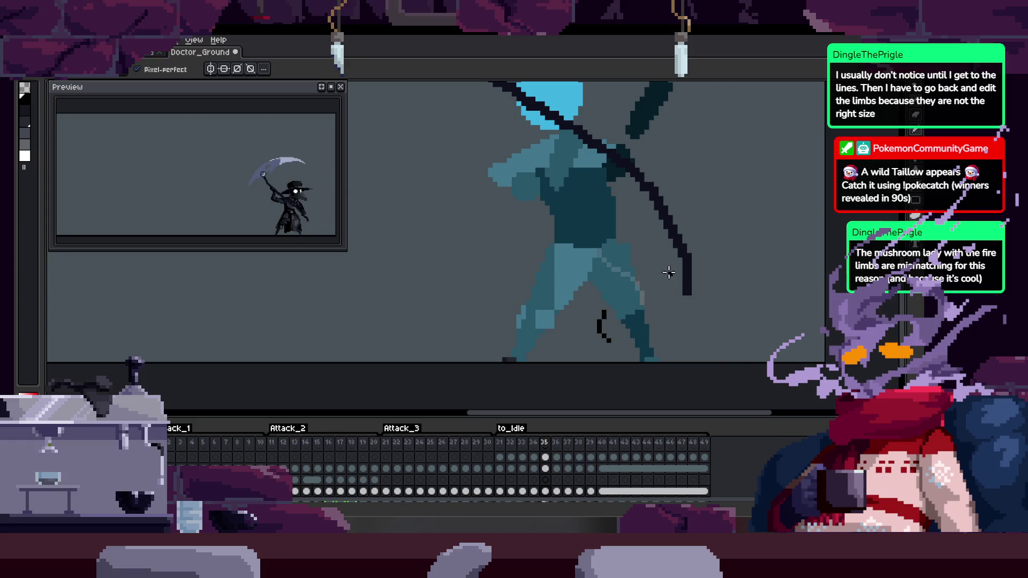
key(comma)
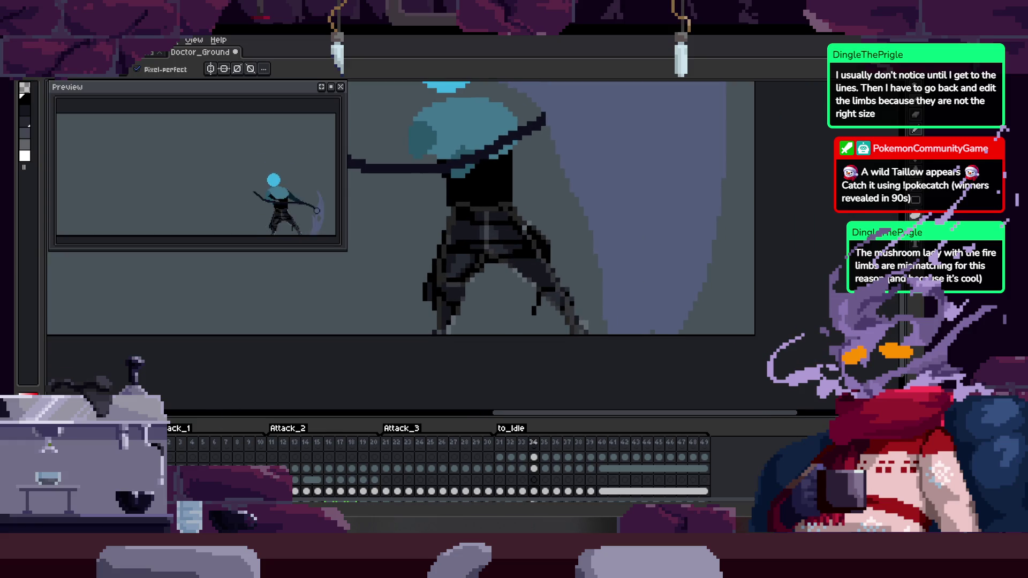
Add a new empty layer, hide the timeline and settle on the scythe pose frame
key(shift+n)
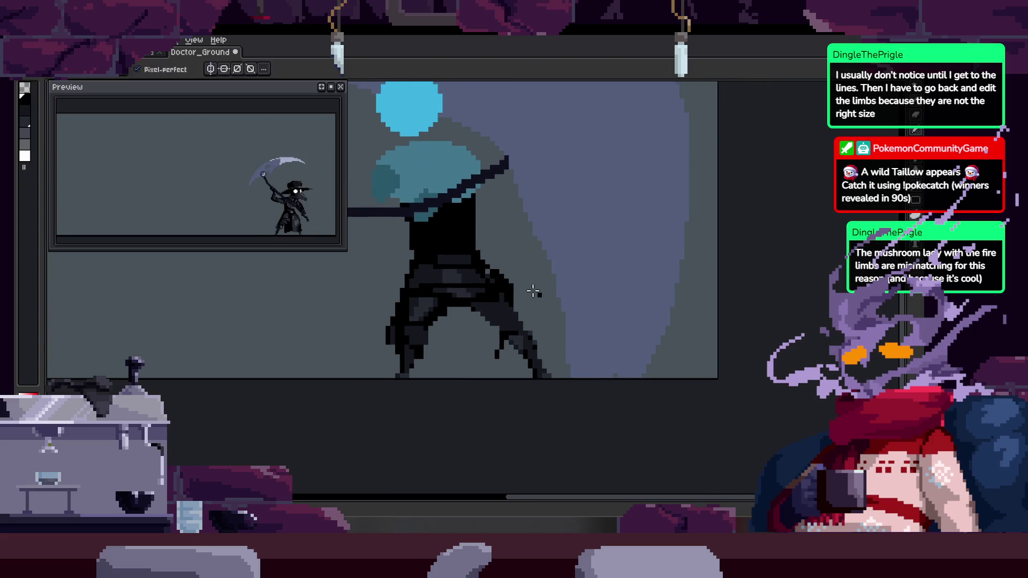
scroll(499, 323, up, 3)
key(Tab)
key(period)
key(period)
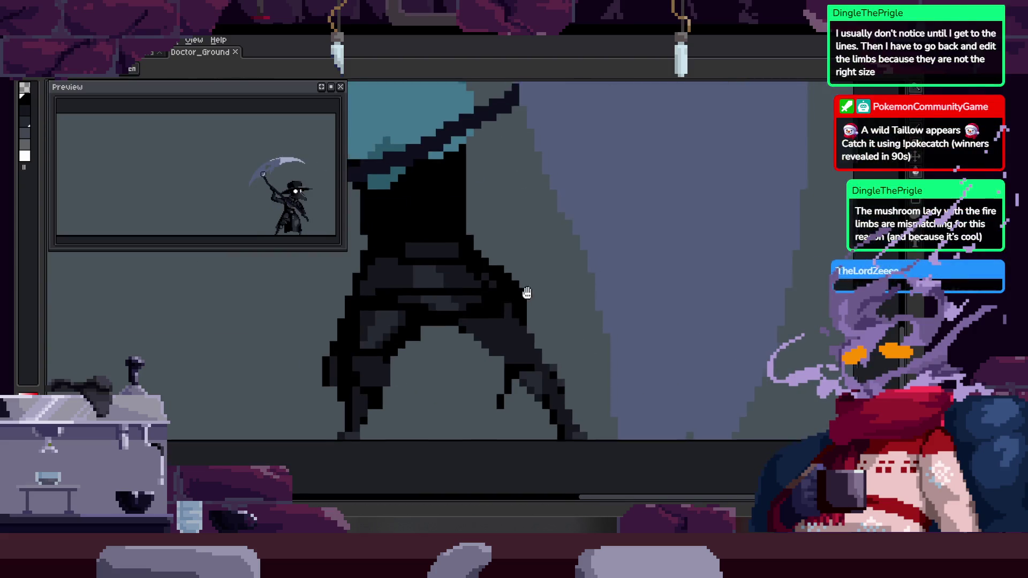
key(comma)
key(comma)
key(period)
key(z)
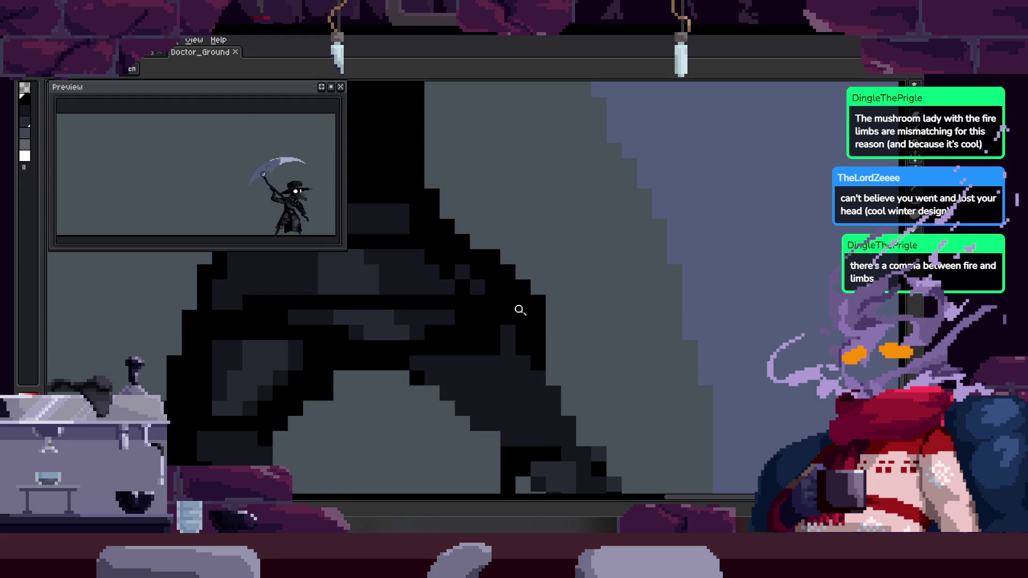
Flip back and forth between frames to compare the arm pose, ending on the scythe-swing frame
scroll(420, 245, down, 1)
scroll(445, 336, down, 3)
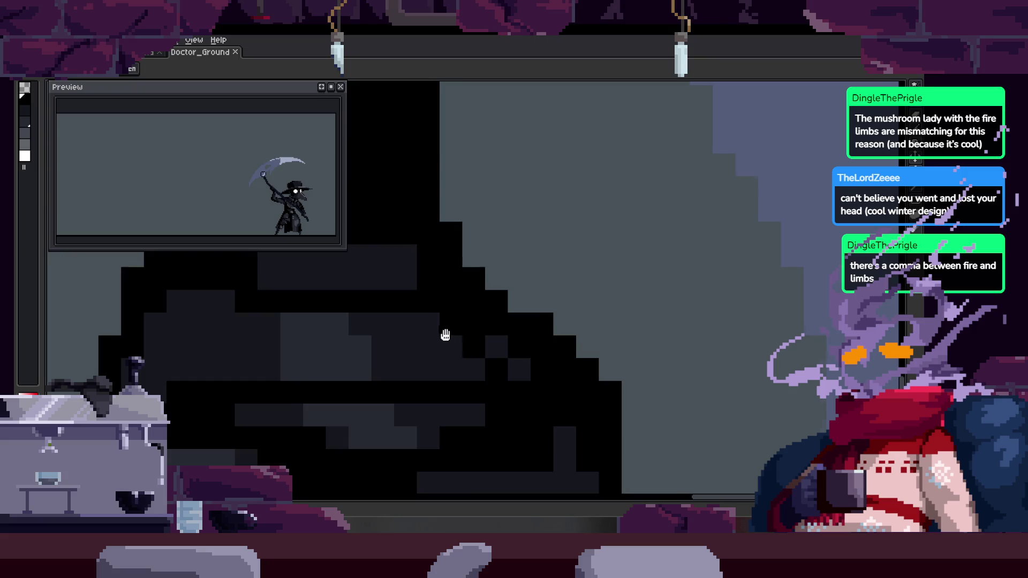
scroll(508, 214, up, 3)
scroll(521, 167, down, 4)
key(period)
key(comma)
key(period)
key(comma)
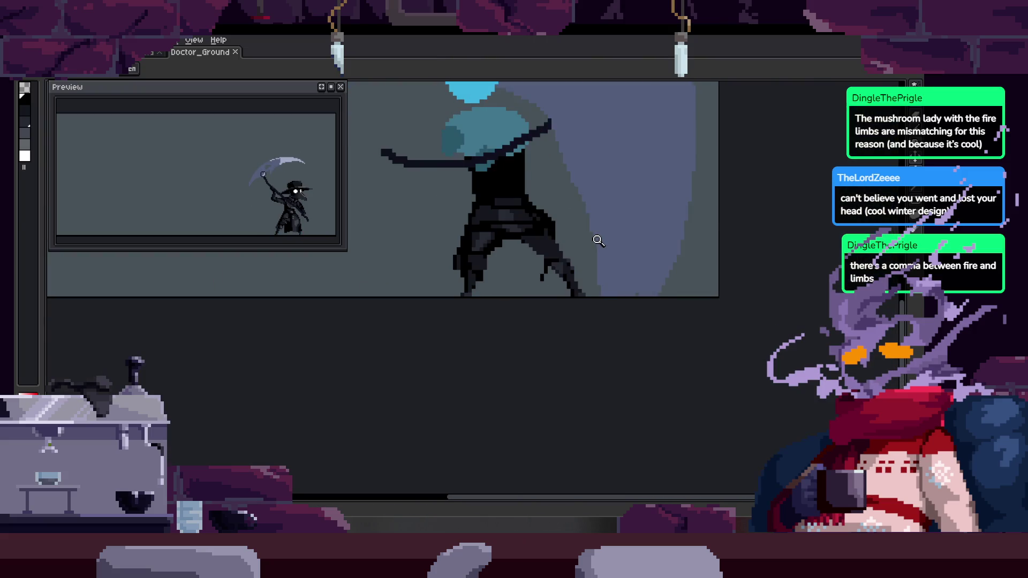
key(period)
key(period)
key(period)
Step forward through the running, blue-headed and hooded scythe poses
key(period)
key(period)
key(period)
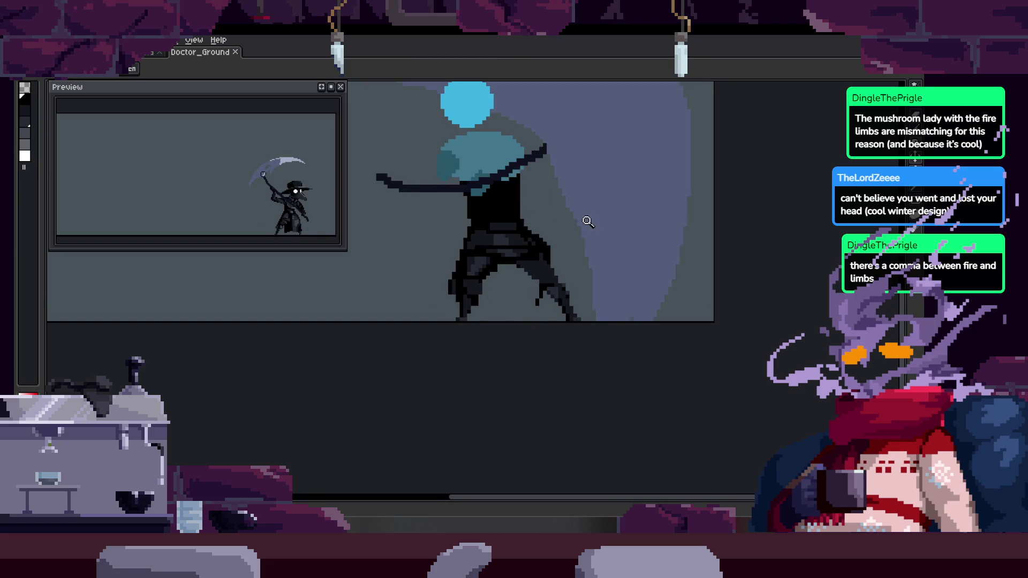
scroll(602, 110, down, 1)
key(period)
key(period)
key(period)
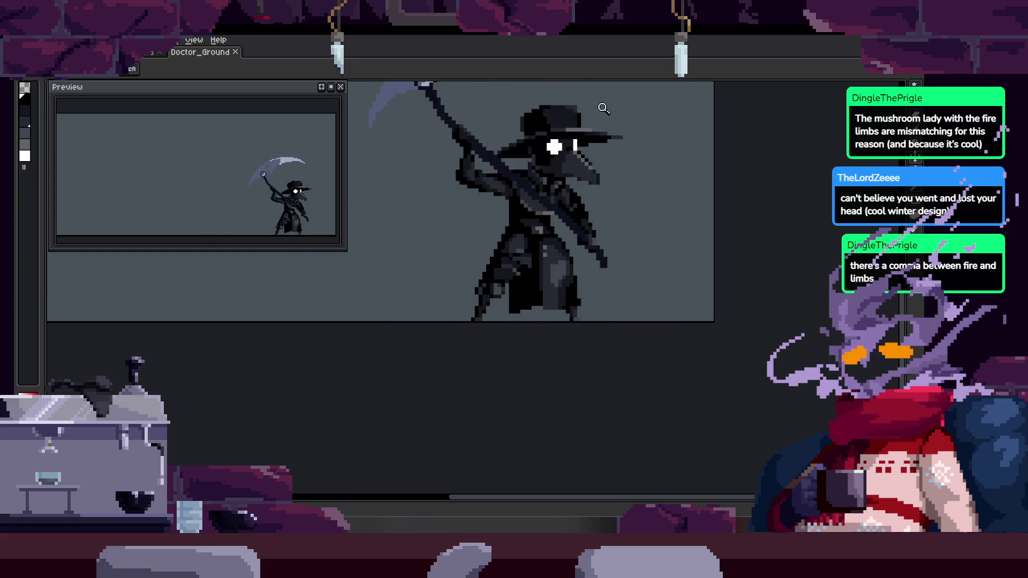
key(period)
key(period)
key(period)
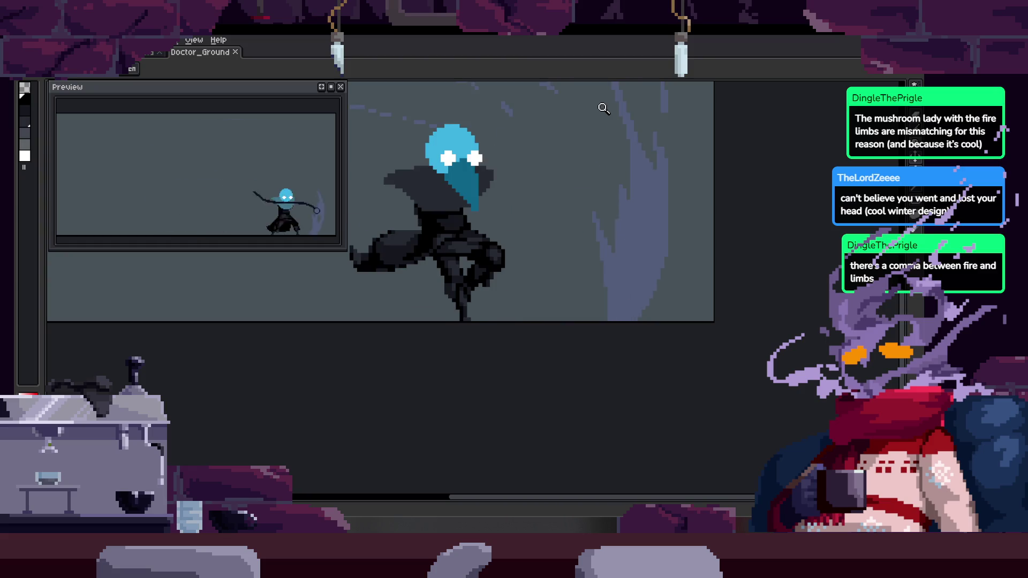
key(period)
key(period)
key(period)
key(period)
key(period)
key(period)
key(period)
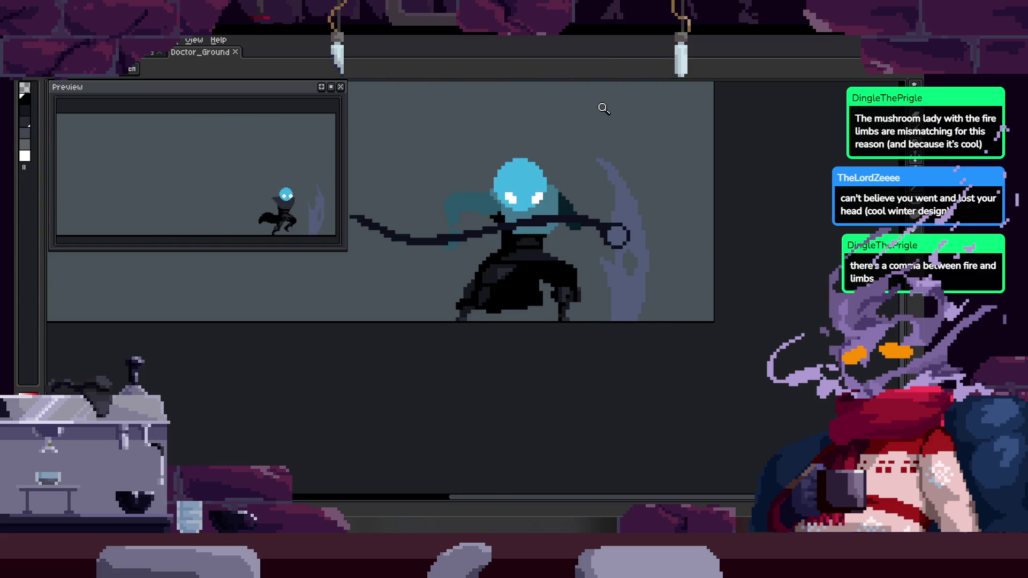
key(period)
key(period)
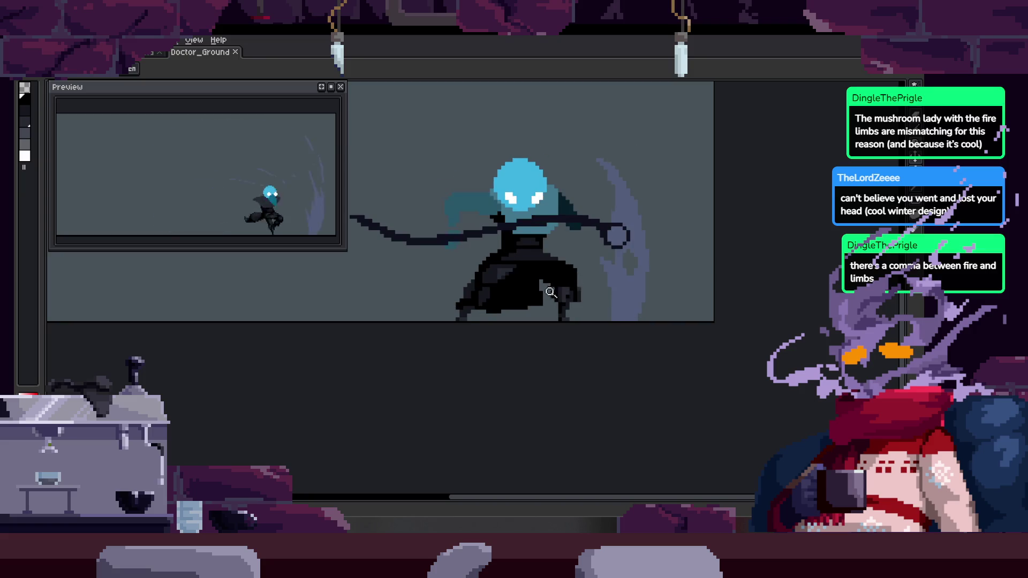
Zoom in on the legs and advance through the legs-spread frame to the flying pose
key(period)
click(574, 285)
key(period)
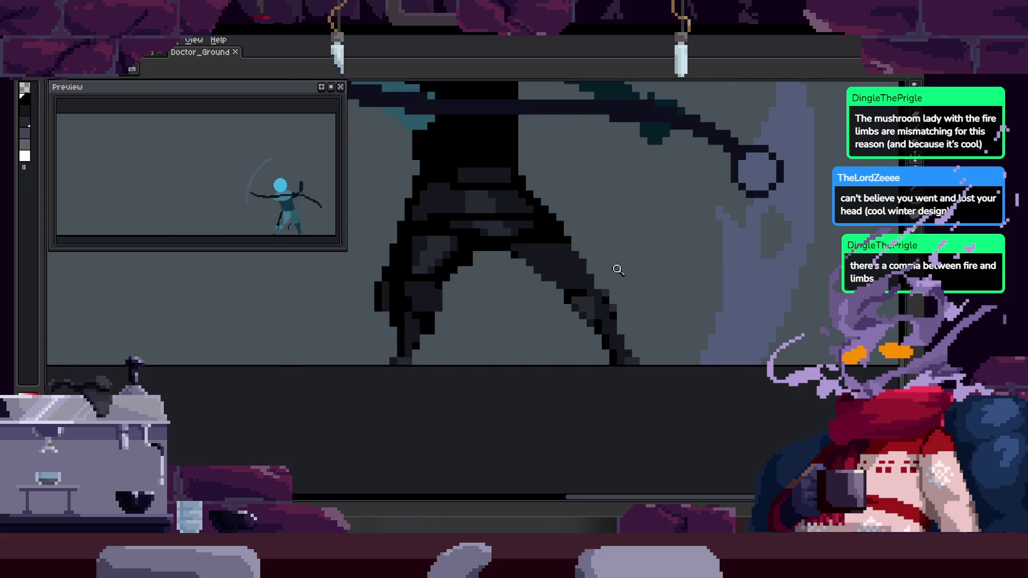
key(period)
scroll(543, 319, down, 1)
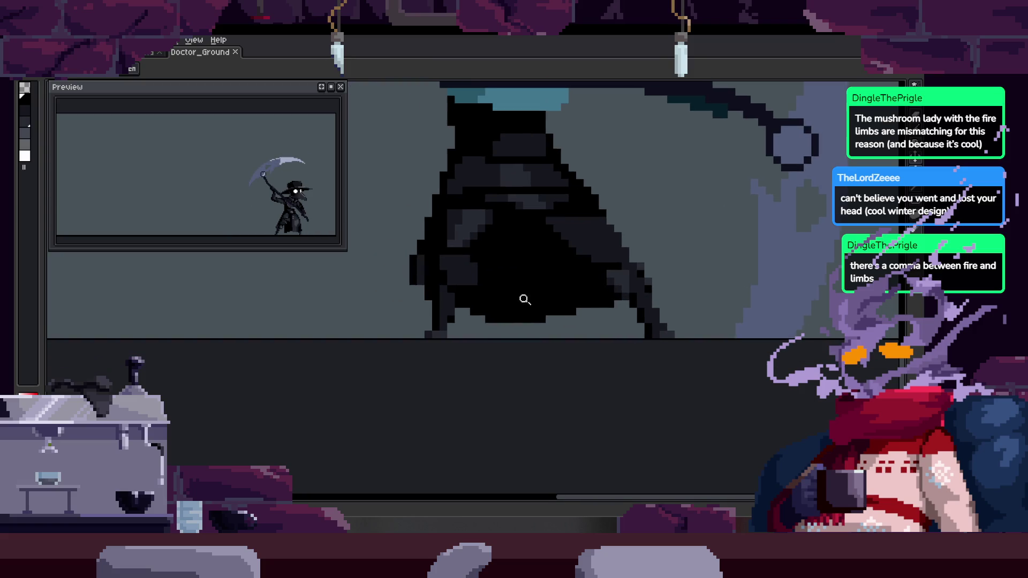
key(period)
key(period)
key(period)
scroll(537, 279, up, 1)
key(period)
key(period)
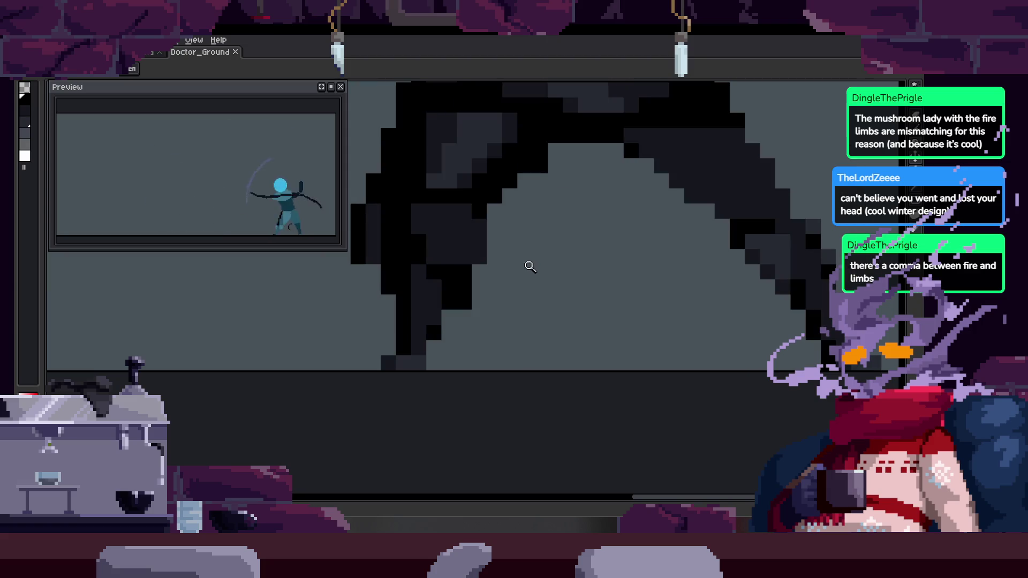
Draw a black vertical pixel line down the robe on the next frame
key(b)
click(472, 286)
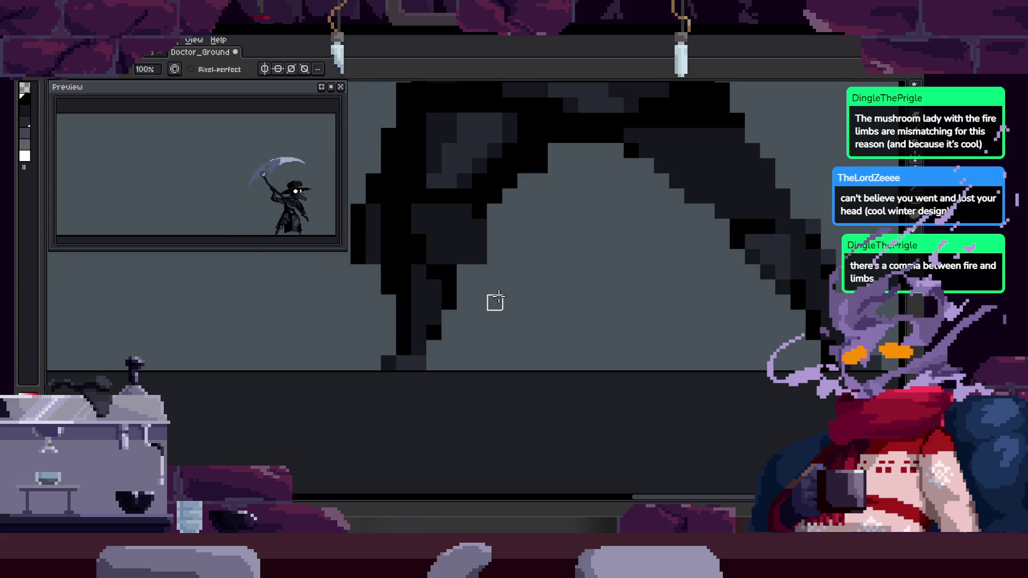
key(z)
scroll(571, 275, down, 1)
key(period)
scroll(548, 278, up, 1)
key(b)
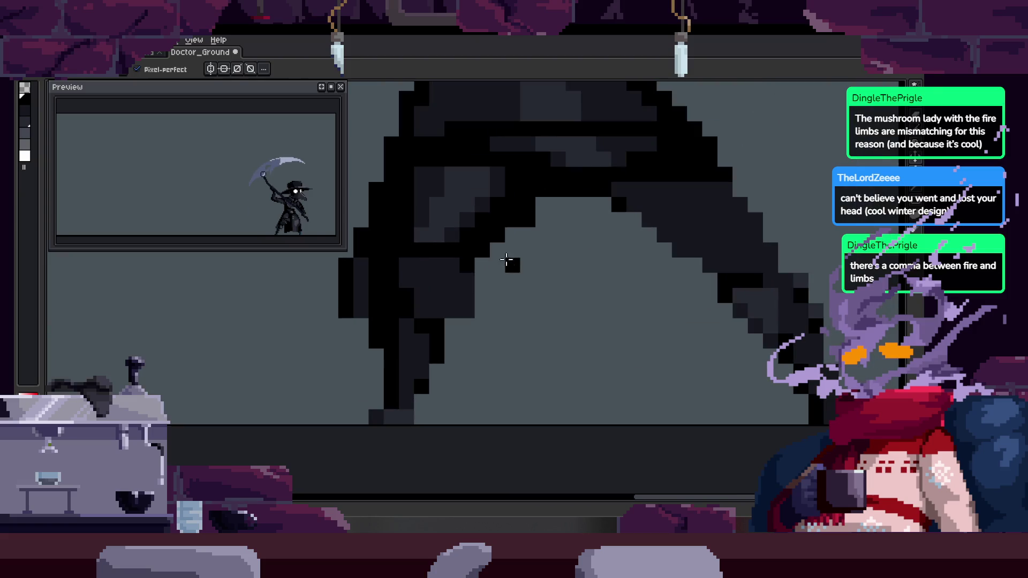
drag(511, 265, 497, 386)
Step on to frame 33 and beyond, then save Doctor_Ground
key(Tab)
key(period)
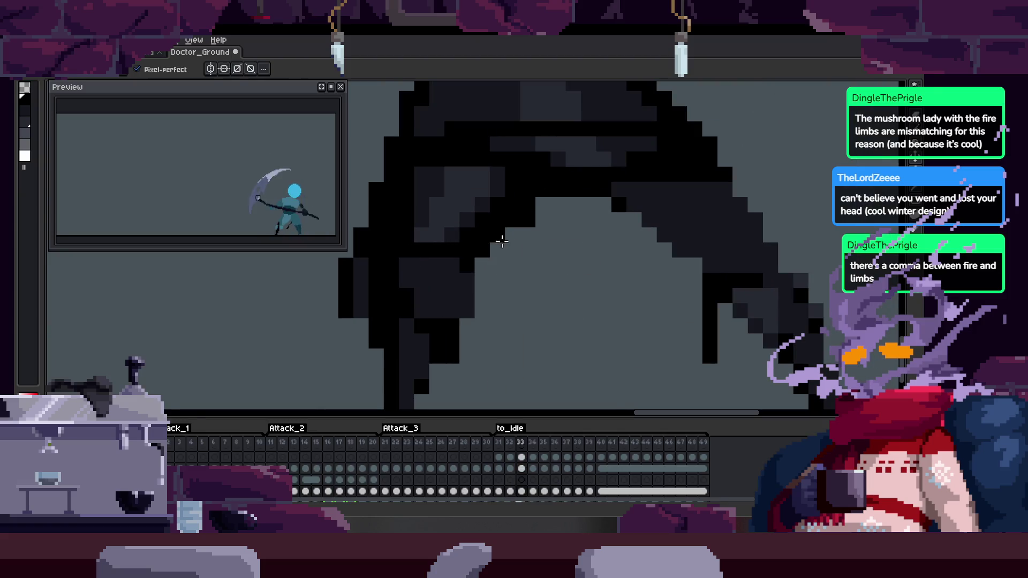
key(z)
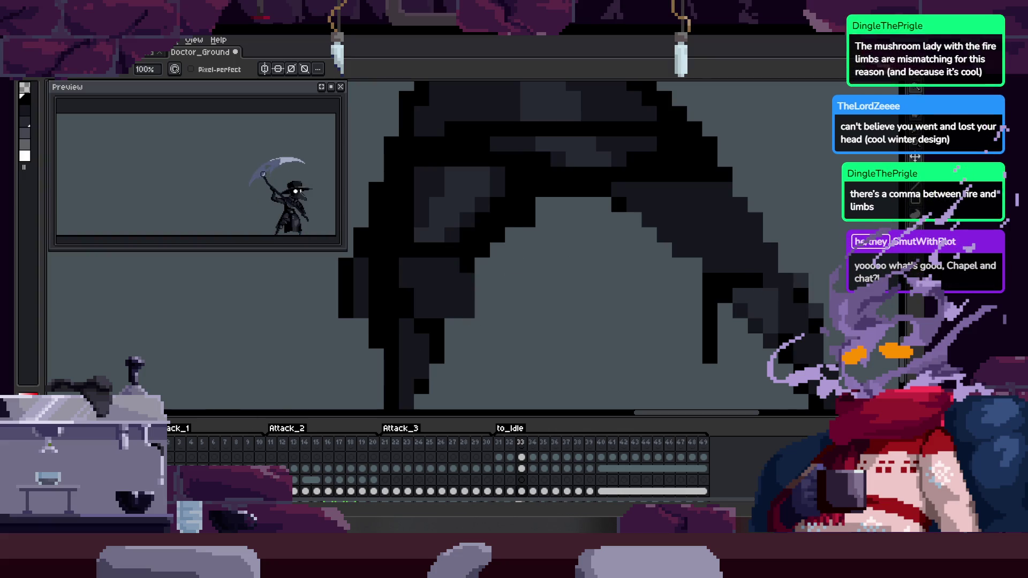
key(period)
key(Tab)
key(b)
key(ctrl+s)
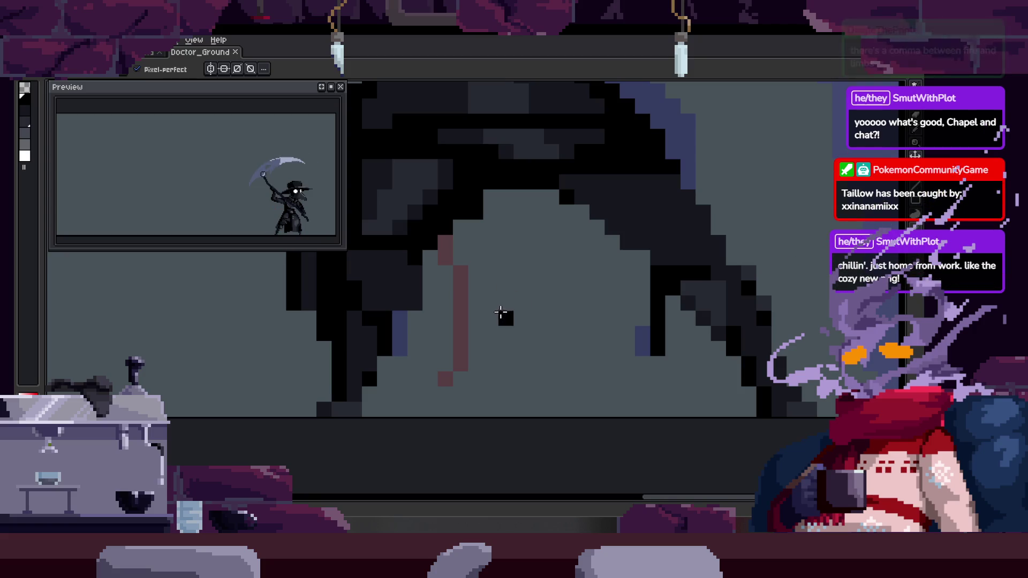
Draw a dark stroke between the legs, extending it downward on the following frame
key(z)
scroll(542, 275, down, 4)
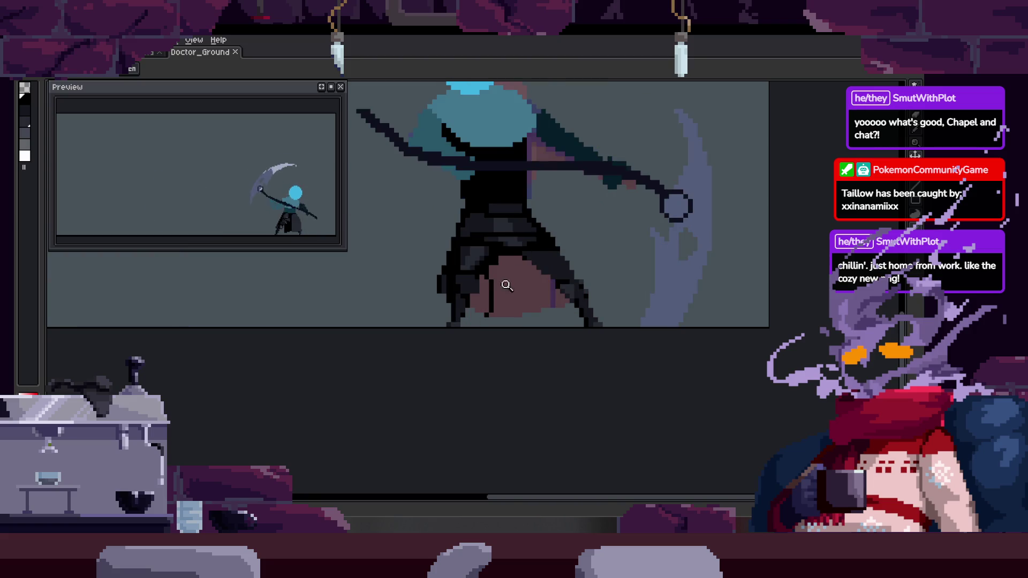
scroll(504, 244, up, 3)
key(b)
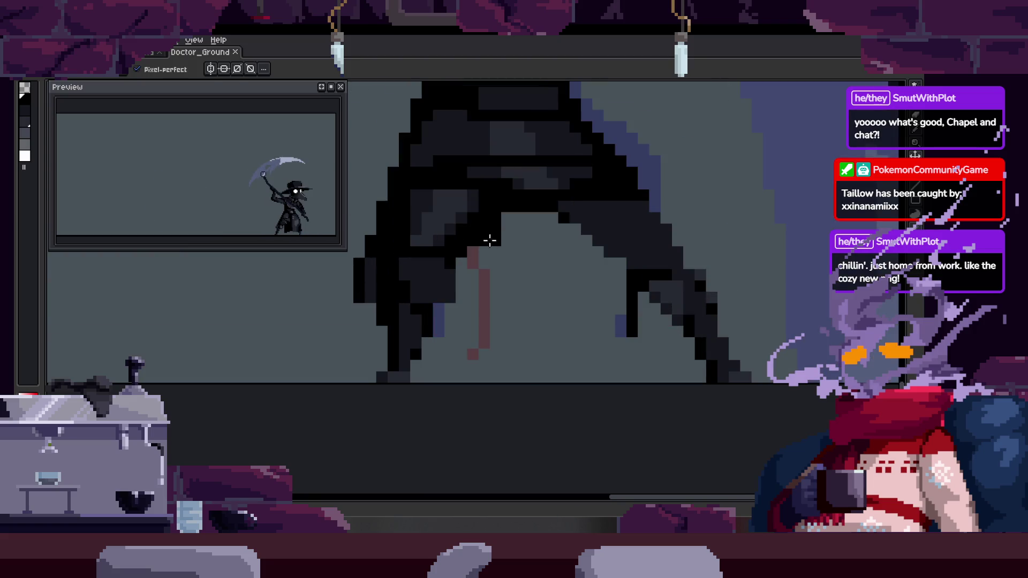
drag(508, 331, 517, 353)
key(Right)
drag(482, 199, 482, 316)
Save the sprite again and play the attack animation
key(Right)
key(Right)
key(space)
scroll(536, 279, down, 5)
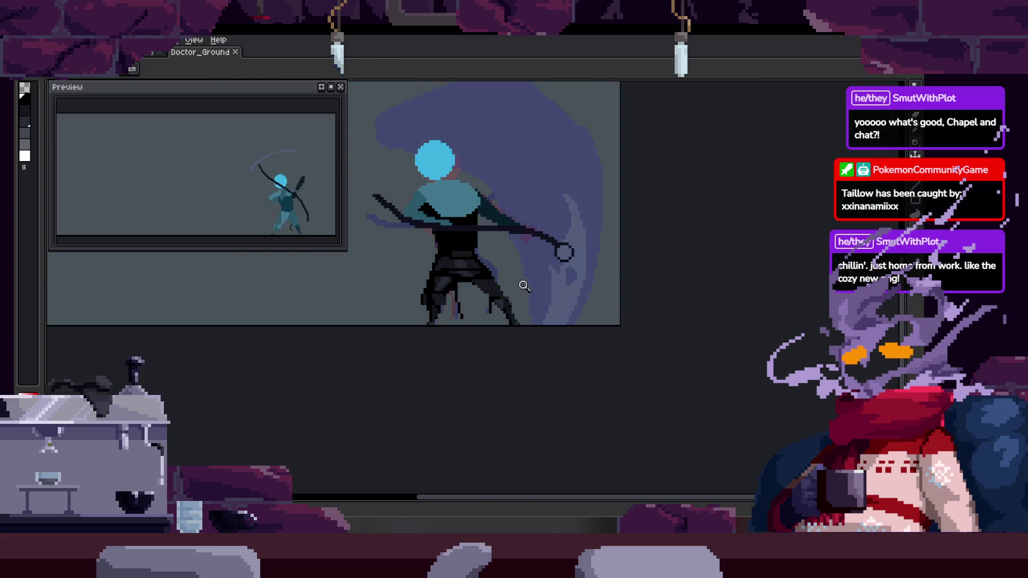
key(ctrl+s)
key(Right)
key(Tab)
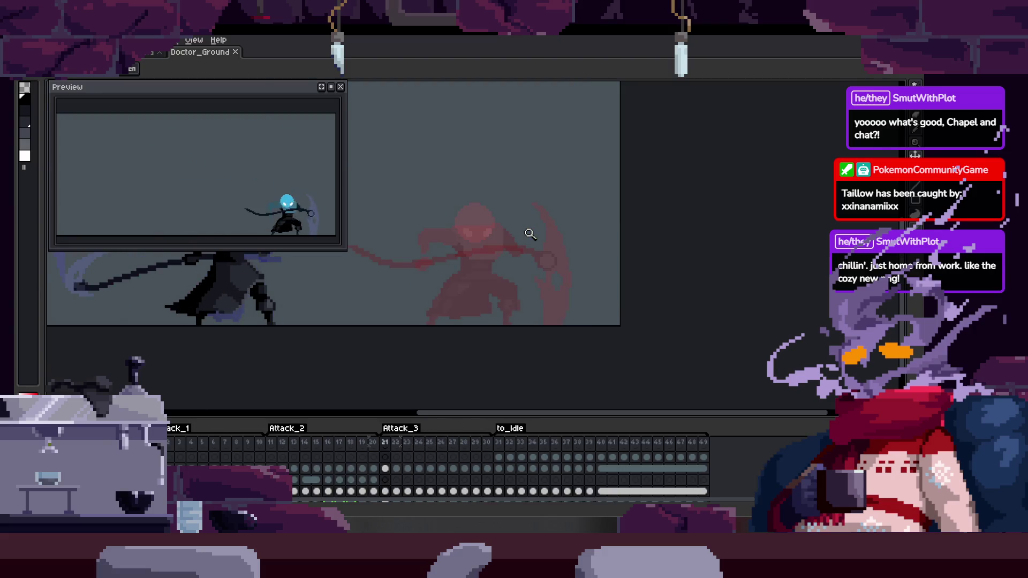
Stop playback on frame 41 and enlarge the timeline to show more layers
key(Tab)
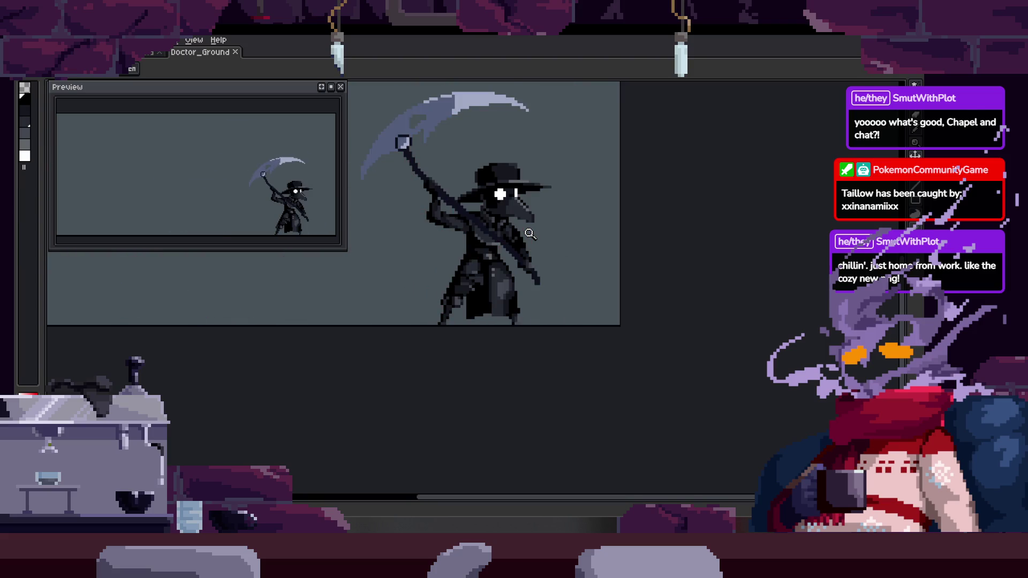
key(Tab)
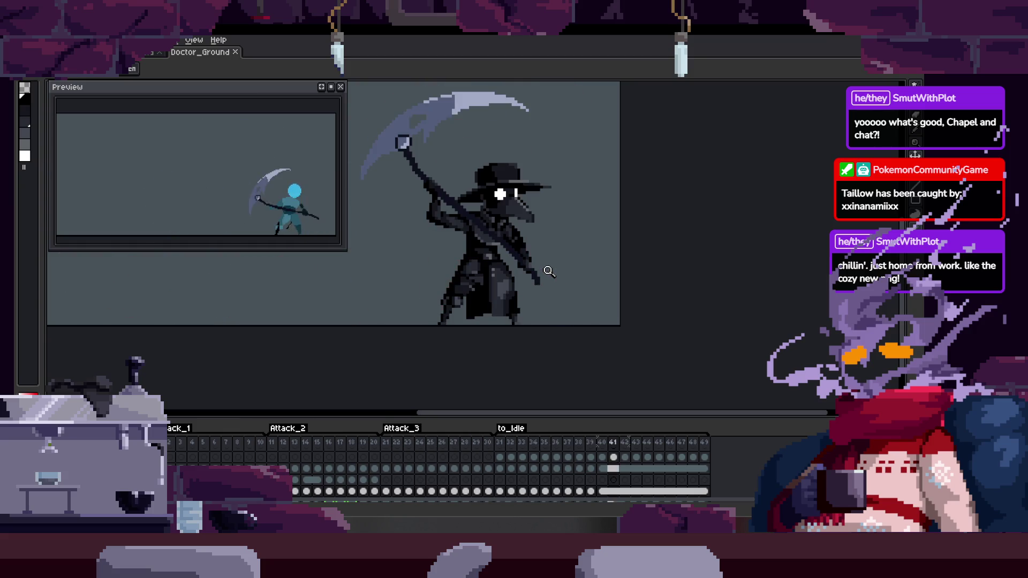
key(Left)
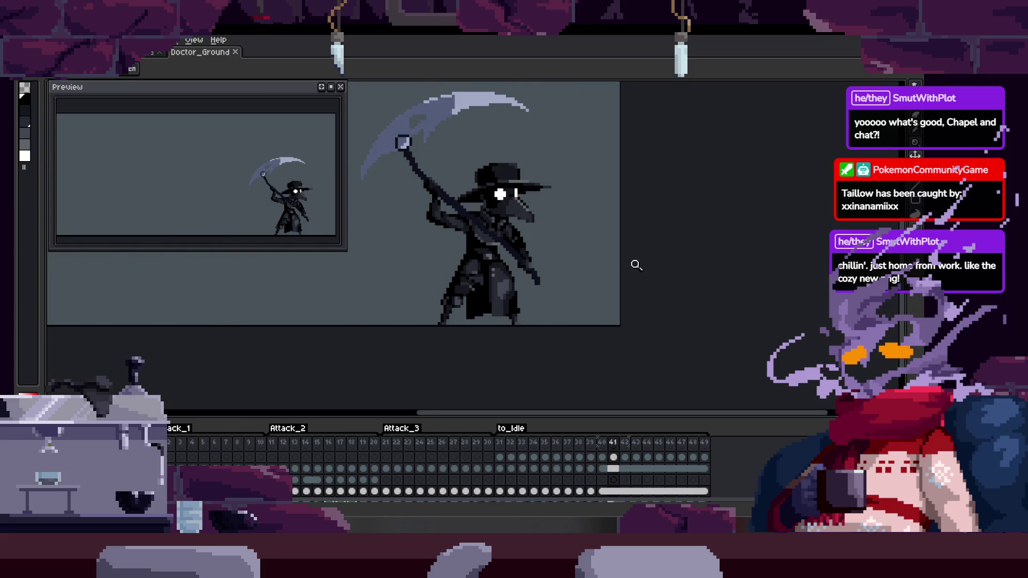
mouse_move(608, 499)
mouse_down()
mouse_move(691, 490)
mouse_move(699, 472)
mouse_up()
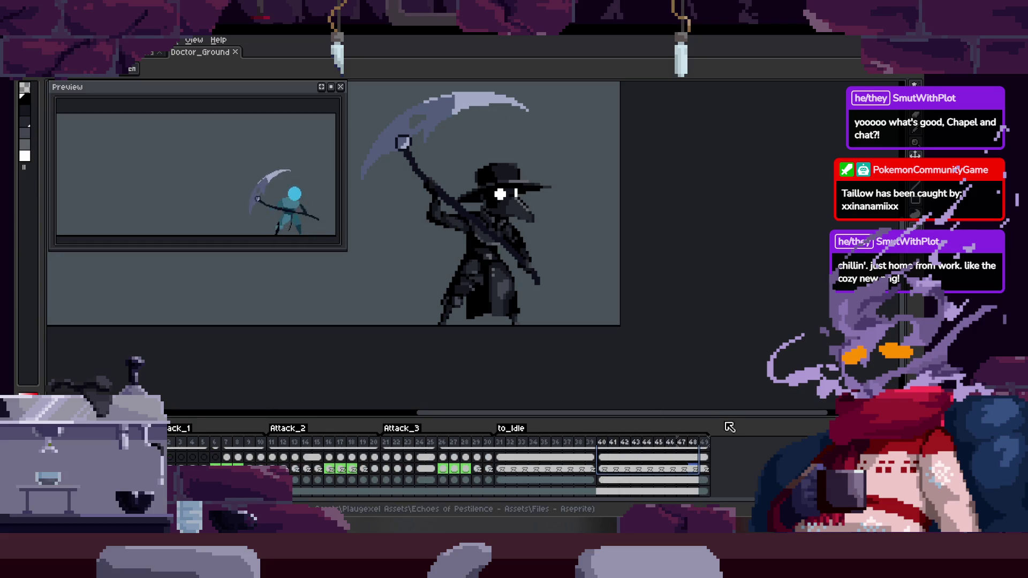
drag(725, 420, 723, 333)
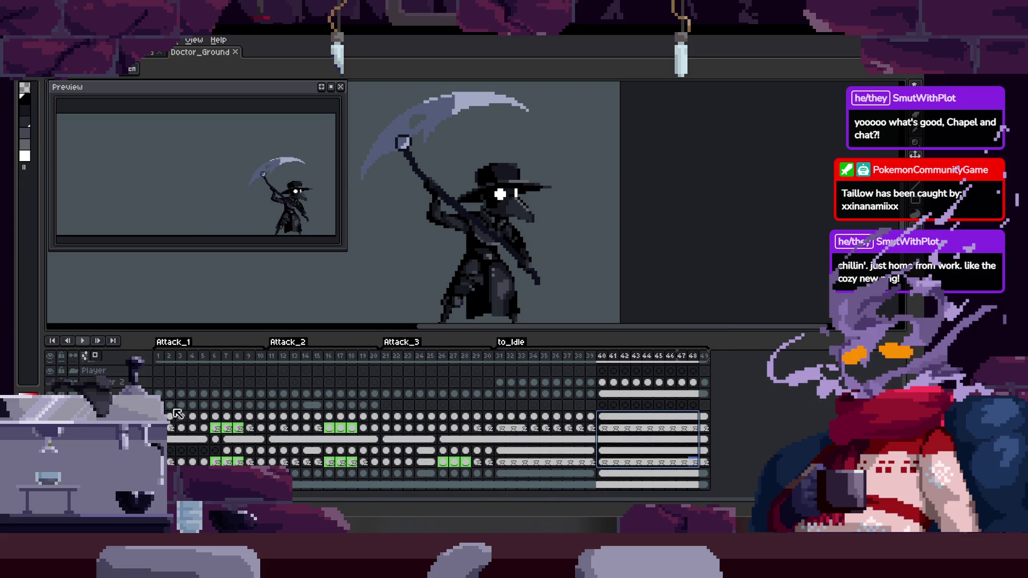
Select the cels from frame 40 to 48 on the layer and choose Unlink Cels
scroll(65, 370, up, 1)
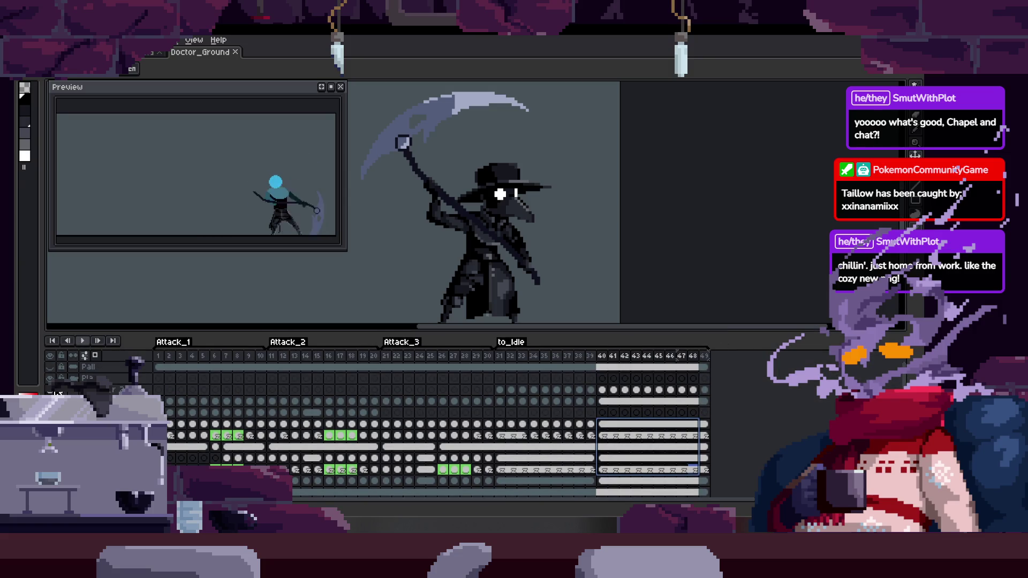
click(693, 432)
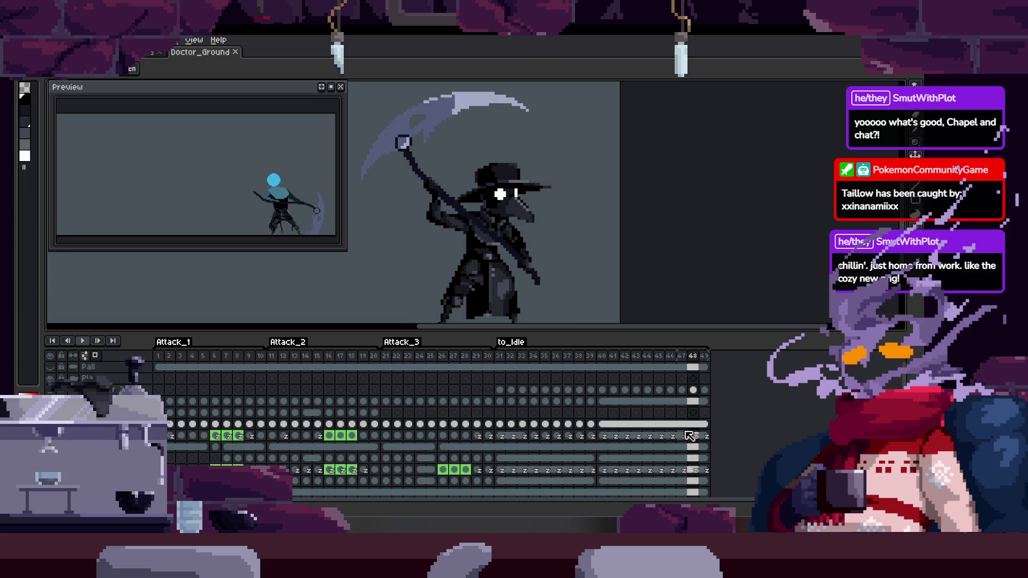
click(690, 436)
key(Left)
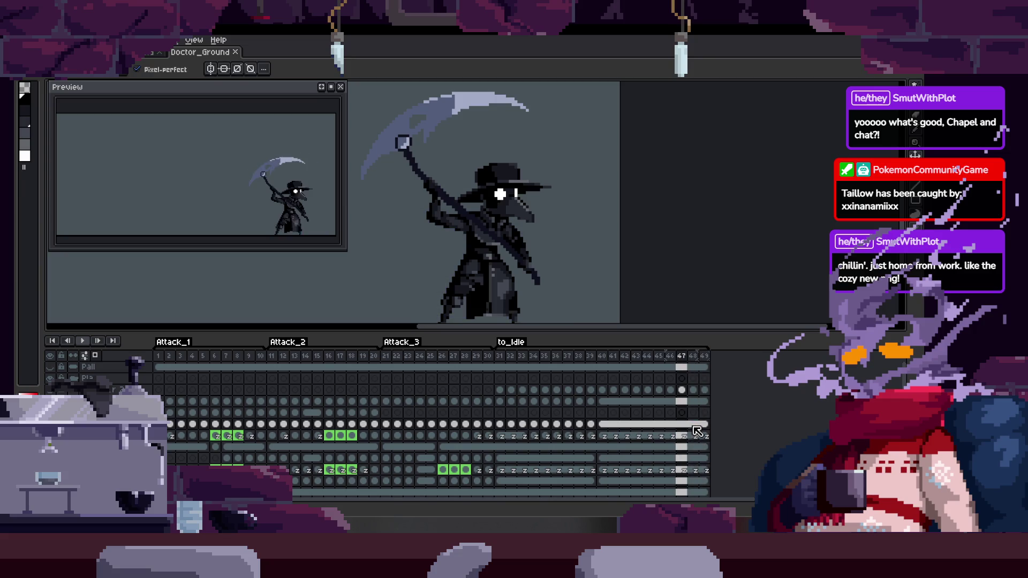
click(691, 437)
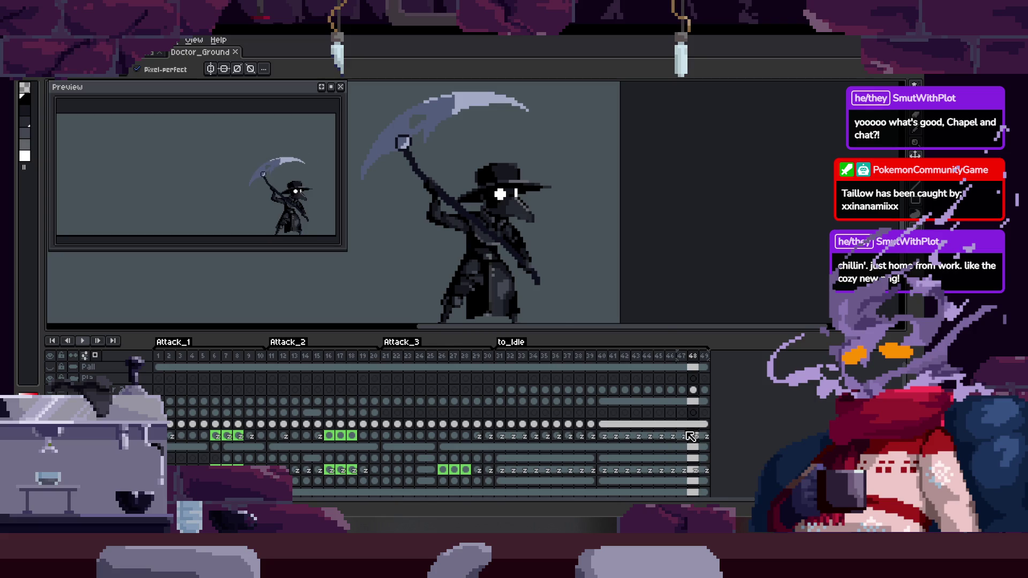
drag(692, 425, 611, 427)
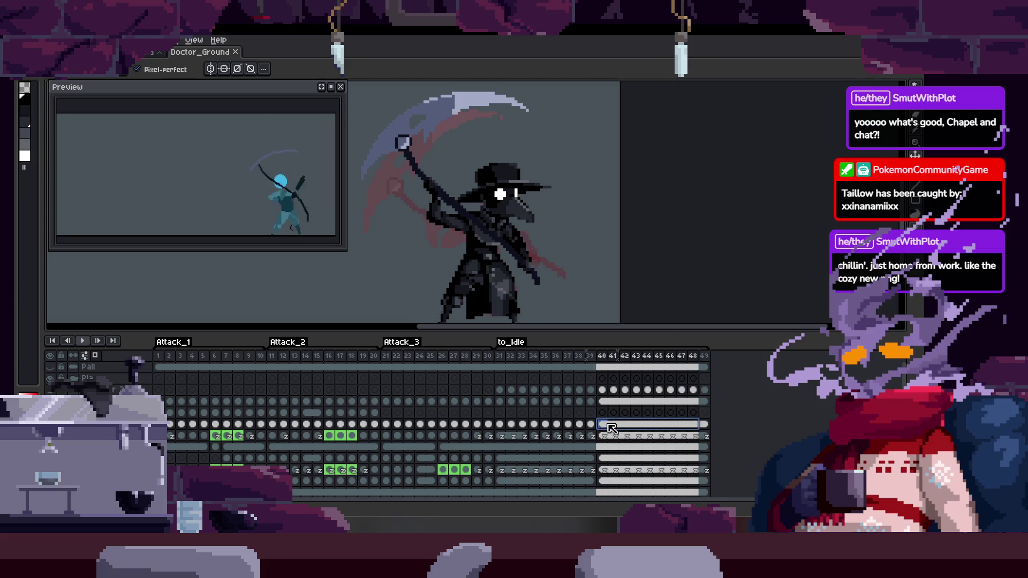
right_click(646, 430)
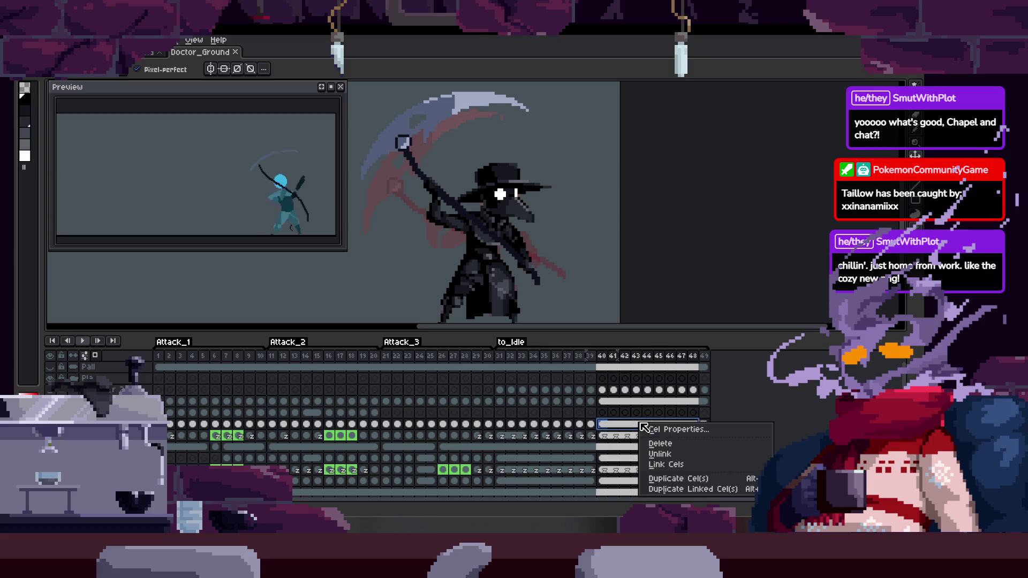
click(689, 457)
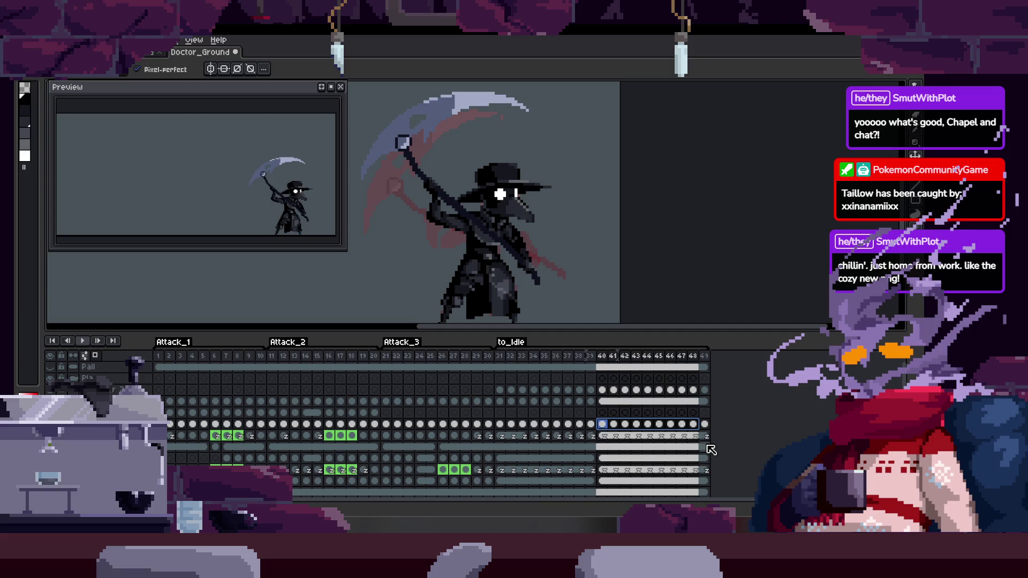
Hide the timeline and zoom in closely on the robe
key(Tab)
key(z)
click(445, 304)
click(446, 304)
right_click(455, 279)
click(449, 276)
Paint dark pixels over the grey robe areas, adding some lighter pixels
key(b)
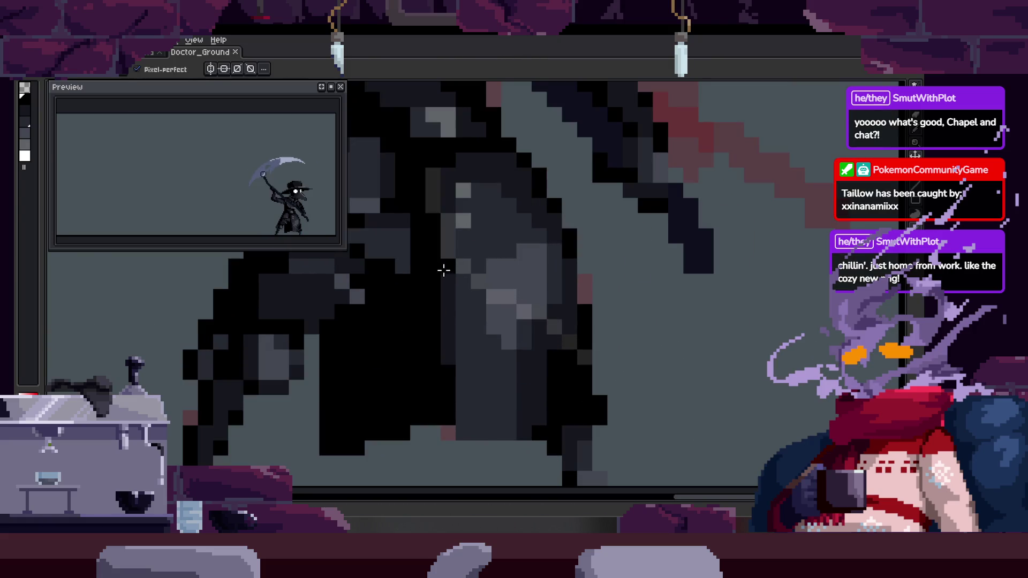
scroll(458, 263, up, 2)
mouse_move(421, 224)
mouse_down()
mouse_move(438, 310)
mouse_move(457, 184)
mouse_move(432, 175)
mouse_move(541, 236)
mouse_move(551, 269)
mouse_up()
scroll(512, 222, down, 3)
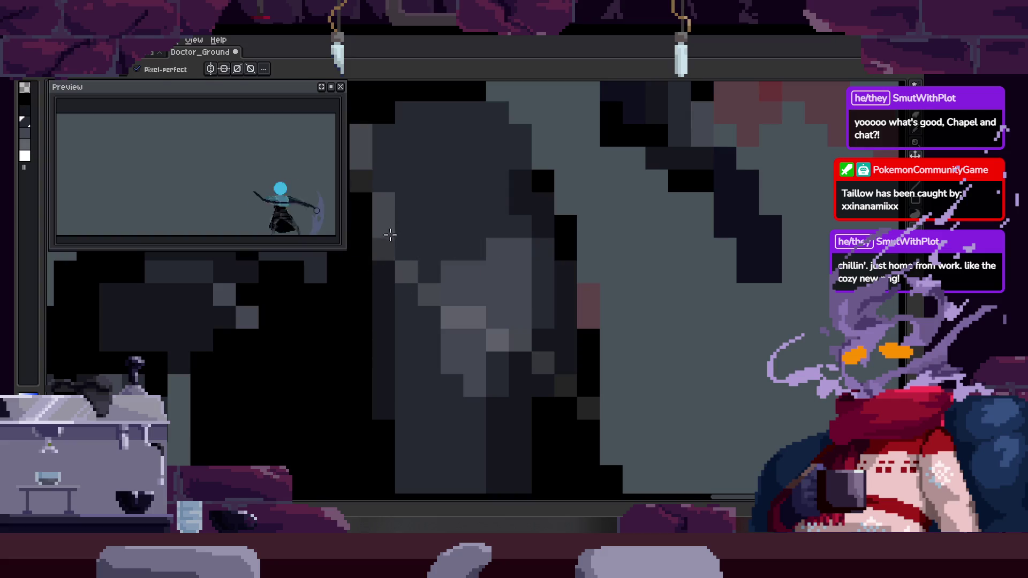
mouse_move(418, 211)
mouse_down()
mouse_move(471, 245)
mouse_move(544, 258)
mouse_move(482, 236)
mouse_move(400, 276)
mouse_move(432, 296)
mouse_move(434, 264)
mouse_move(470, 274)
mouse_up()
mouse_move(427, 395)
mouse_down()
mouse_move(408, 344)
mouse_move(404, 257)
mouse_up()
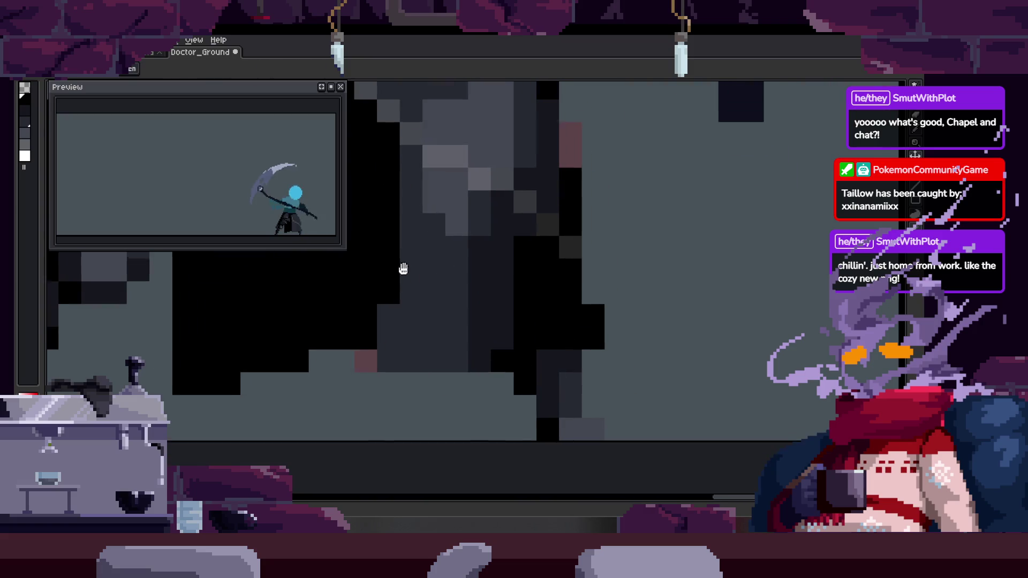
mouse_move(406, 306)
mouse_down()
mouse_move(415, 155)
mouse_move(487, 227)
mouse_move(520, 166)
mouse_move(489, 131)
mouse_move(425, 253)
mouse_move(500, 259)
mouse_move(441, 234)
mouse_move(574, 353)
mouse_move(546, 257)
mouse_move(456, 310)
mouse_move(496, 300)
mouse_move(507, 454)
mouse_move(491, 408)
mouse_move(495, 301)
mouse_up()
click(137, 70)
Try filling four grey robe regions black with the bucket, then undo the fills
key(z)
scroll(491, 343, down, 3)
scroll(498, 305, up, 3)
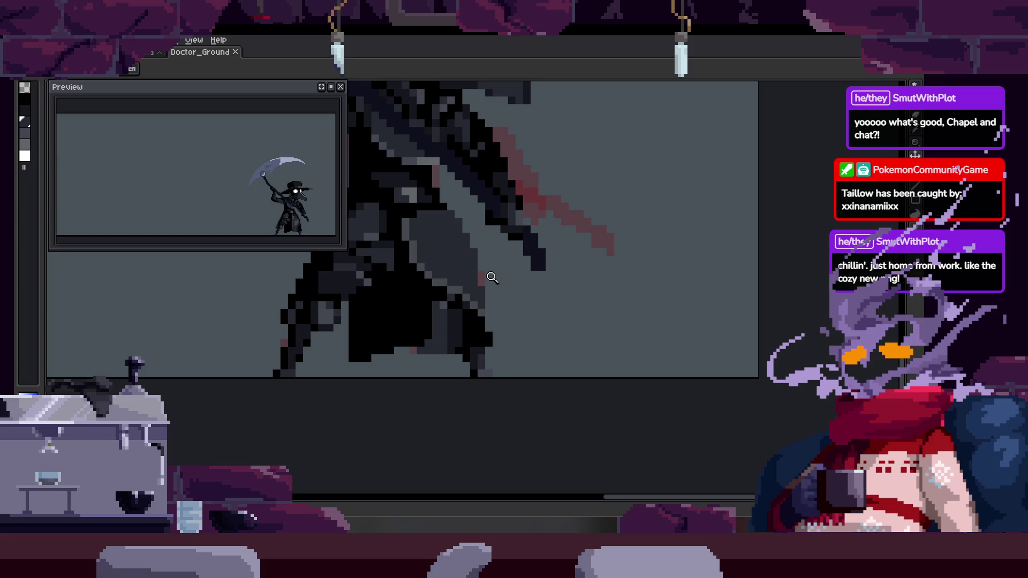
scroll(502, 325, up, 2)
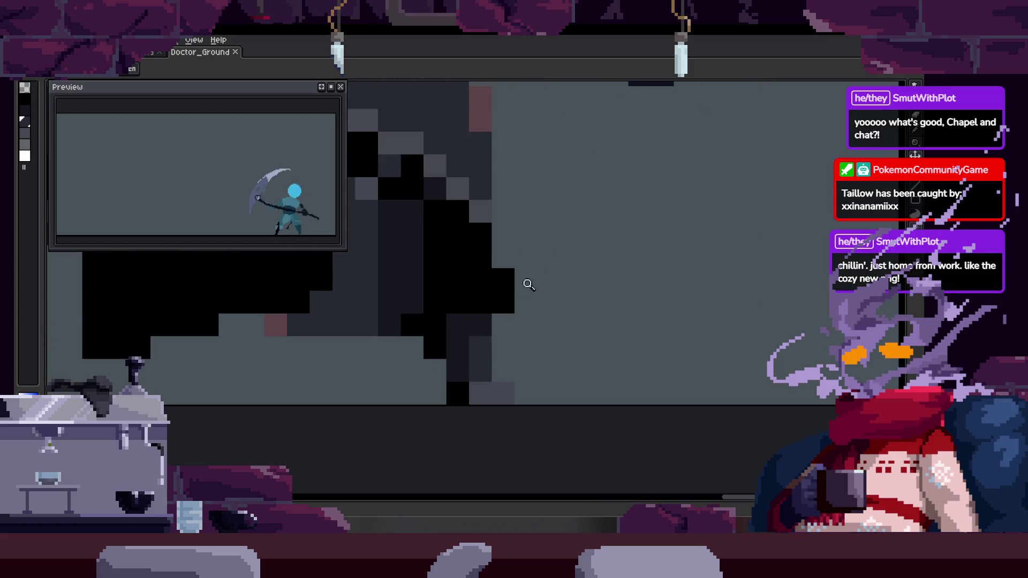
key(g)
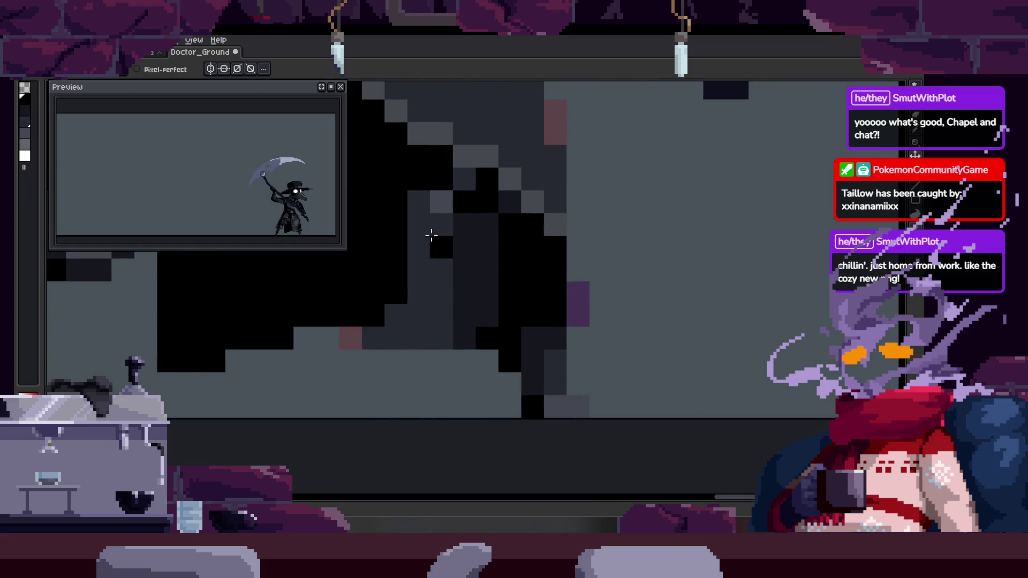
click(439, 236)
click(463, 182)
click(514, 161)
click(479, 269)
key(ctrl+z)
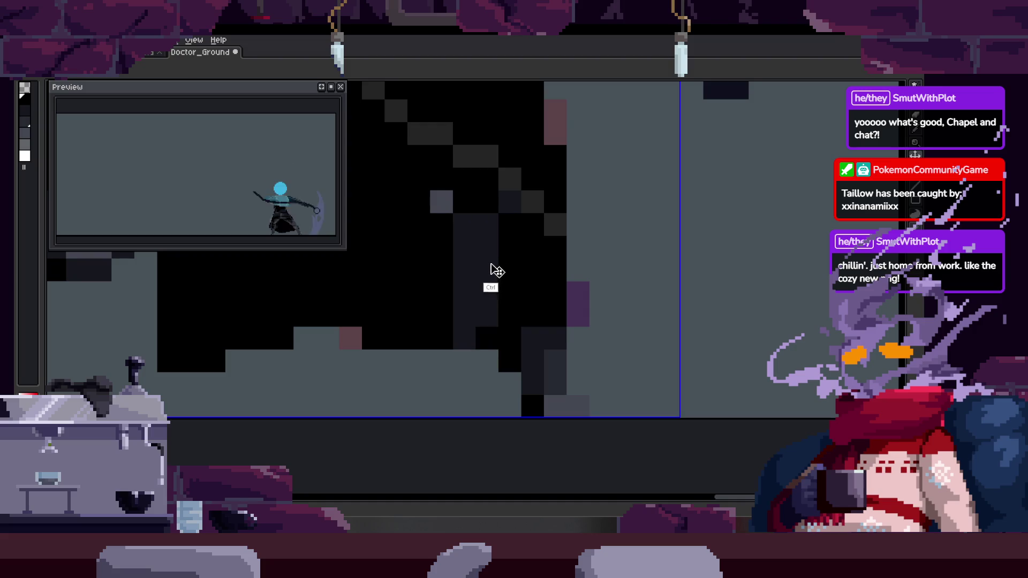
key(ctrl+z)
Pencil in black pixels on the robe and save the sprite
key(b)
drag(464, 180, 452, 191)
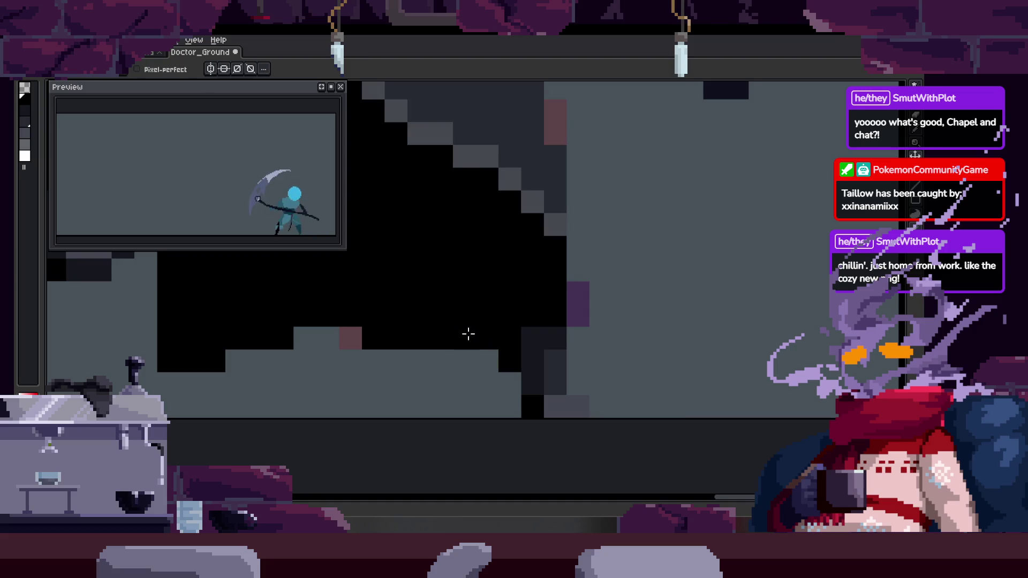
scroll(484, 261, down, 3)
key(ctrl+s)
Paint a column of black pixels down the robe edge, then show the timeline
scroll(518, 286, up, 3)
scroll(461, 259, up, 2)
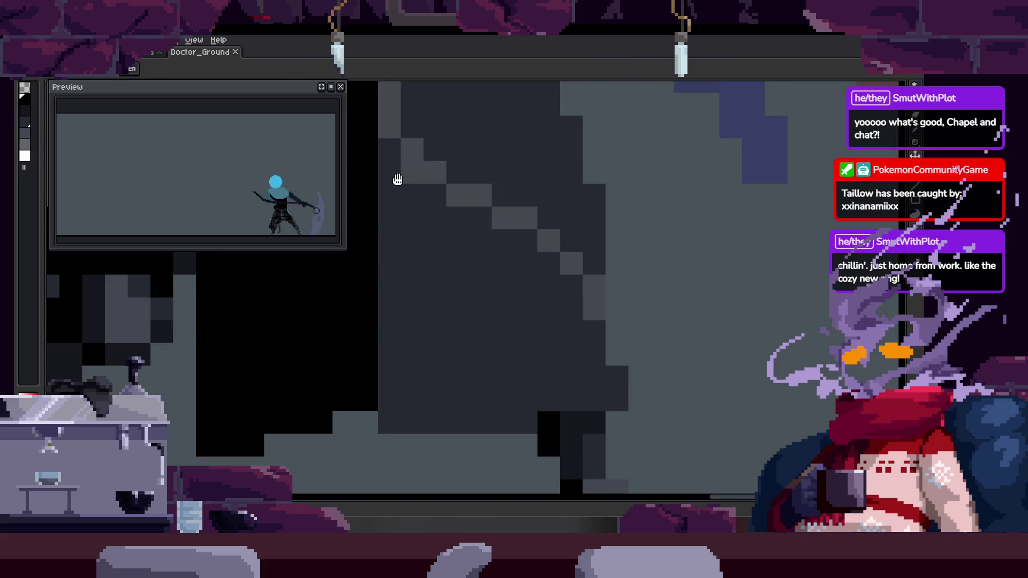
drag(397, 180, 416, 250)
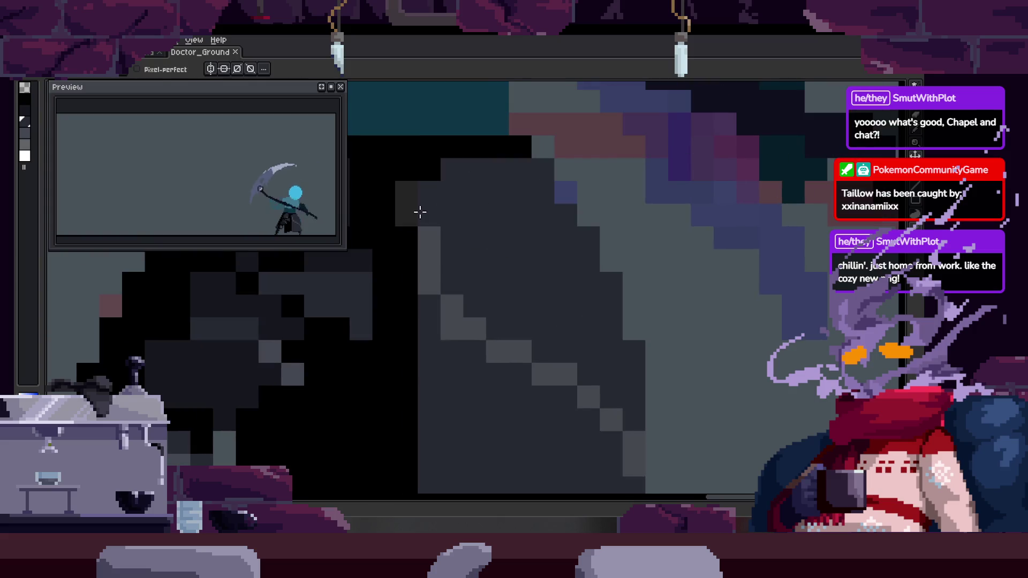
drag(434, 220, 454, 273)
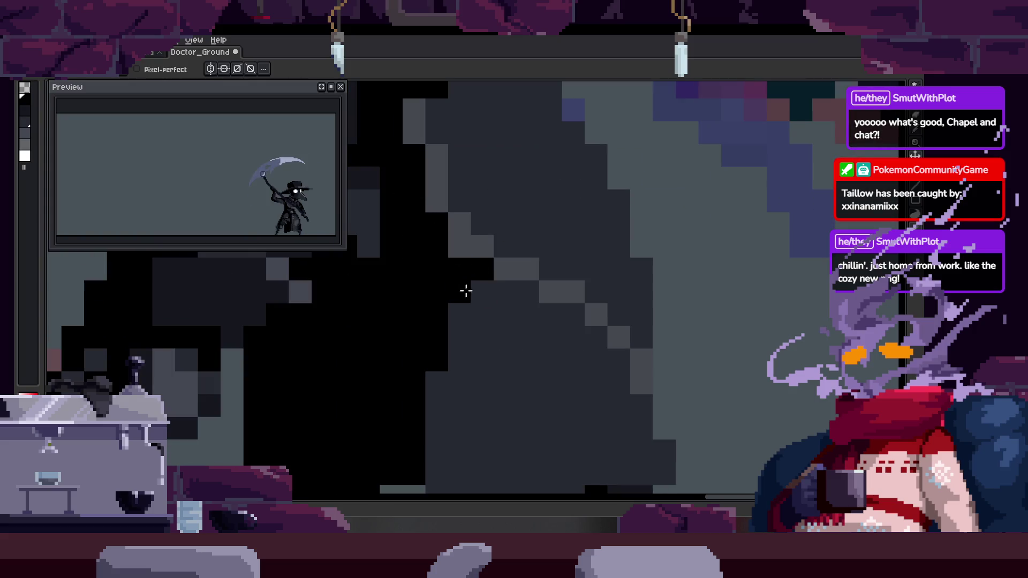
key(Return)
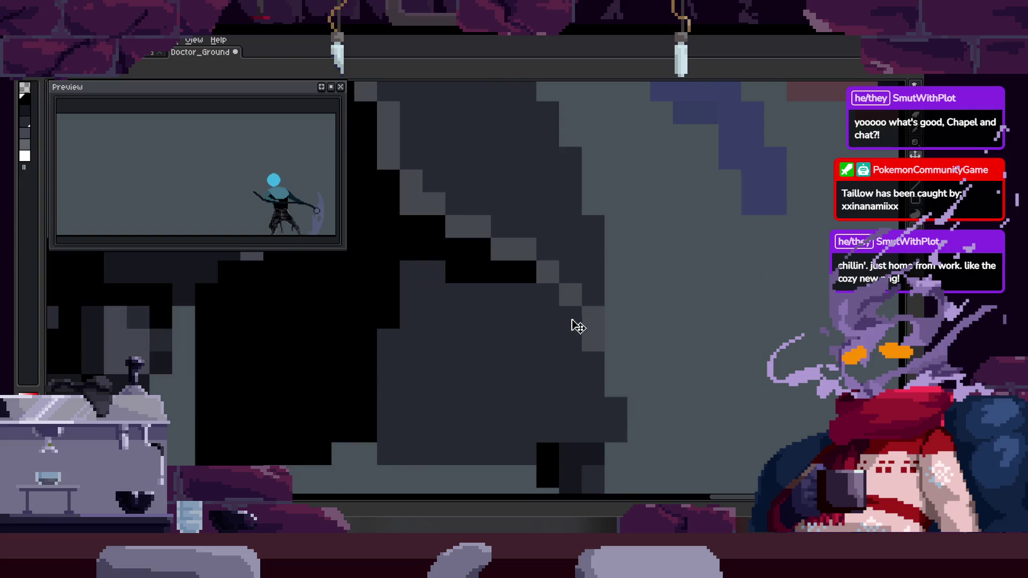
key(Tab)
scroll(608, 184, down, 2)
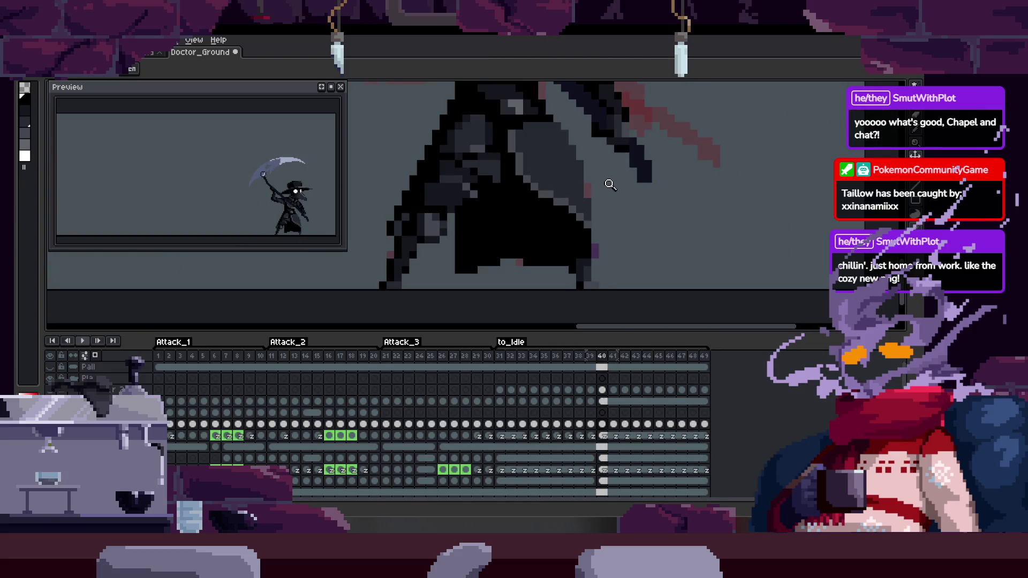
Hide the timeline and zoom in closely on the character's legs and robe pixels
scroll(587, 229, up, 3)
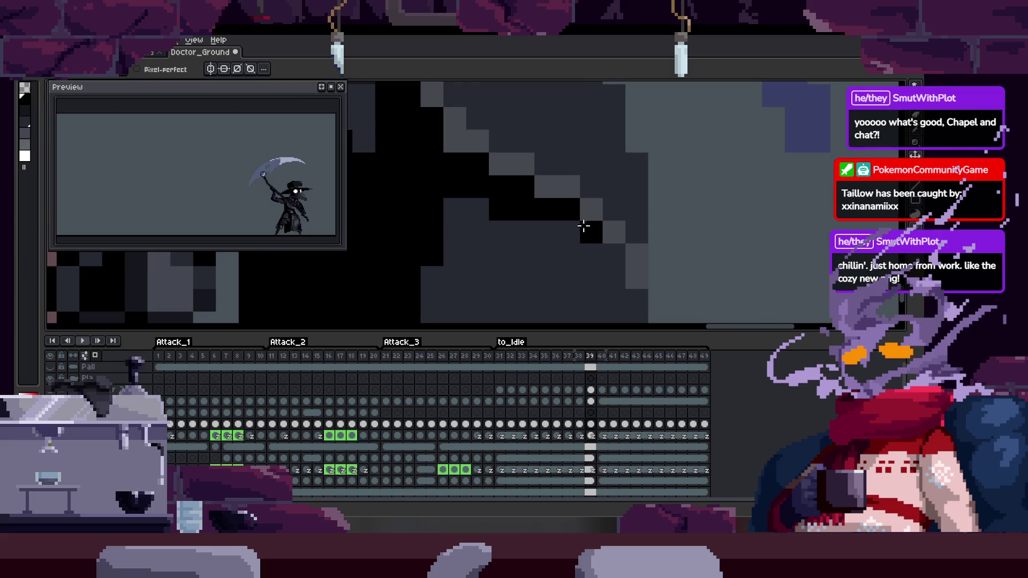
key(Tab)
key(b)
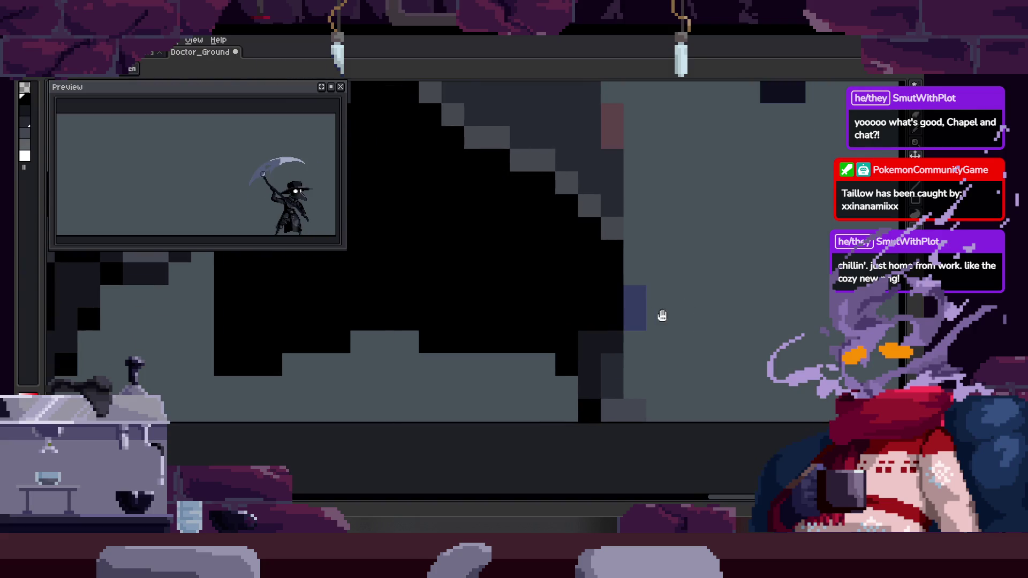
key(z)
scroll(514, 268, down, 3)
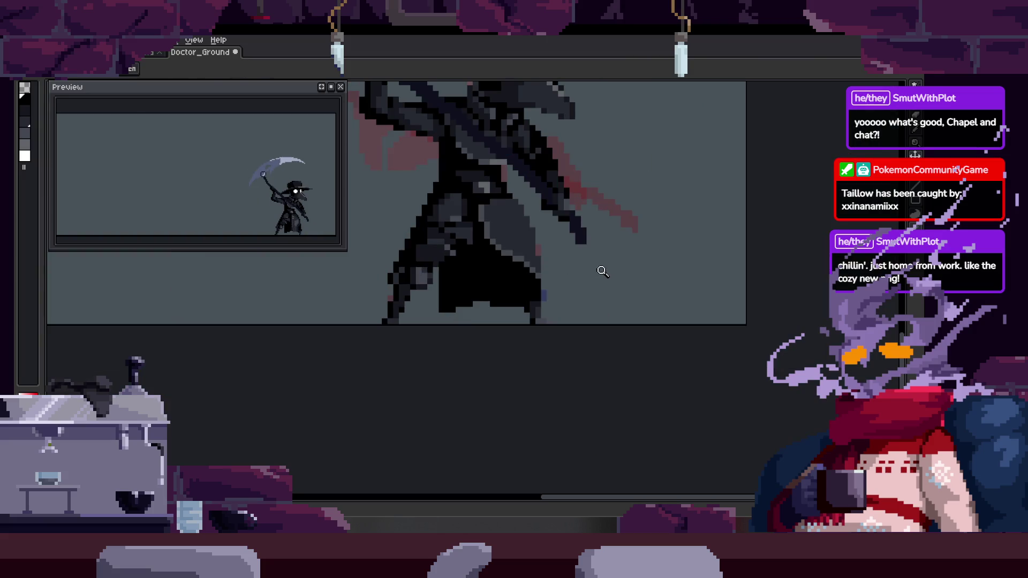
click(541, 241)
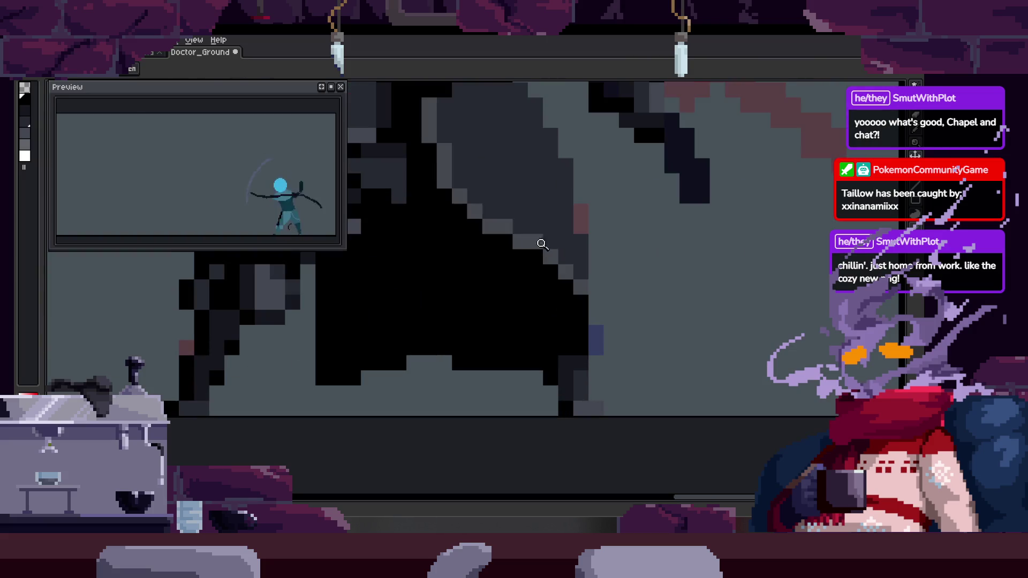
click(472, 245)
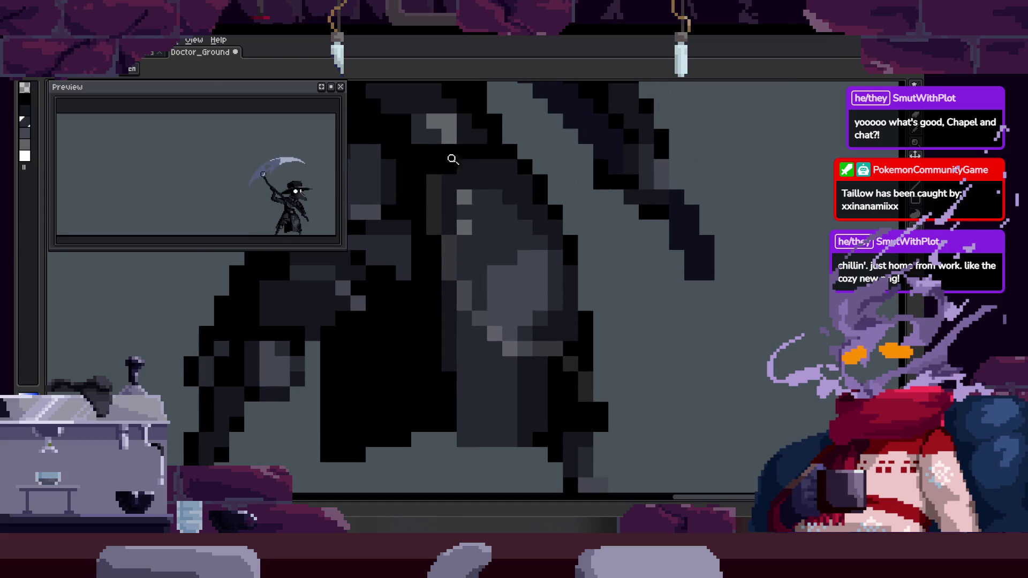
click(442, 212)
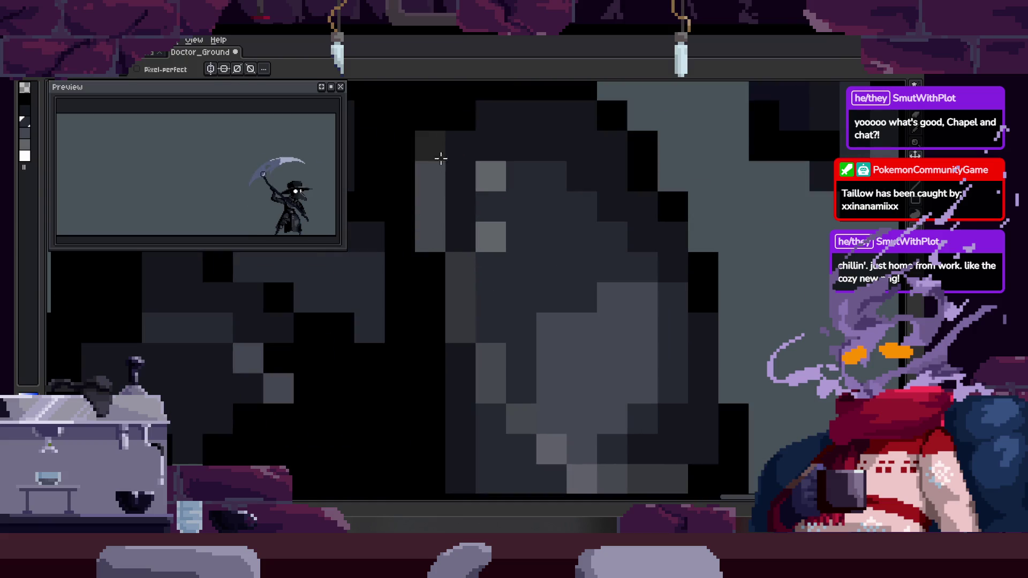
Darken pixels along the robe edge with the Pencil, painting them black
key(b)
drag(459, 223, 487, 289)
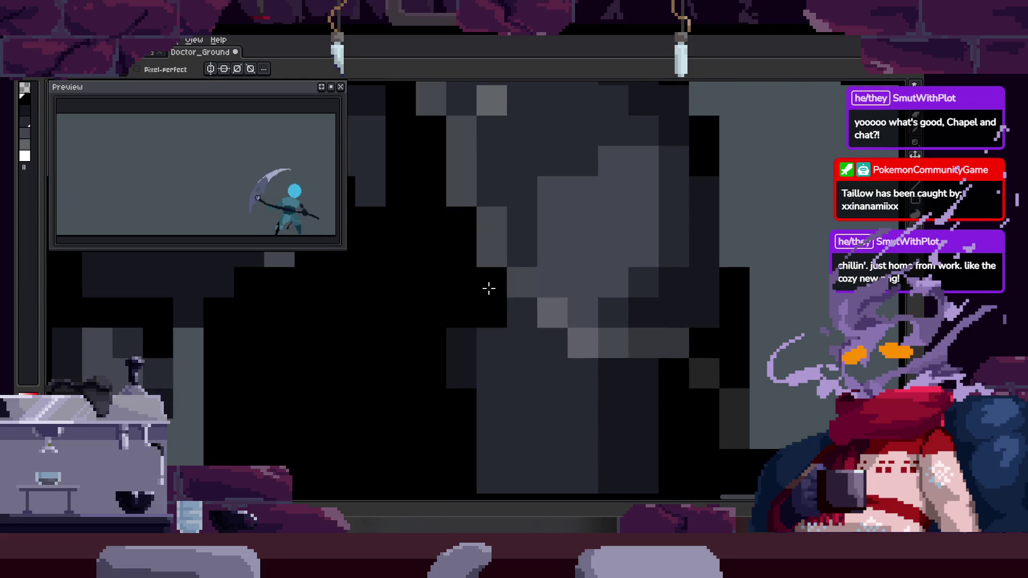
mouse_move(466, 203)
mouse_down()
mouse_move(469, 240)
mouse_move(506, 254)
mouse_up()
mouse_move(608, 280)
mouse_down()
mouse_move(546, 370)
mouse_move(454, 284)
mouse_up()
Pick the dark colour from the sprite and bucket-fill the grey robe patches with dark grey
scroll(460, 215, down, 3)
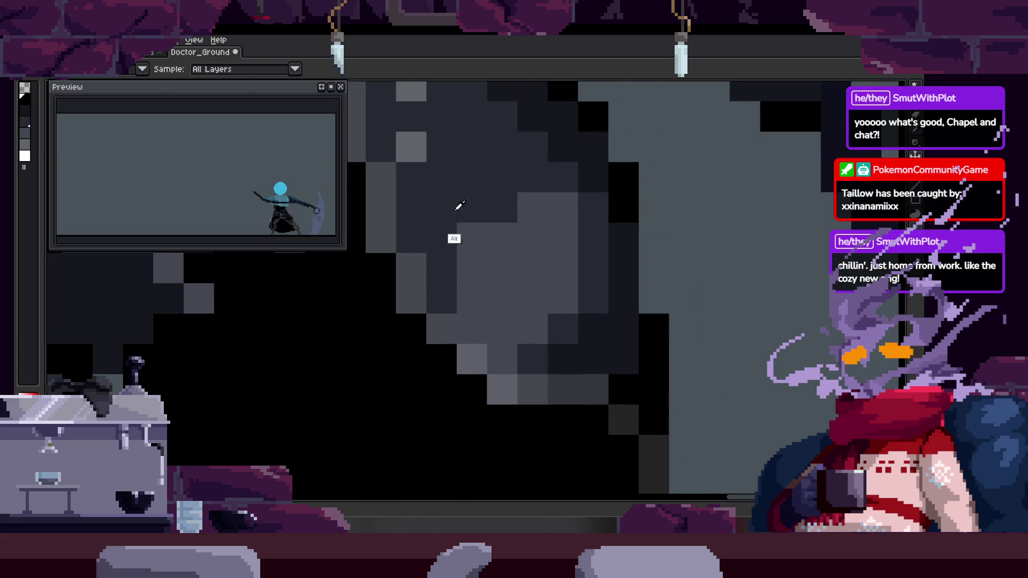
alt+click(455, 219)
key(g)
click(549, 341)
click(609, 367)
click(620, 384)
key(b)
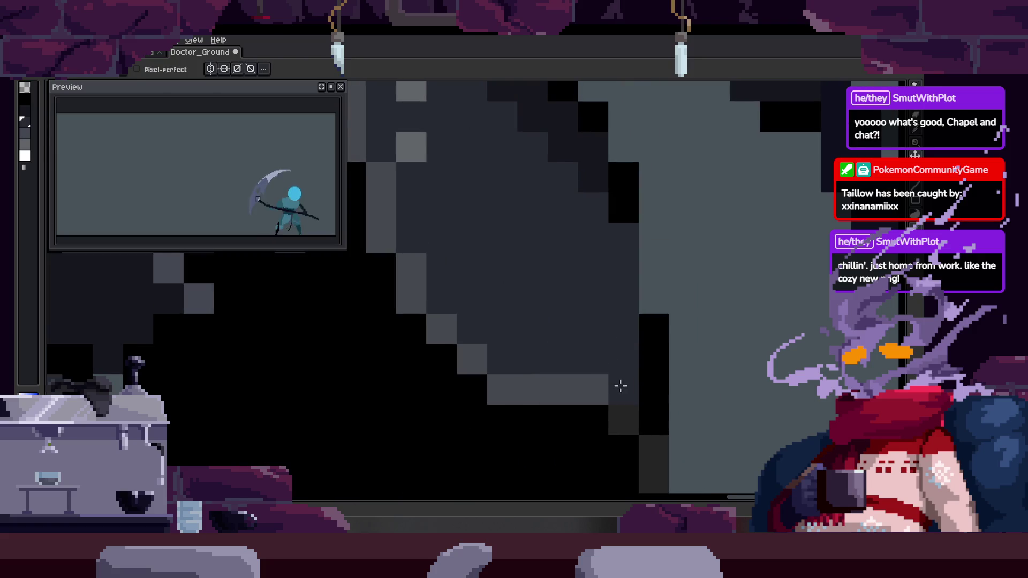
Paint two lighter grey columns on another part of the robe and save the sprite
drag(654, 341, 621, 204)
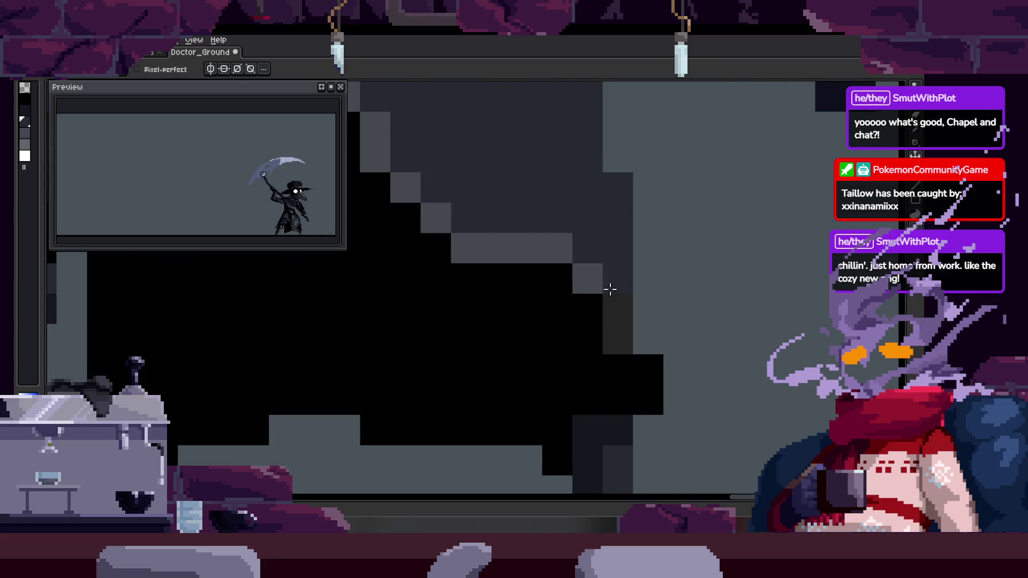
scroll(596, 284, down, 2)
scroll(578, 248, up, 2)
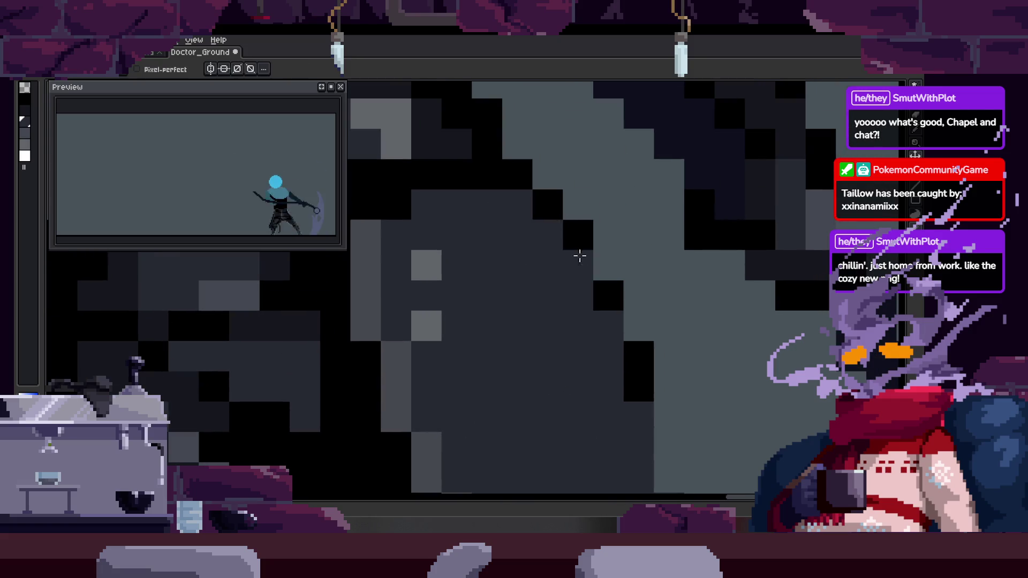
scroll(577, 248, down, 2)
scroll(552, 251, up, 2)
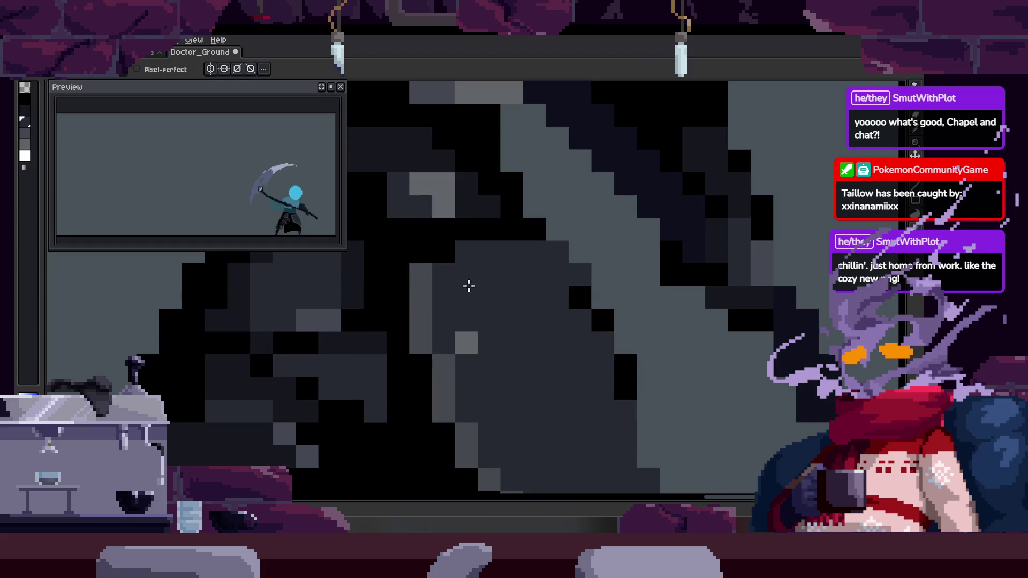
scroll(578, 360, down, 2)
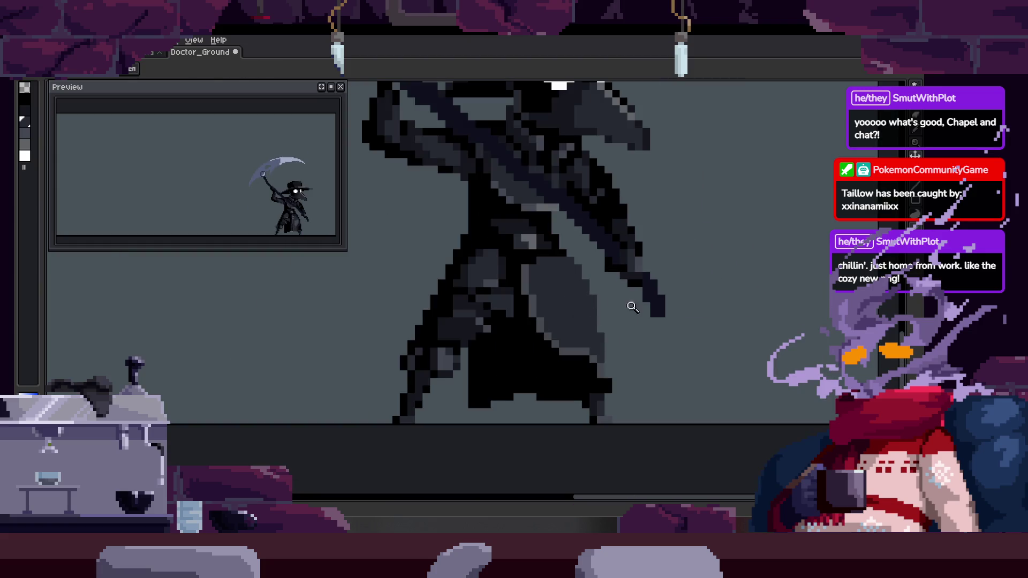
scroll(537, 177, up, 2)
drag(395, 282, 416, 234)
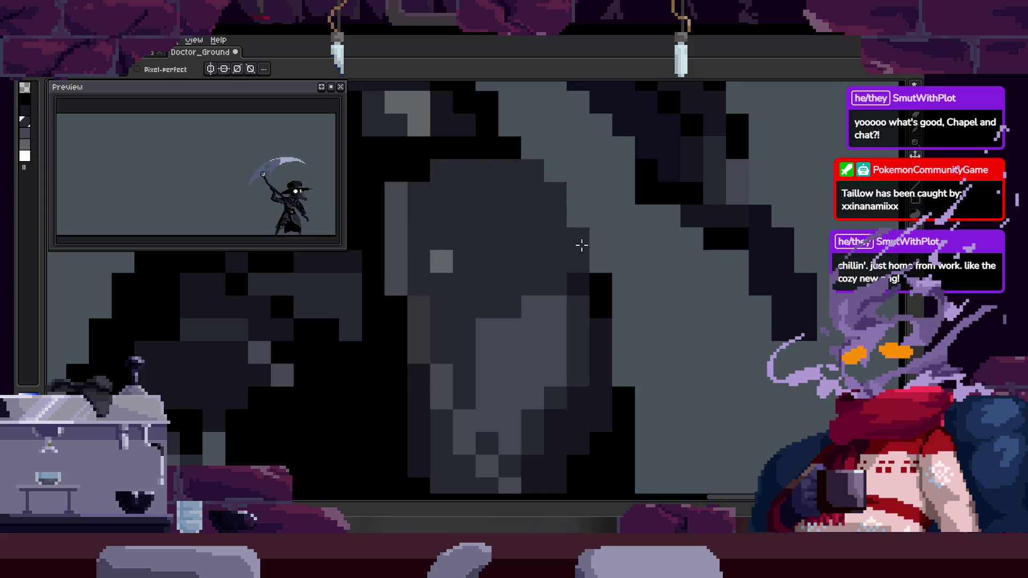
scroll(536, 225, down, 2)
key(ctrl+s)
Darken pixels along the robe hem and add two purple pixels to the robe edge
scroll(529, 272, up, 2)
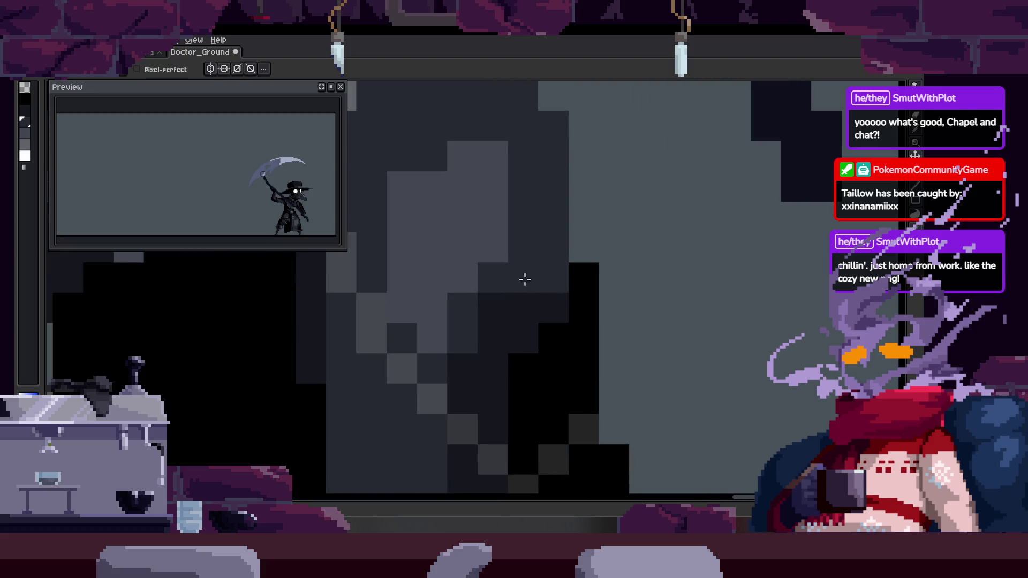
scroll(529, 272, down, 2)
scroll(478, 288, up, 2)
drag(386, 279, 441, 276)
scroll(441, 275, down, 2)
scroll(440, 276, up, 2)
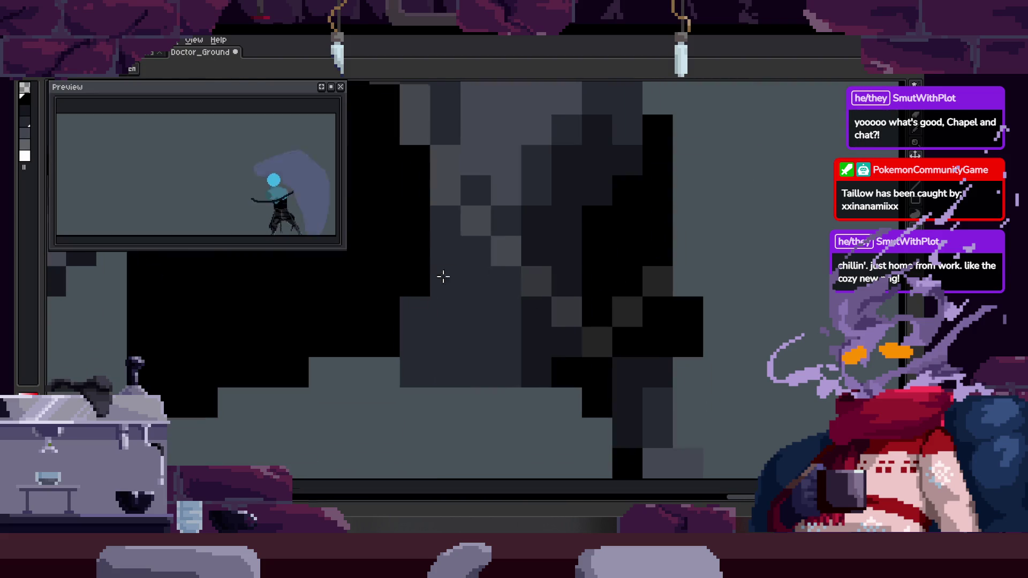
drag(498, 365, 521, 344)
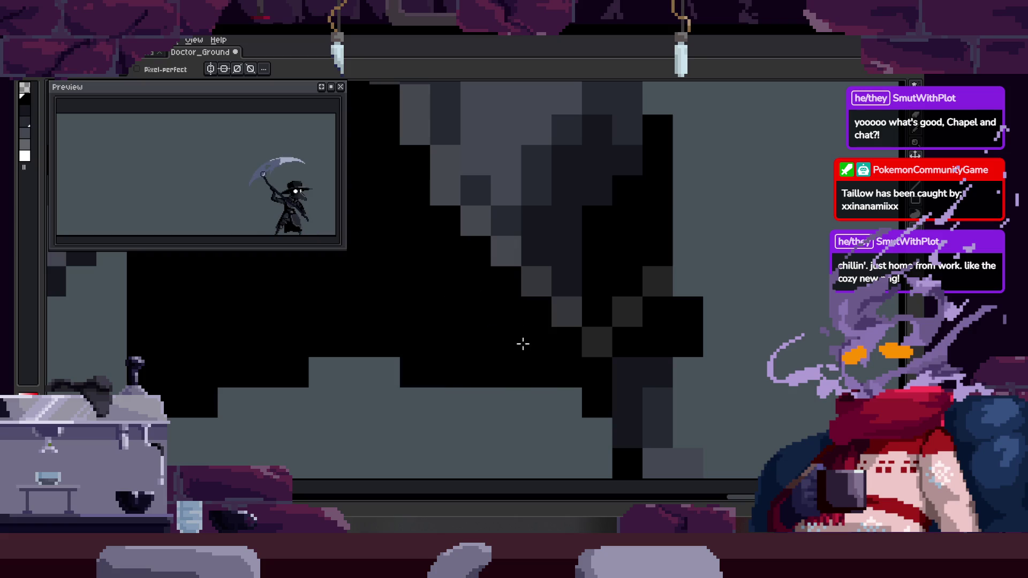
scroll(521, 345, down, 2)
scroll(436, 298, up, 2)
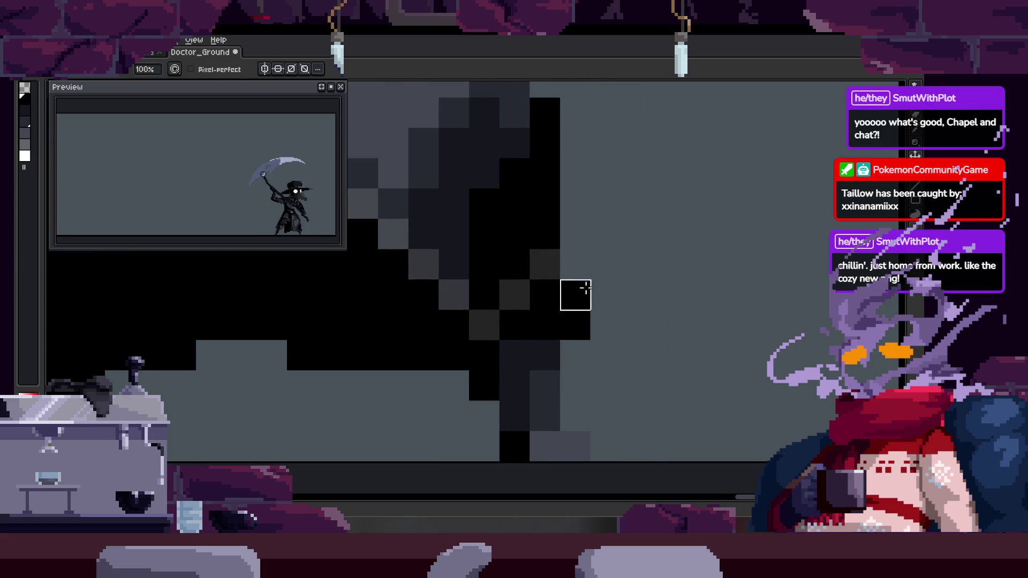
drag(573, 292, 573, 321)
scroll(573, 321, down, 2)
scroll(565, 312, up, 2)
scroll(535, 300, down, 2)
scroll(525, 299, up, 2)
Fill the large robe region with dark grey, repaint the black edge pixels dark grey, and save
key(g)
scroll(395, 273, down, 2)
scroll(475, 317, up, 2)
click(516, 239)
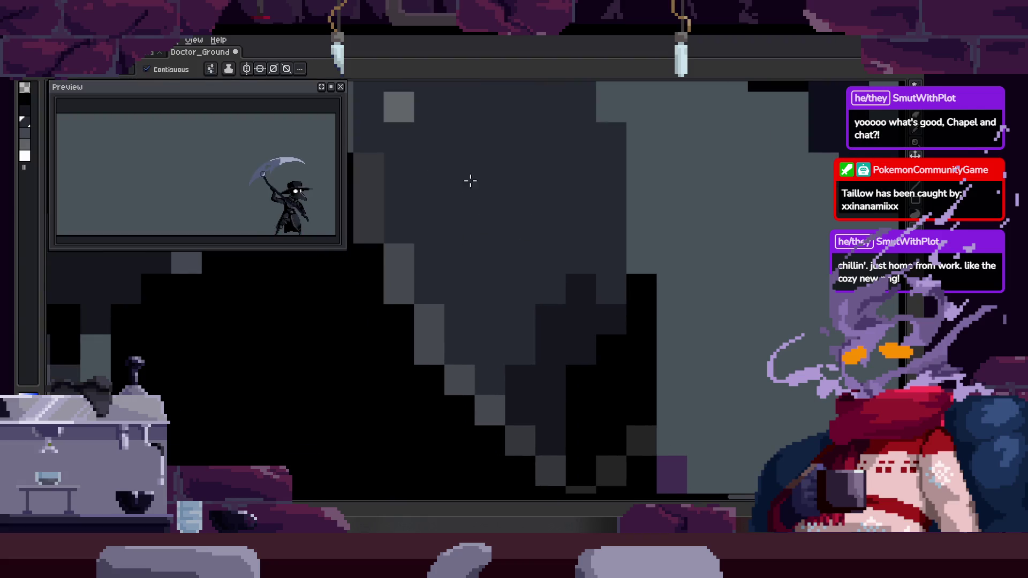
key(b)
scroll(503, 360, down, 2)
mouse_move(500, 329)
mouse_down()
mouse_move(524, 349)
mouse_move(567, 347)
mouse_move(624, 220)
mouse_move(628, 342)
mouse_up()
key(ctrl+s)
Move to the next animation frame and paint light pixels on the robe
key(z)
scroll(553, 310, down, 3)
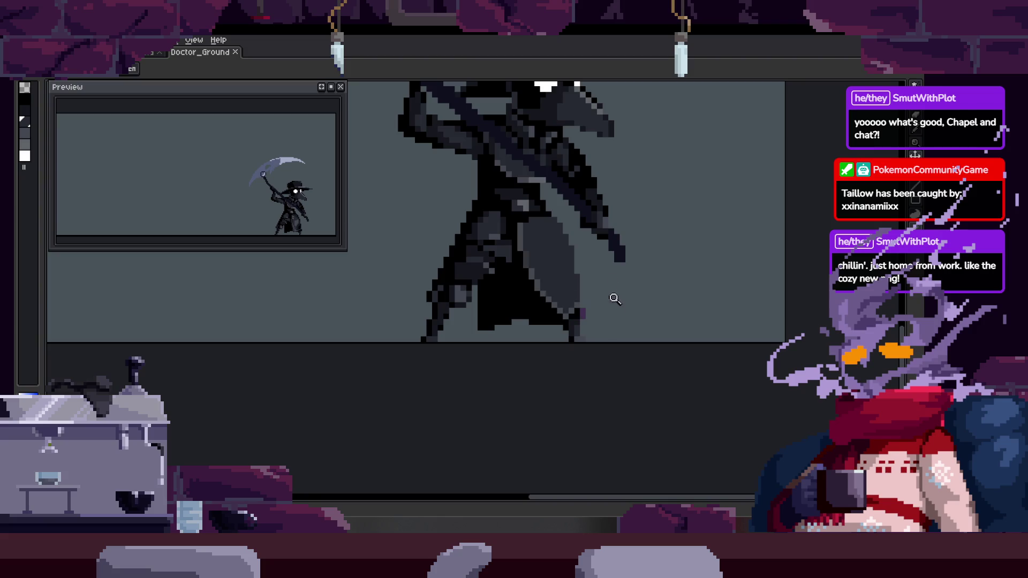
scroll(615, 295, up, 3)
scroll(632, 289, down, 2)
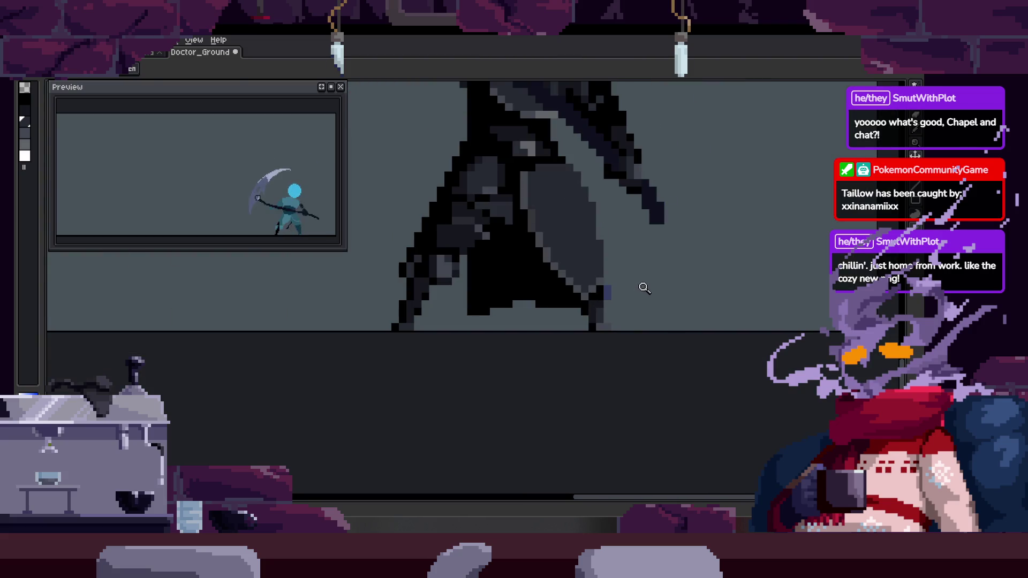
scroll(611, 291, up, 3)
scroll(610, 289, down, 1)
key(Right)
scroll(476, 198, down, 1)
scroll(512, 259, up, 2)
key(b)
drag(512, 260, 515, 180)
Step through several frames to check the robe, then paint black pixels into it
key(Right)
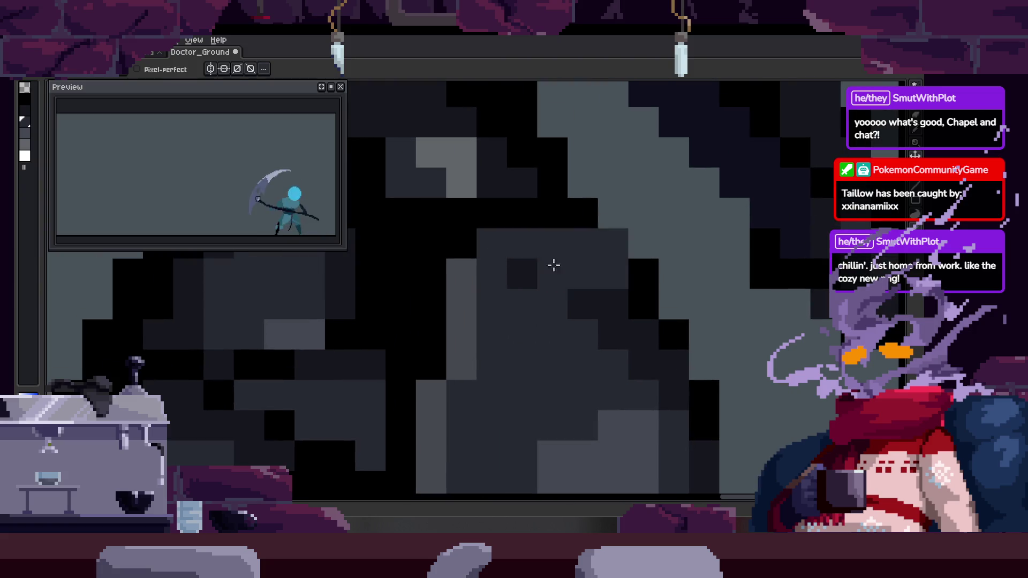
key(Right)
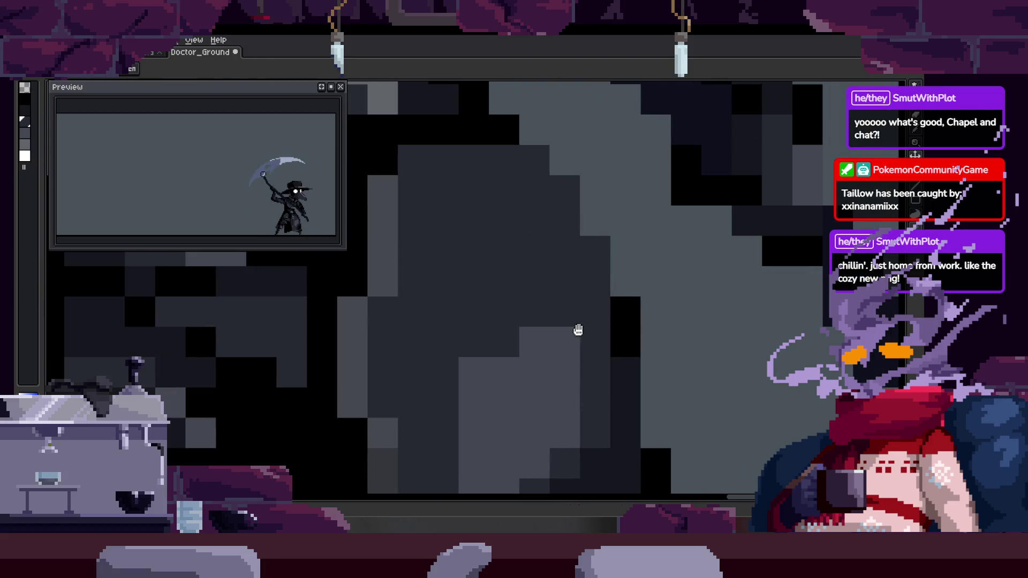
key(Right)
key(Right)
key(Right)
key(Right)
key(Right)
key(Right)
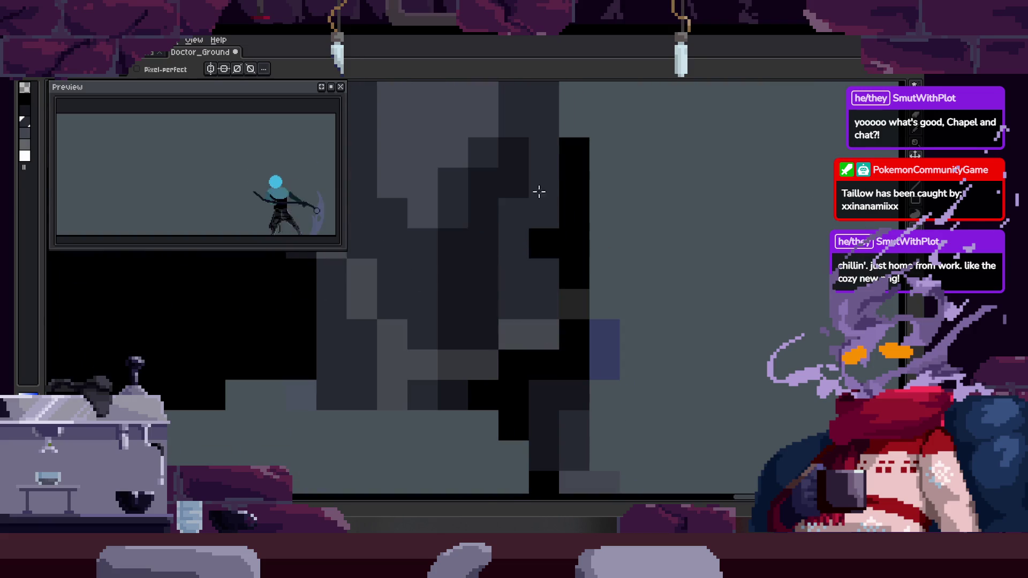
key(Right)
key(Right)
key(Right)
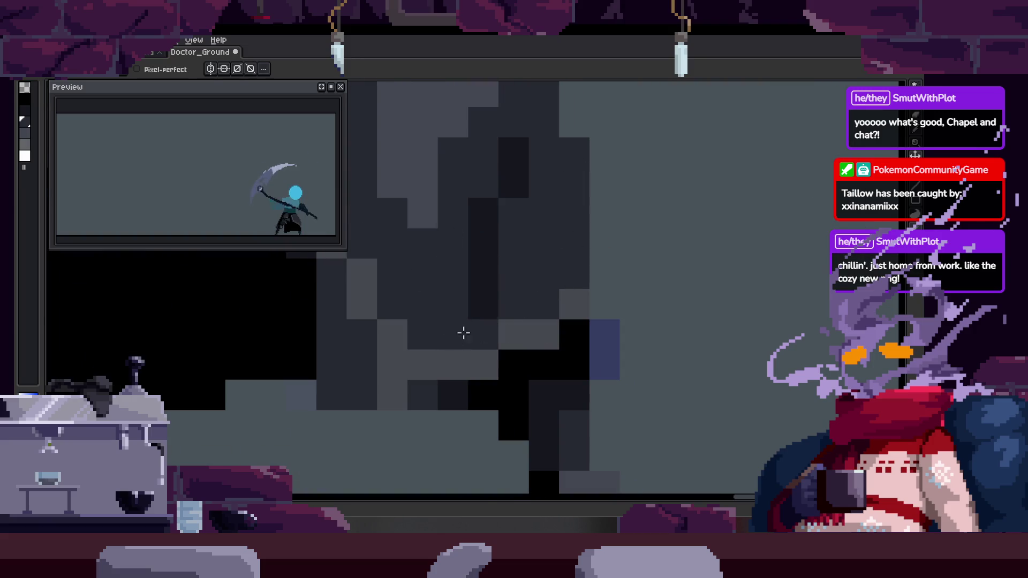
key(g)
key(Right)
key(Right)
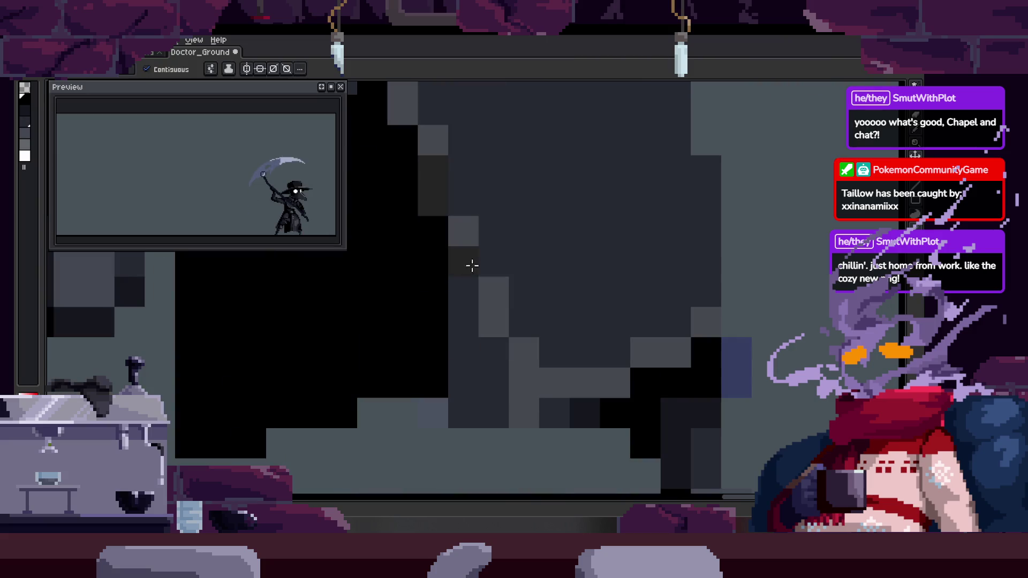
key(b)
drag(476, 301, 489, 394)
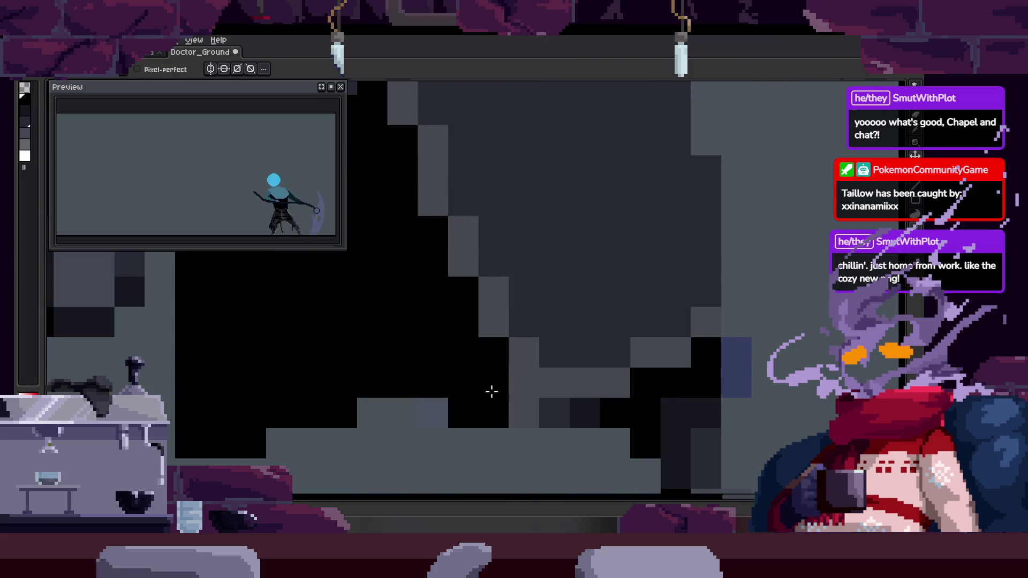
Paint light highlight pixels on the robe across the next couple of frames
scroll(489, 395, down, 2)
scroll(489, 394, right, 2)
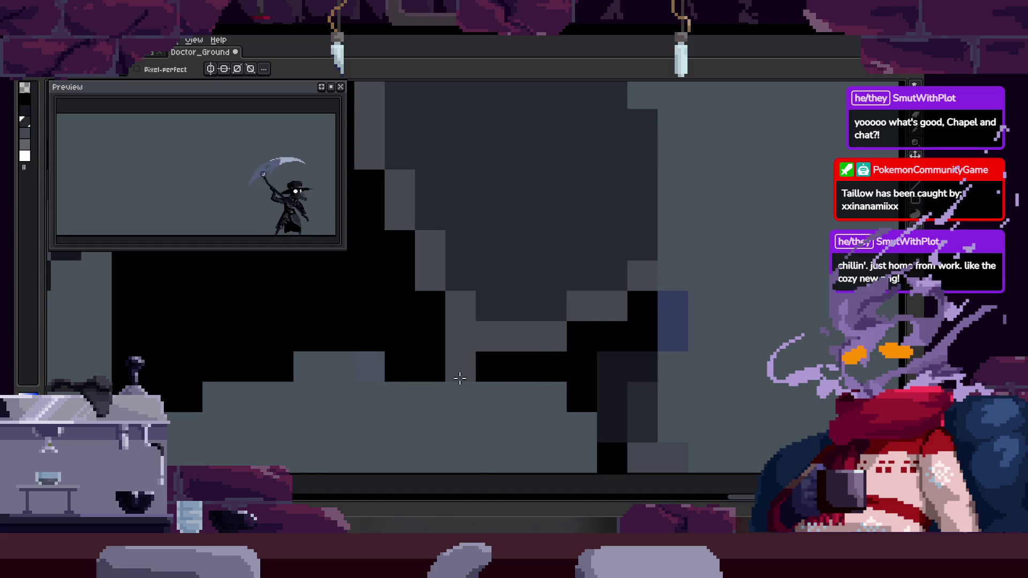
scroll(543, 329, down, 3)
scroll(546, 287, up, 3)
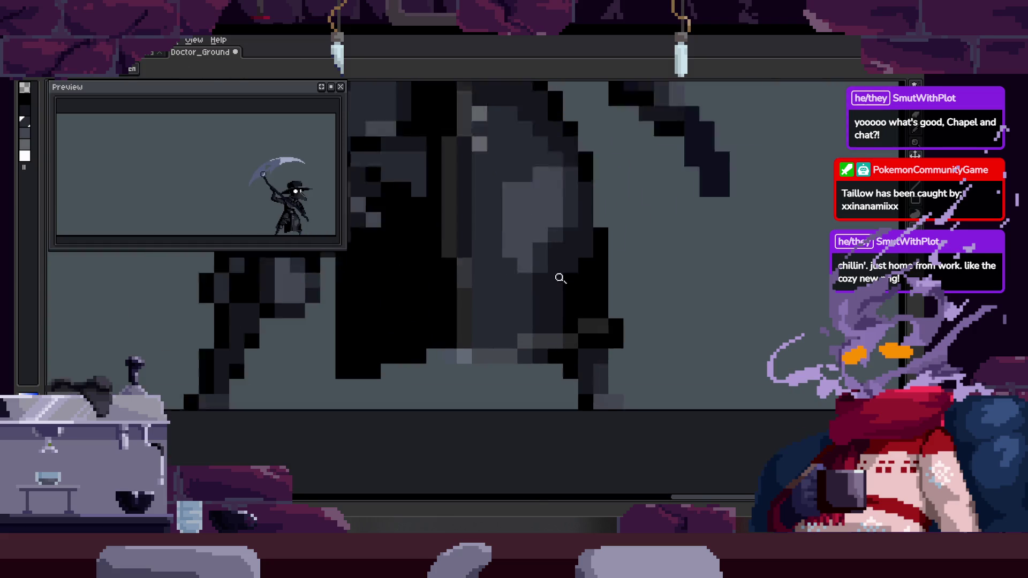
drag(447, 371, 448, 179)
key(Right)
drag(430, 215, 450, 349)
key(Right)
mouse_move(439, 236)
mouse_down()
mouse_move(443, 298)
mouse_move(551, 241)
mouse_up()
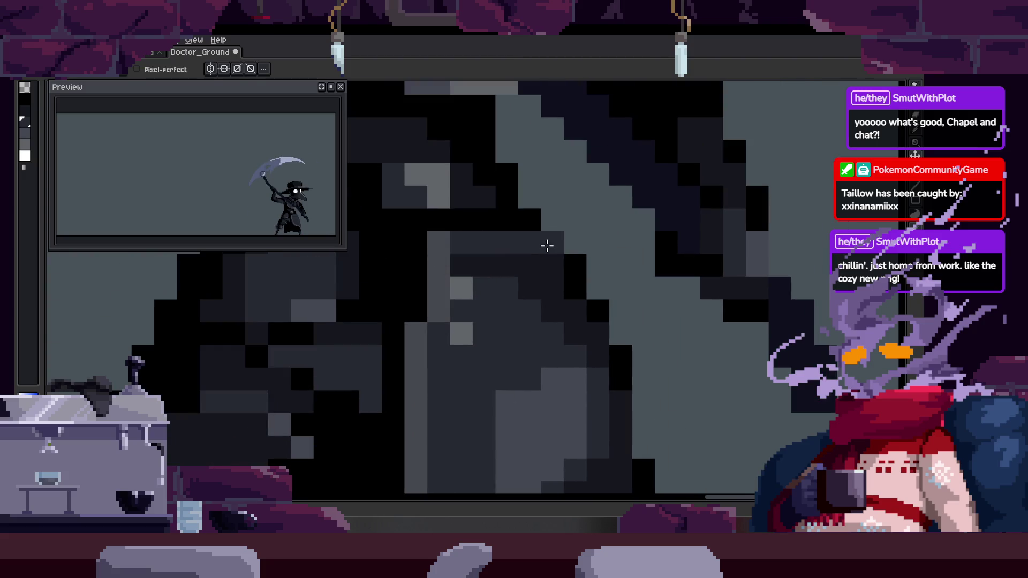
Add light pixels near the hem and along the robe on the following frames
key(Left)
key(Right)
drag(511, 200, 514, 291)
key(Right)
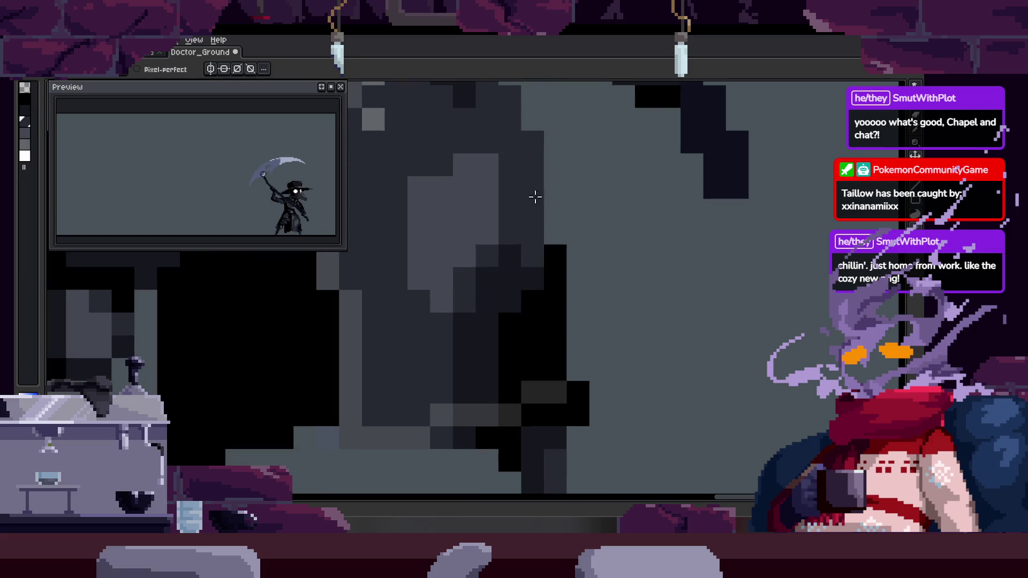
key(b)
mouse_move(509, 394)
mouse_down()
mouse_move(554, 347)
mouse_move(519, 375)
mouse_up()
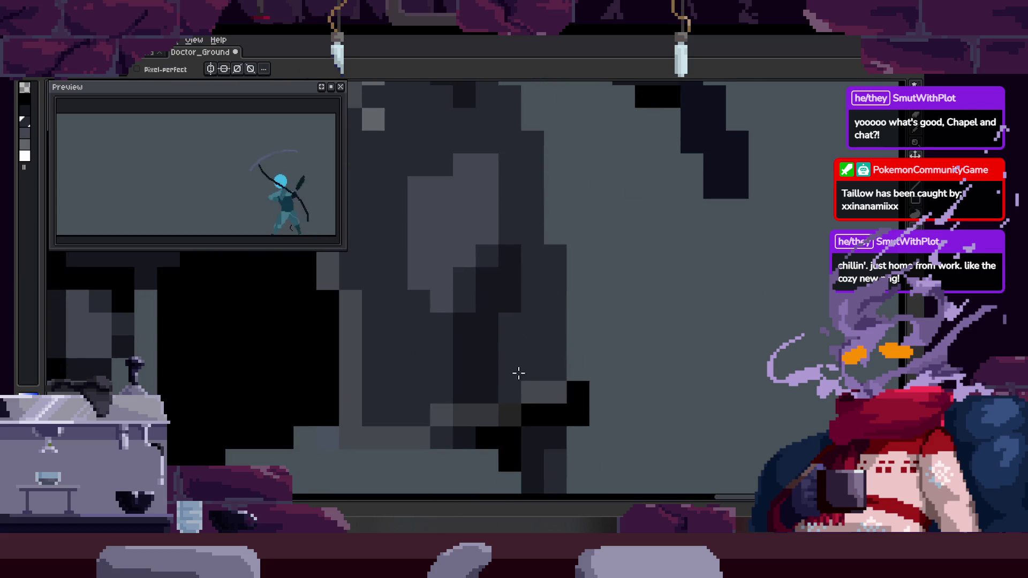
key(Right)
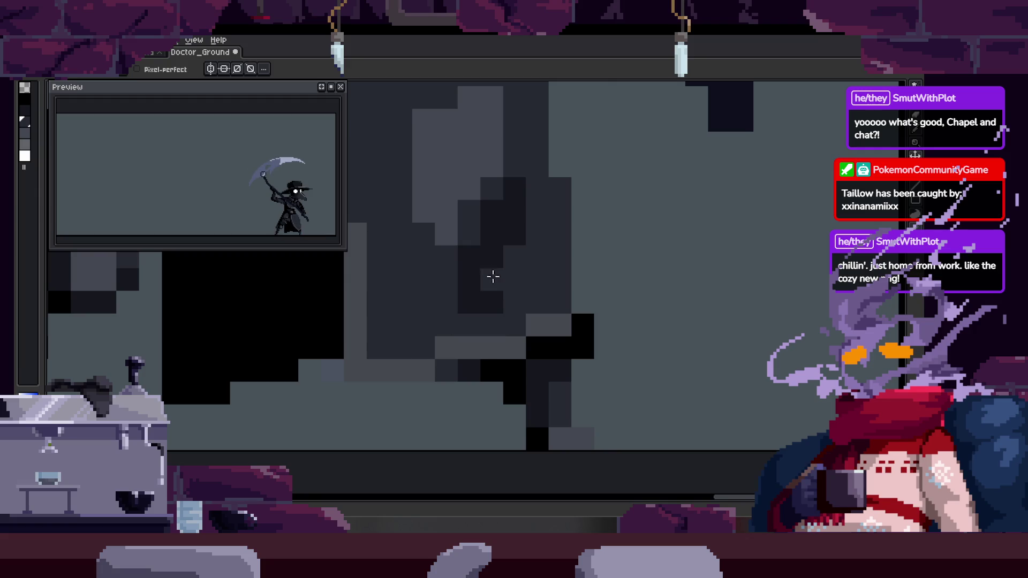
Flatten the darkest and lighter grey blocks into dark colour, and erase a stray black row and column
drag(501, 287, 508, 232)
click(428, 218)
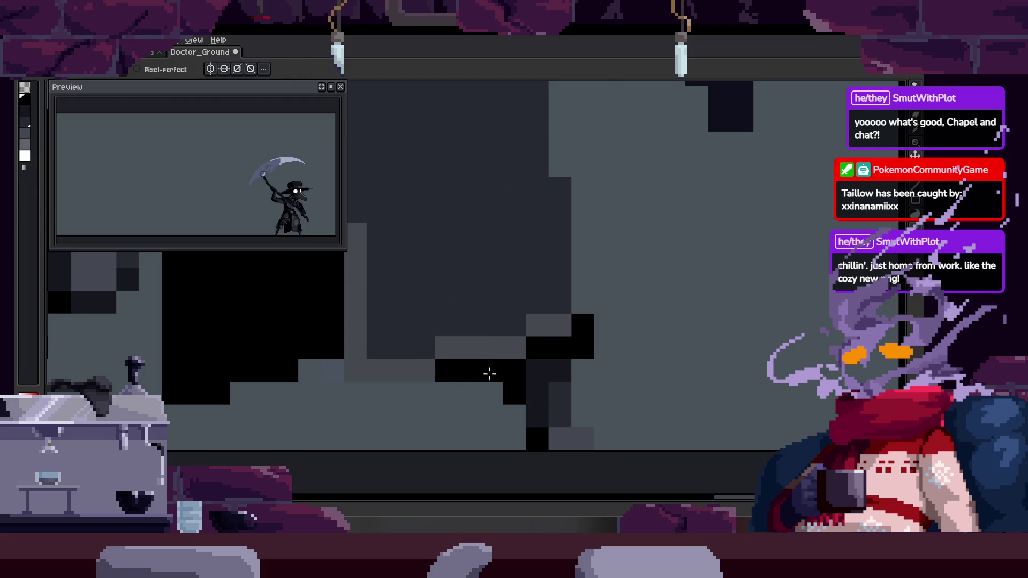
key(e)
mouse_move(445, 367)
mouse_down()
mouse_move(514, 369)
mouse_move(515, 425)
mouse_up()
key(Right)
key(Right)
key(Right)
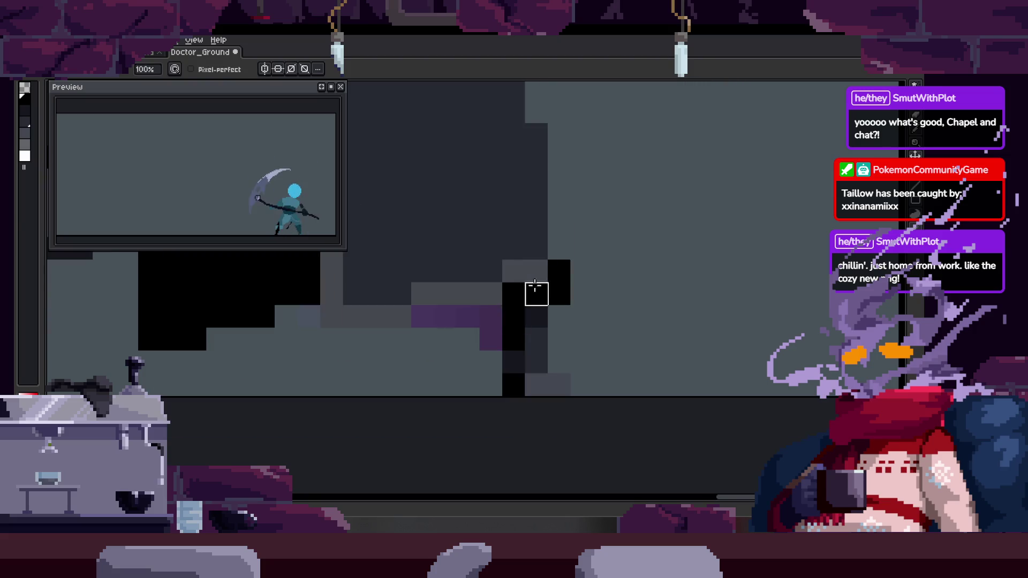
On the next frame, erase the two stray black hem pixels and save the file
key(Right)
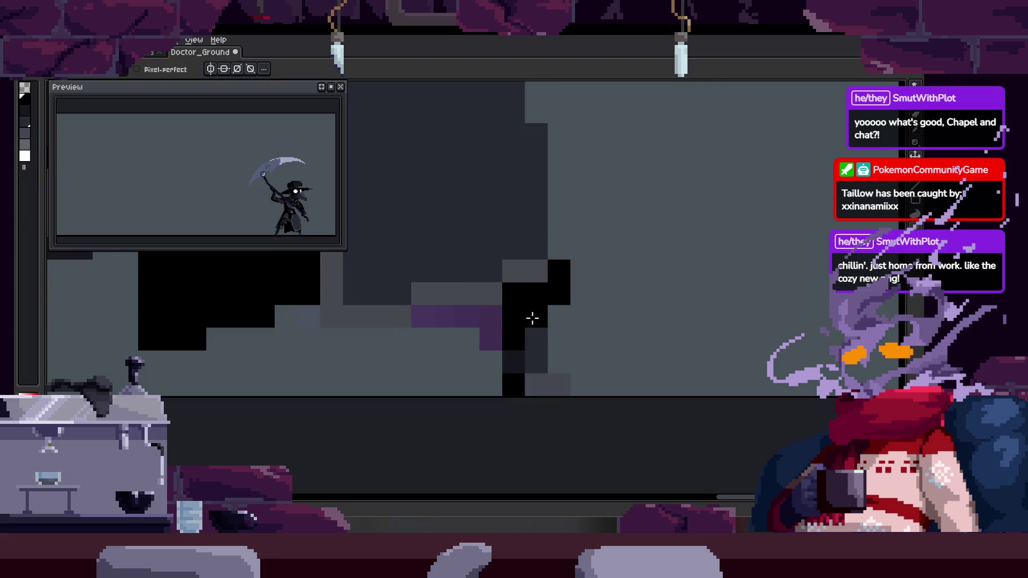
drag(557, 271, 557, 294)
key(ctrl+s)
Step through the animation frames, zooming in and out to compare the whole character
scroll(501, 308, down, 3)
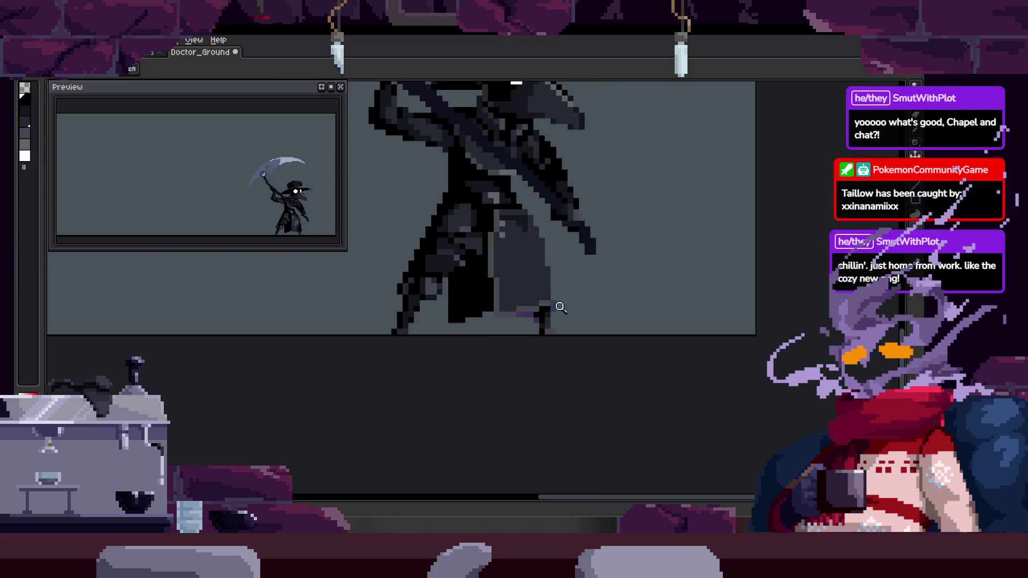
key(Right)
scroll(527, 279, up, 3)
key(z)
key(Right)
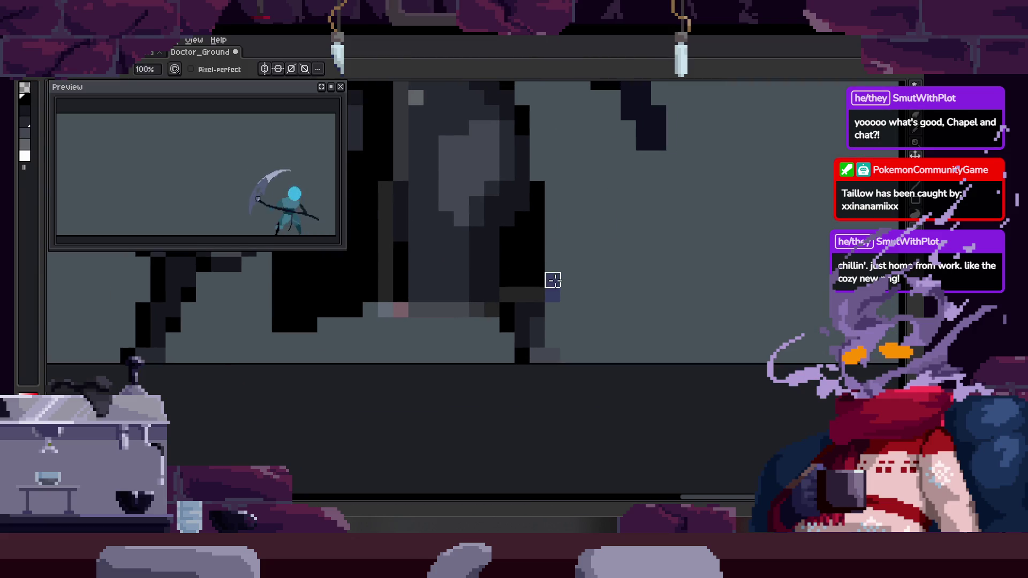
key(Right)
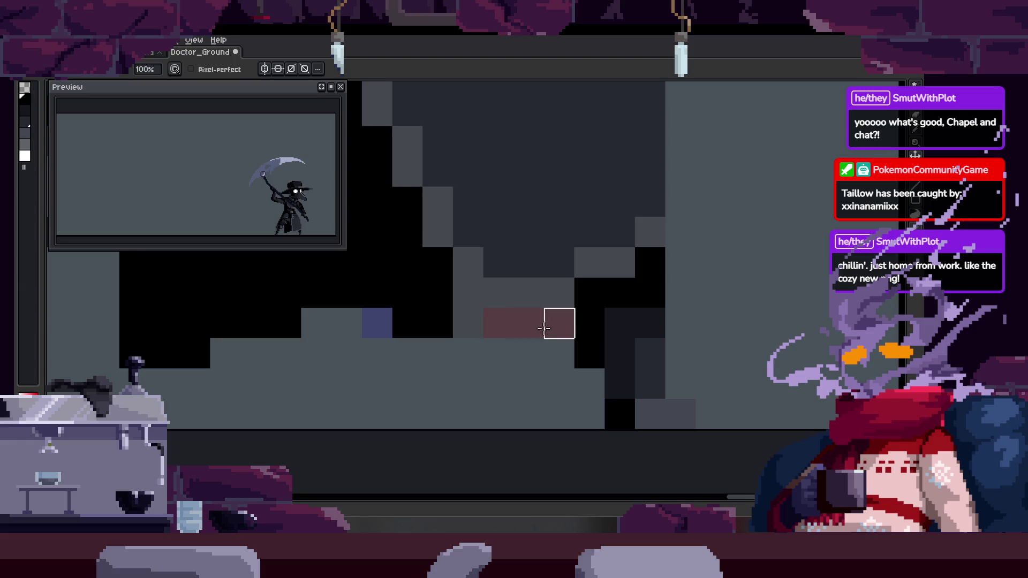
scroll(557, 321, down, 3)
scroll(576, 328, up, 3)
scroll(618, 325, down, 3)
key(Right)
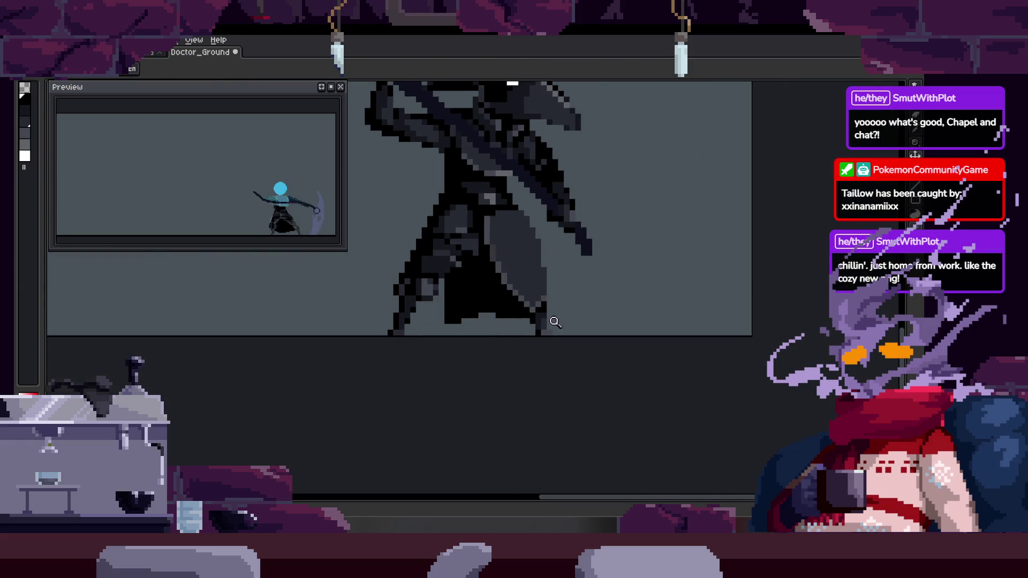
scroll(602, 285, up, 3)
scroll(559, 303, down, 3)
key(Right)
key(Right)
scroll(493, 323, up, 3)
scroll(493, 322, down, 3)
key(Right)
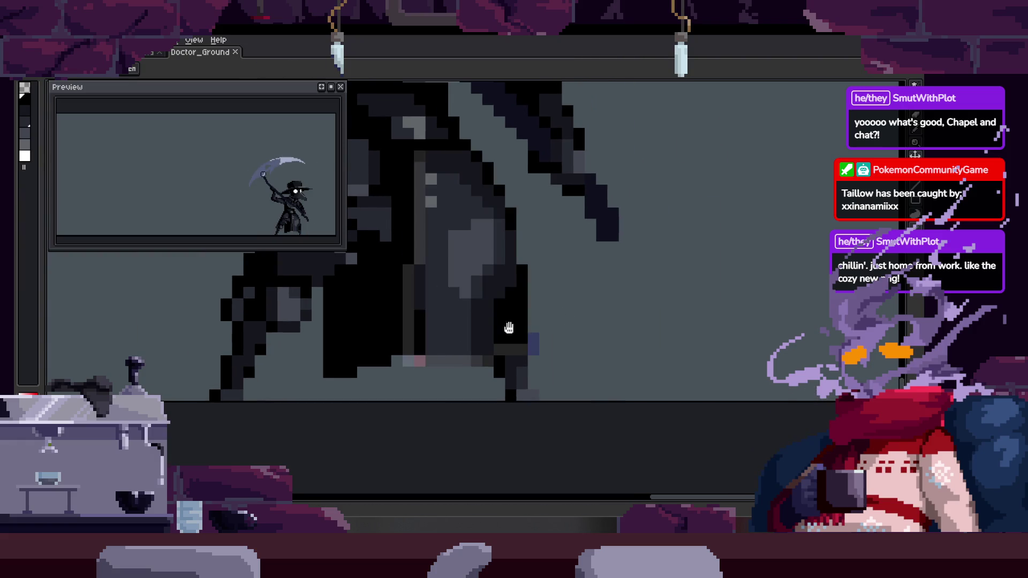
scroll(510, 326, up, 3)
key(Right)
key(Right)
scroll(461, 264, up, 2)
Repaint the robe's grey fold columns lighter and turn the black diagonal edge dark grey
key(b)
mouse_move(432, 367)
mouse_down()
mouse_move(445, 193)
mouse_move(466, 364)
mouse_up()
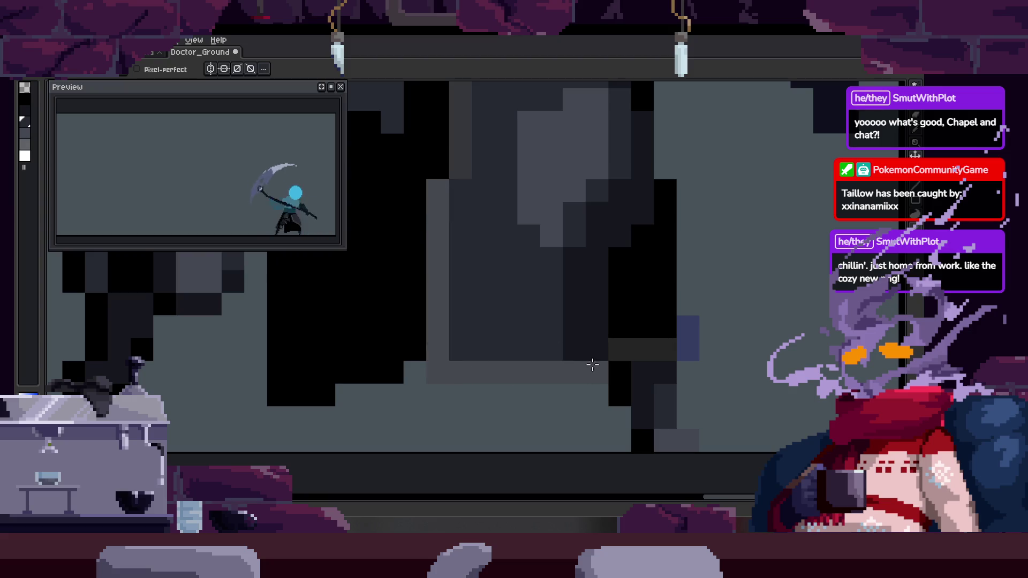
key(Right)
key(Right)
key(Right)
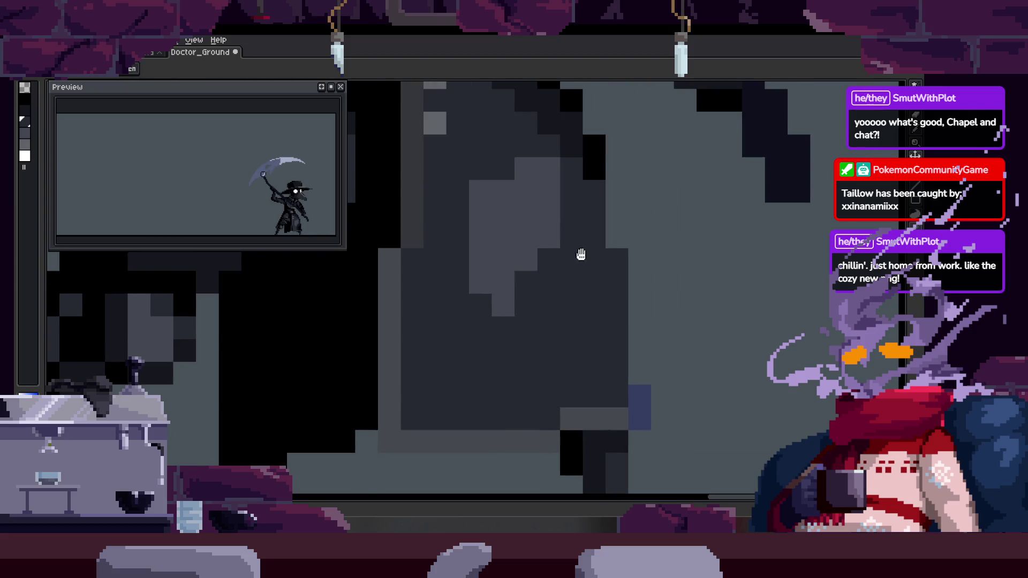
drag(551, 277, 561, 310)
key(b)
drag(434, 225, 434, 418)
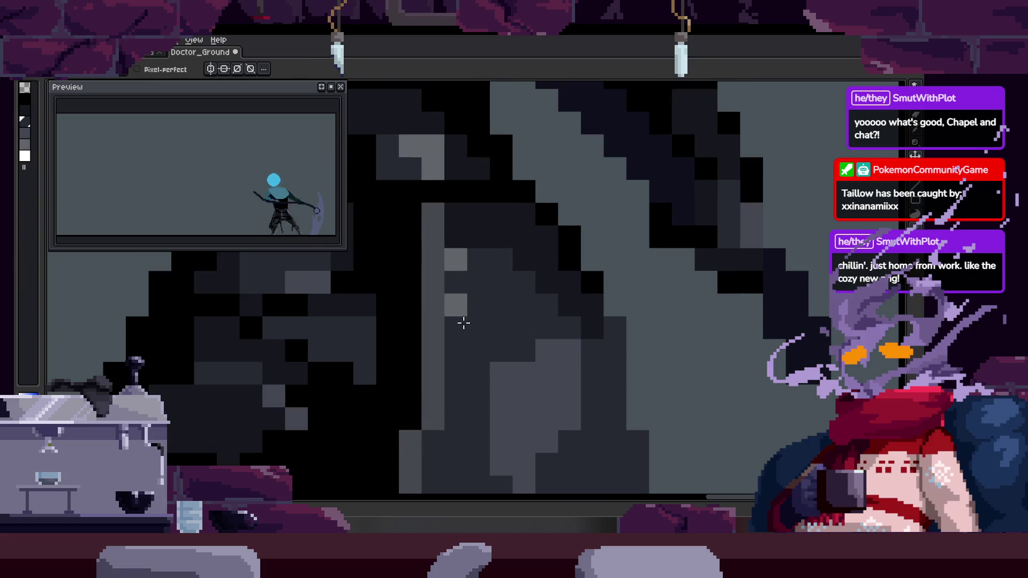
mouse_move(444, 211)
mouse_down()
mouse_move(540, 248)
mouse_move(569, 214)
mouse_move(578, 256)
mouse_up()
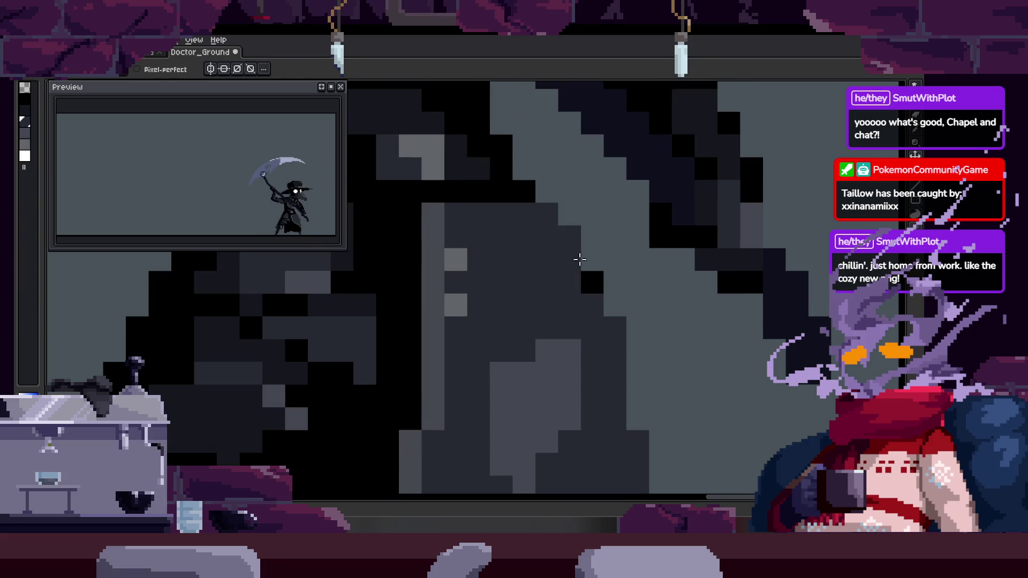
Paint a grey fold column up the robe and extend the stroke to the right
key(z)
scroll(519, 284, down, 4)
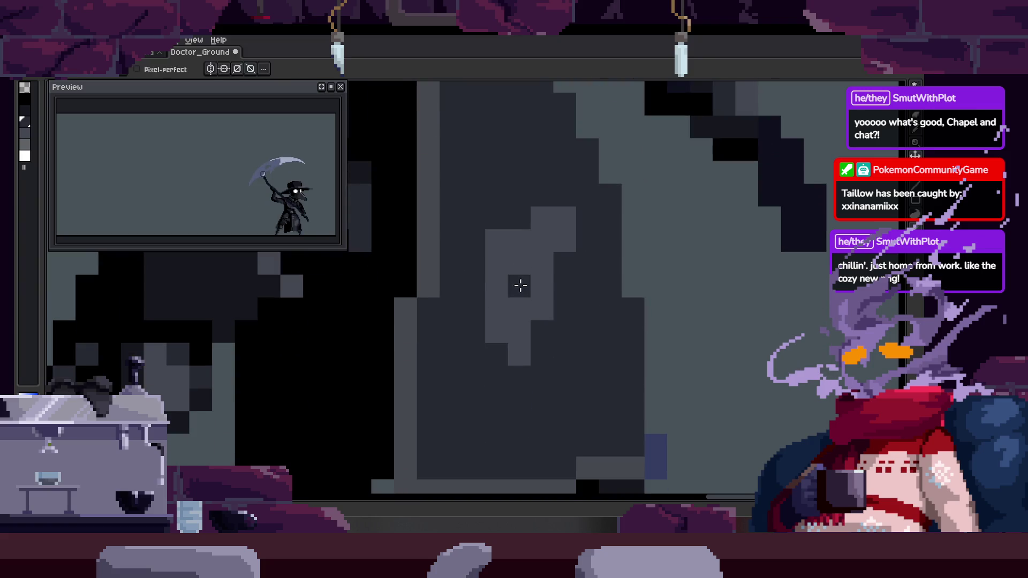
scroll(557, 269, up, 5)
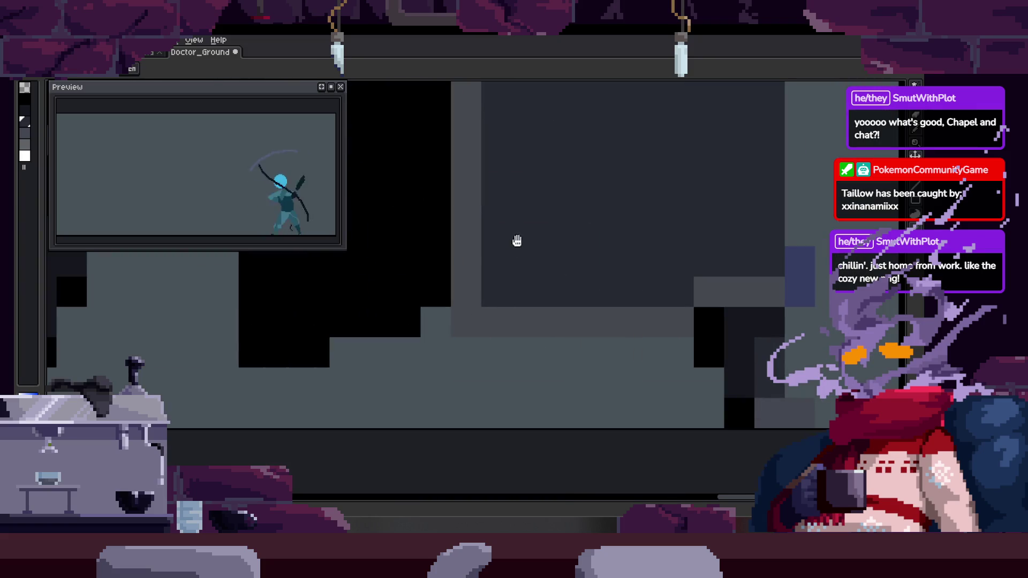
scroll(518, 240, down, 2)
scroll(546, 300, up, 1)
key(b)
scroll(505, 305, up, 2)
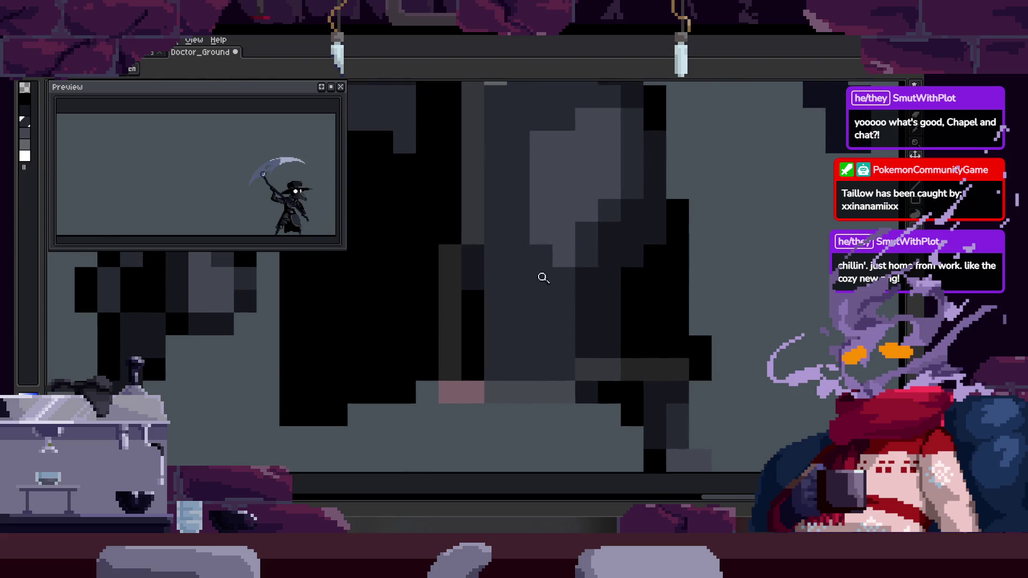
scroll(537, 286, down, 3)
scroll(587, 271, up, 3)
drag(488, 238, 505, 253)
scroll(505, 252, down, 1)
scroll(507, 340, up, 1)
mouse_move(507, 340)
mouse_down()
mouse_move(498, 121)
mouse_move(608, 132)
mouse_up()
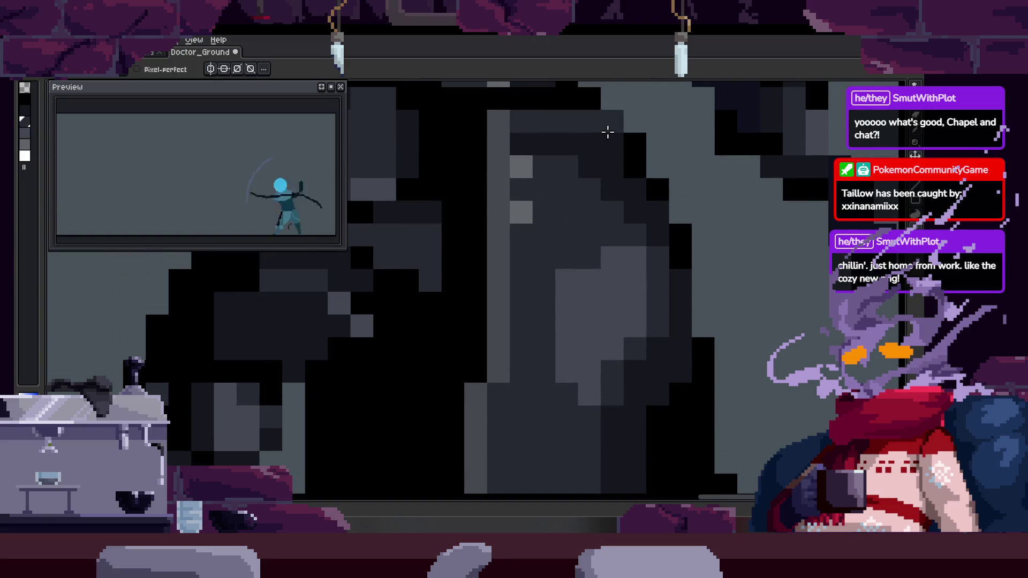
Flood-fill the dark robe region with dark grey, then touch up hem pixels in black and grey
key(g)
click(649, 197)
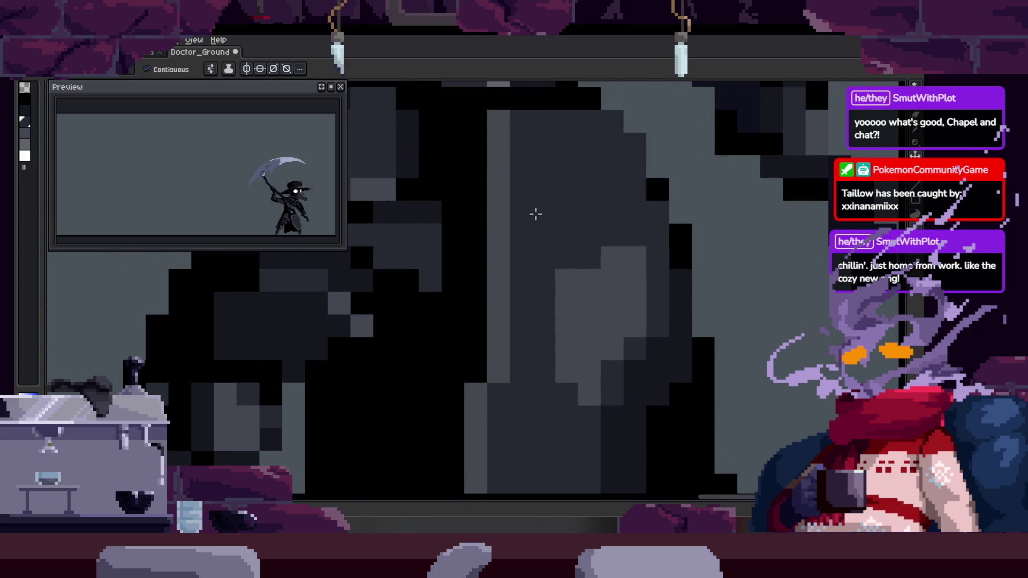
scroll(562, 252, down, 3)
click(552, 372)
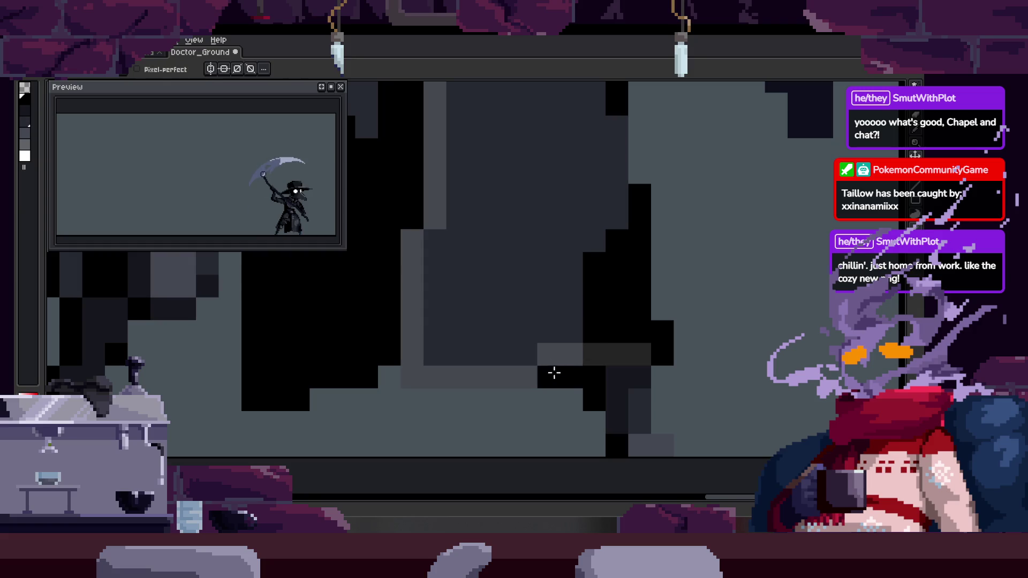
mouse_move(576, 353)
mouse_down()
mouse_move(656, 353)
mouse_move(638, 187)
mouse_up()
key(g)
click(617, 244)
Undo the unwanted flat grey fill on the lower coat and return to the Pencil
scroll(600, 216, up, 2)
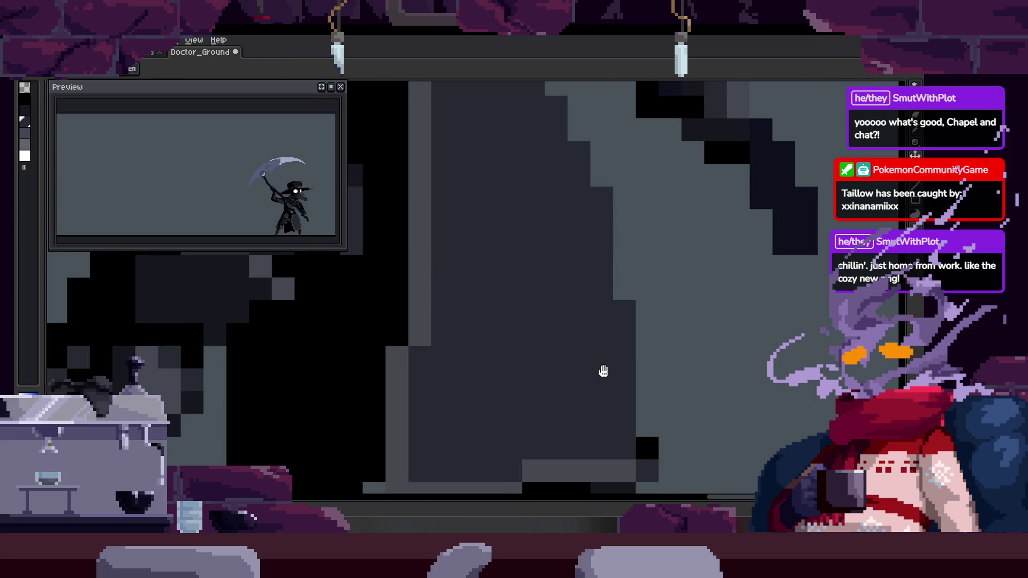
scroll(589, 357, down, 3)
scroll(598, 251, up, 2)
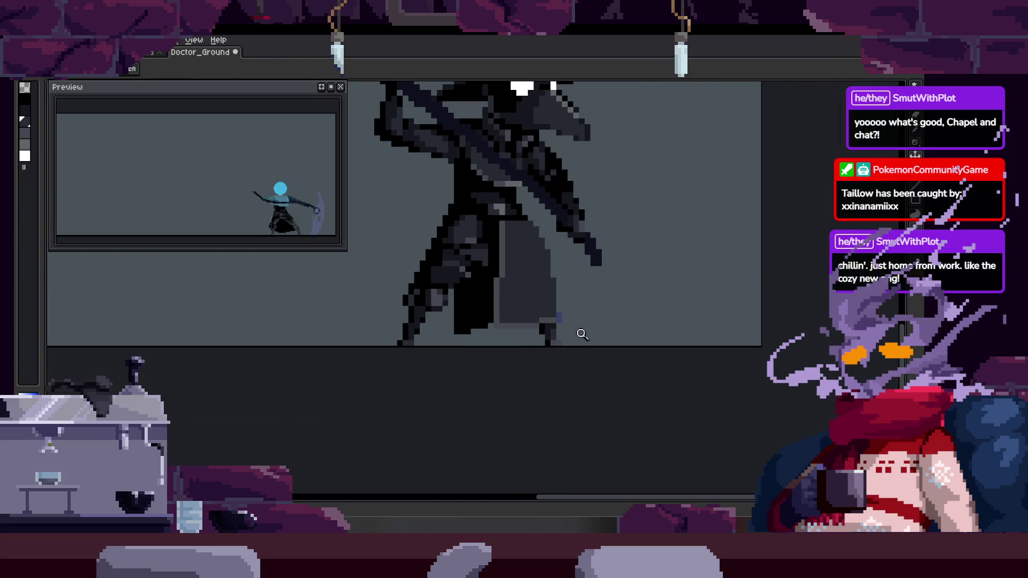
key(ctrl+z)
scroll(567, 316, up, 3)
key(b)
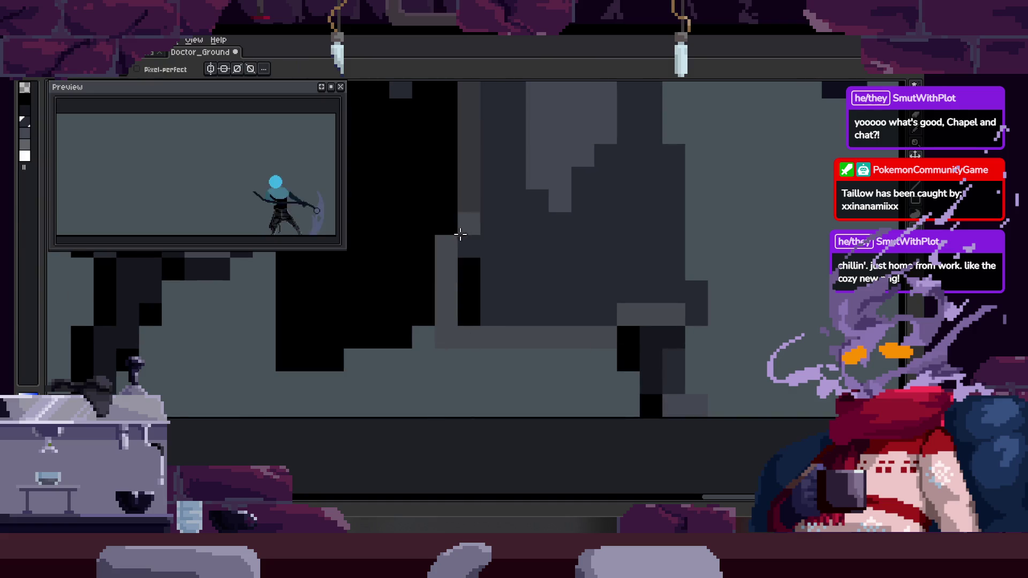
scroll(480, 224, up, 1)
scroll(480, 224, up, 2)
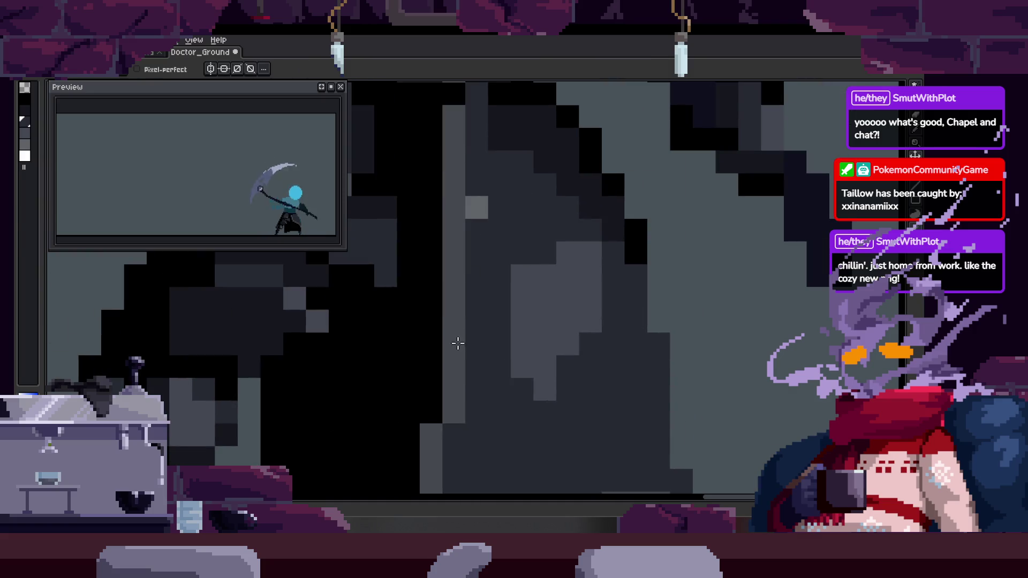
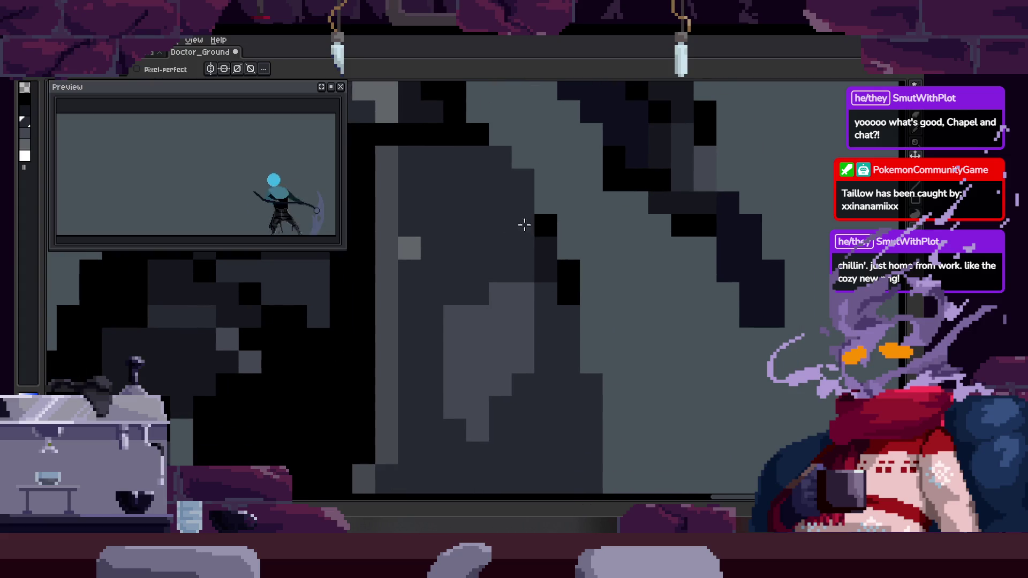
Bucket-fill the cloak area and the grey cloak blocks with the dark colour
mouse_move(455, 232)
mouse_down()
mouse_move(538, 158)
mouse_move(533, 96)
mouse_up()
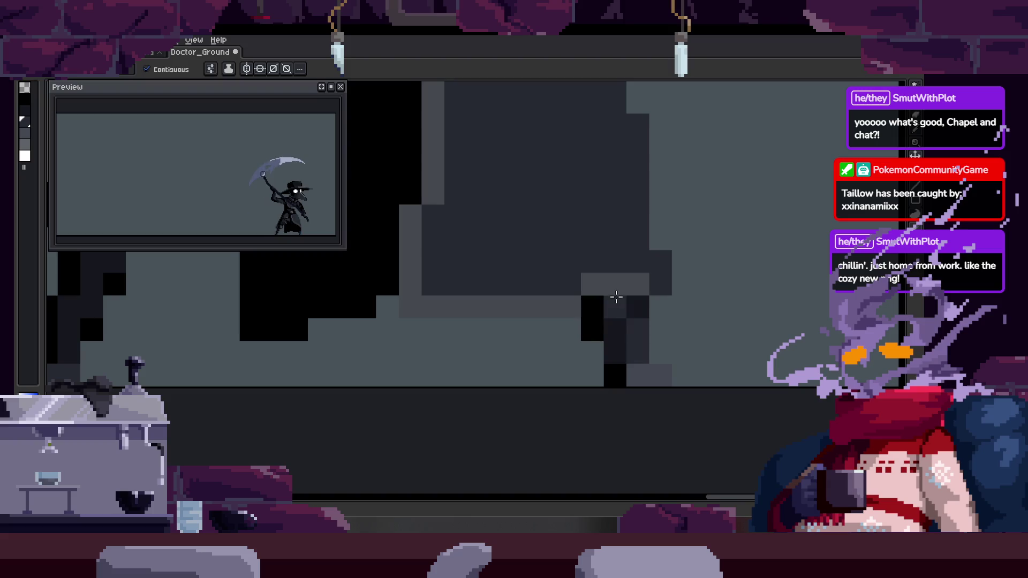
scroll(659, 289, down, 2)
scroll(618, 288, up, 1)
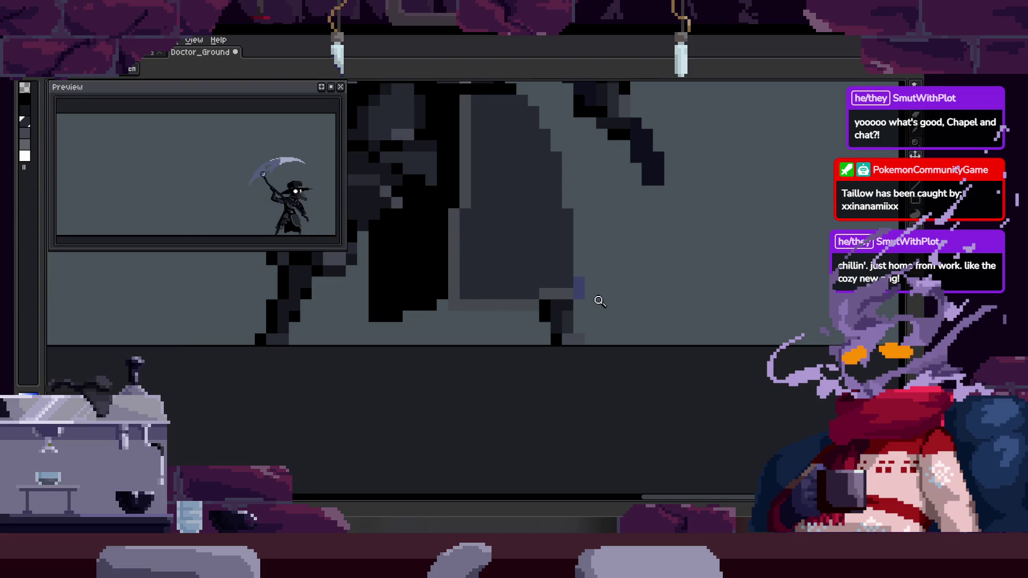
scroll(578, 300, up, 2)
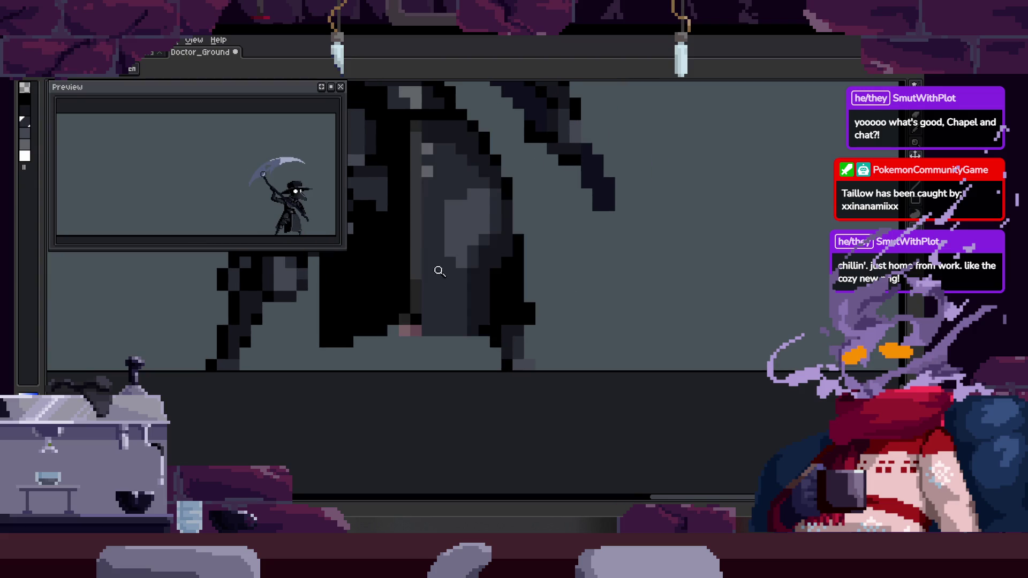
key(b)
scroll(429, 243, up, 1)
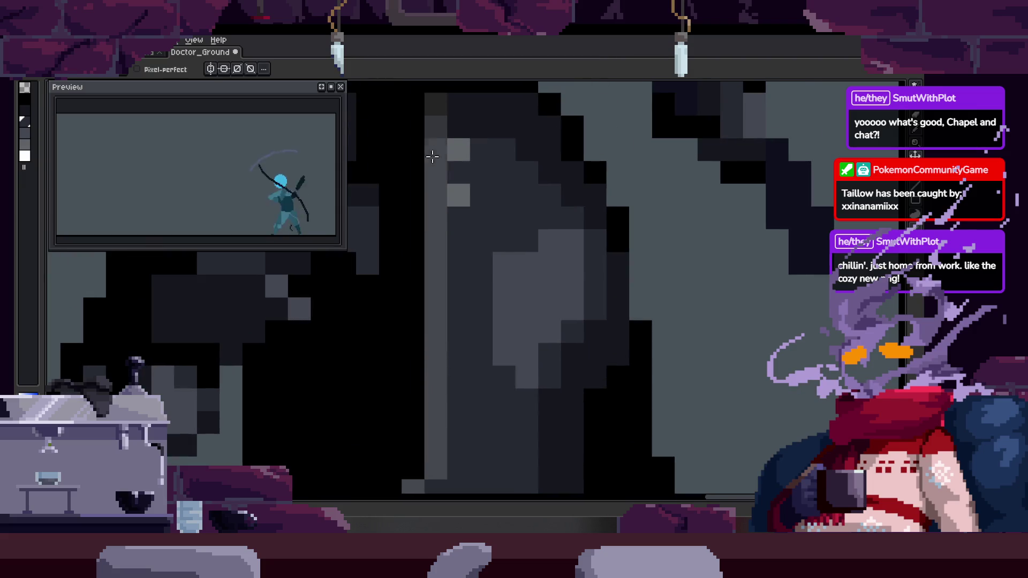
key(g)
click(577, 130)
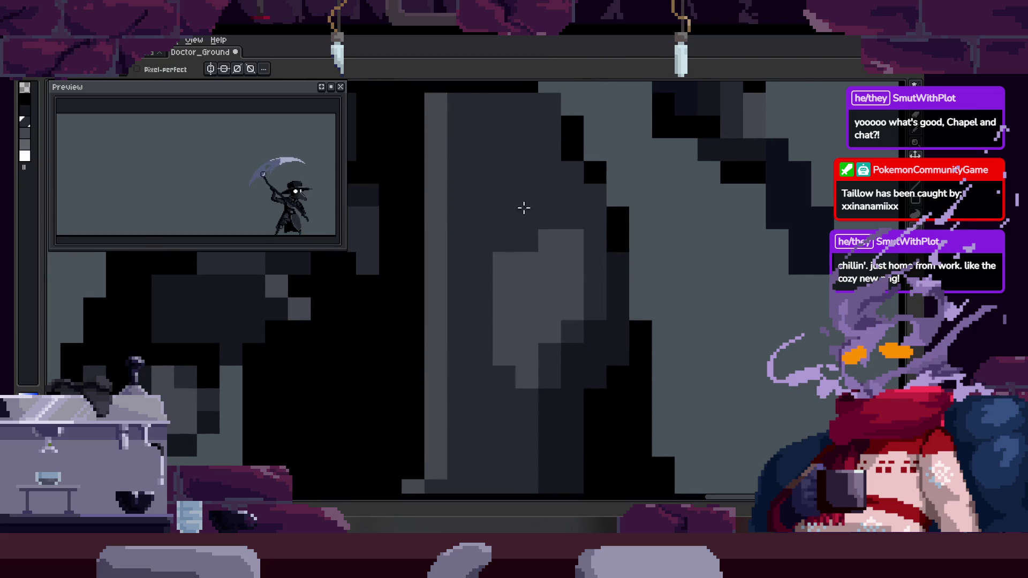
key(g)
click(560, 284)
click(532, 371)
click(626, 304)
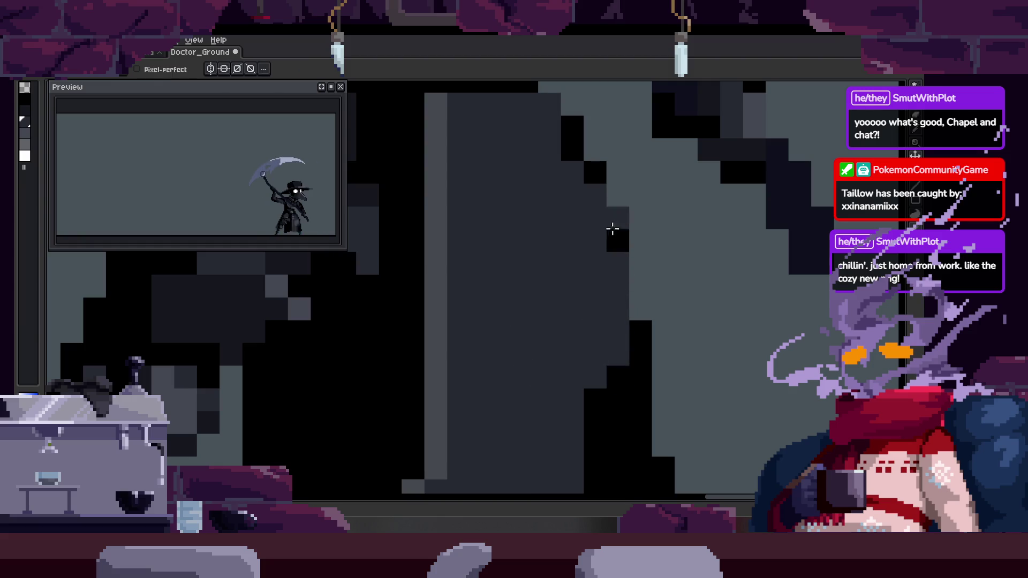
drag(611, 328, 530, 274)
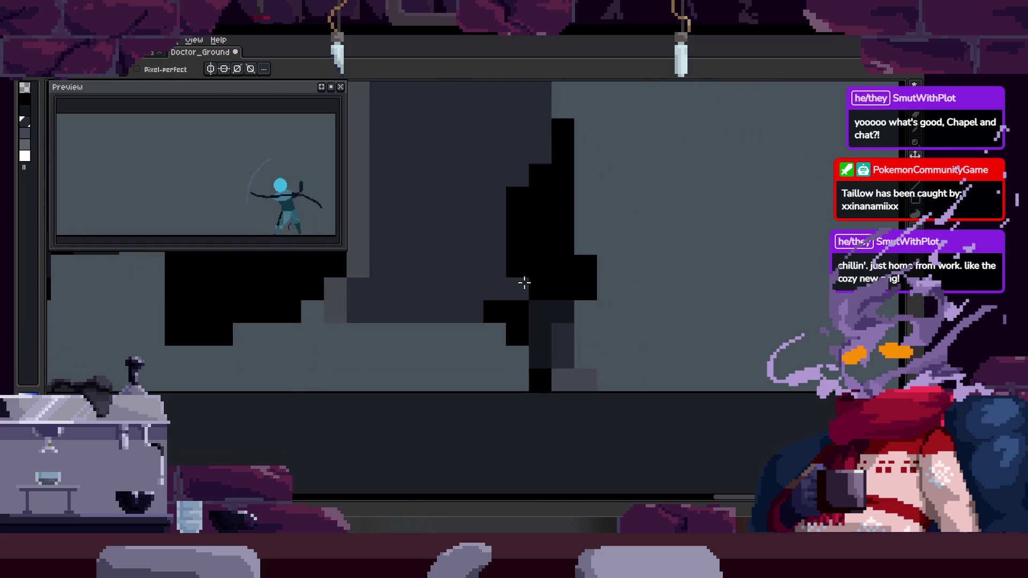
Undo the dark cloak fills, save Doctor_Ground, and show the frame timeline
key(ctrl+z)
key(ctrl+z)
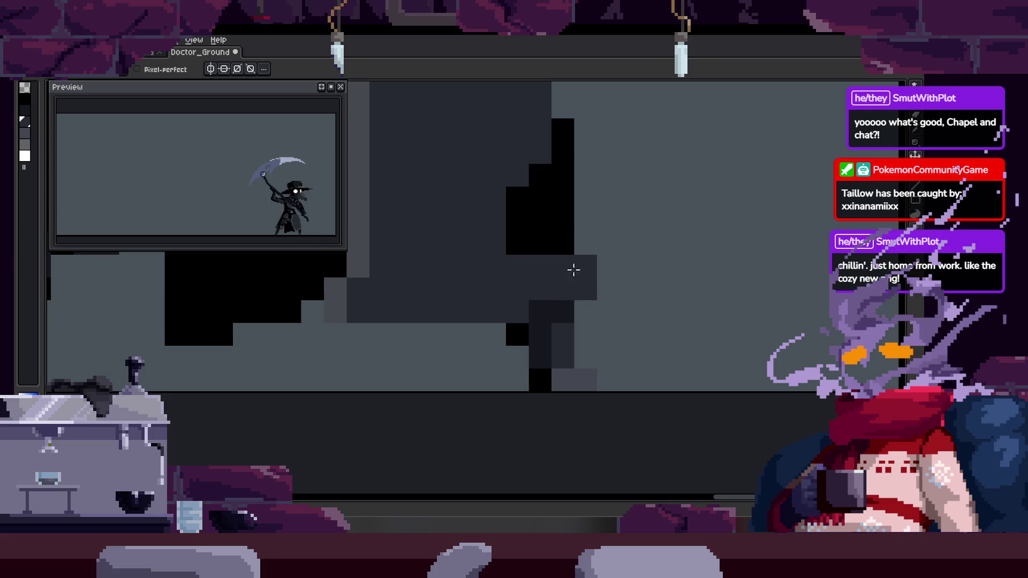
key(z)
scroll(604, 293, down, 3)
click(596, 249)
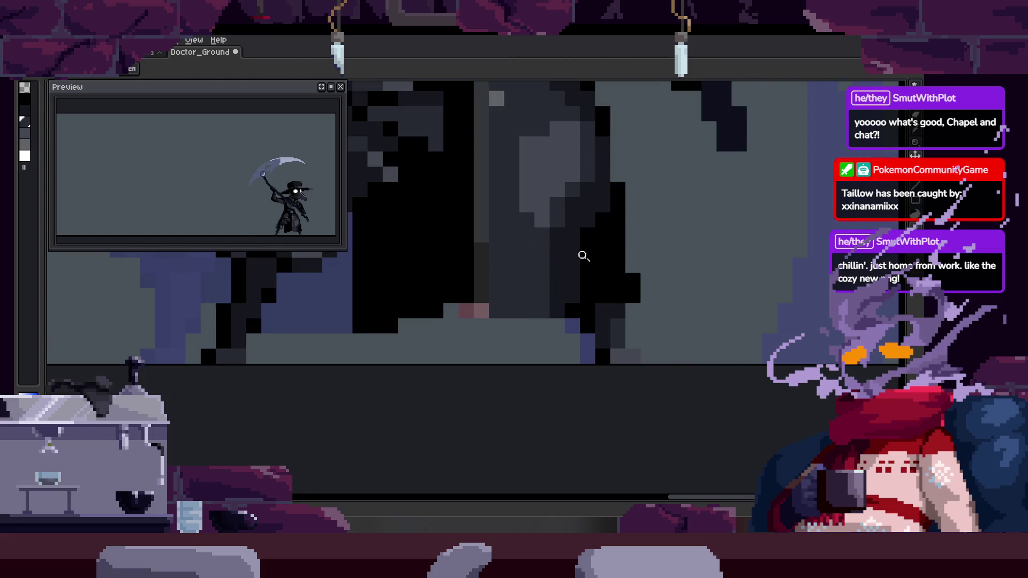
key(z)
scroll(520, 236, down, 1)
scroll(489, 303, up, 1)
scroll(495, 298, down, 1)
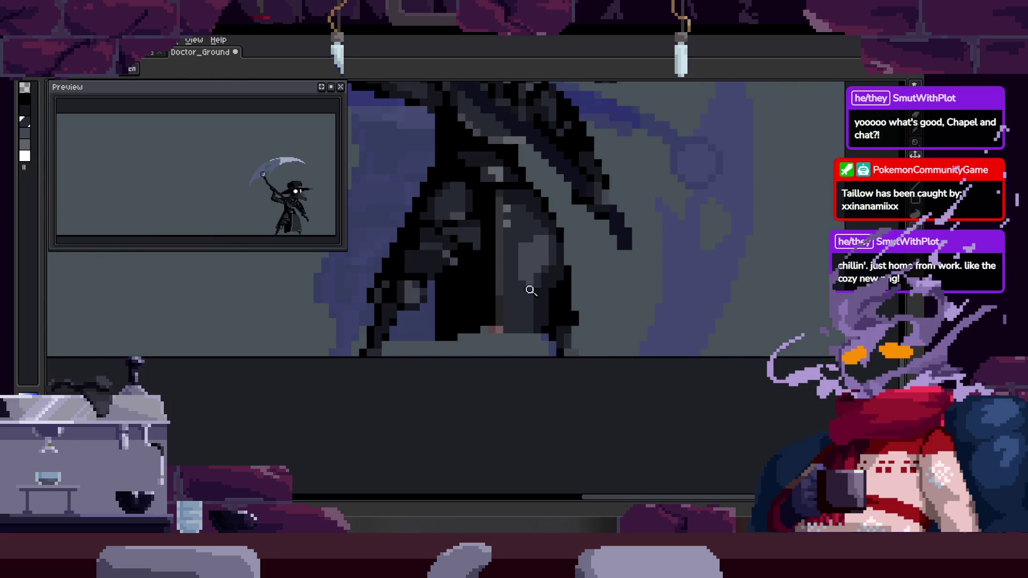
key(ctrl+z)
key(ctrl+z)
key(ctrl+z)
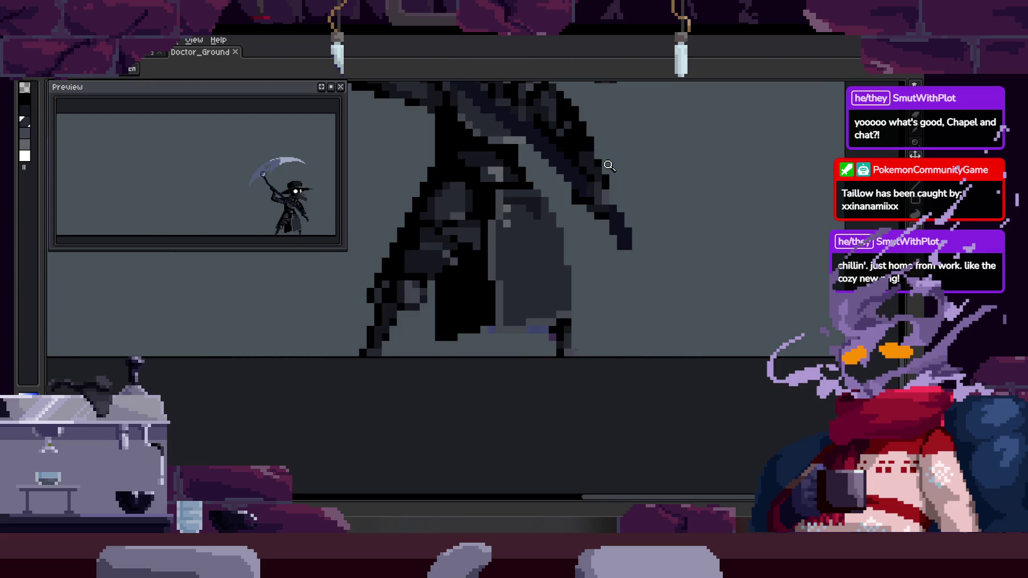
key(Tab)
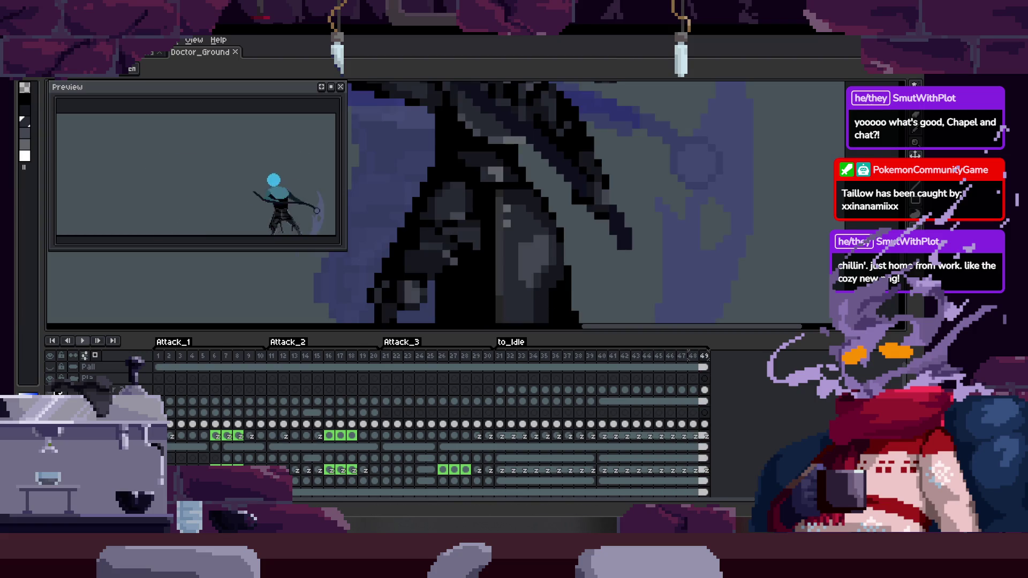
Set frame 49's duration to 360 ms in Frame Properties
scroll(573, 265, down, 2)
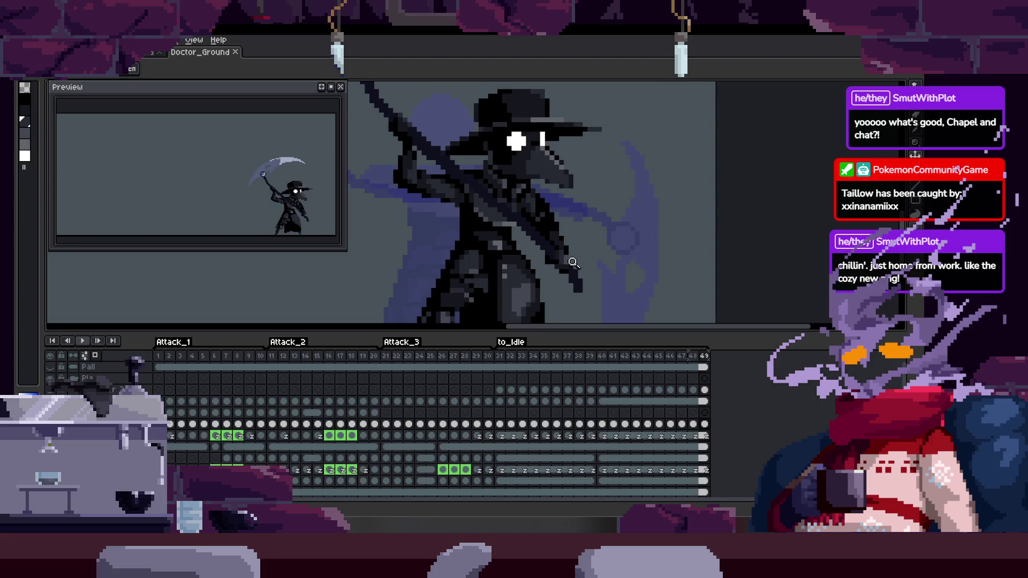
key(Tab)
scroll(666, 223, down, 2)
scroll(689, 236, up, 3)
scroll(707, 280, down, 1)
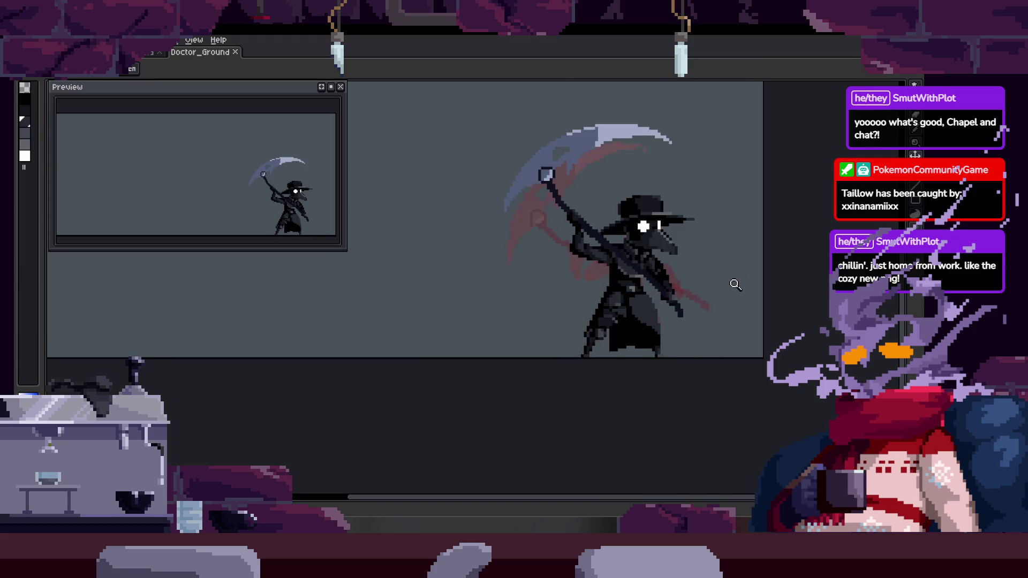
scroll(655, 287, down, 1)
scroll(656, 284, up, 2)
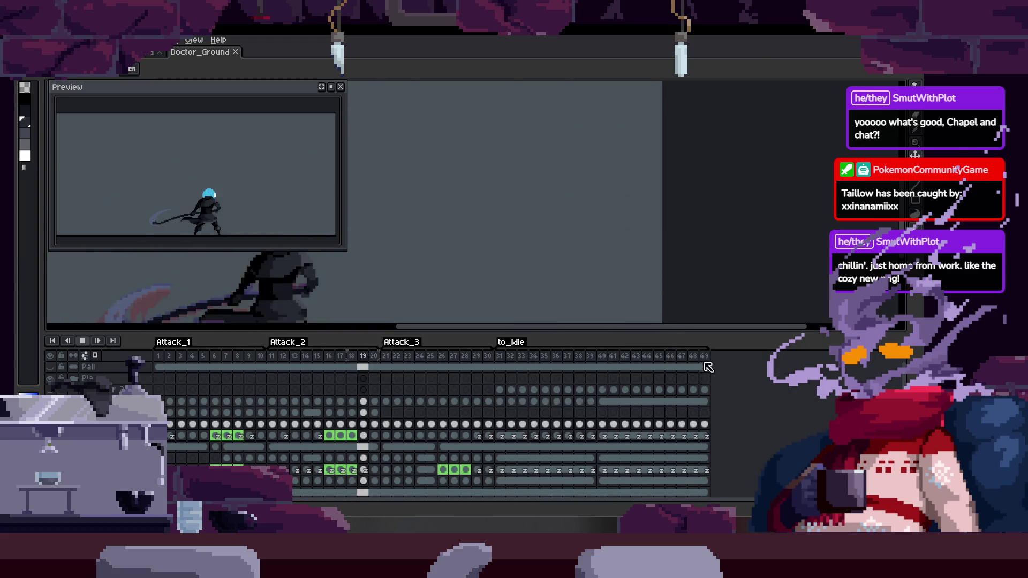
key(p)
text(360)
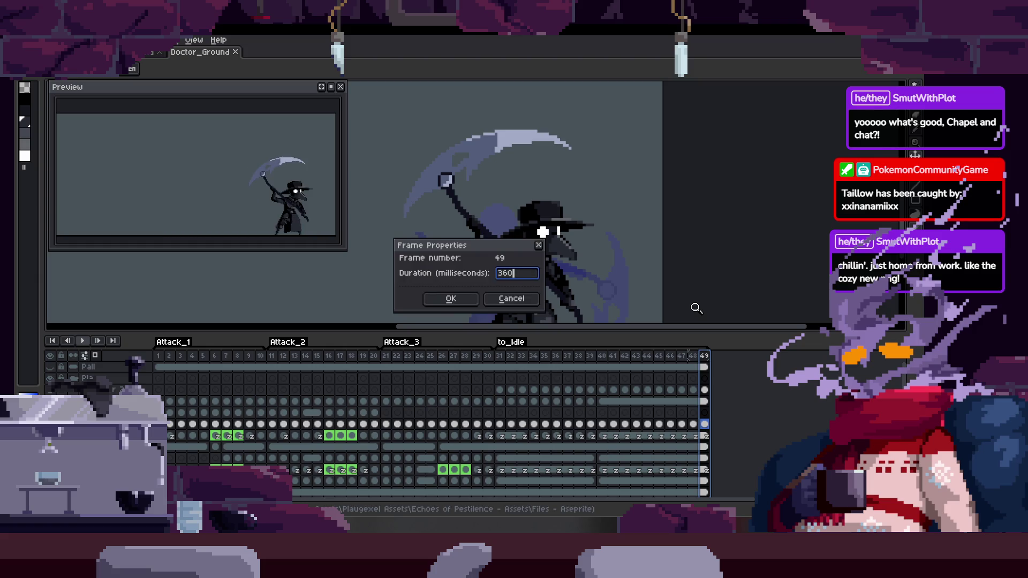
key(Return)
key(Tab)
key(Return)
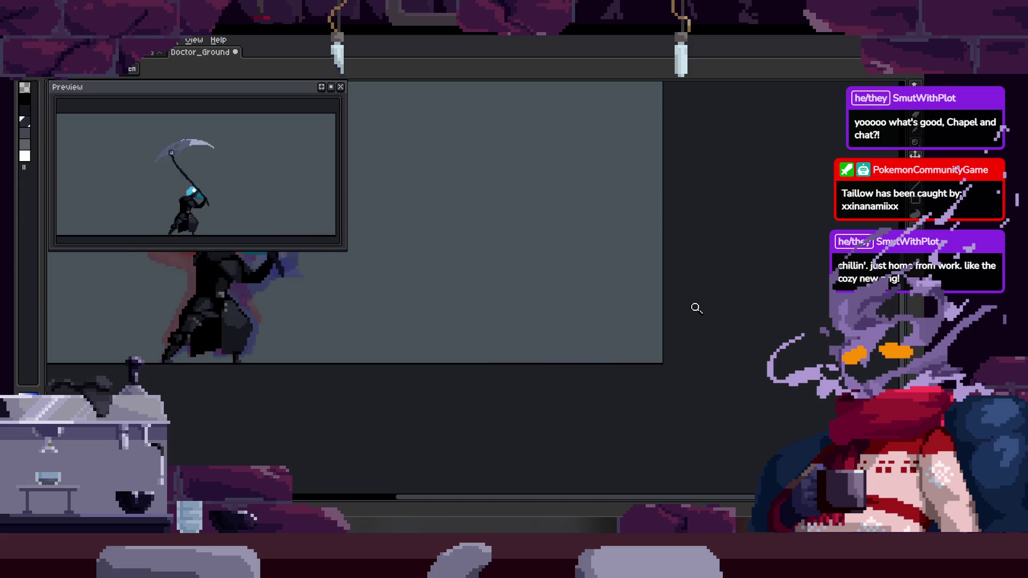
Toggle the frame timeline off and back on while zooming around the canvas
key(Tab)
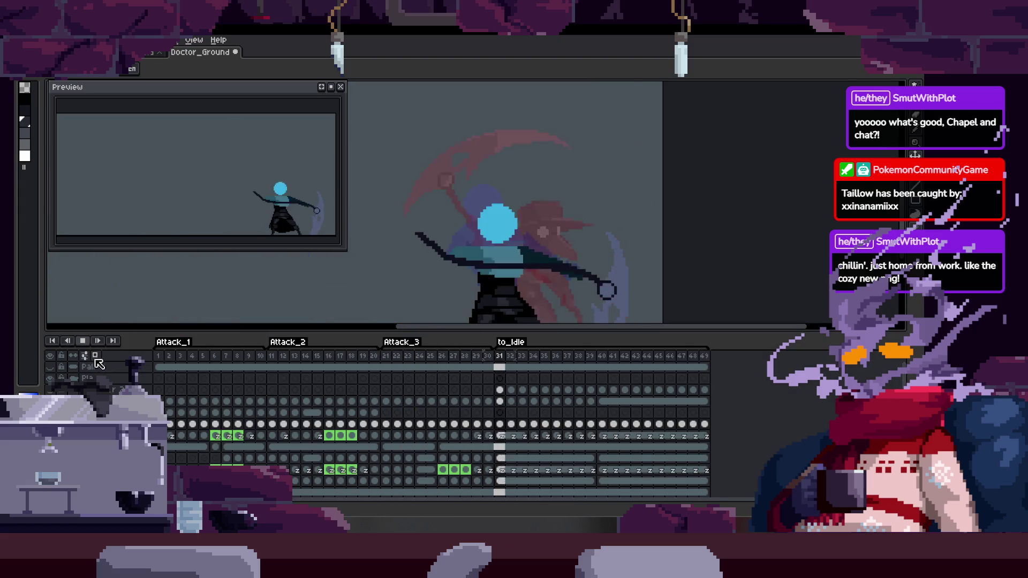
key(Tab)
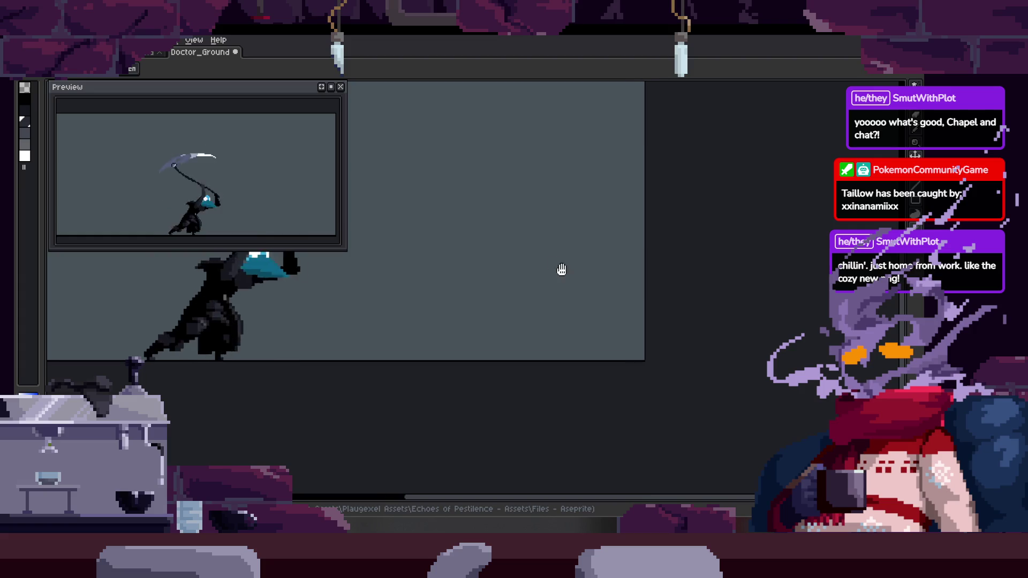
key(Tab)
key(Tab)
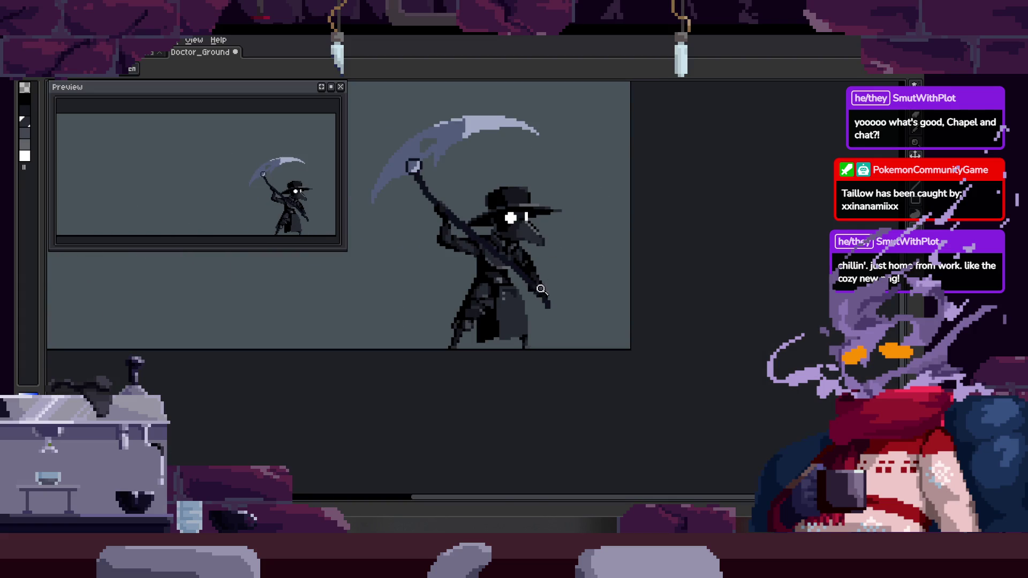
scroll(542, 289, up, 5)
key(b)
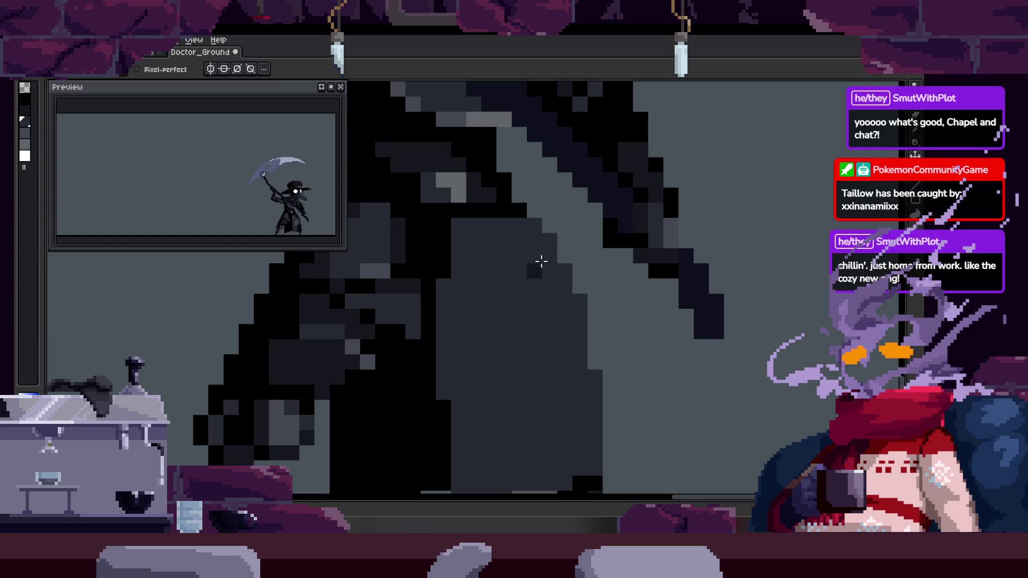
scroll(542, 259, down, 5)
key(z)
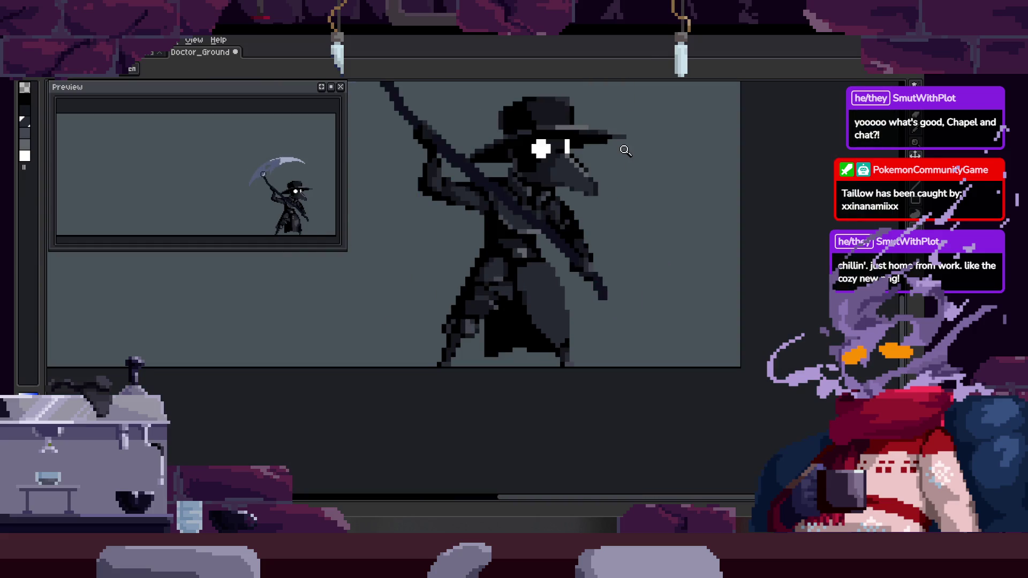
scroll(593, 241, up, 5)
scroll(570, 300, down, 4)
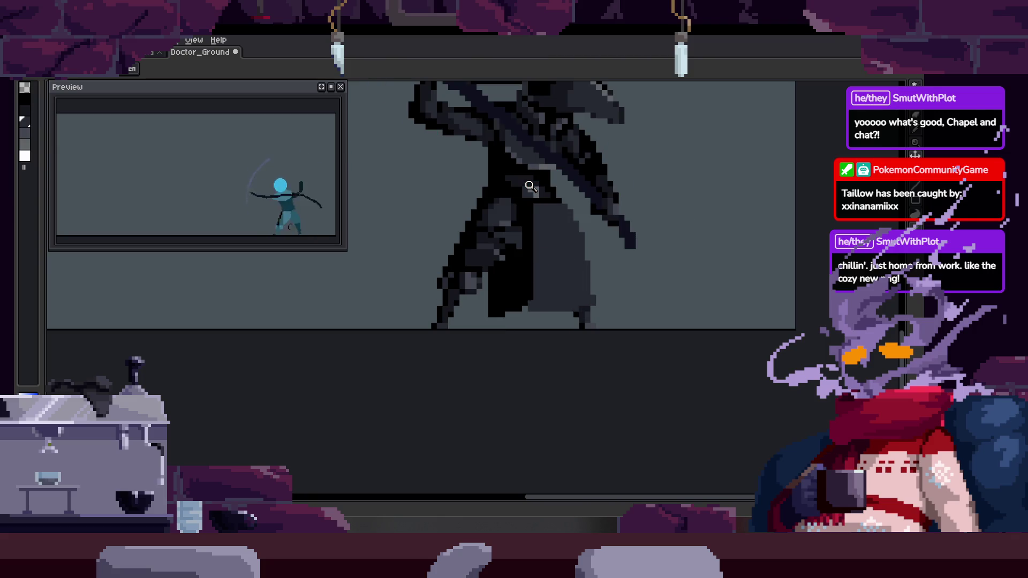
key(Tab)
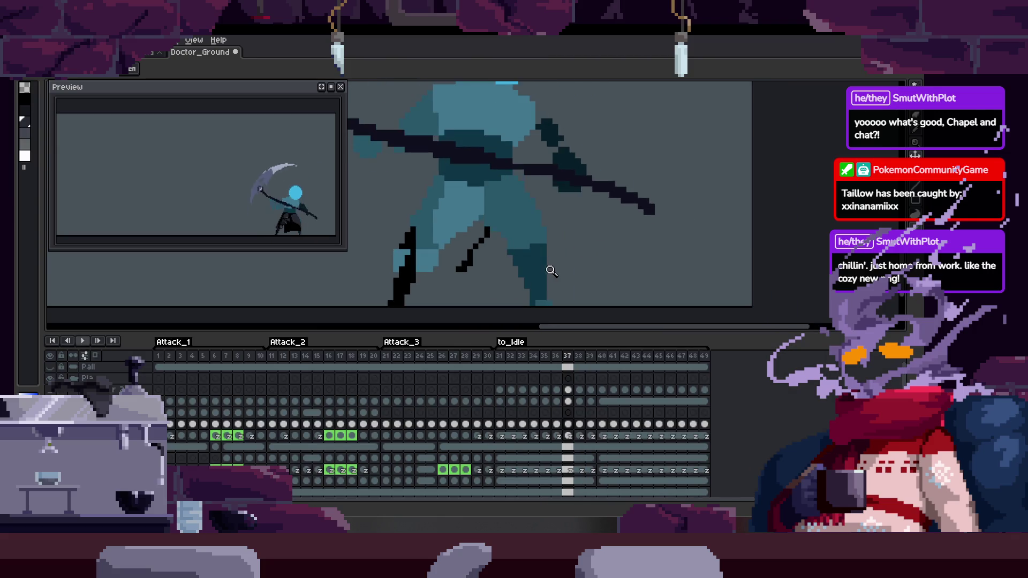
Zoom in on the blue guide body and draw dark grey cloak pixels over it
key(b)
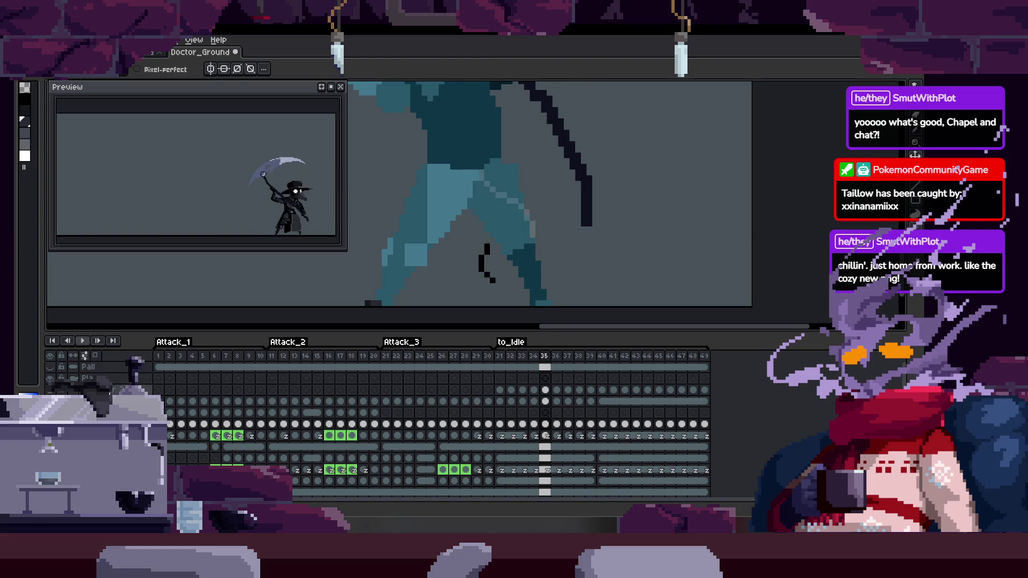
key(Tab)
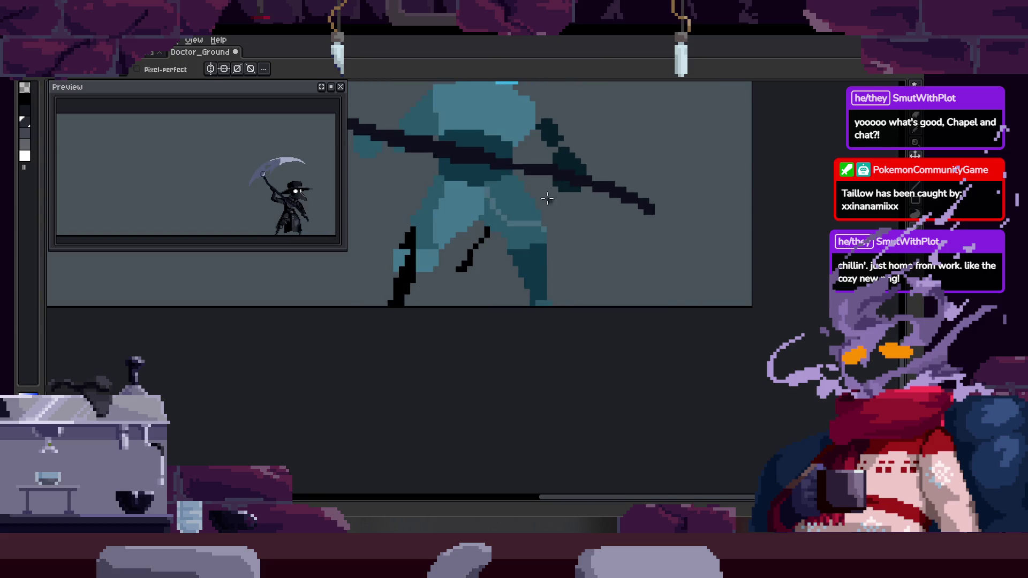
scroll(428, 195, up, 3)
scroll(468, 248, up, 1)
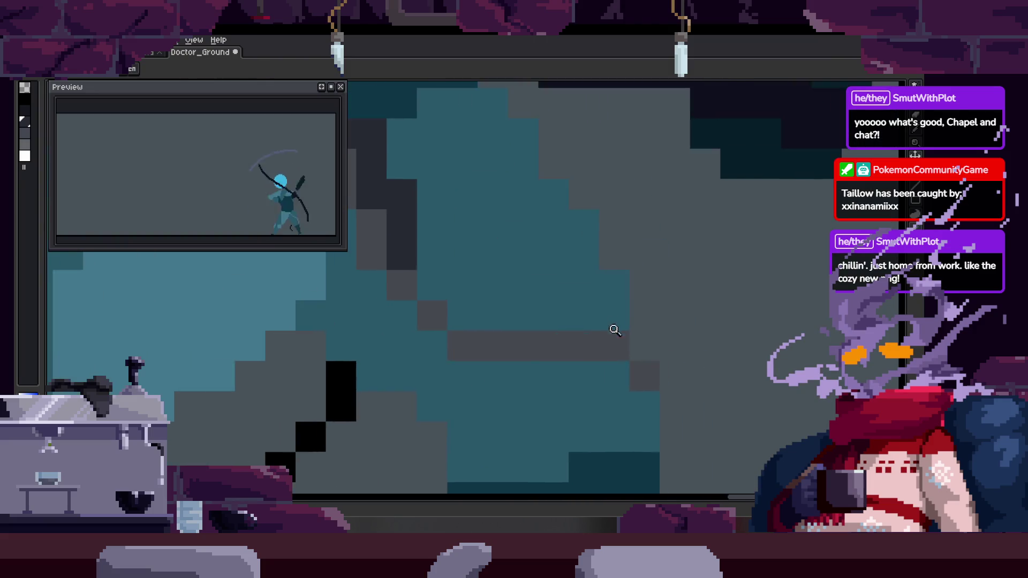
scroll(601, 341, down, 2)
click(557, 275)
key(b)
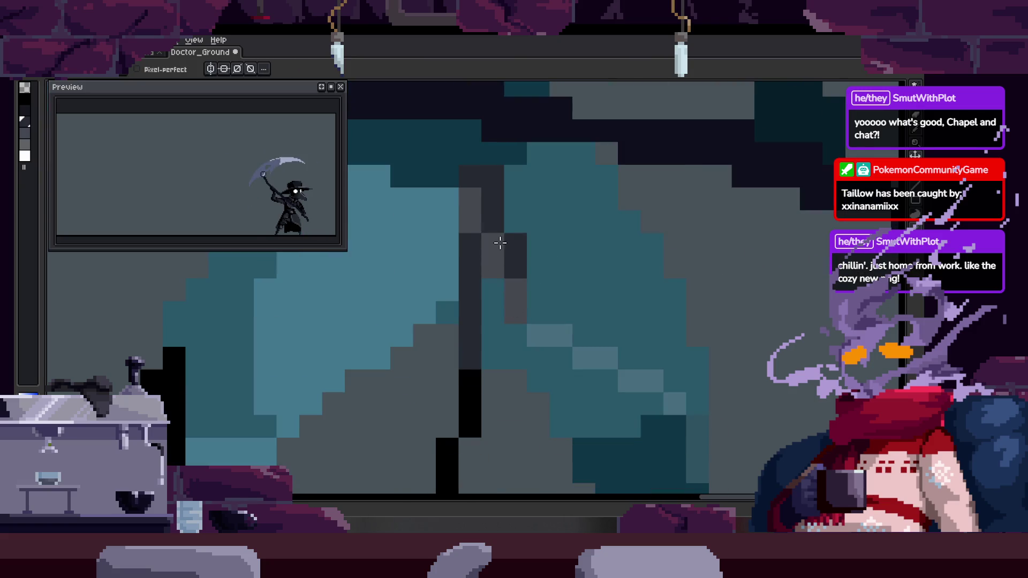
alt+click(492, 248)
mouse_move(511, 299)
mouse_down()
mouse_move(555, 299)
mouse_move(612, 340)
mouse_up()
Try dark grey bucket fills on the guide area, then undo them
key(g)
click(510, 227)
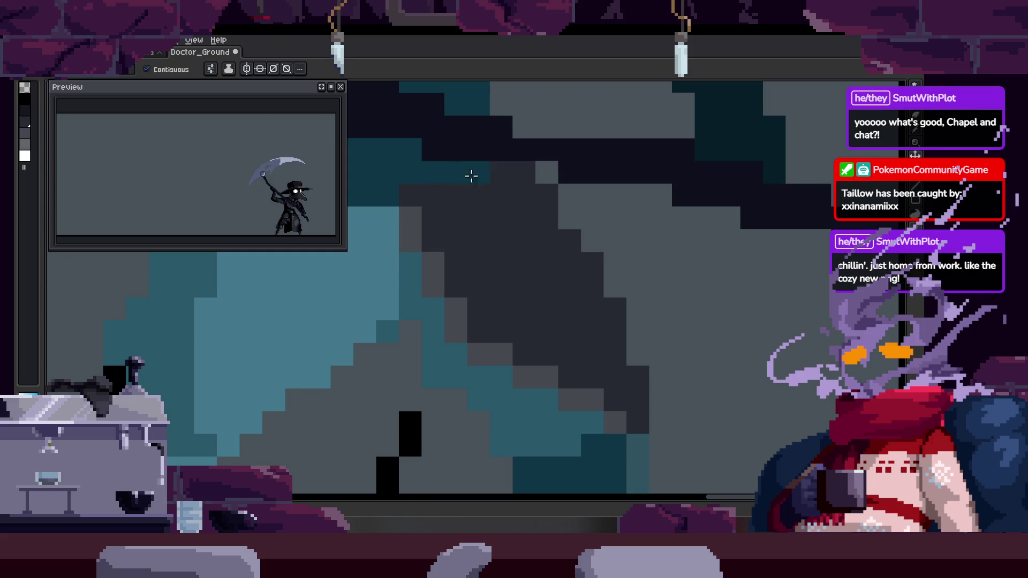
scroll(514, 262, down, 3)
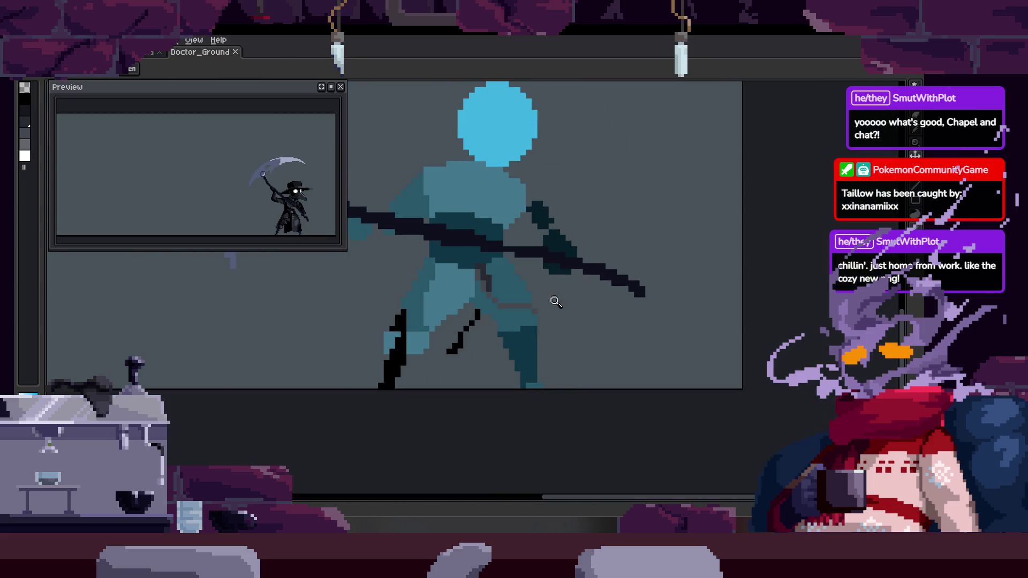
scroll(487, 298, up, 3)
key(ctrl+z)
click(443, 293)
key(ctrl+z)
key(b)
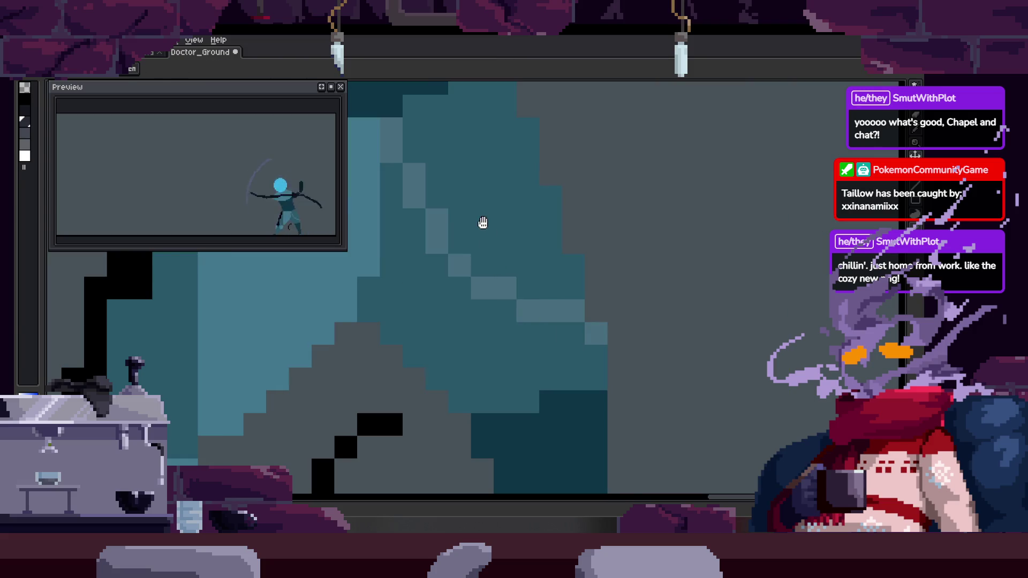
key(ctrl+z)
Paint a dark diagonal band down-right across the teal torso sketch, with grey shading below
mouse_move(452, 220)
mouse_down()
mouse_move(459, 174)
mouse_move(482, 225)
mouse_move(463, 252)
mouse_move(523, 158)
mouse_move(494, 301)
mouse_up()
key(ctrl+z)
mouse_move(541, 349)
mouse_down()
mouse_move(645, 395)
mouse_move(570, 294)
mouse_move(456, 186)
mouse_up()
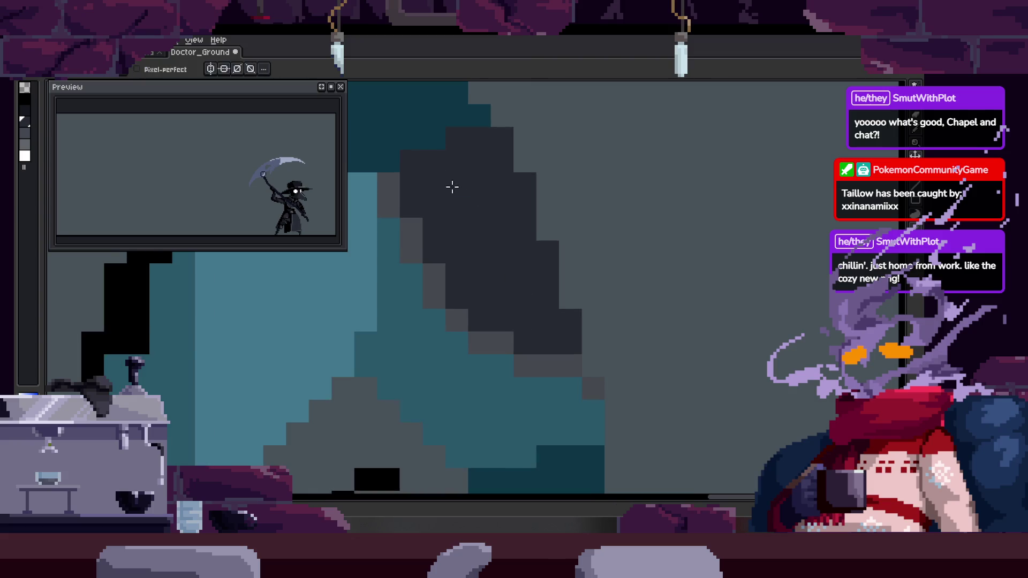
key(ctrl+z)
mouse_move(436, 229)
mouse_down()
mouse_move(443, 176)
mouse_move(455, 253)
mouse_move(477, 266)
mouse_move(459, 300)
mouse_up()
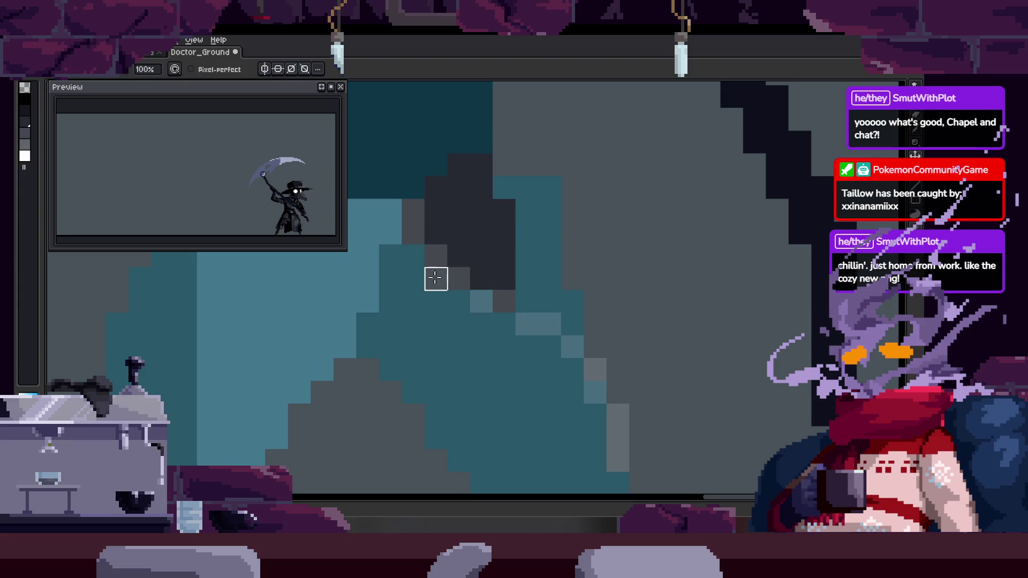
mouse_move(527, 227)
mouse_down()
mouse_move(528, 300)
mouse_move(568, 316)
mouse_up()
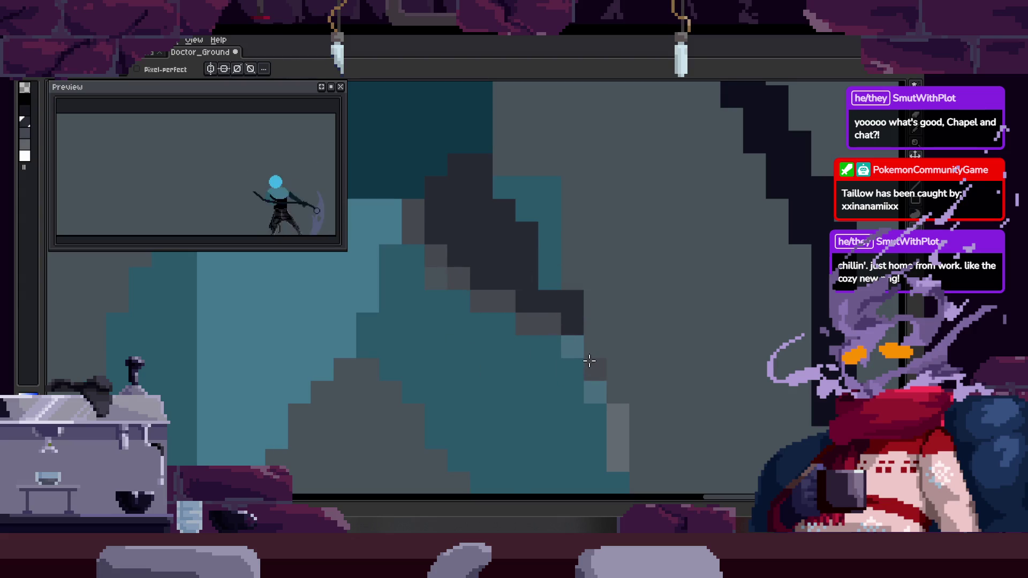
drag(595, 371, 615, 459)
scroll(548, 332, up, 4)
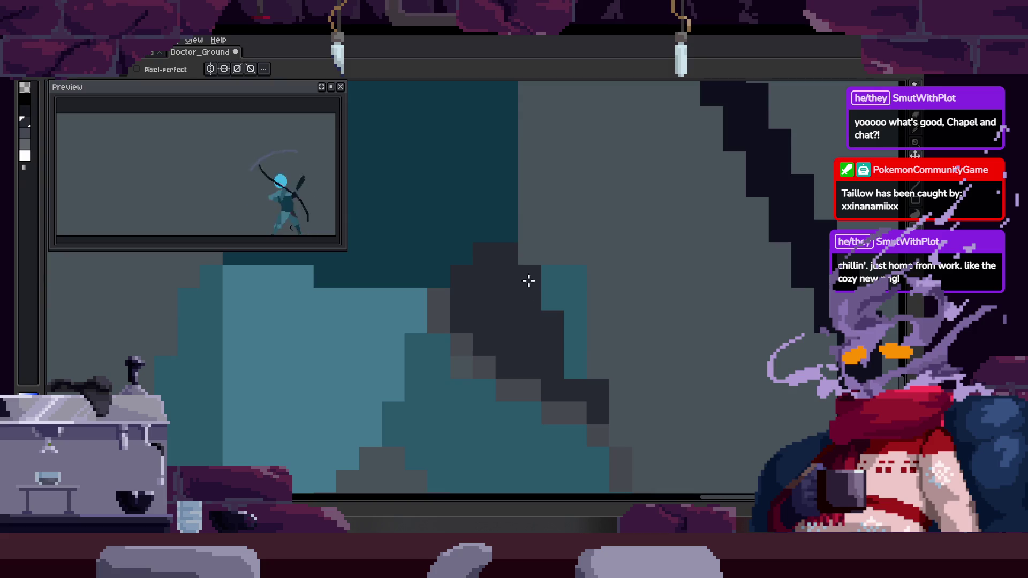
scroll(559, 321, down, 5)
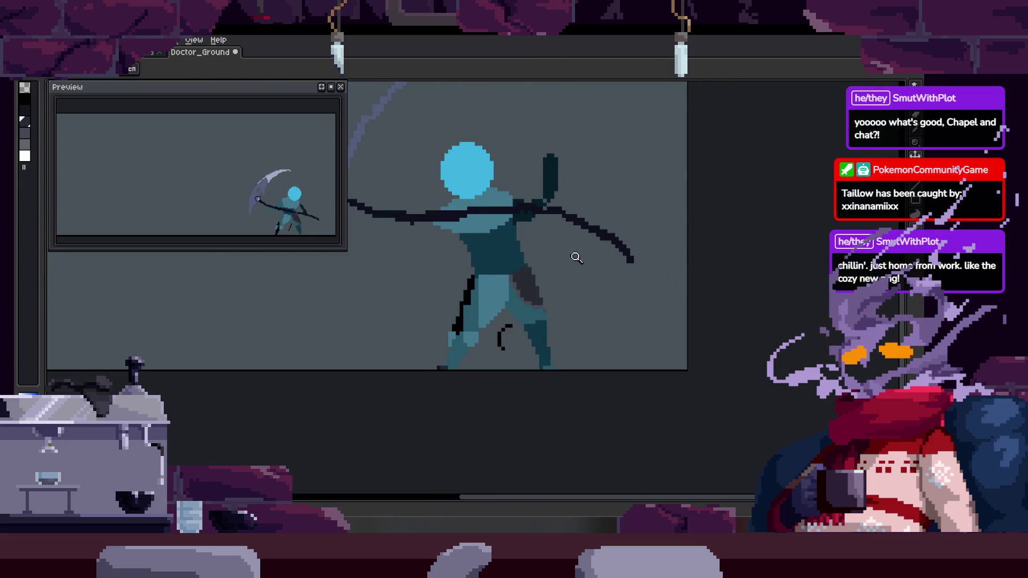
Step through and play the attack frames, leaving the timeline with its Attack and to_Idle tags visible
scroll(540, 269, up, 5)
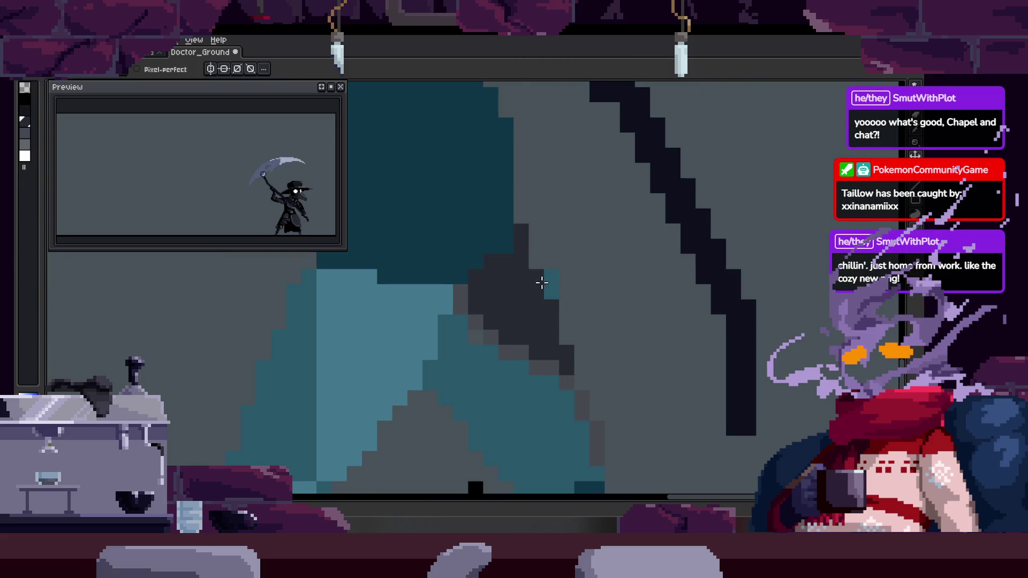
scroll(489, 207, down, 2)
scroll(536, 241, down, 2)
scroll(587, 246, up, 2)
scroll(592, 248, up, 1)
key(Right)
key(Right)
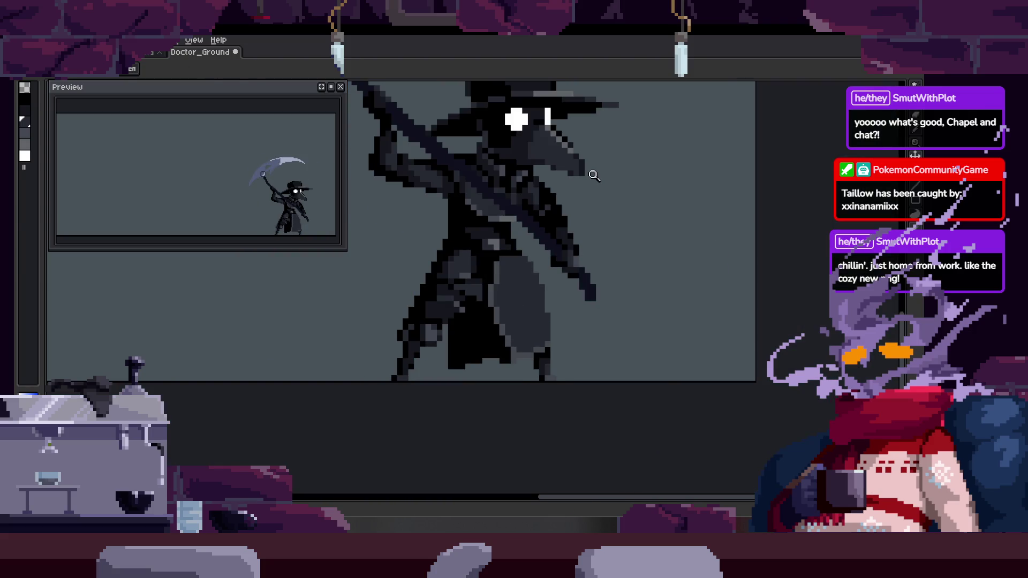
key(Return)
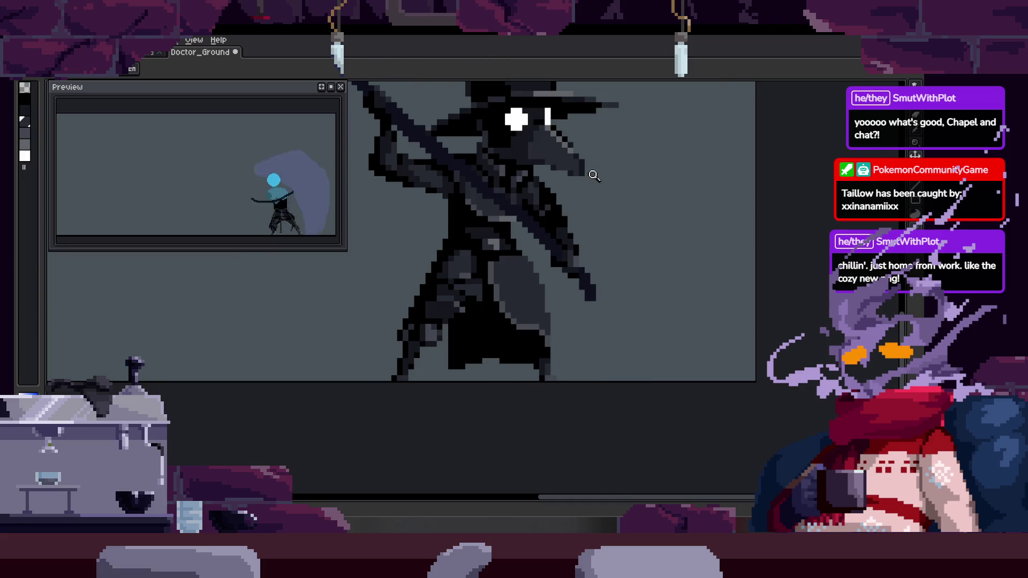
key(Tab)
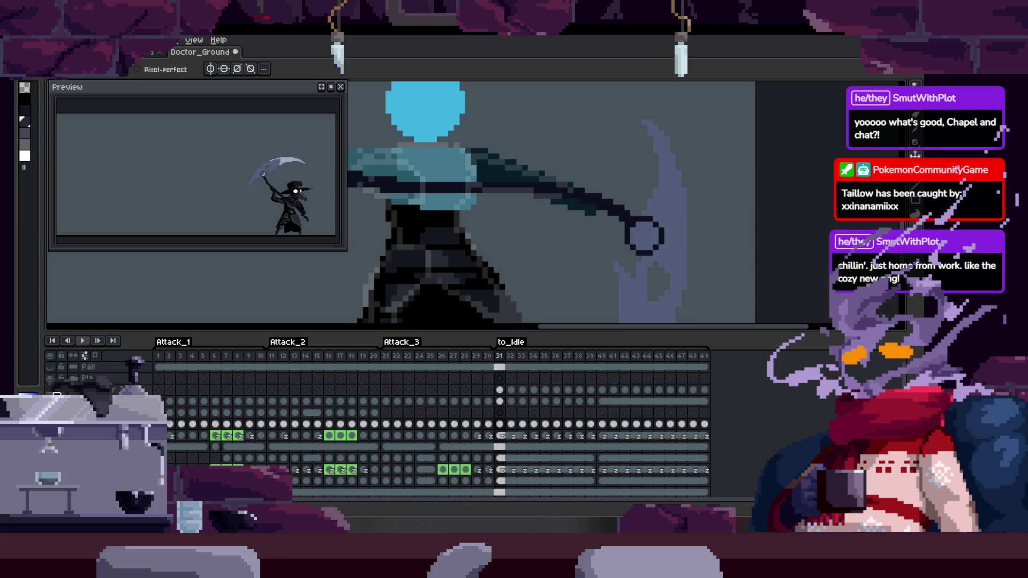
key(Tab)
scroll(468, 278, down, 1)
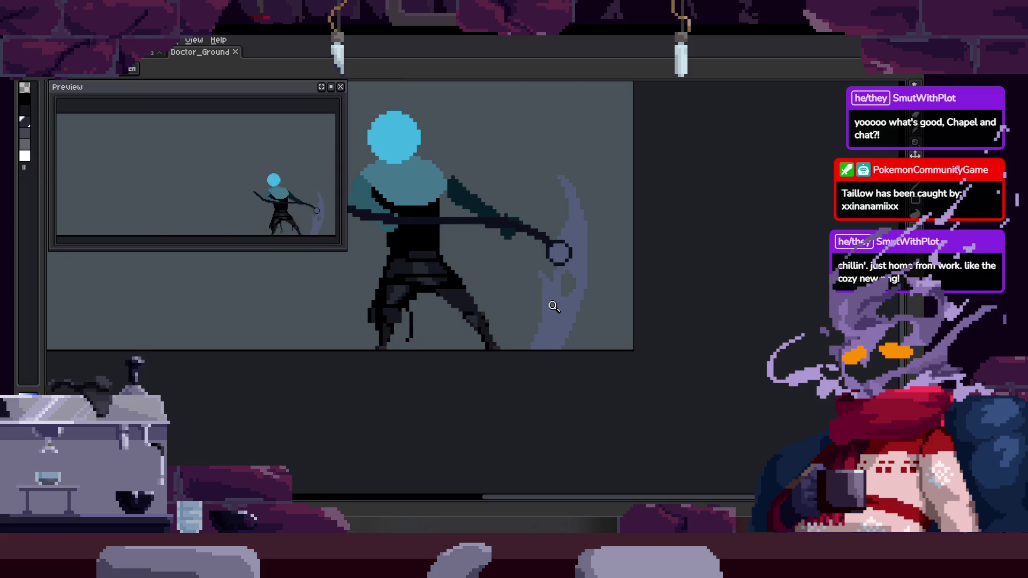
key(Tab)
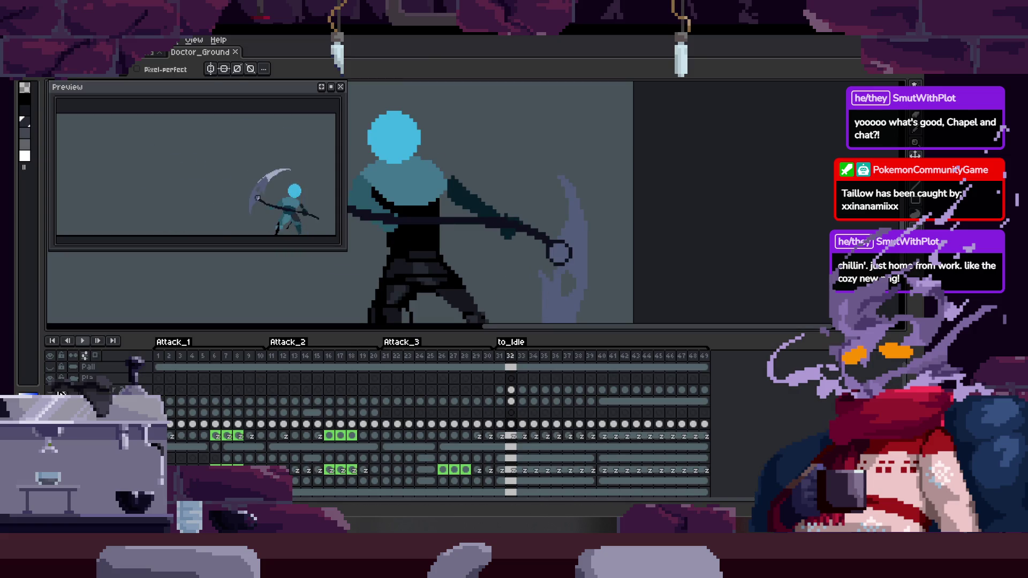
Zoom in on the scythe blade and paint a block of dark pixels on the handle
key(Tab)
key(z)
scroll(533, 305, up, 5)
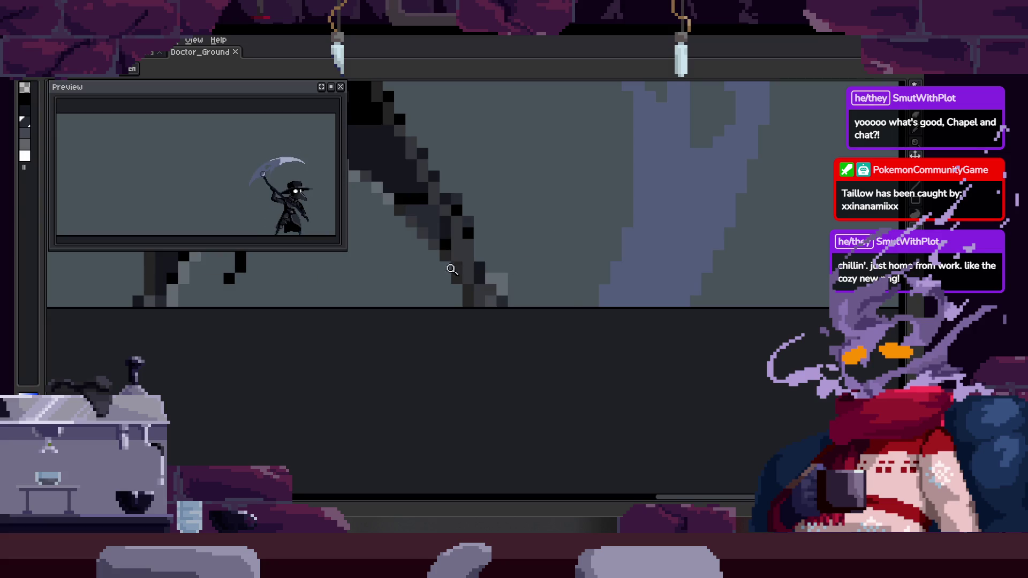
scroll(476, 222, up, 2)
scroll(586, 280, down, 2)
scroll(553, 328, down, 2)
drag(482, 265, 633, 307)
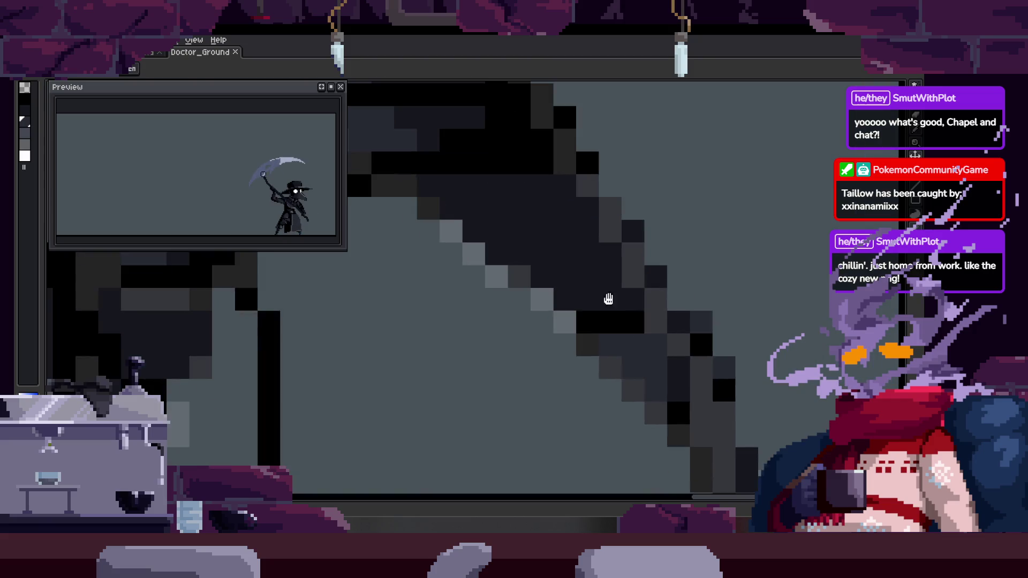
scroll(601, 278, down, 2)
scroll(523, 202, down, 3)
scroll(562, 291, up, 2)
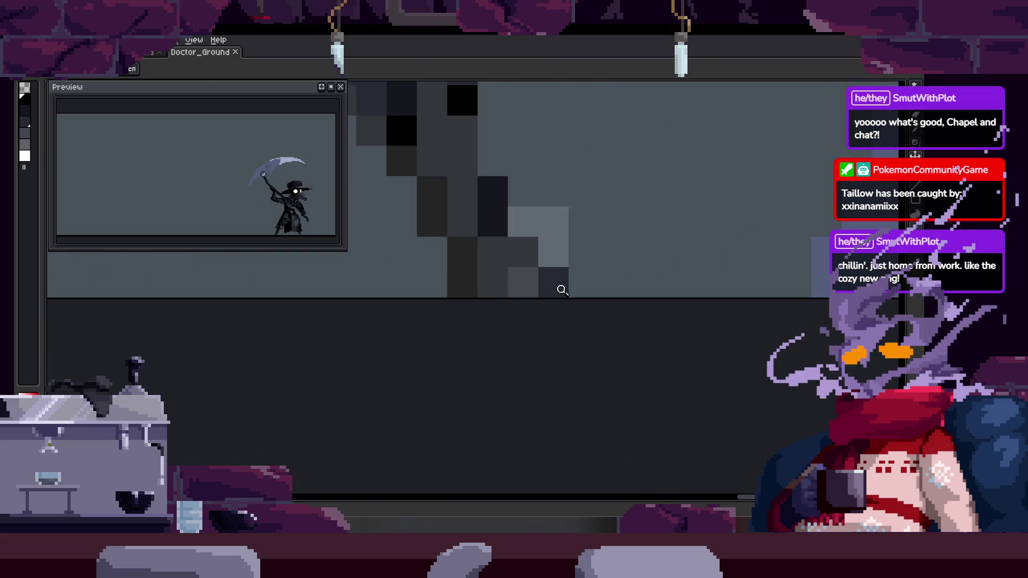
key(b)
scroll(489, 310, up, 2)
drag(489, 310, 562, 310)
Erase a few stray pixels beside the scythe handle
scroll(557, 304, down, 2)
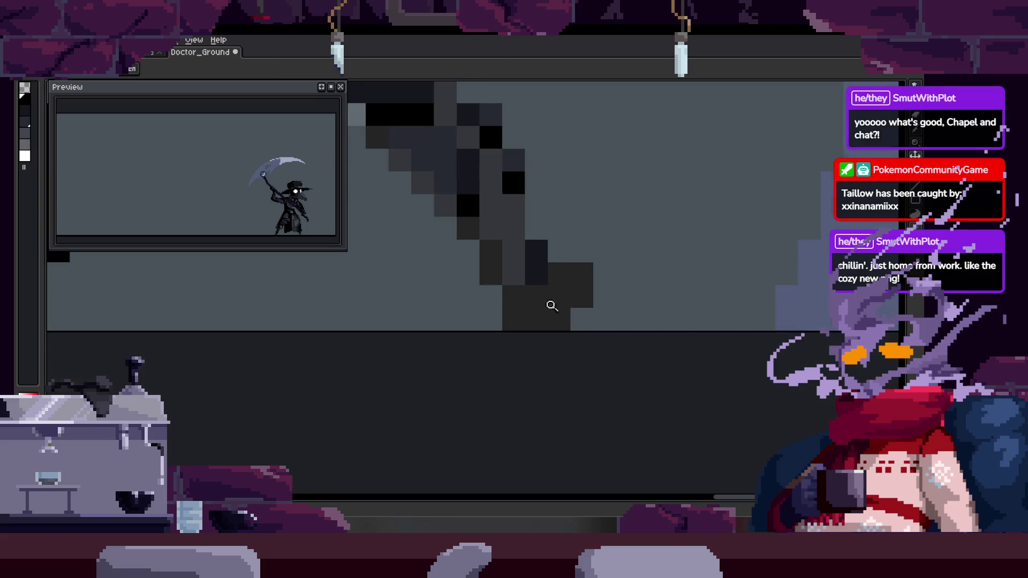
scroll(557, 303, down, 2)
scroll(578, 306, down, 1)
scroll(567, 303, up, 4)
key(b)
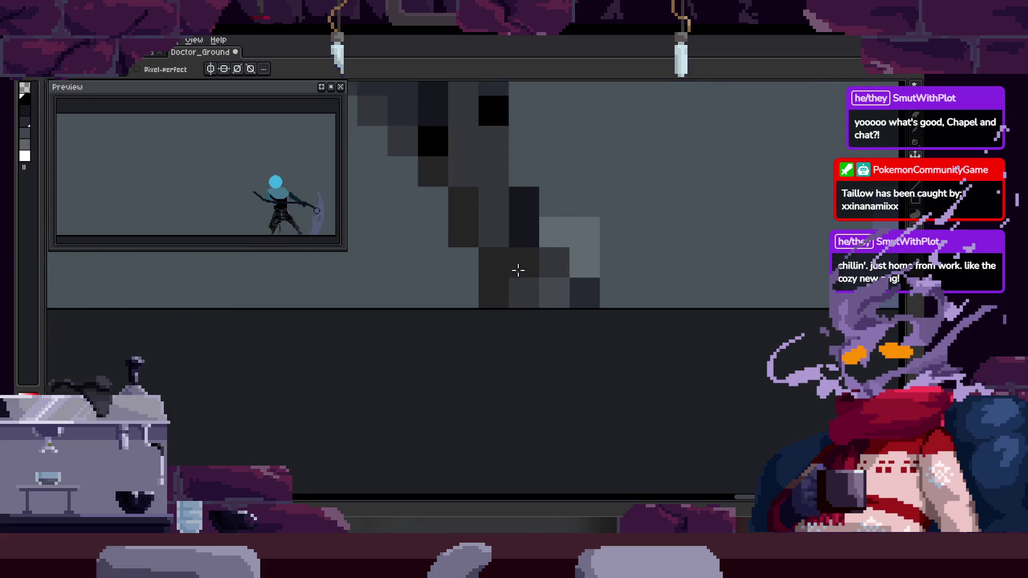
key(e)
mouse_move(585, 291)
mouse_down()
mouse_move(562, 324)
mouse_move(498, 324)
mouse_move(565, 307)
mouse_up()
key(b)
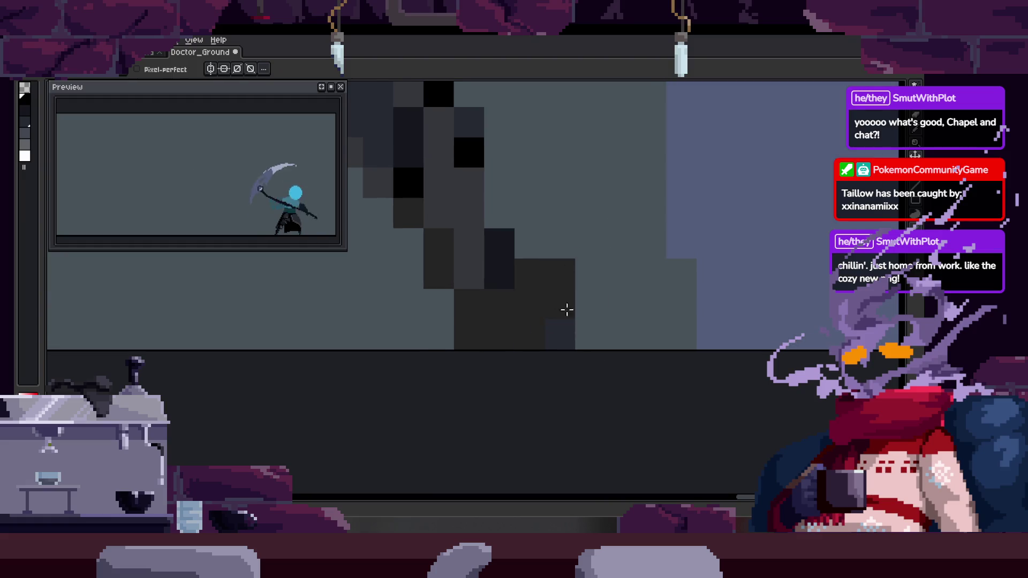
scroll(592, 262, down, 3)
Hide a layer to check the sprite and erase the scythe blade's trailing black pixels
key(Tab)
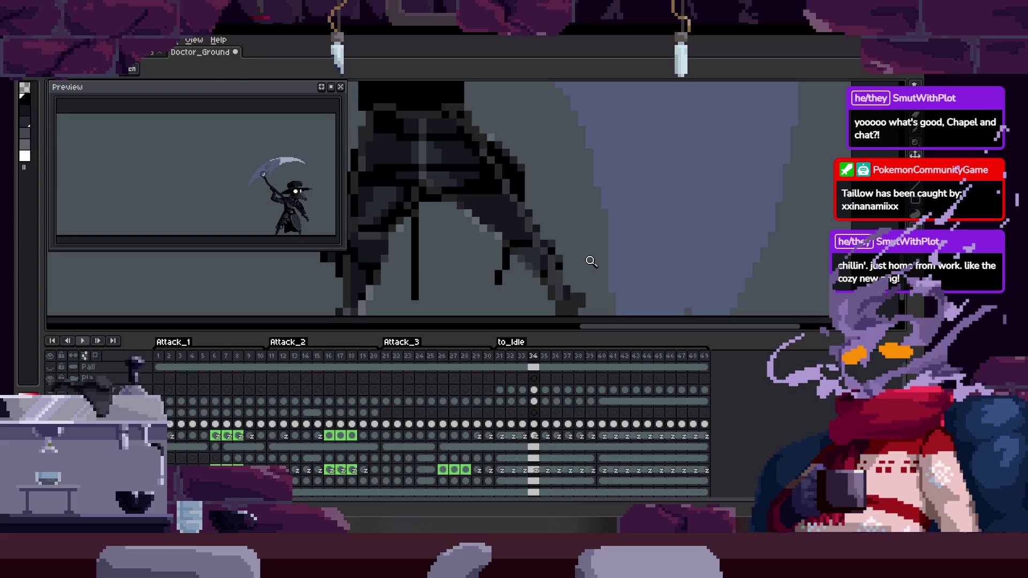
key(b)
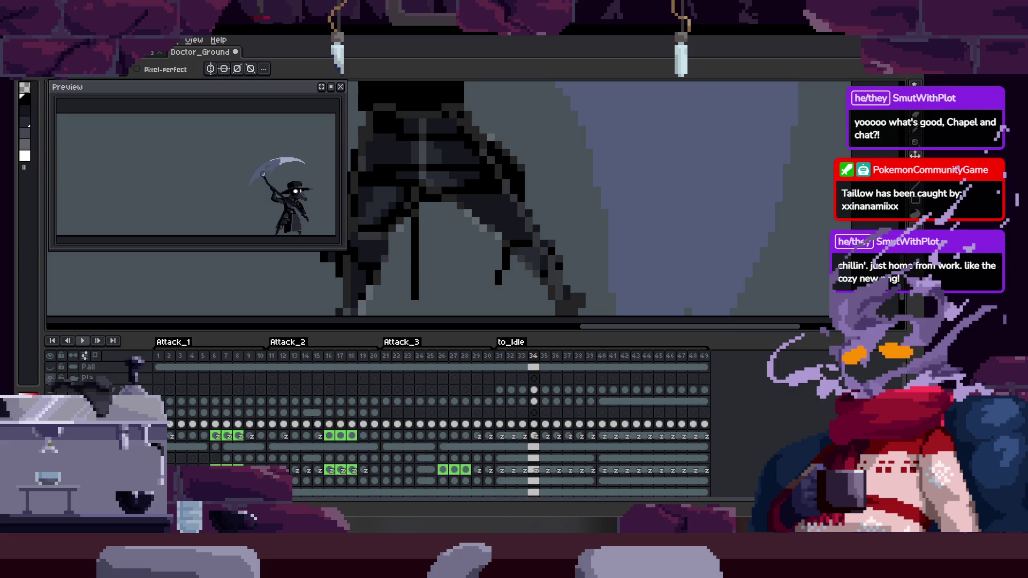
click(54, 378)
scroll(460, 199, up, 3)
key(Tab)
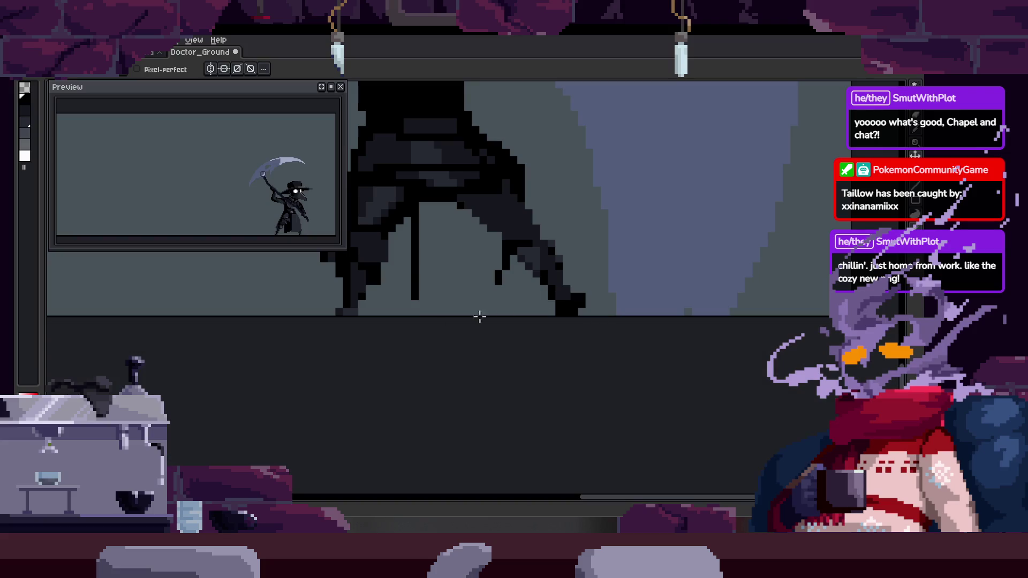
scroll(633, 241, up, 2)
drag(428, 267, 388, 332)
scroll(386, 345, down, 3)
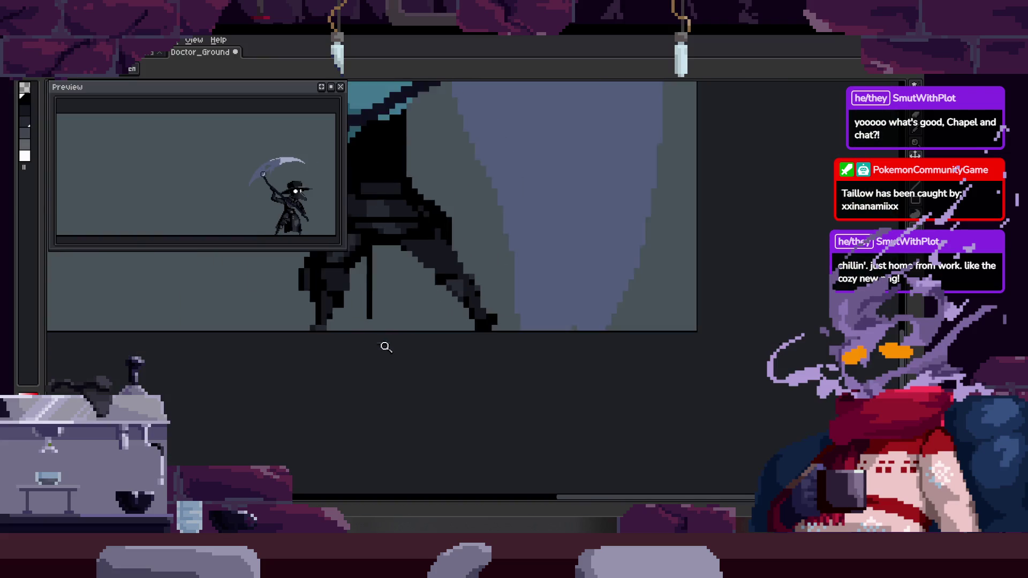
scroll(460, 312, up, 2)
scroll(459, 313, down, 2)
Compare the working frame with its neighbours and undo the last black stroke
key(Tab)
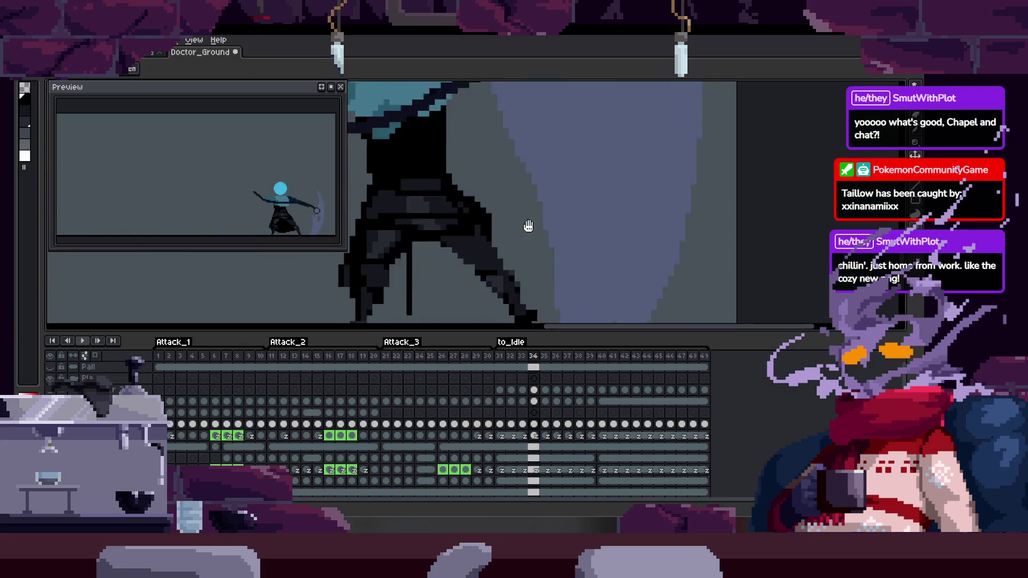
scroll(587, 198, up, 1)
key(Left)
key(Right)
scroll(544, 161, up, 1)
scroll(498, 214, down, 1)
scroll(536, 201, down, 1)
key(Tab)
scroll(514, 252, up, 1)
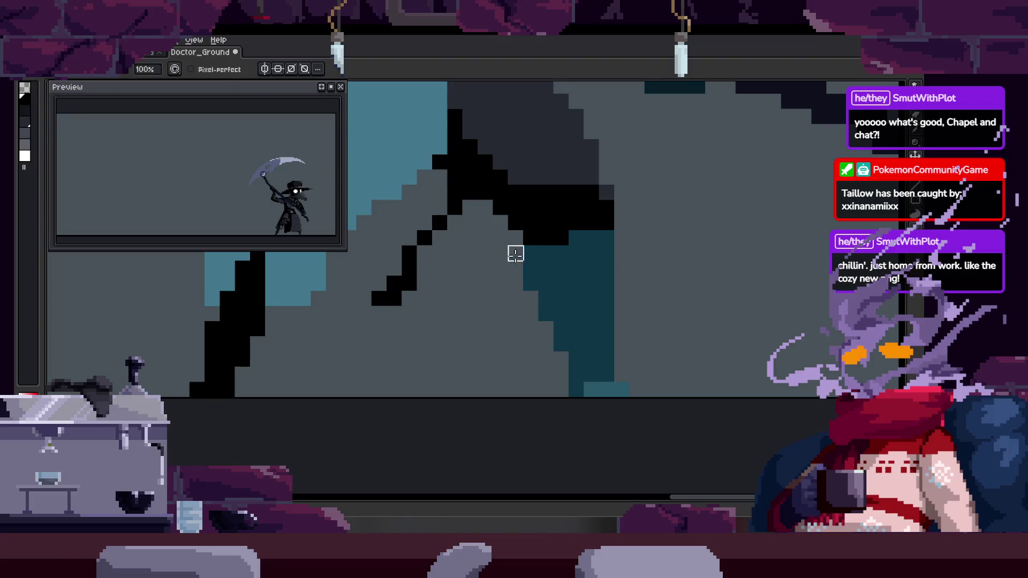
key(Left)
scroll(589, 286, down, 2)
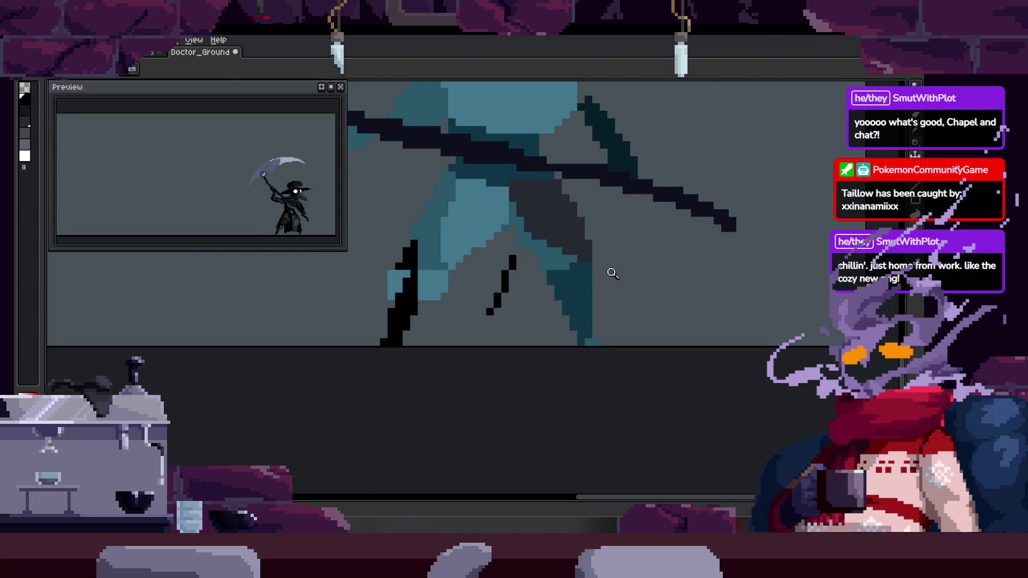
scroll(589, 276, up, 3)
key(Right)
key(g)
key(Left)
key(b)
key(ctrl+z)
scroll(455, 306, down, 2)
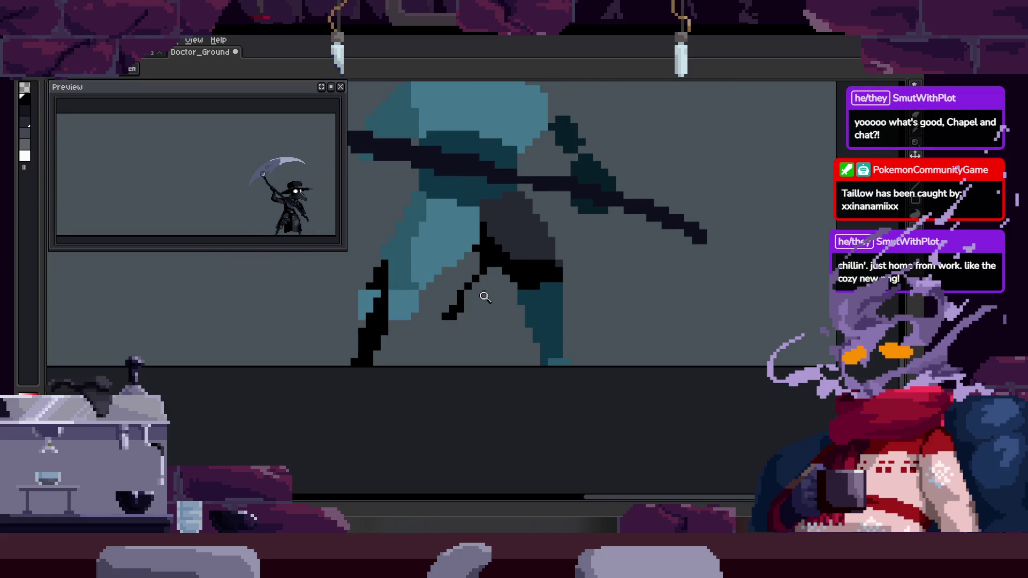
Step through the frames to the spread-legs frame and save Doctor_Ground
key(Right)
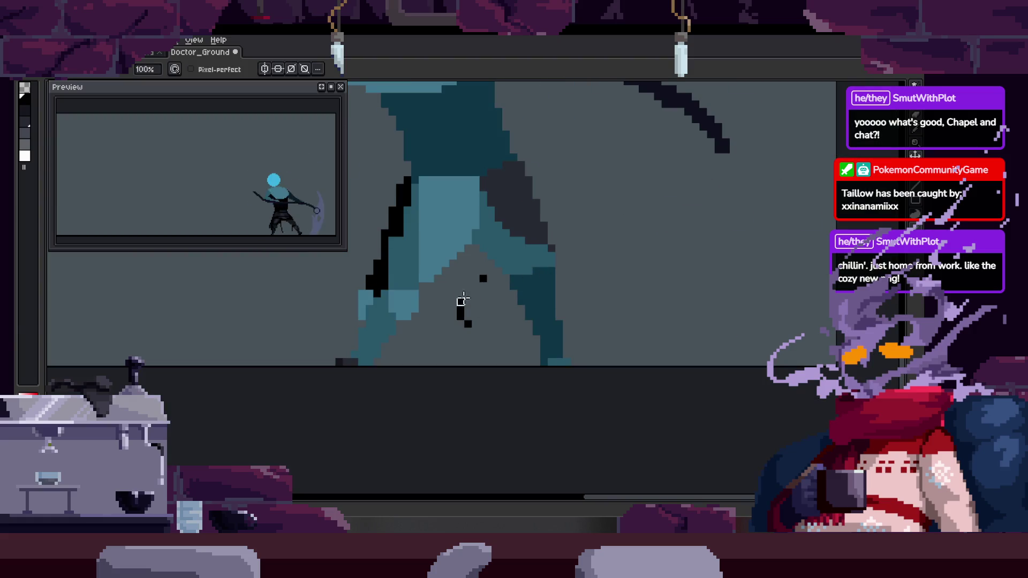
key(Tab)
key(Left)
key(Left)
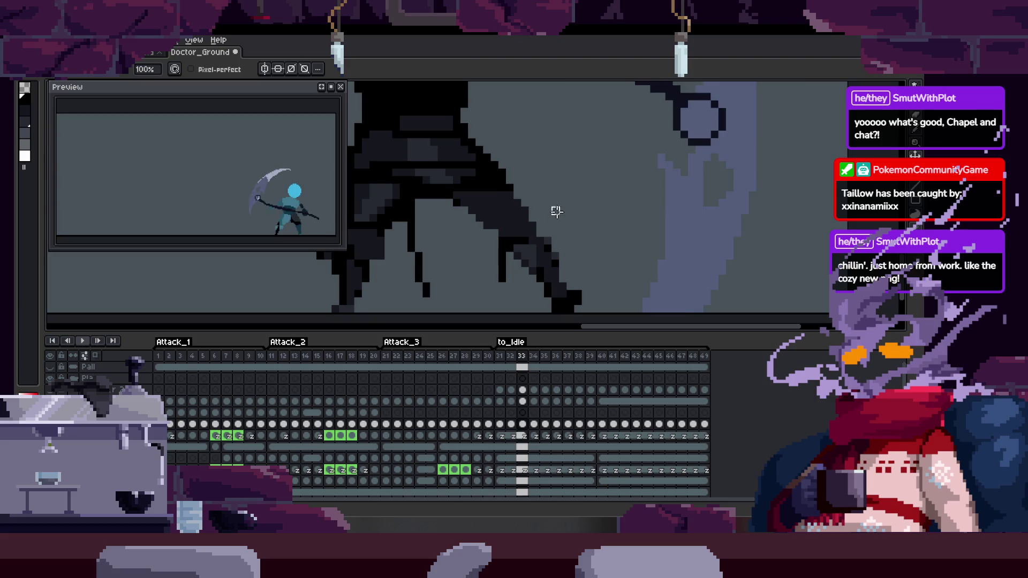
key(Right)
scroll(525, 239, up, 1)
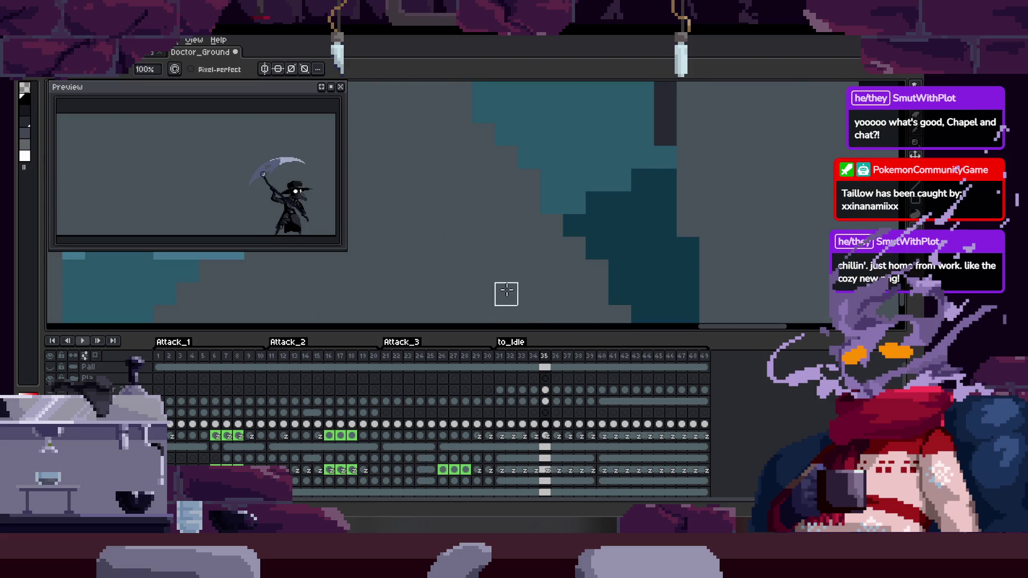
key(Tab)
scroll(566, 252, down, 1)
scroll(578, 255, down, 1)
key(Left)
key(Right)
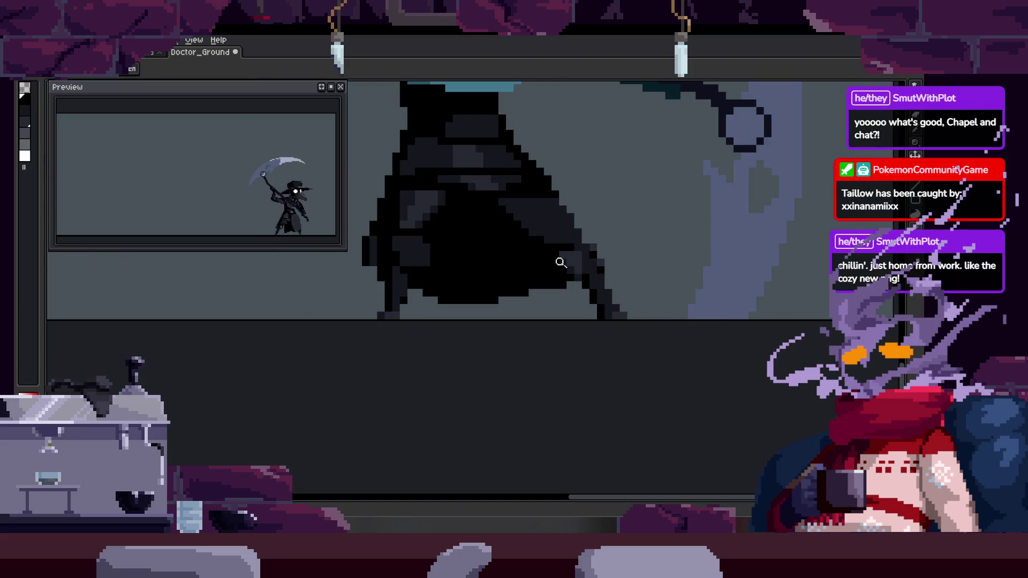
key(Left)
key(Right)
key(Right)
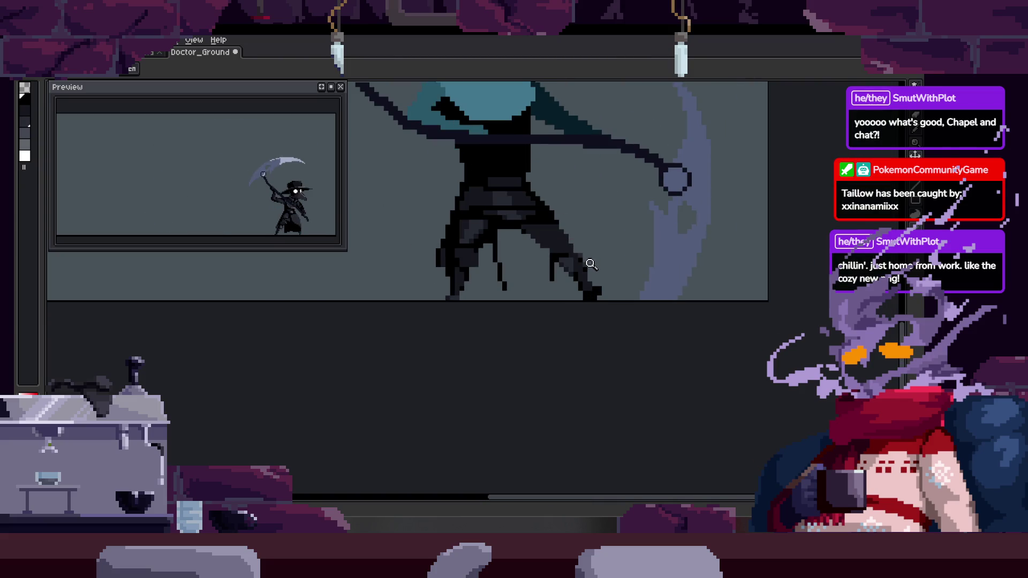
scroll(585, 241, up, 2)
scroll(578, 303, down, 1)
key(ctrl+s)
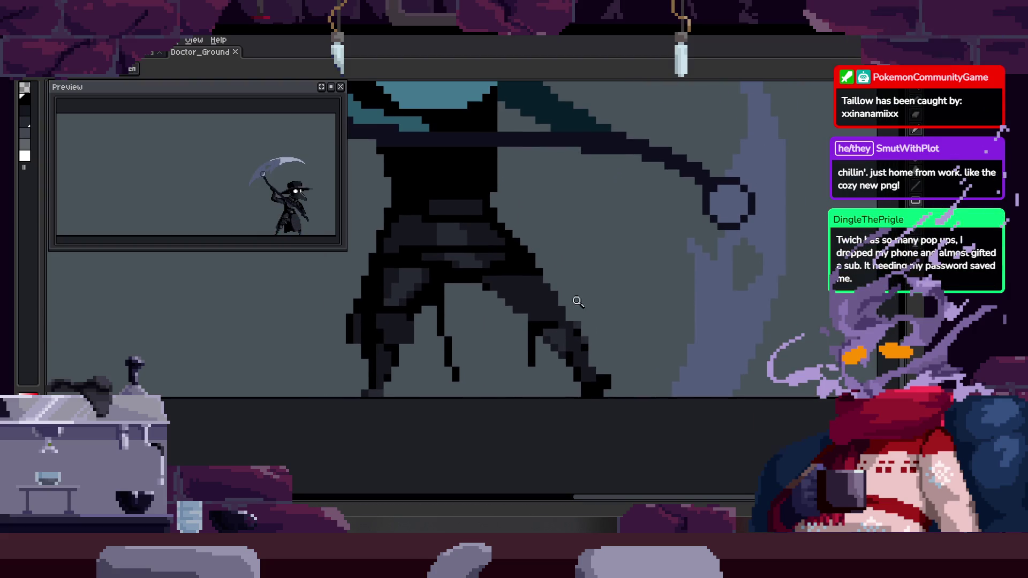
Switch to the Pencil tool with Pixel-perfect enabled
key(b)
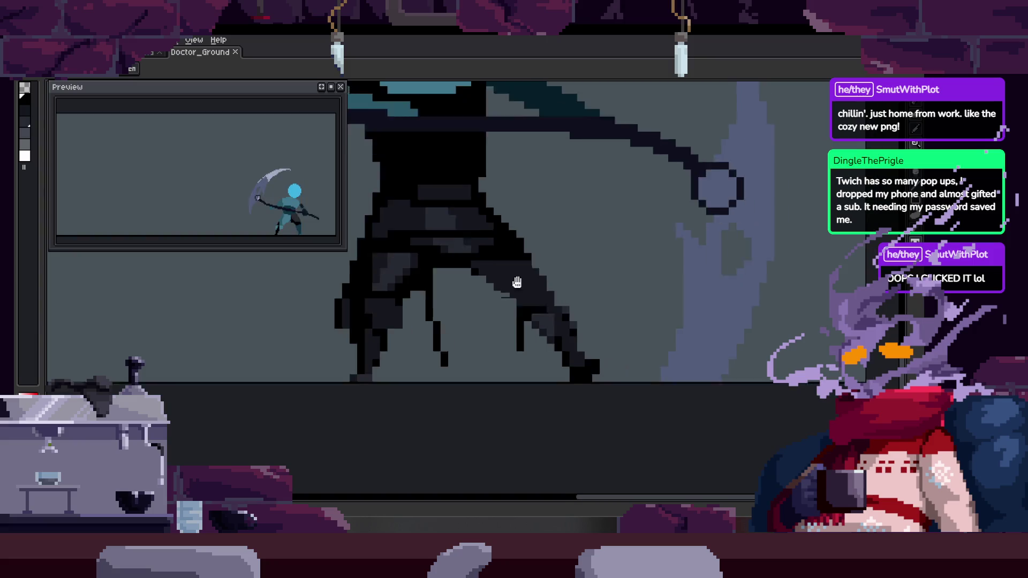
Check the frame against the timeline, adjust the view, and save the sprite
scroll(522, 287, down, 2)
key(Tab)
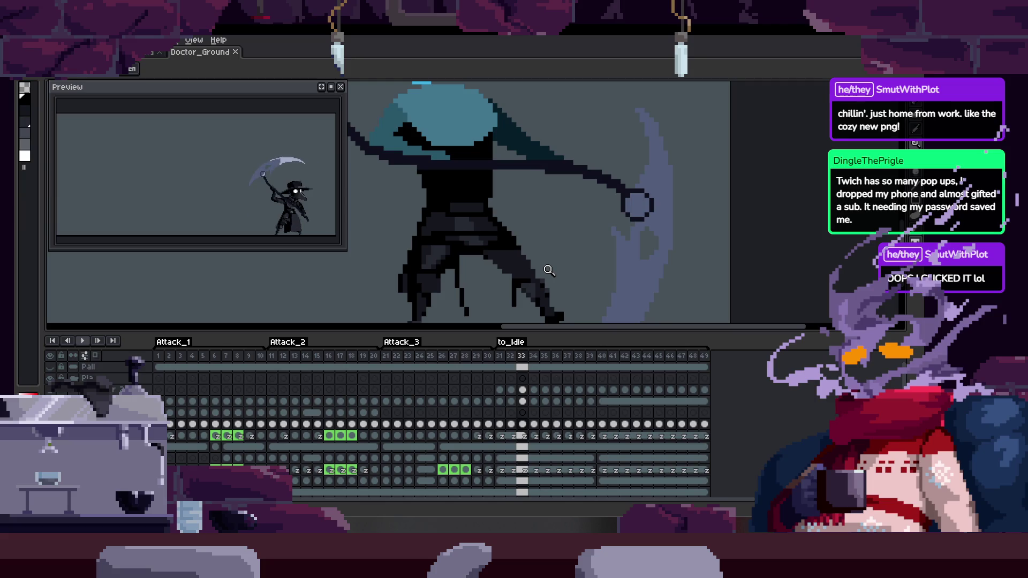
key(Tab)
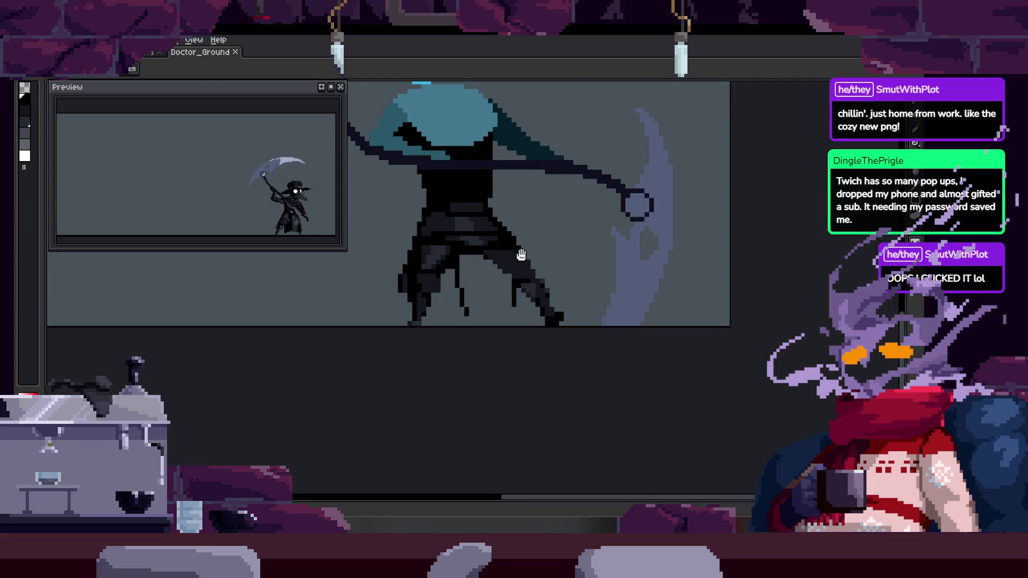
scroll(524, 262, up, 3)
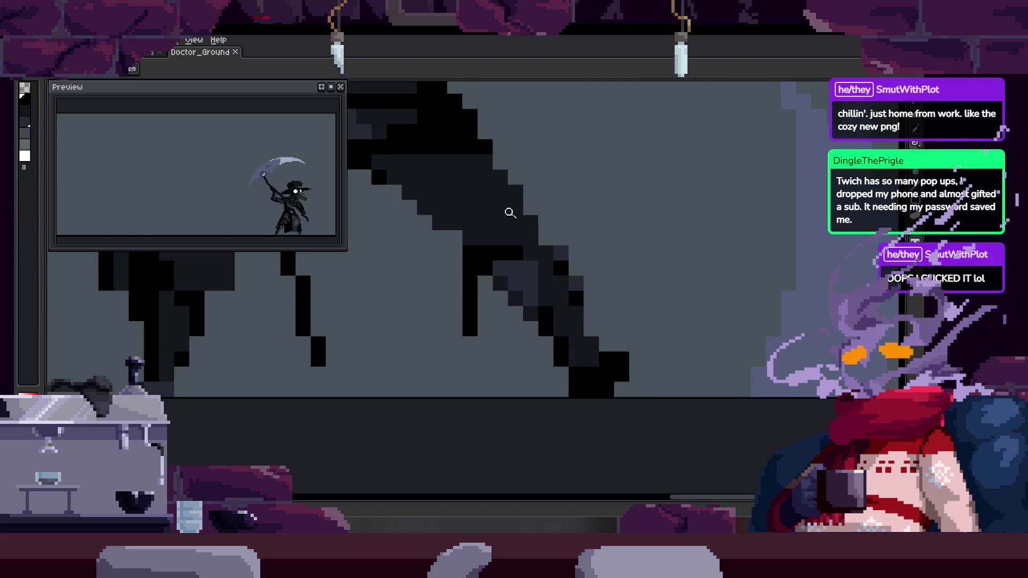
scroll(431, 235, down, 1)
scroll(416, 266, down, 1)
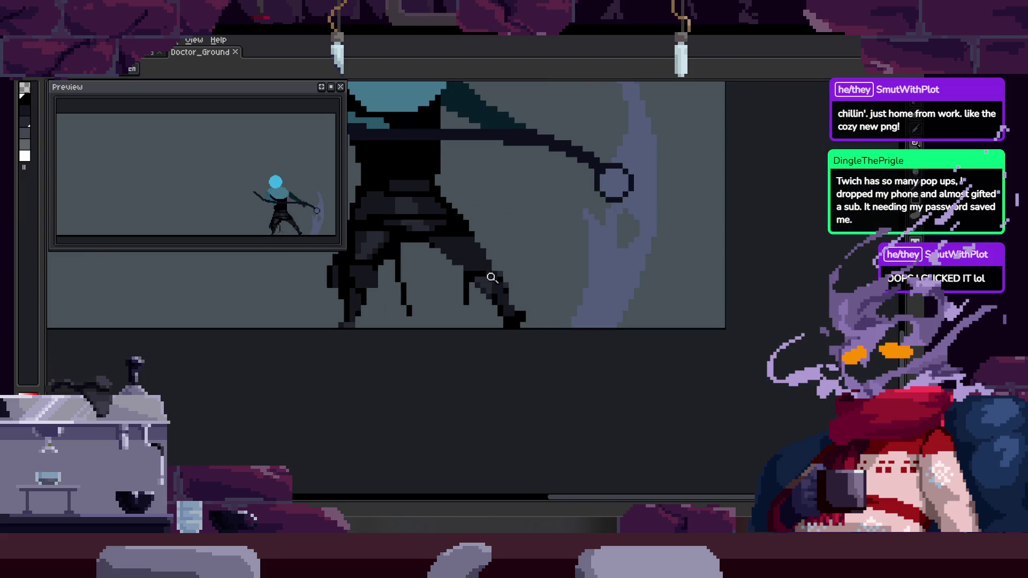
scroll(533, 236, up, 2)
scroll(556, 145, down, 1)
scroll(507, 200, up, 2)
key(v)
scroll(448, 224, down, 1)
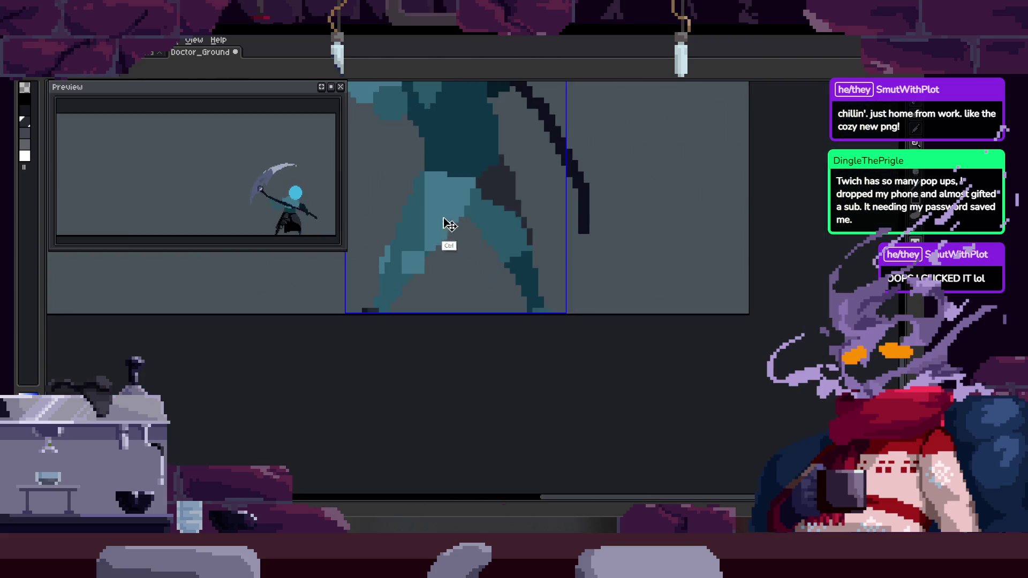
key(ctrl+s)
Paint the thigh black over the blue guide sketch
key(z)
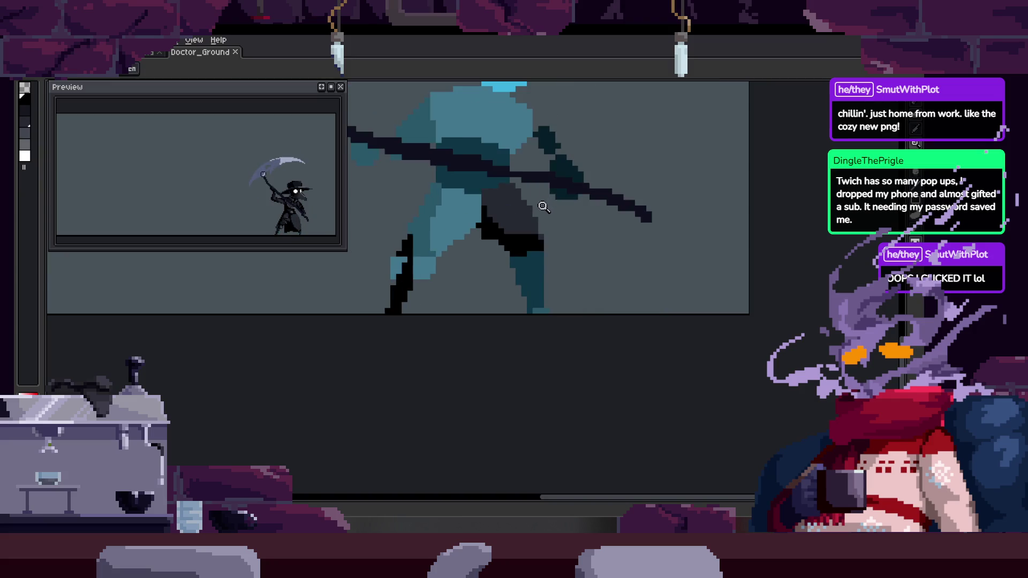
key(b)
click(502, 224)
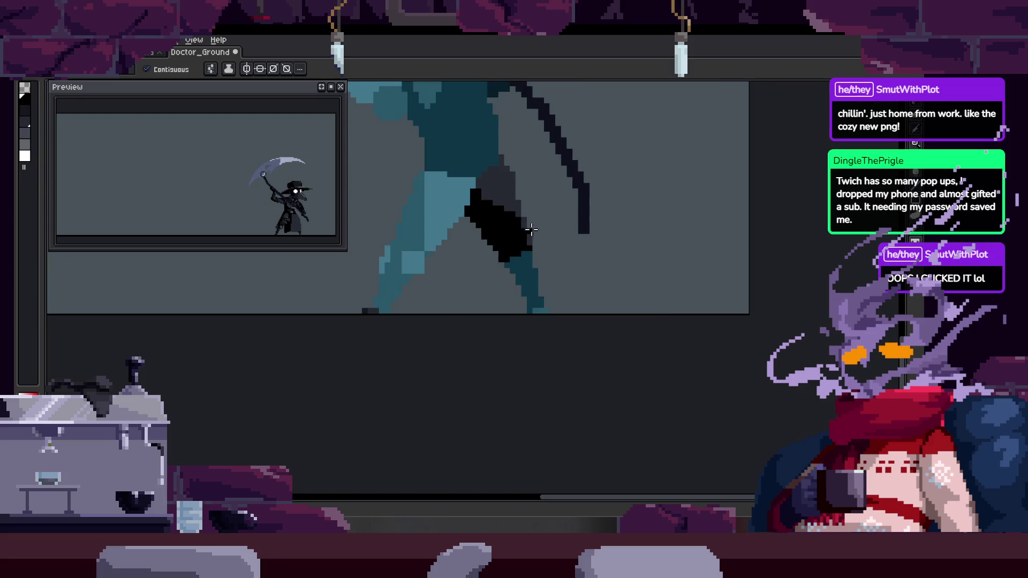
key(z)
scroll(542, 247, down, 1)
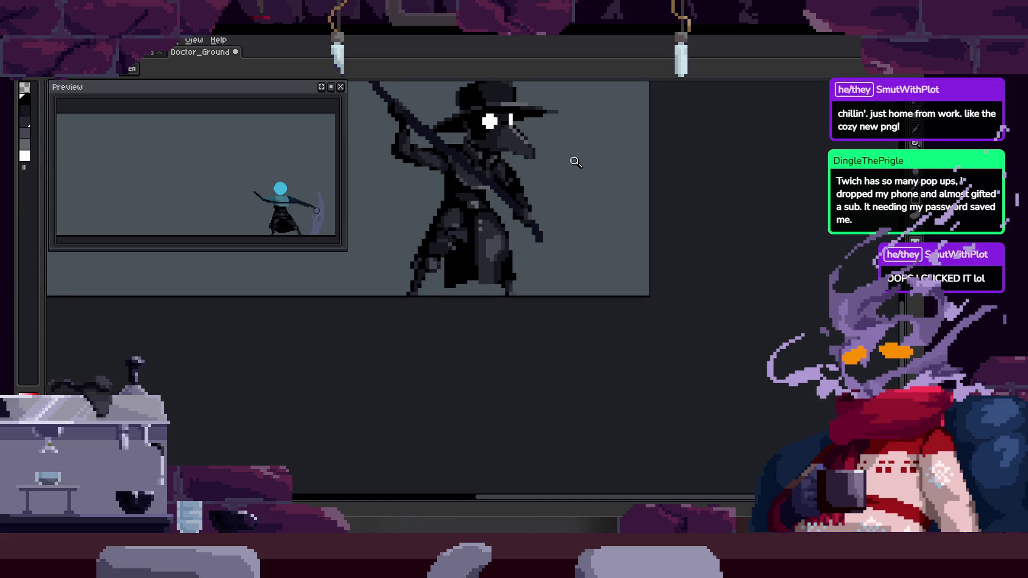
scroll(479, 199, up, 5)
key(b)
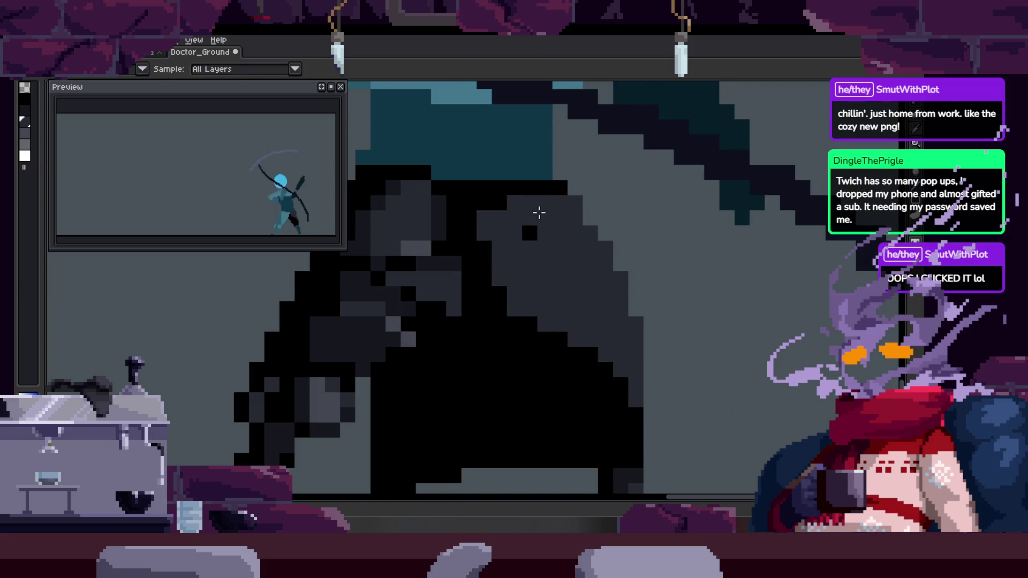
Zoom in on the cloak, add a dark pixel, and eyedrop the cloak's grey
key(z)
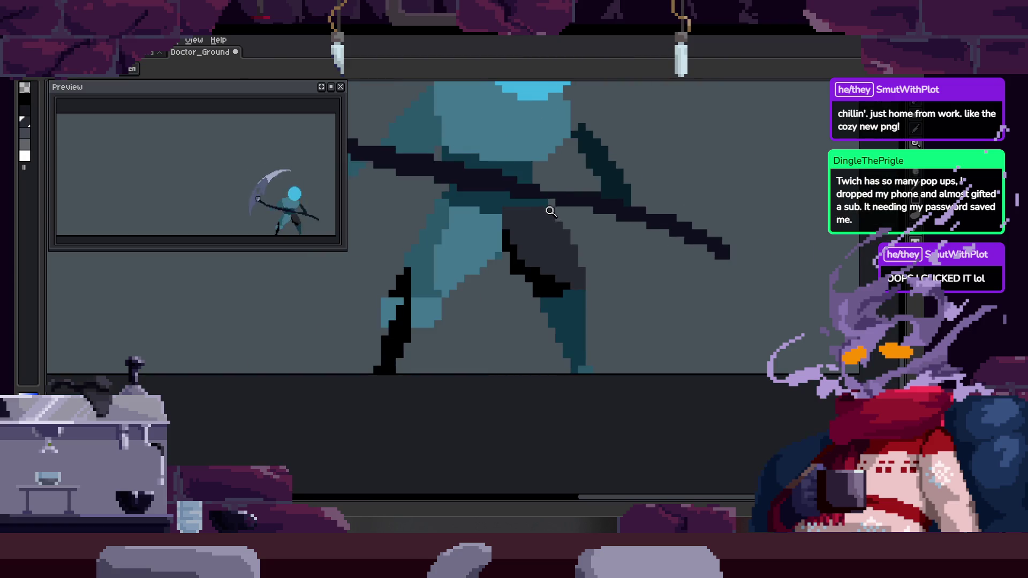
click(543, 199)
key(b)
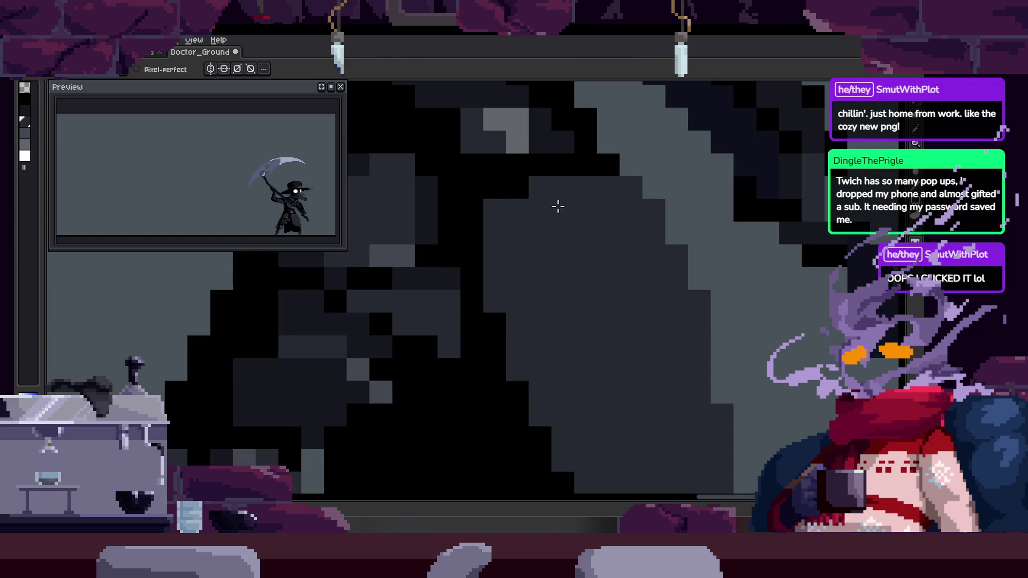
key(z)
scroll(501, 211, down, 3)
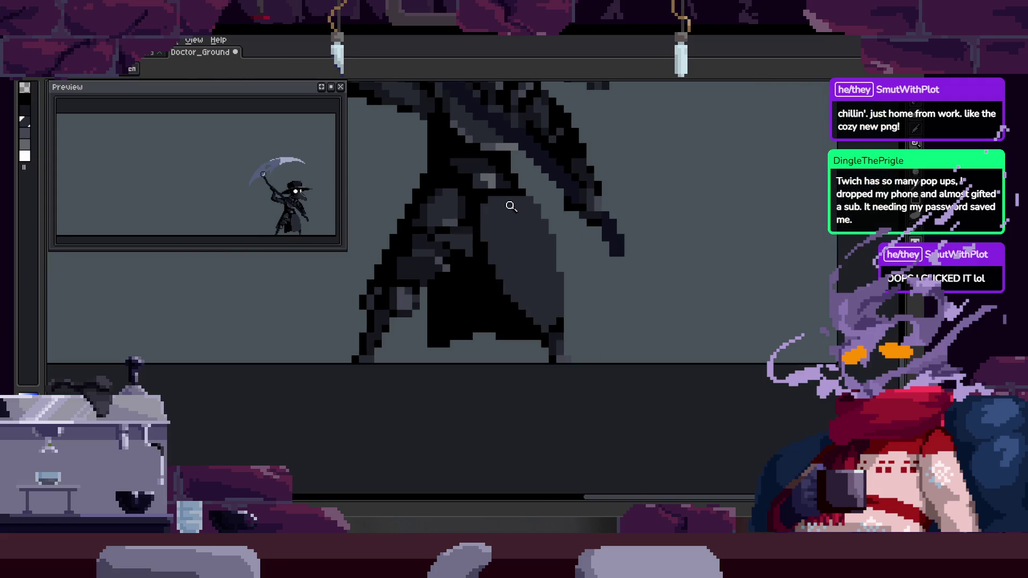
drag(552, 247, 508, 239)
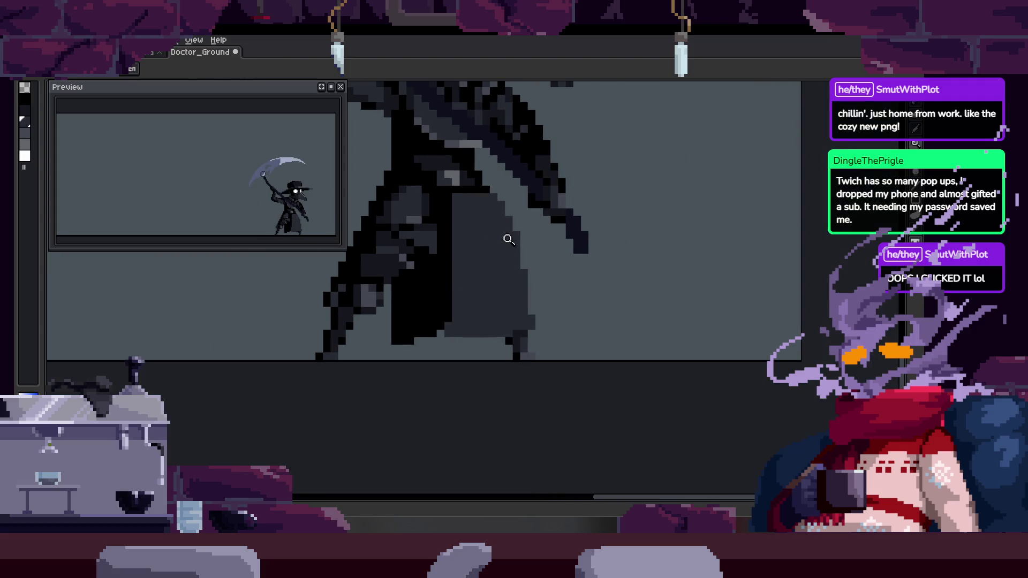
click(491, 177)
key(b)
click(483, 205)
drag(488, 200, 517, 231)
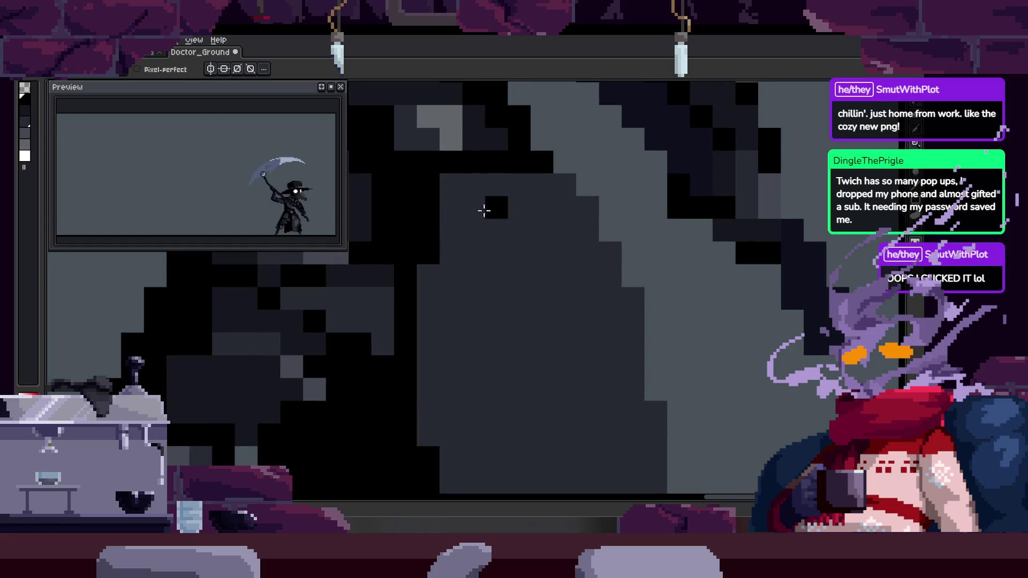
alt+click(519, 241)
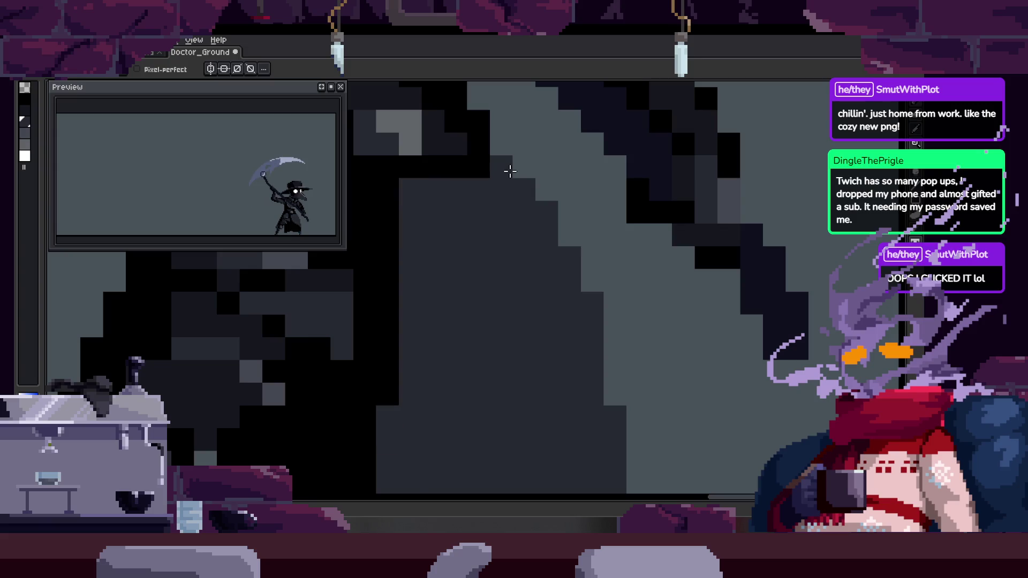
key(z)
key(Tab)
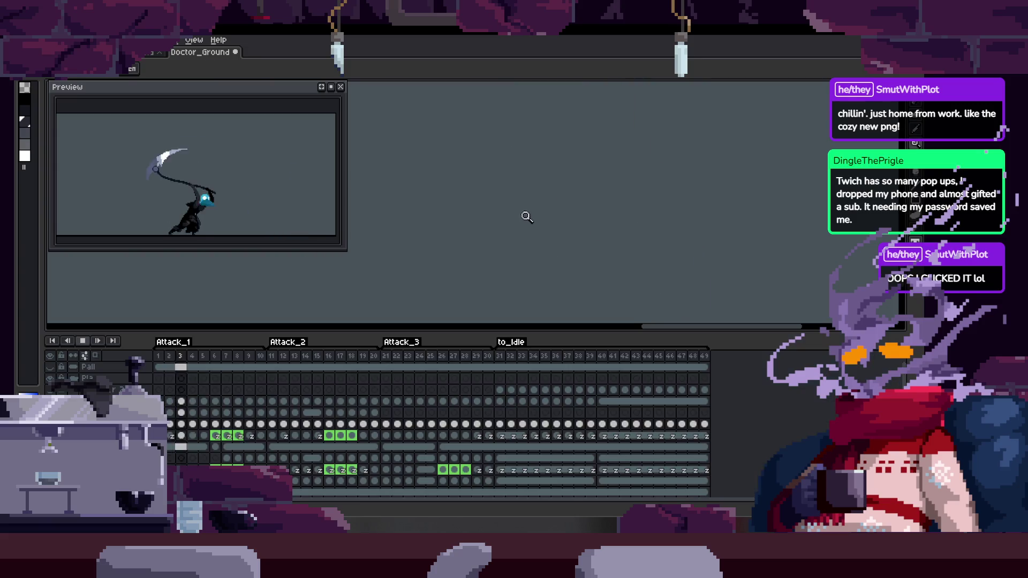
Step back two frames and play the scythe attack animation
key(Tab)
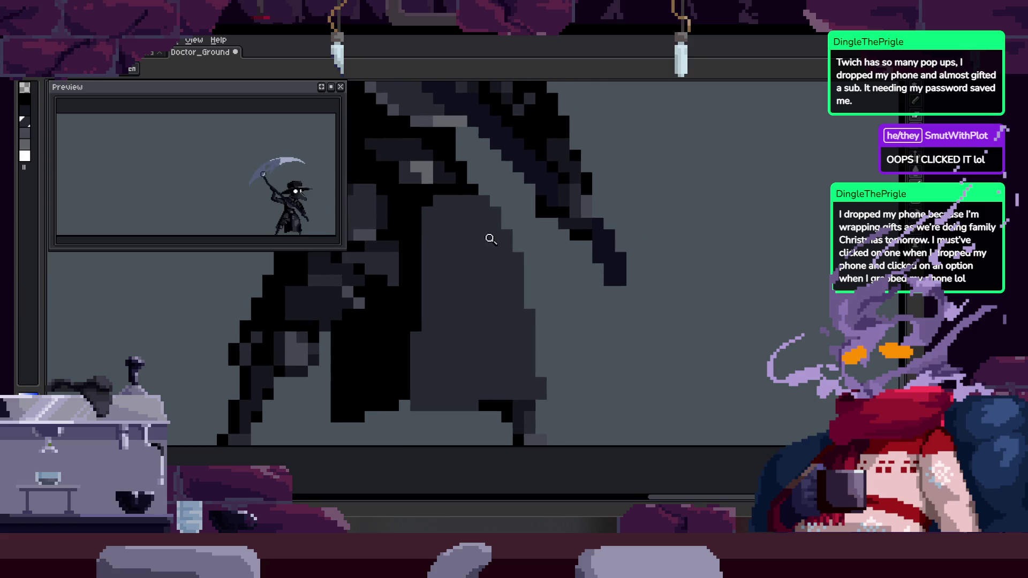
scroll(486, 167, down, 1)
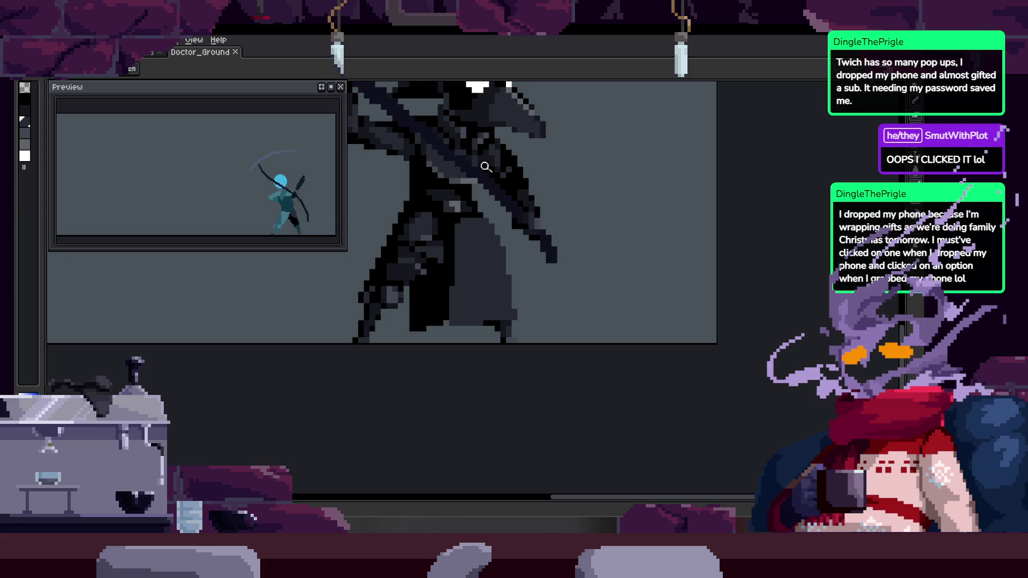
key(Tab)
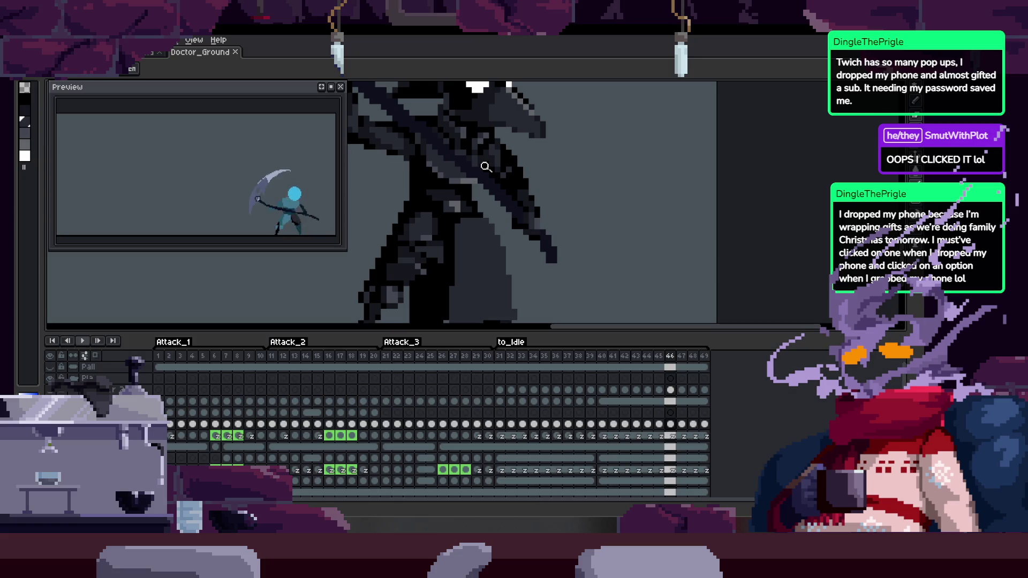
key(Left)
key(Left)
key(Left)
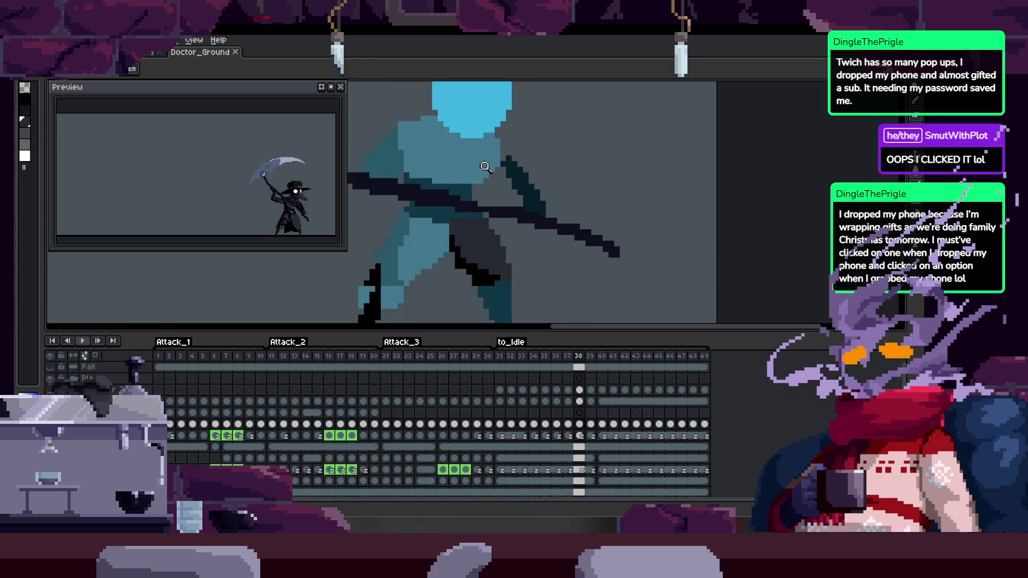
key(Left)
key(Left)
key(Left)
key(Tab)
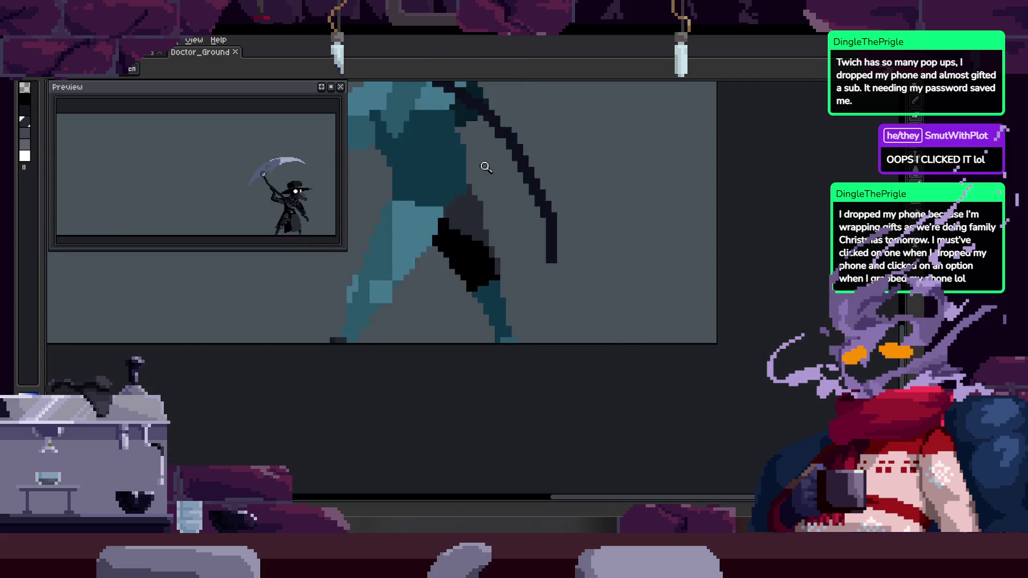
key(Return)
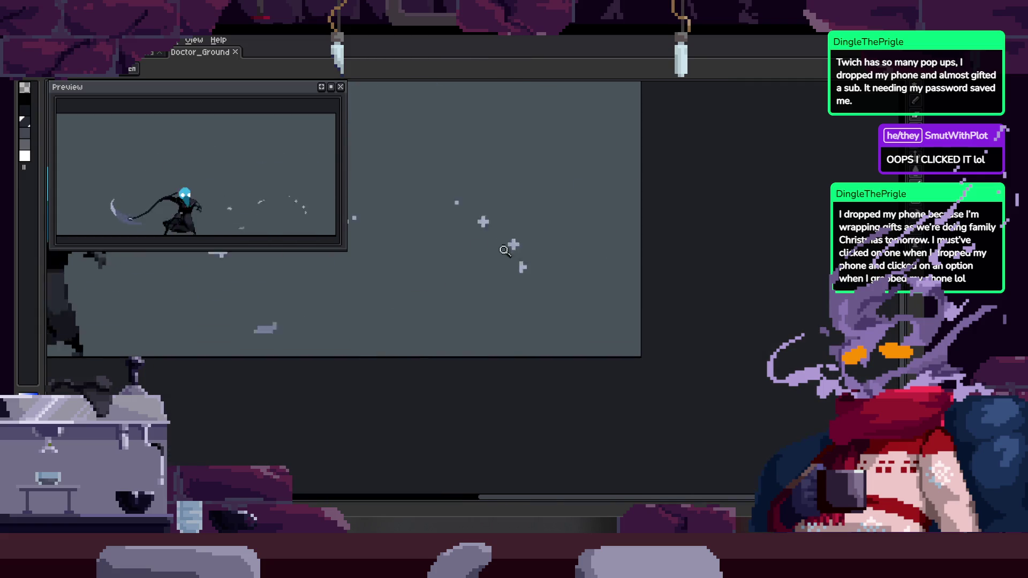
Watch the playback, then bring back the timeline and zoom in on the sprite
scroll(561, 262, down, 1)
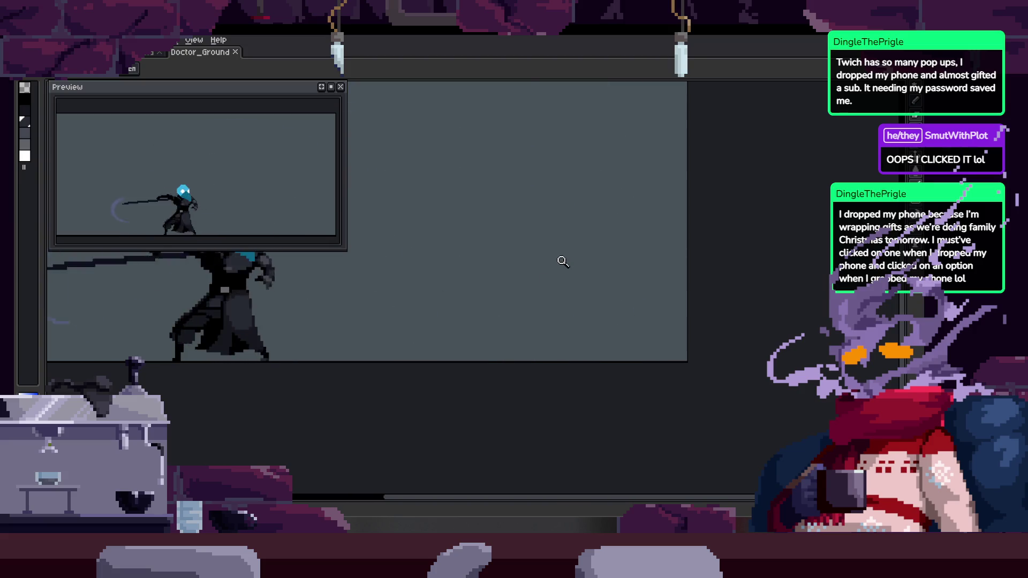
scroll(538, 225, up, 1)
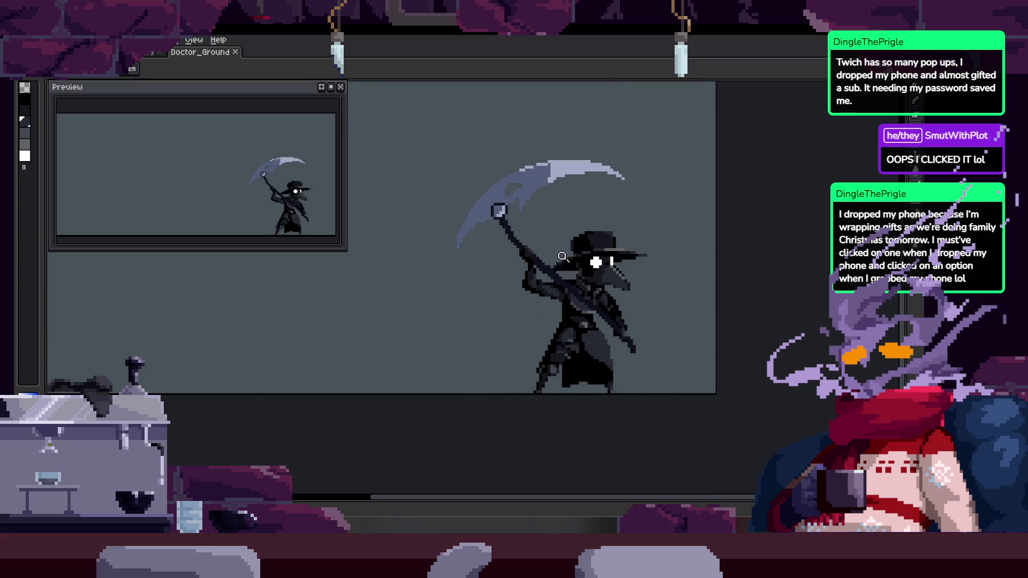
scroll(540, 237, down, 1)
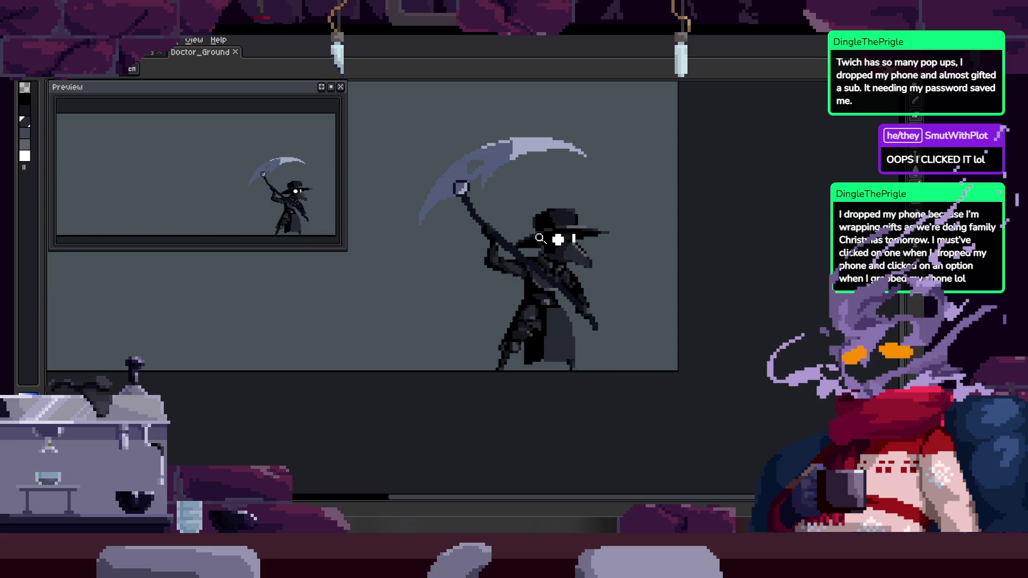
key(Tab)
key(Tab)
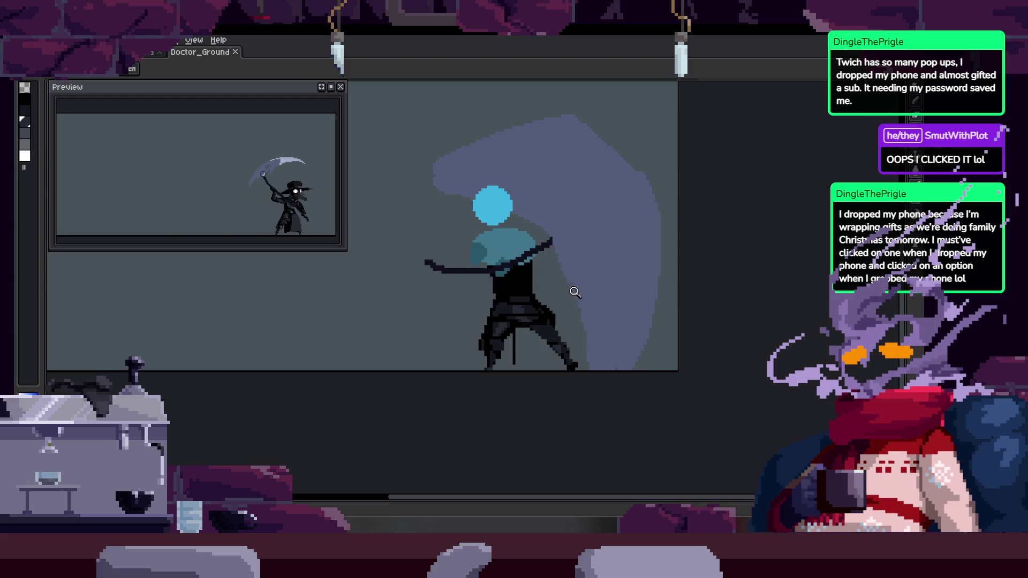
click(574, 296)
Zoom in on the lower body and paint a dark pixel and a diagonal stroke of lighter grey pixels
click(551, 294)
click(567, 280)
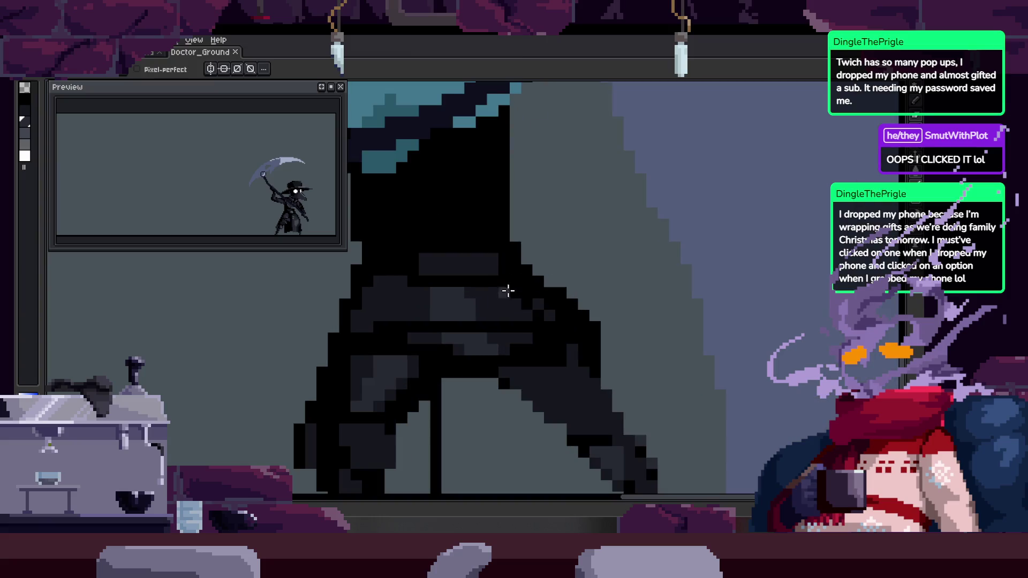
click(507, 291)
key(b)
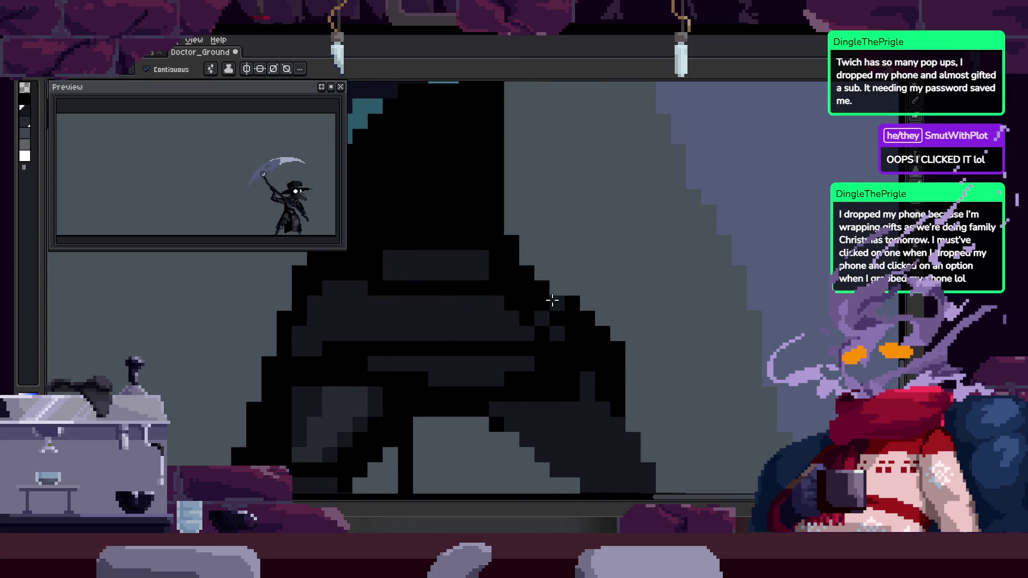
click(584, 308)
key(b)
scroll(460, 288, up, 1)
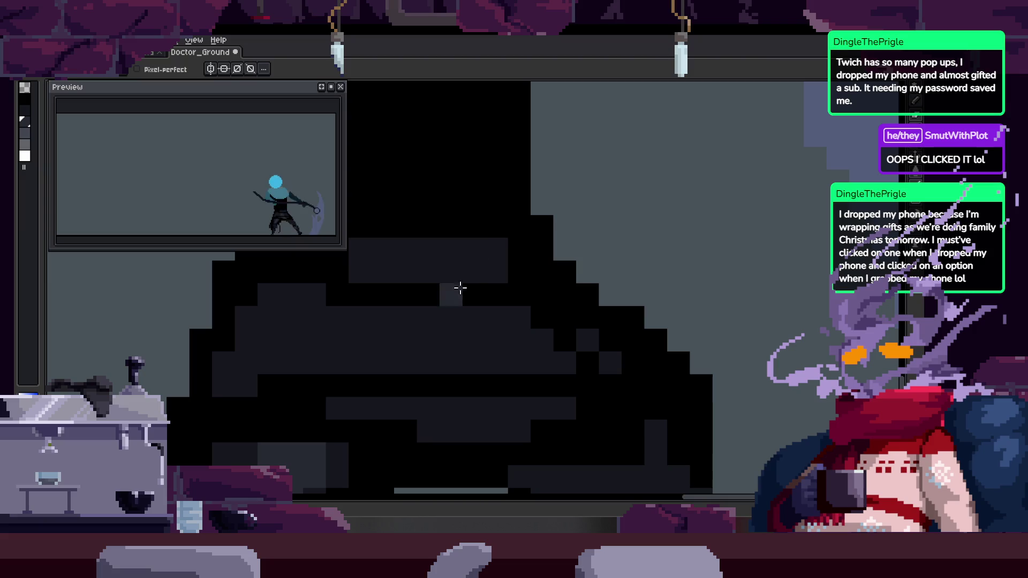
mouse_move(467, 284)
mouse_down()
mouse_move(576, 353)
mouse_move(495, 263)
mouse_up()
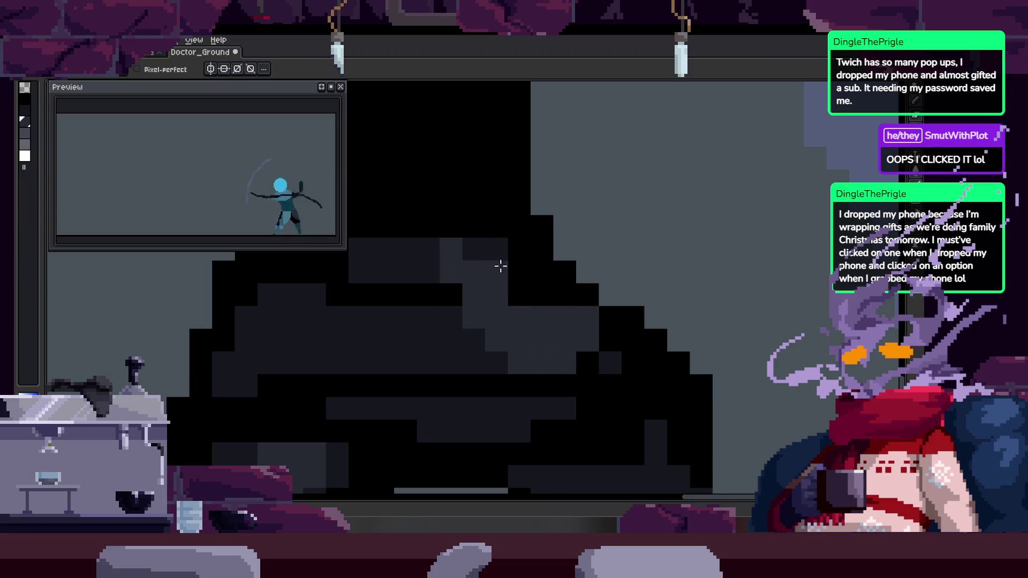
On the right side of the cloak, paint a black pixel and a straight black line from it
drag(569, 307, 536, 287)
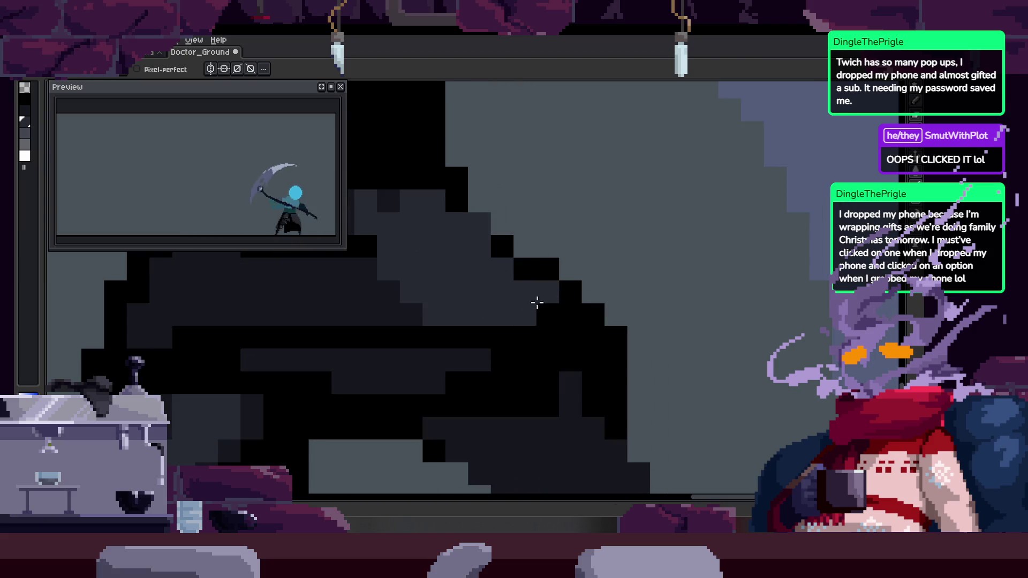
key(Right)
key(Right)
key(Right)
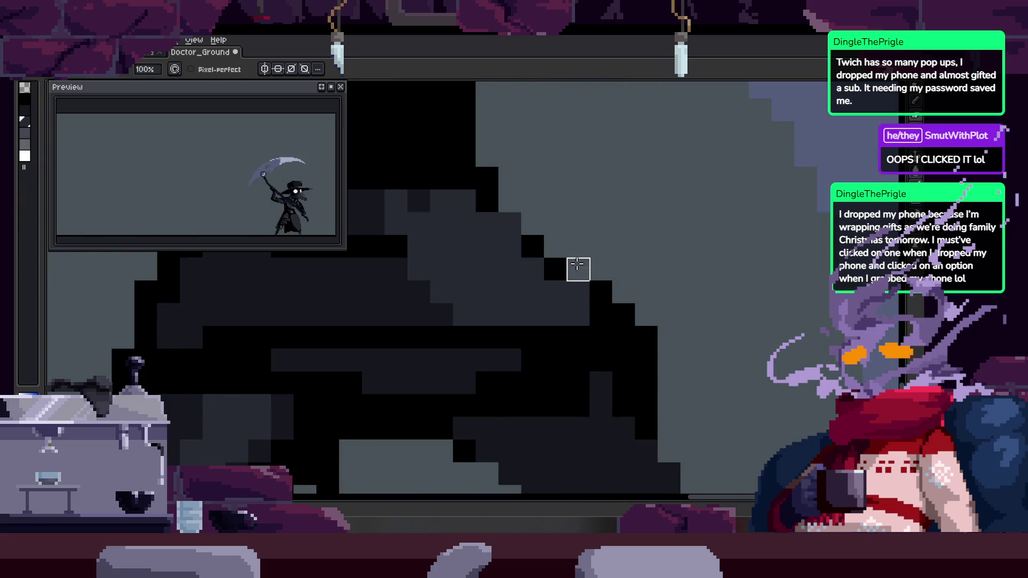
key(Right)
click(474, 292)
shift+click(528, 350)
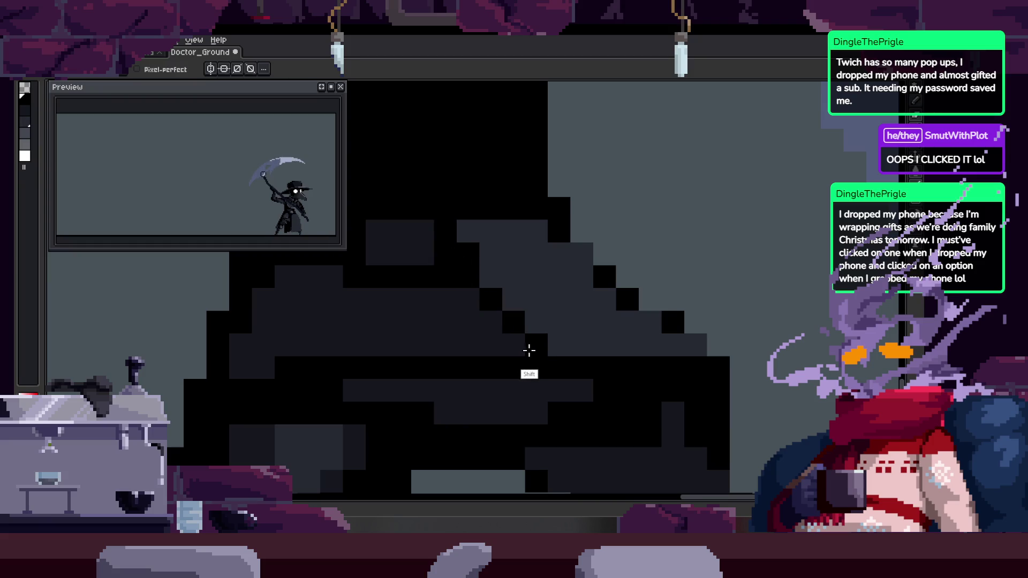
Zoom closer on the cloak, sample black, and paint several more black cloak pixels
key(z)
right_click(546, 348)
click(580, 325)
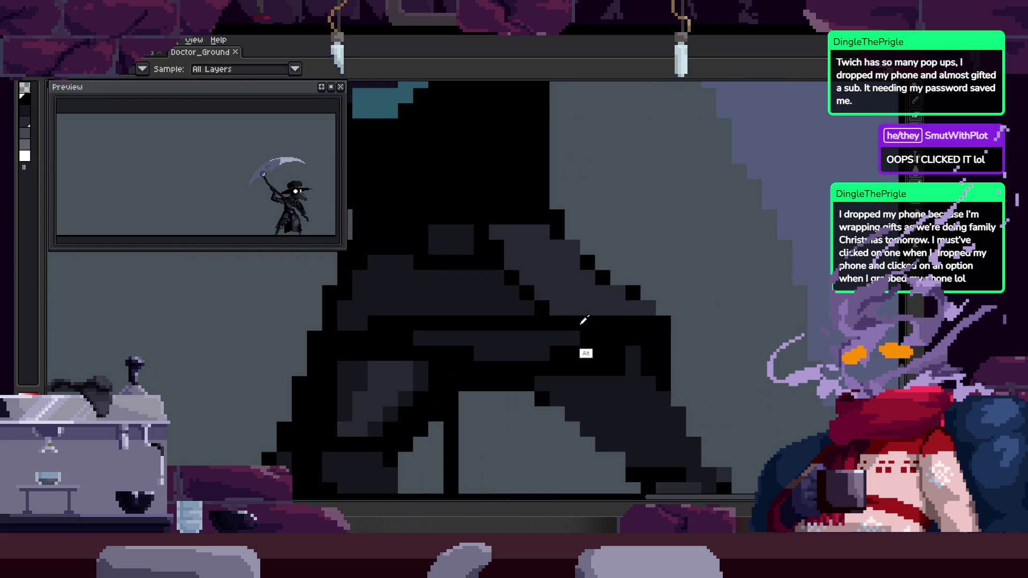
click(488, 247)
key(b)
drag(455, 253, 452, 224)
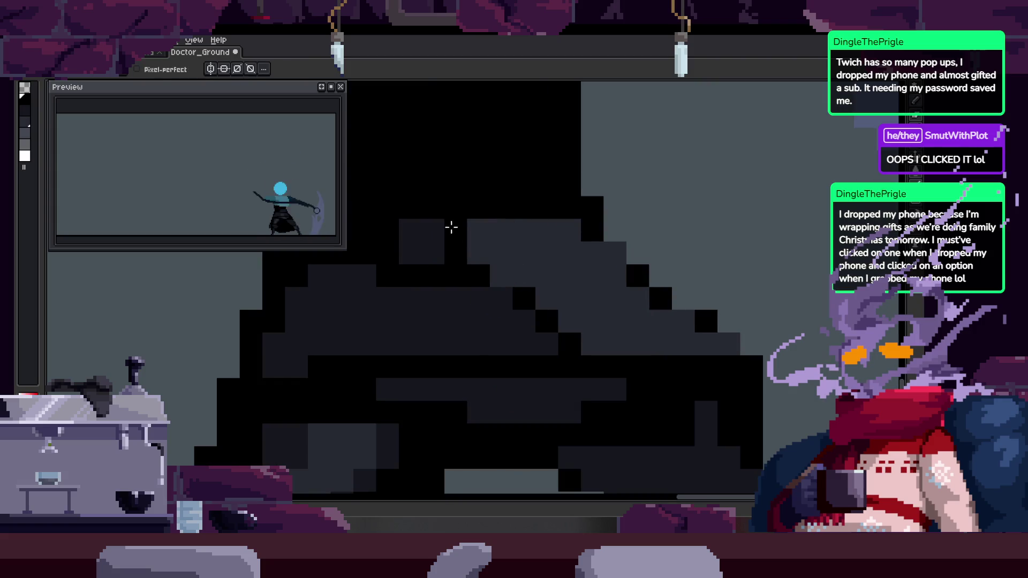
click(501, 276)
drag(508, 280, 484, 242)
click(495, 283)
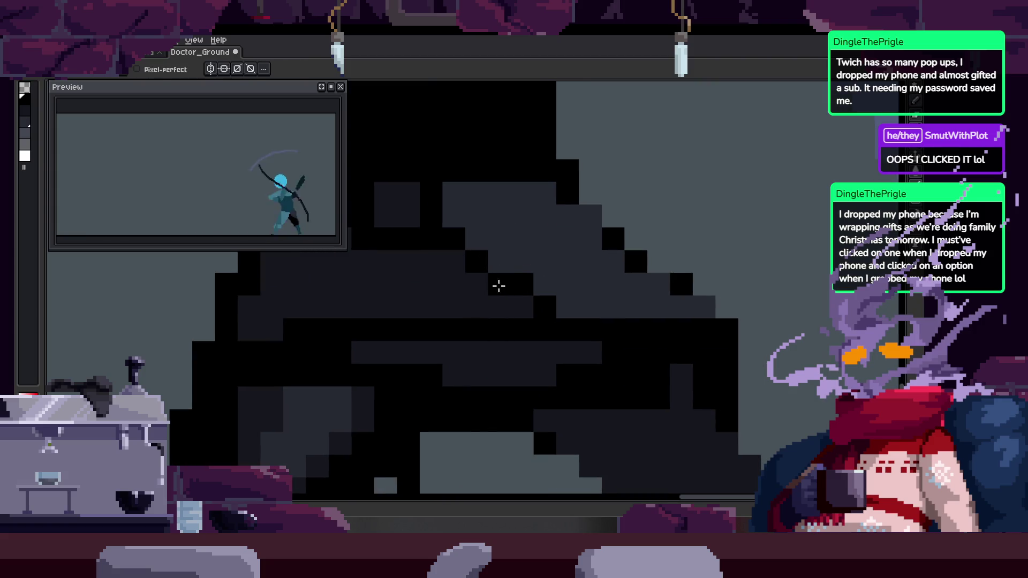
Zoom out and back in repeatedly to check the cloak shading on the whole figure
key(z)
scroll(567, 289, down, 3)
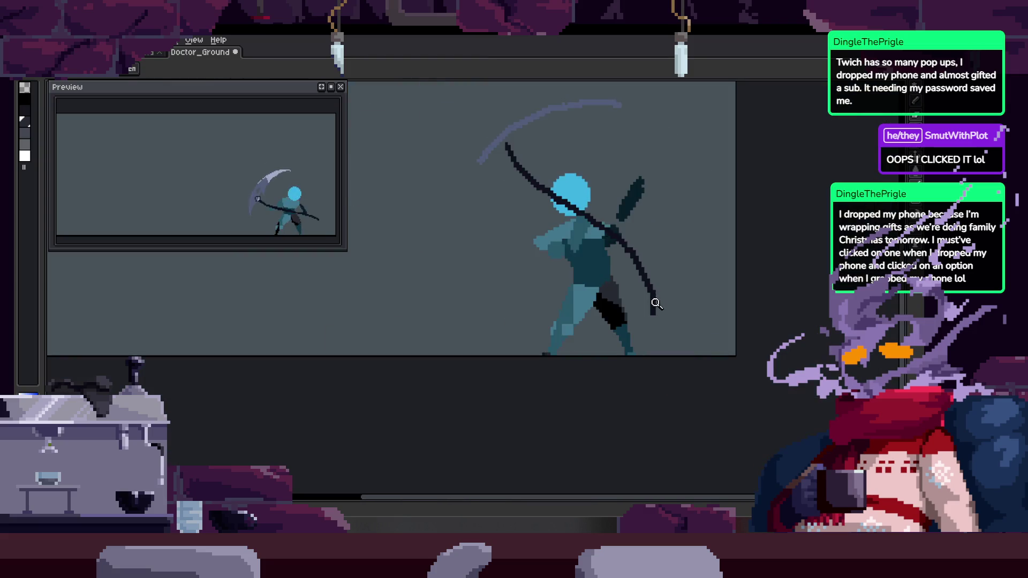
scroll(632, 274, up, 4)
key(b)
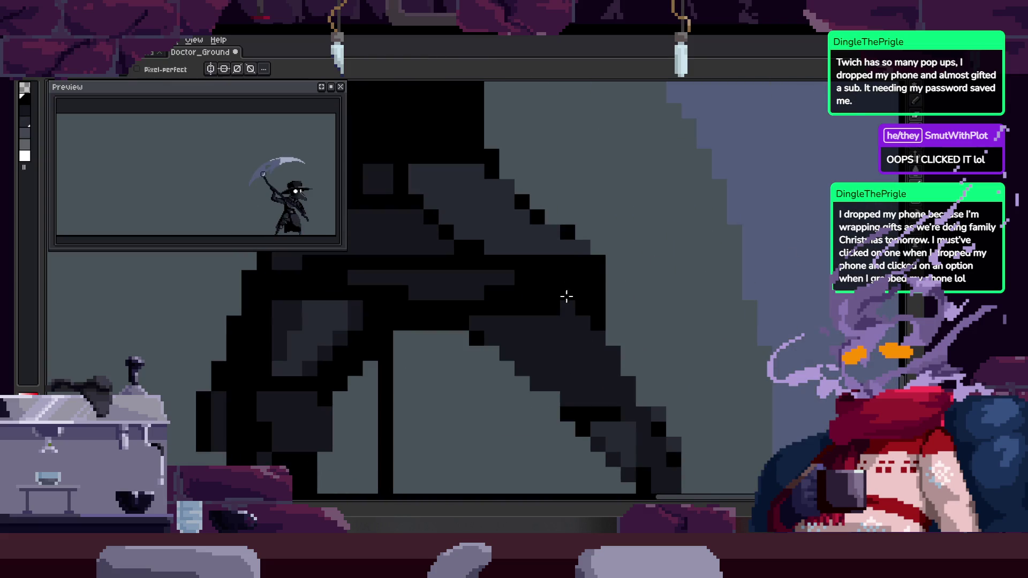
key(z)
scroll(576, 286, up, 1)
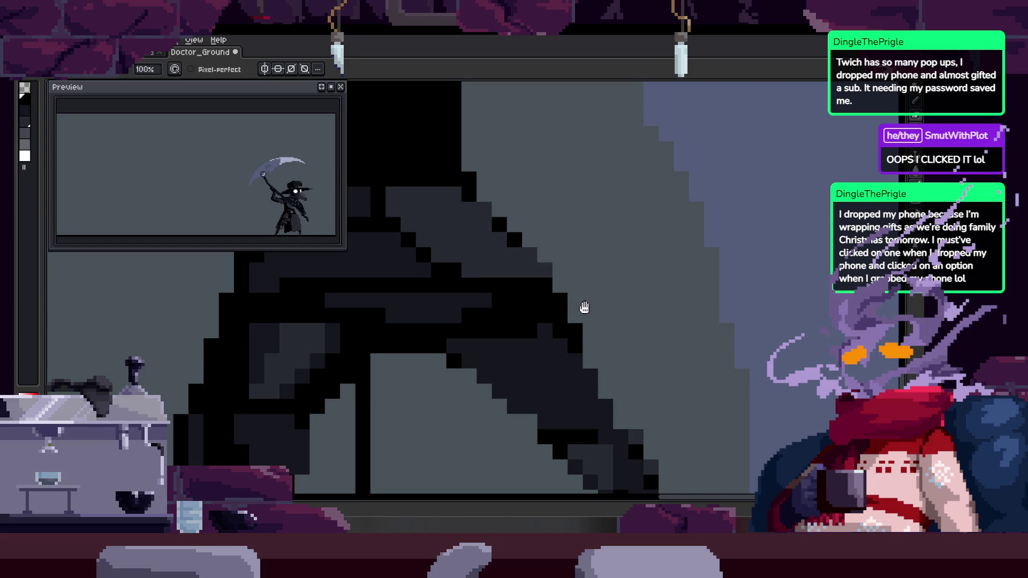
key(z)
scroll(591, 316, down, 3)
scroll(610, 305, up, 3)
key(b)
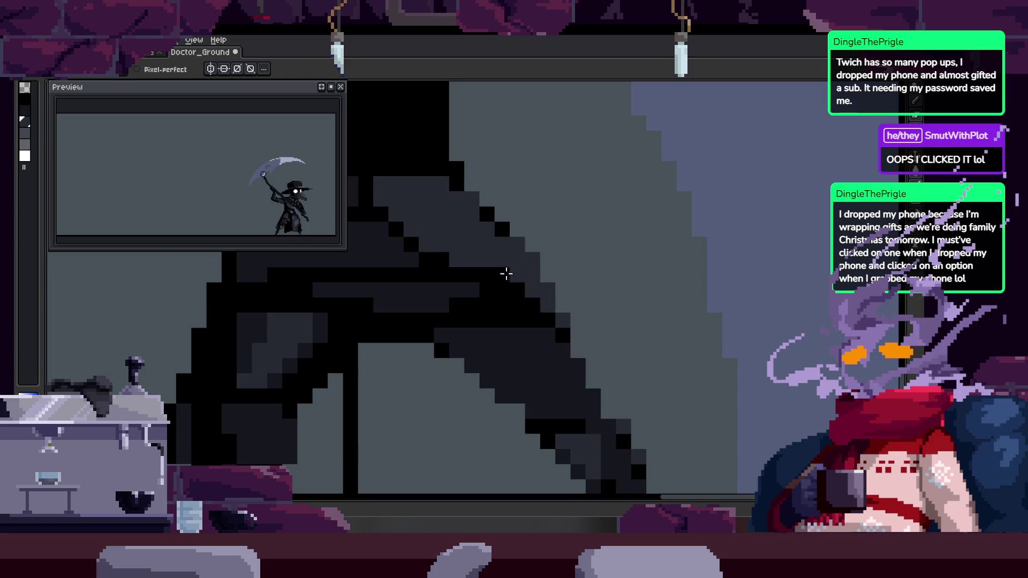
key(z)
scroll(639, 296, down, 3)
scroll(639, 296, down, 3)
scroll(636, 299, up, 3)
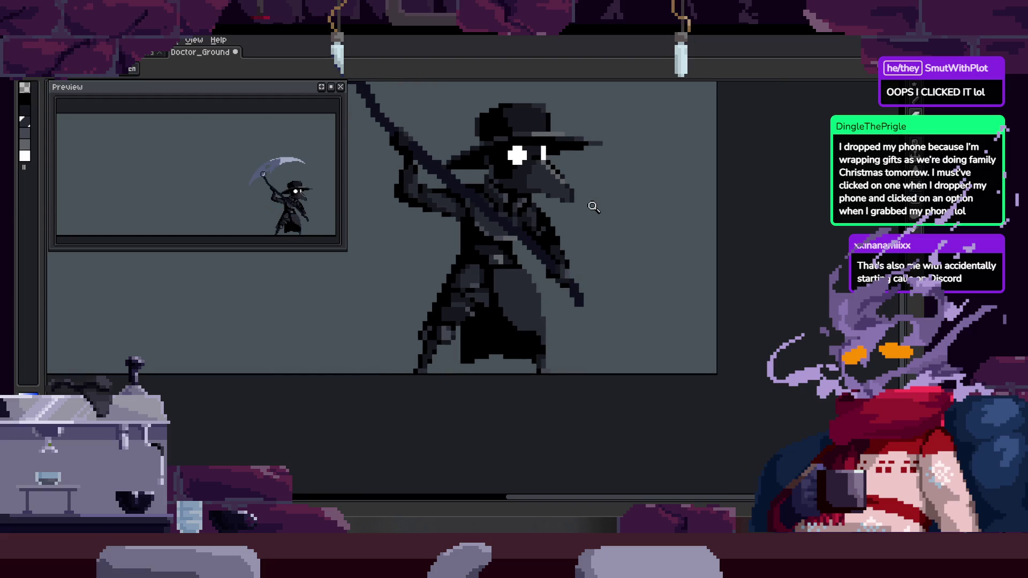
Undo and then redo the latest cloak pixel edits after a quick look at the timeline
scroll(592, 206, right, 3)
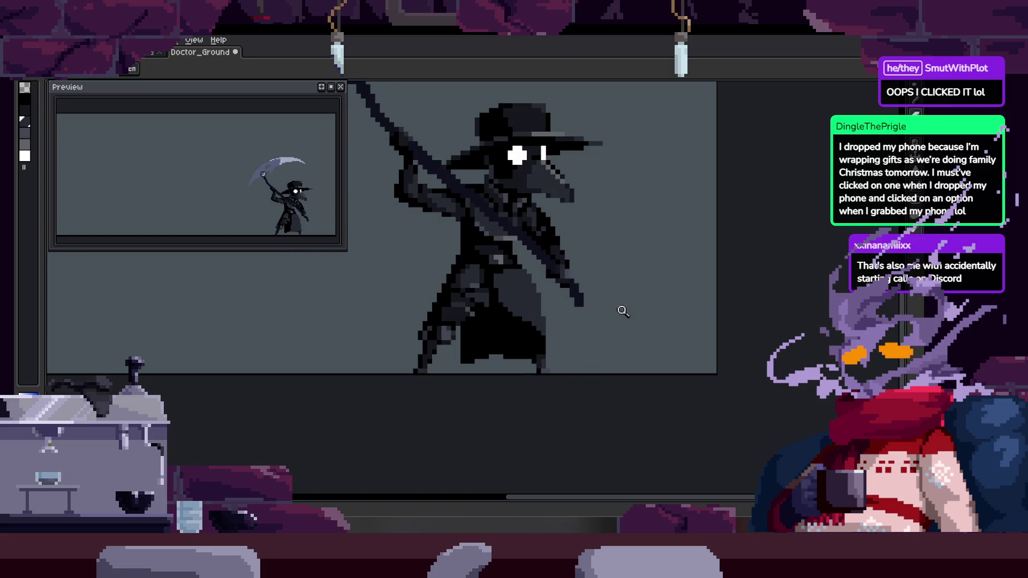
scroll(582, 335, up, 4)
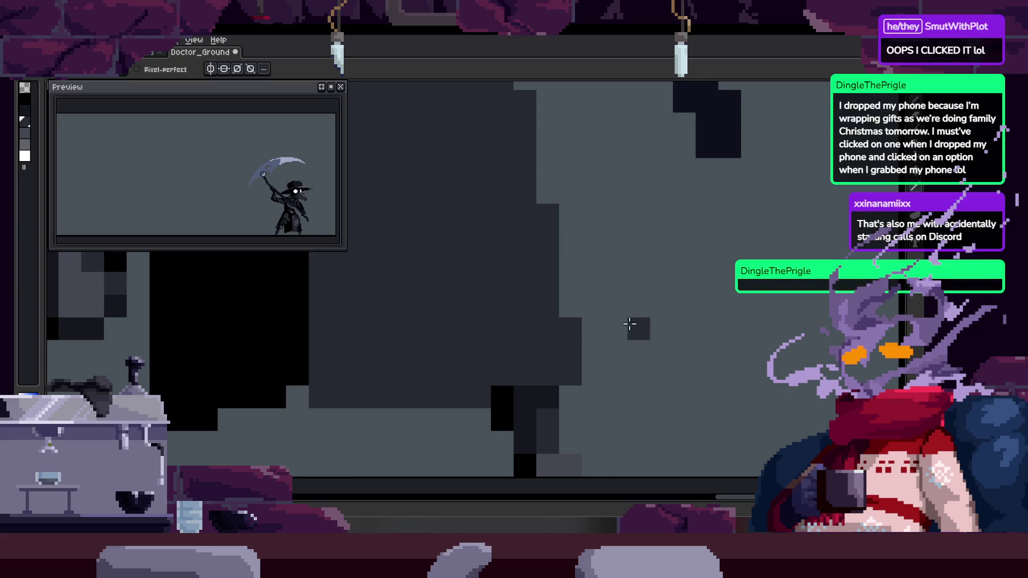
key(z)
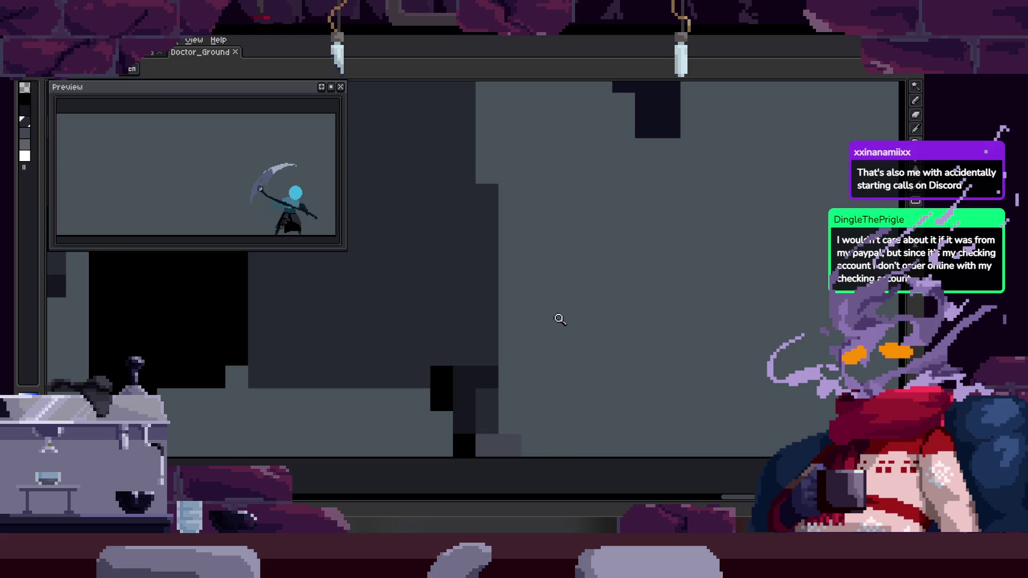
key(Tab)
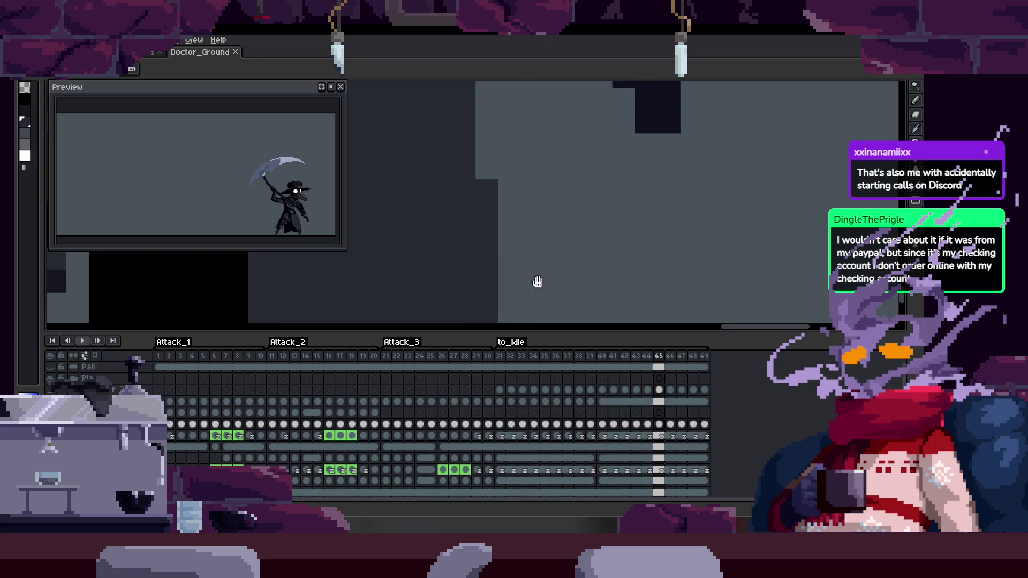
key(Tab)
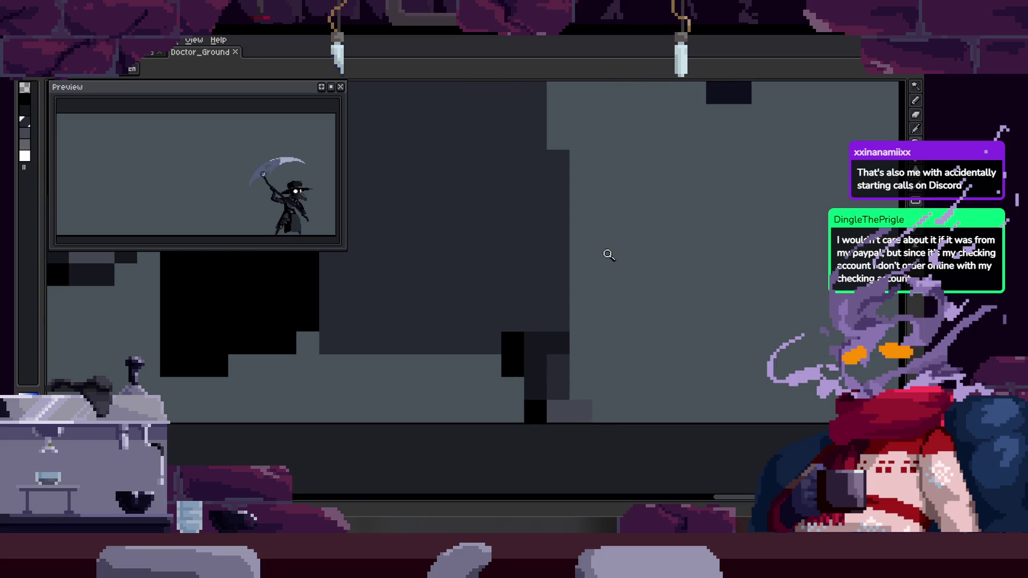
key(ctrl+z)
key(ctrl+y)
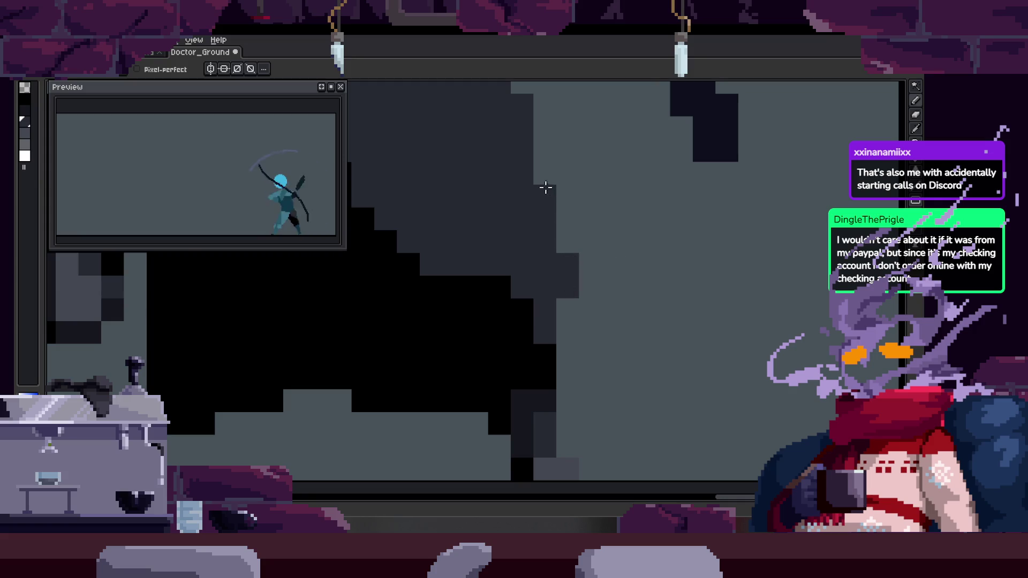
Zoom in and out around the cloak edge to inspect the dark pixels
key(z)
scroll(551, 211, down, 2)
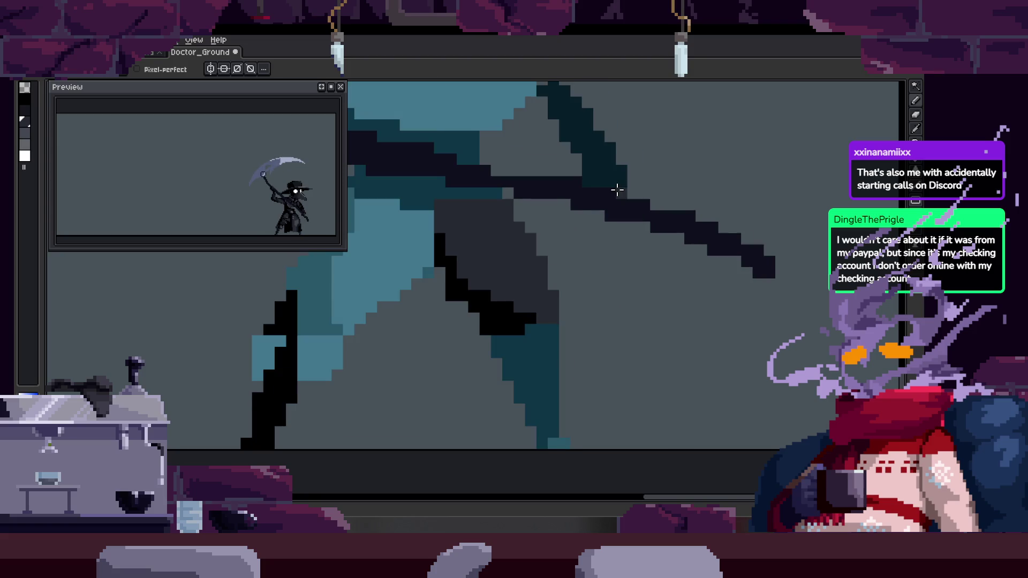
click(566, 310)
key(b)
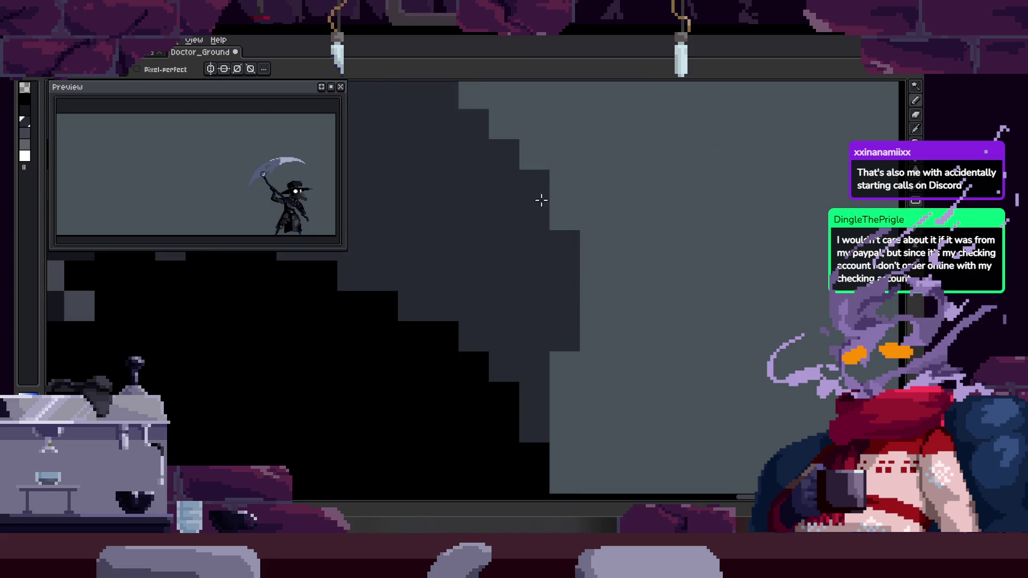
key(z)
scroll(529, 282, down, 3)
click(555, 266)
key(b)
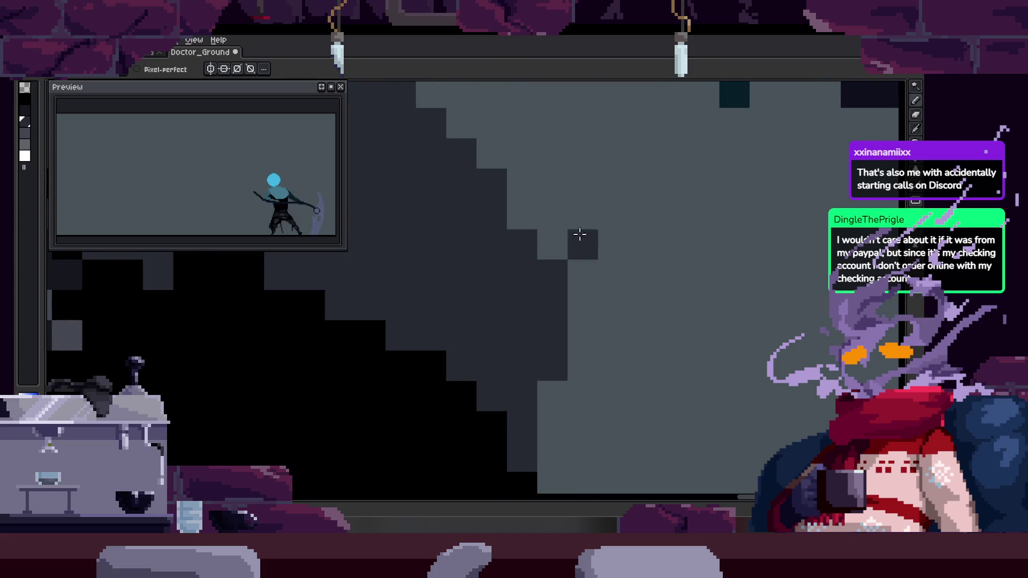
Paint a pixel at the cloak edge, undo it as a stray, and save the file
key(z)
scroll(589, 267, down, 3)
click(583, 292)
key(b)
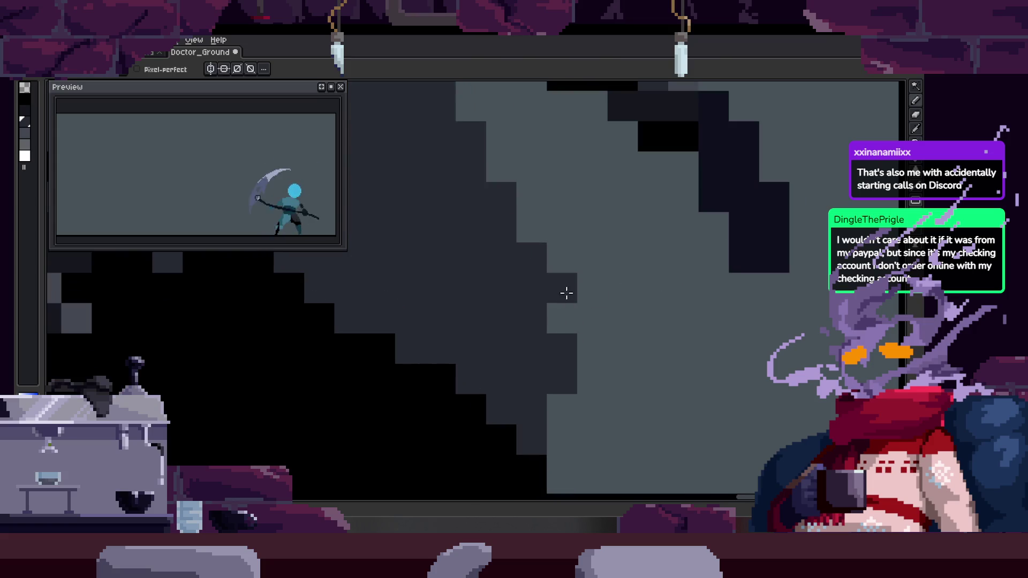
key(ctrl+z)
key(z)
scroll(589, 322, down, 3)
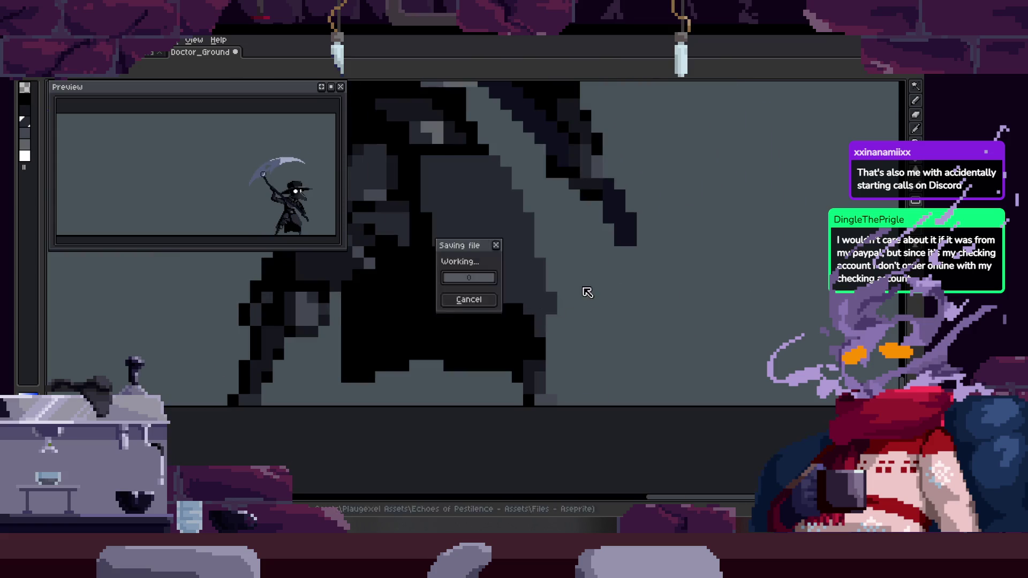
Step back through several attack frames, then play the scythe attack animation
key(Tab)
key(Tab)
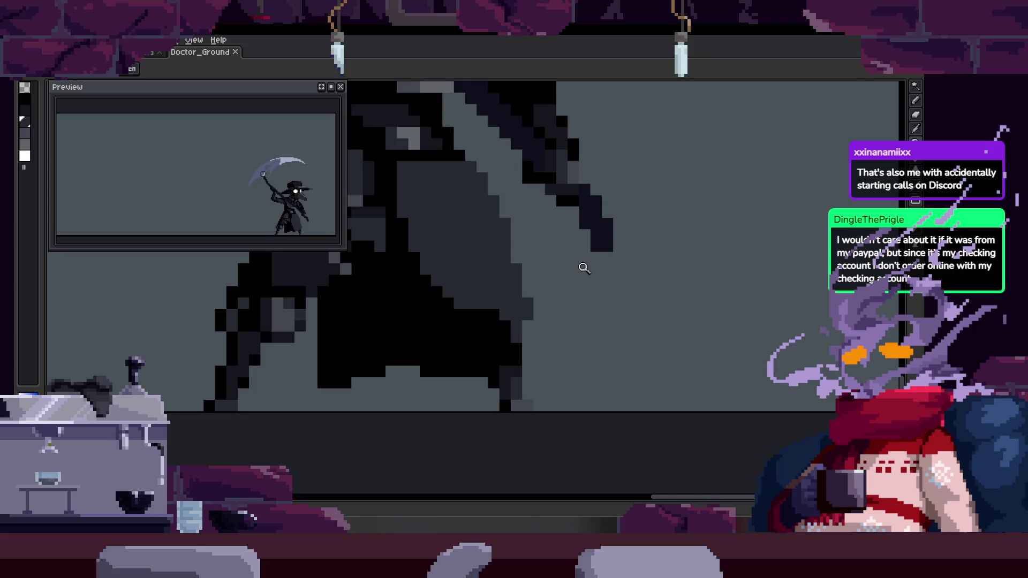
key(Tab)
key(Left)
key(Left)
key(Left)
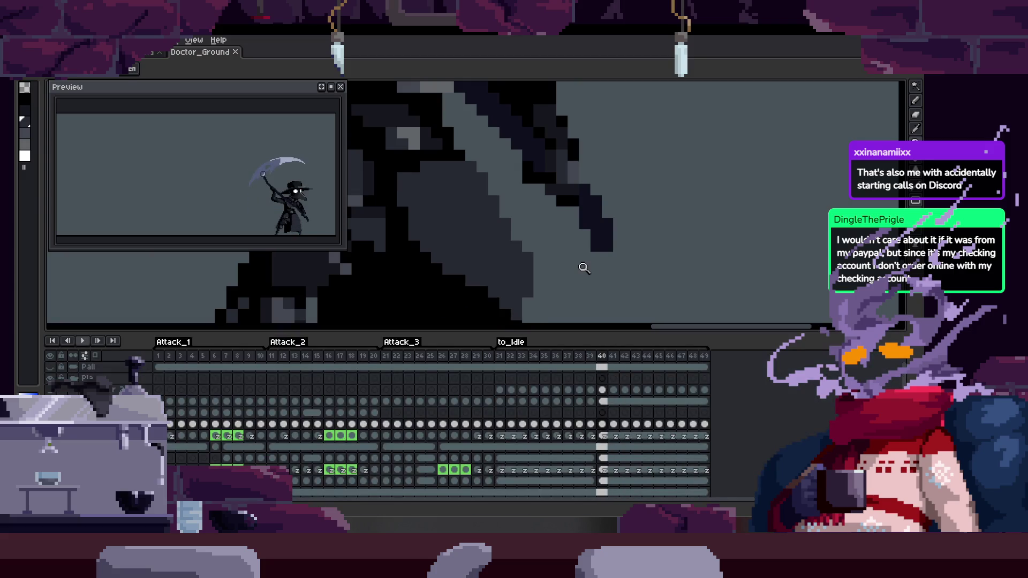
key(Left)
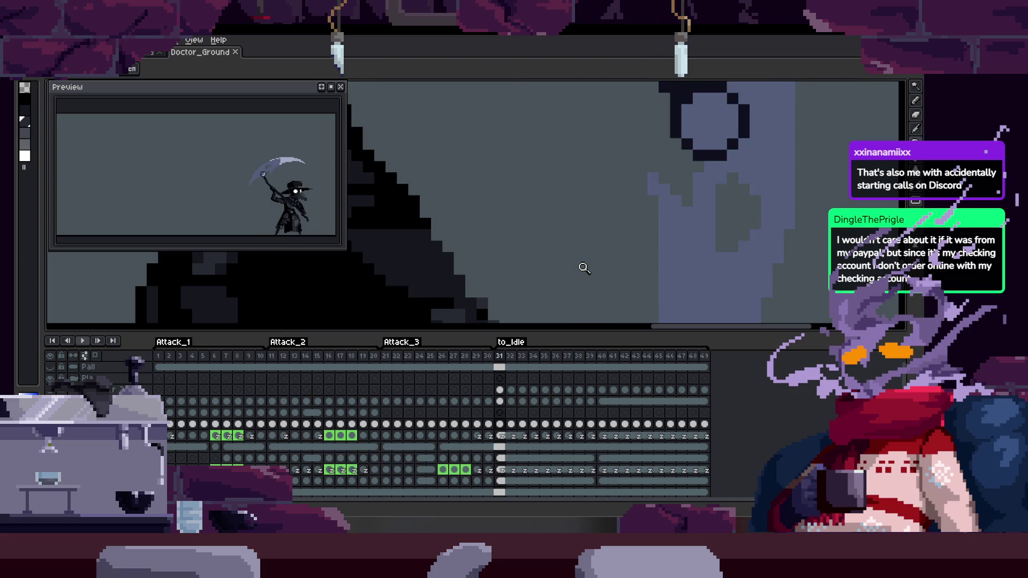
key(Tab)
key(Left)
key(Left)
key(Left)
key(Left)
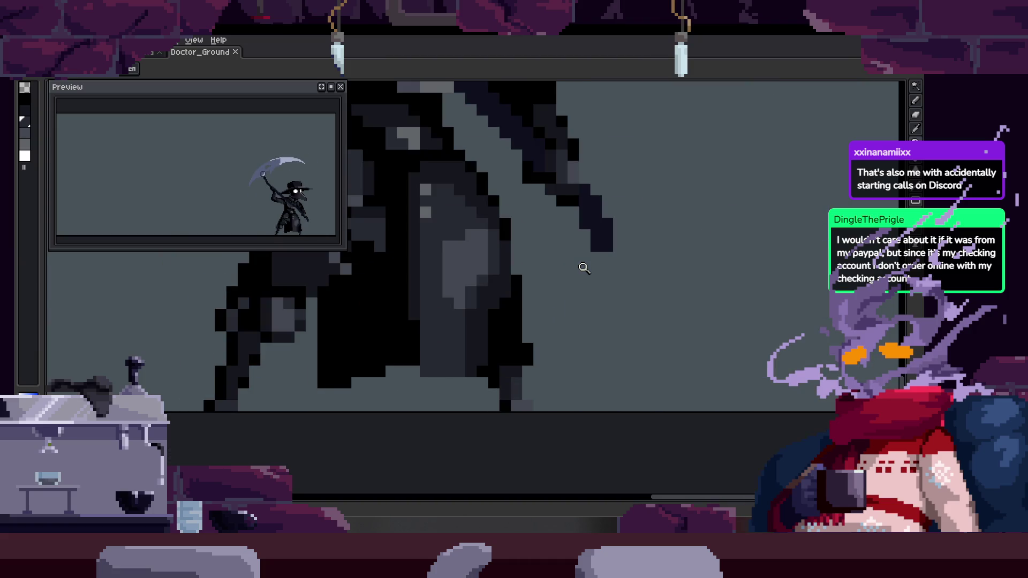
scroll(535, 300, down, 2)
scroll(546, 333, up, 2)
key(Left)
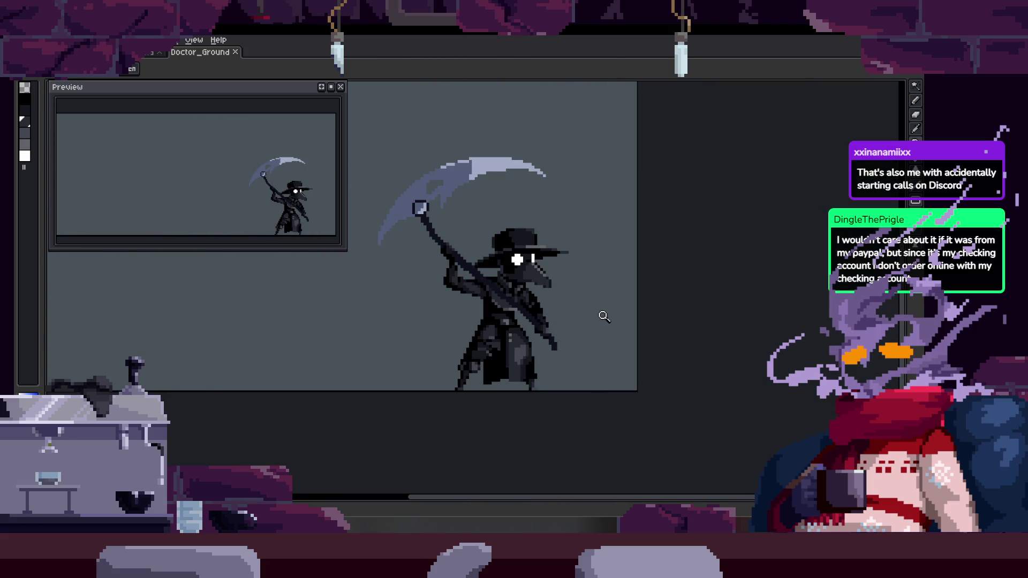
key(Return)
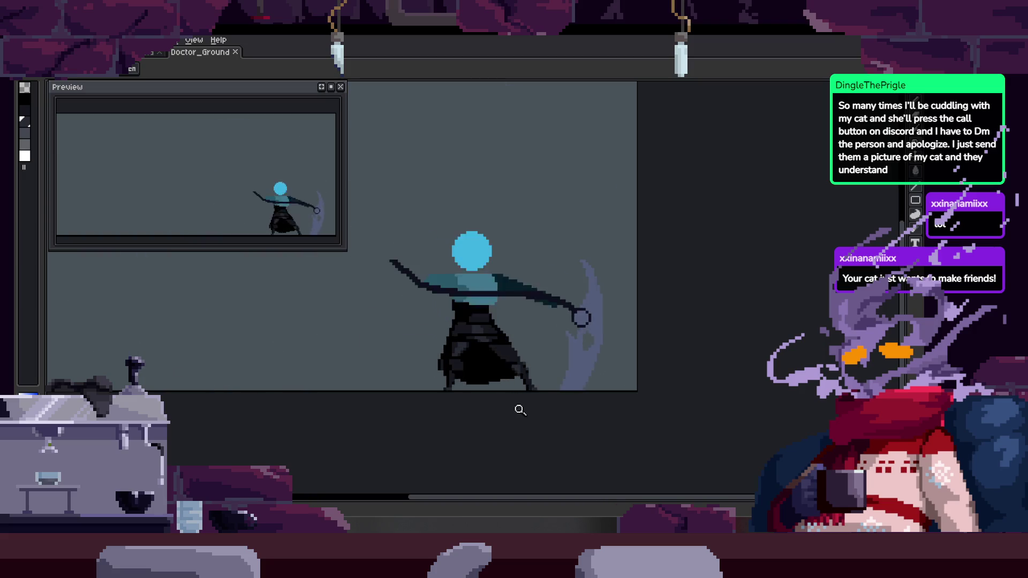
click(580, 360)
On the next frame, paint dark pixels diagonally along the cloak with the Pencil
scroll(546, 369, down, 3)
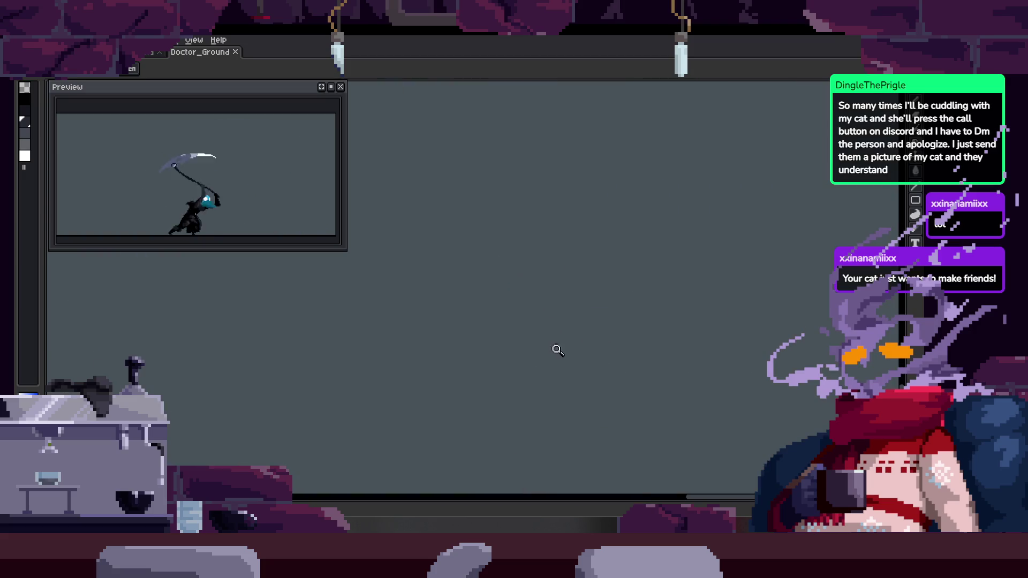
key(Tab)
scroll(576, 299, up, 2)
key(Tab)
scroll(593, 260, up, 2)
scroll(593, 260, down, 1)
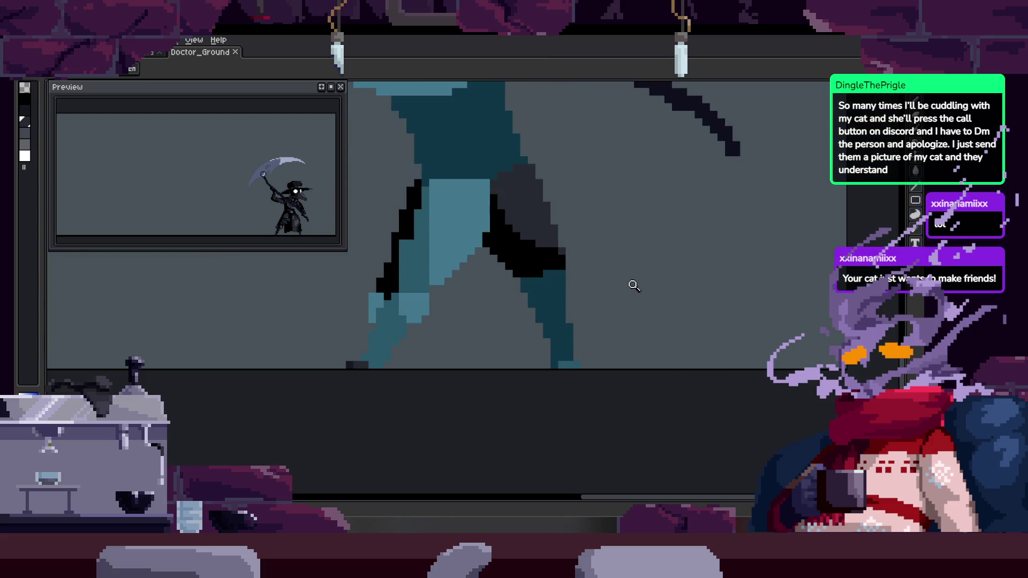
scroll(633, 227, down, 1)
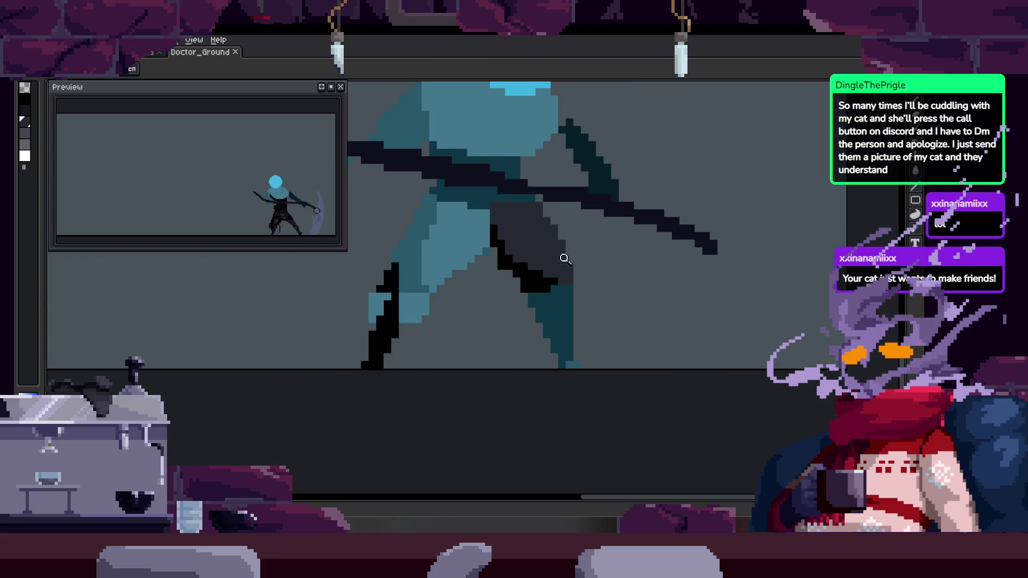
key(Tab)
scroll(336, 339, up, 2)
key(b)
key(Tab)
key(Right)
mouse_move(566, 215)
mouse_down()
mouse_move(562, 238)
mouse_move(617, 294)
mouse_move(621, 351)
mouse_up()
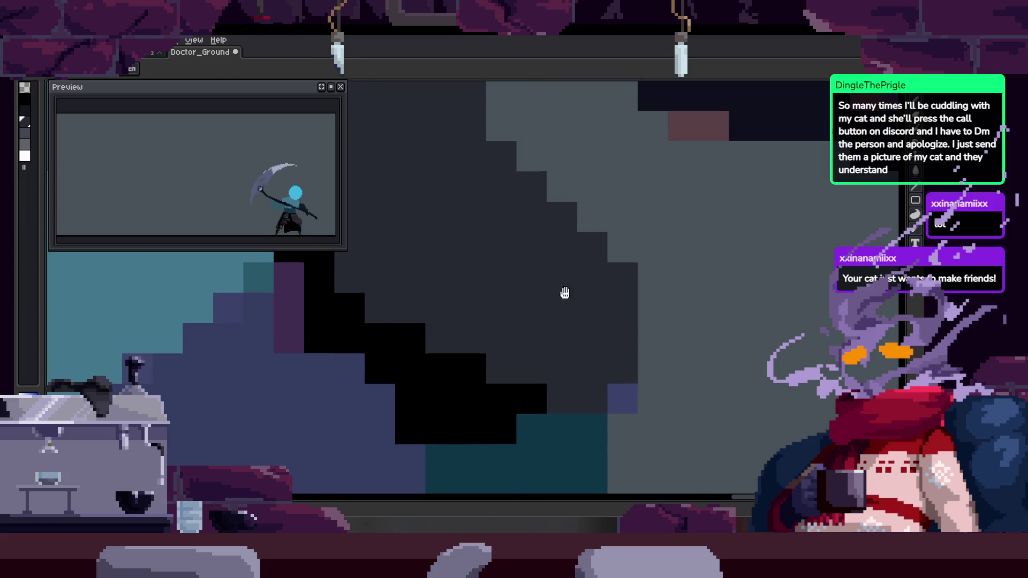
Move ahead to a different attack pose and paint a run of black pixels into its cloak
key(Right)
scroll(636, 296, down, 1)
key(Right)
key(Right)
key(Right)
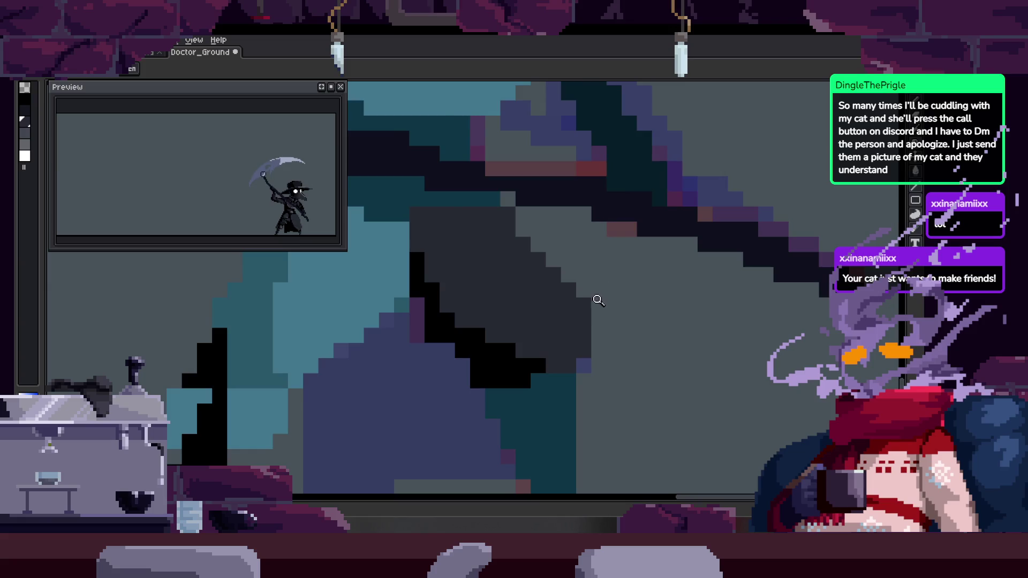
key(Right)
key(Right)
key(Right)
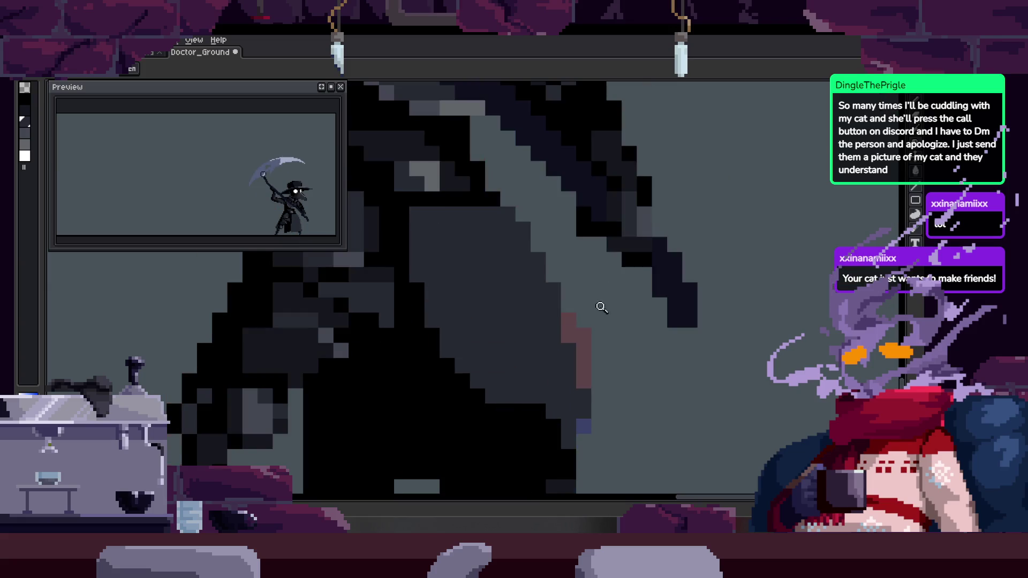
click(538, 300)
key(b)
mouse_move(492, 319)
mouse_down()
mouse_move(484, 315)
mouse_move(587, 351)
mouse_move(625, 308)
mouse_up()
scroll(619, 349, down, 3)
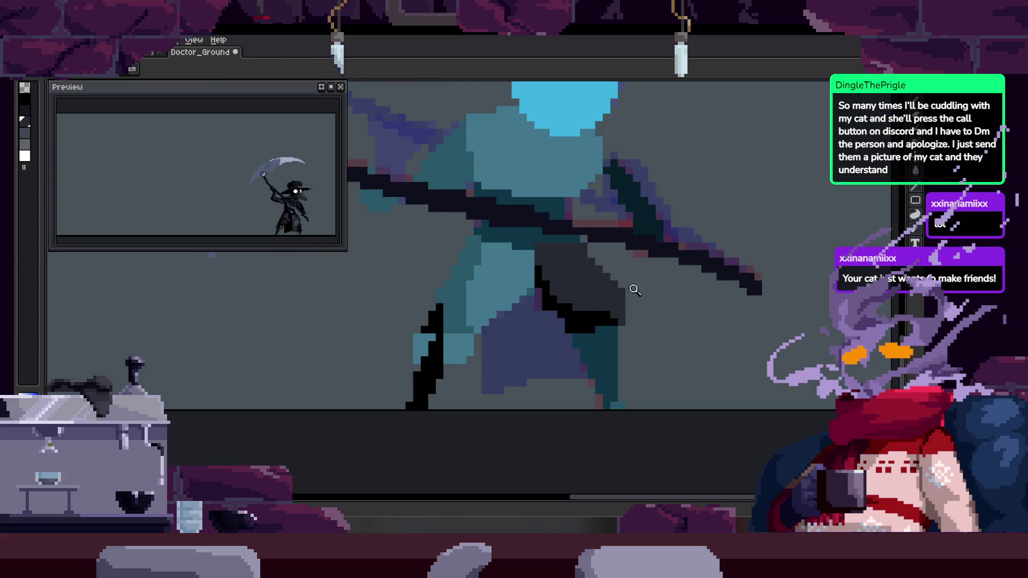
scroll(664, 278, up, 3)
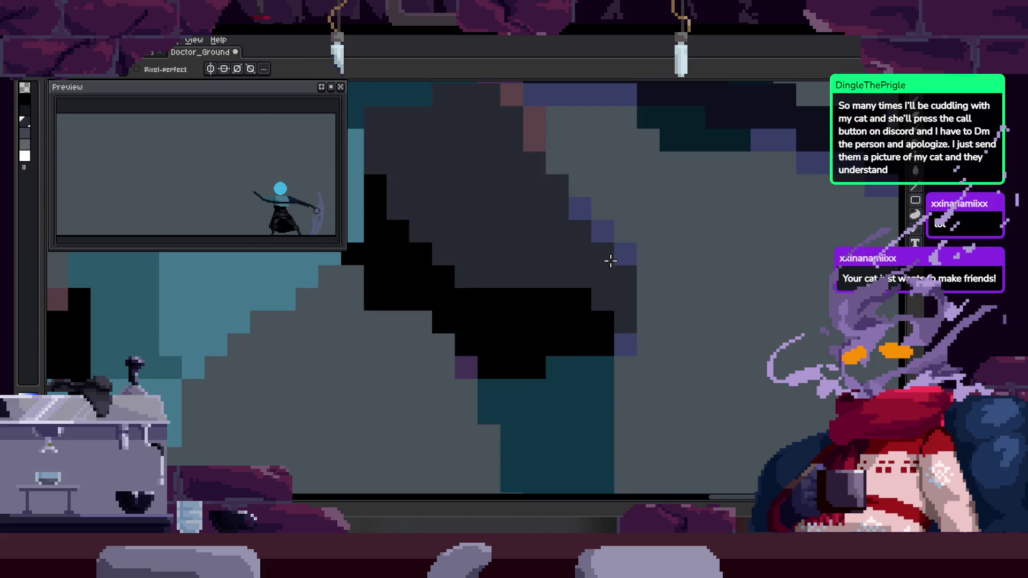
Replay the animation to review the newly painted cloak
key(z)
scroll(636, 268, down, 2)
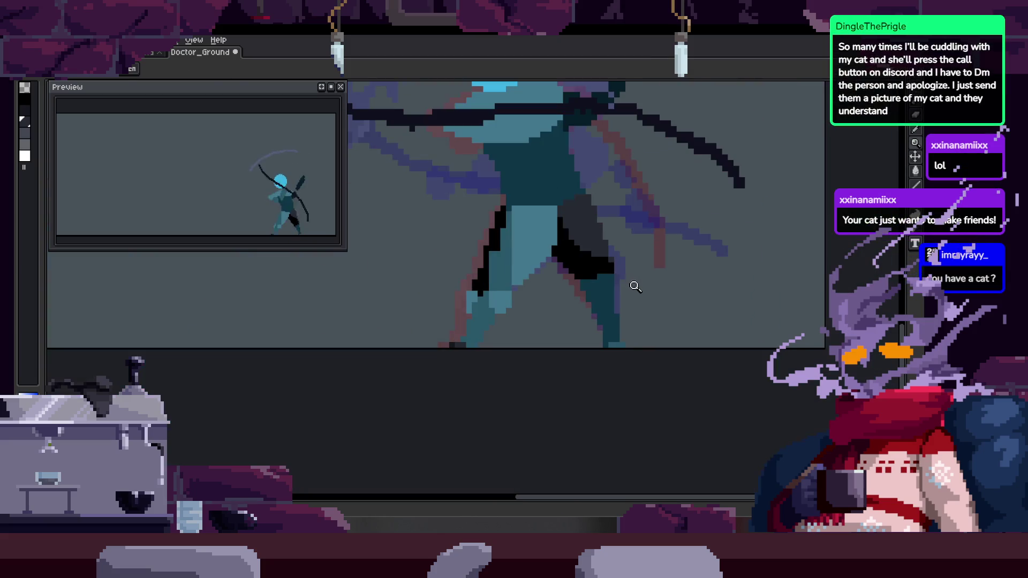
scroll(642, 247, down, 1)
key(Return)
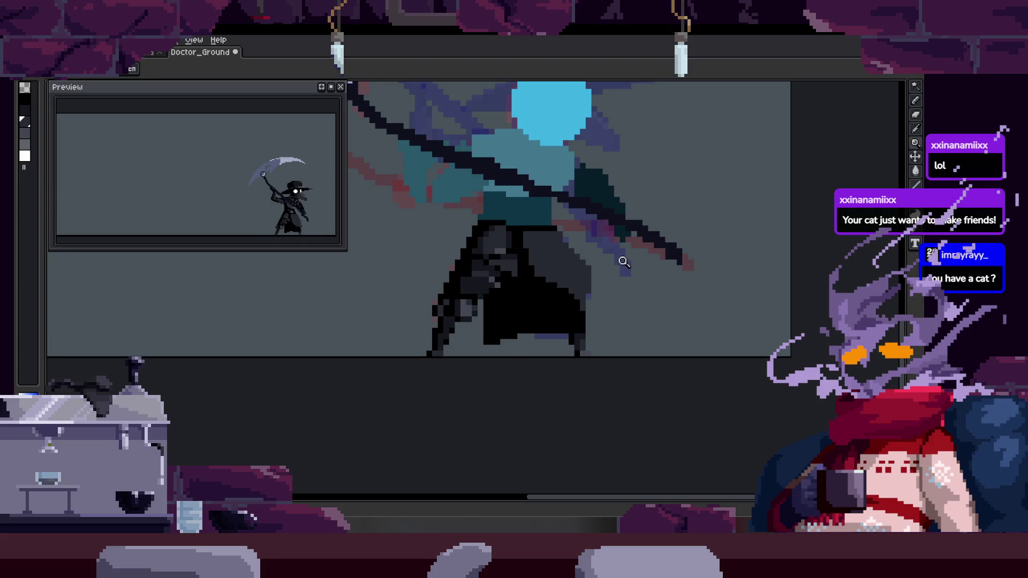
scroll(609, 264, up, 2)
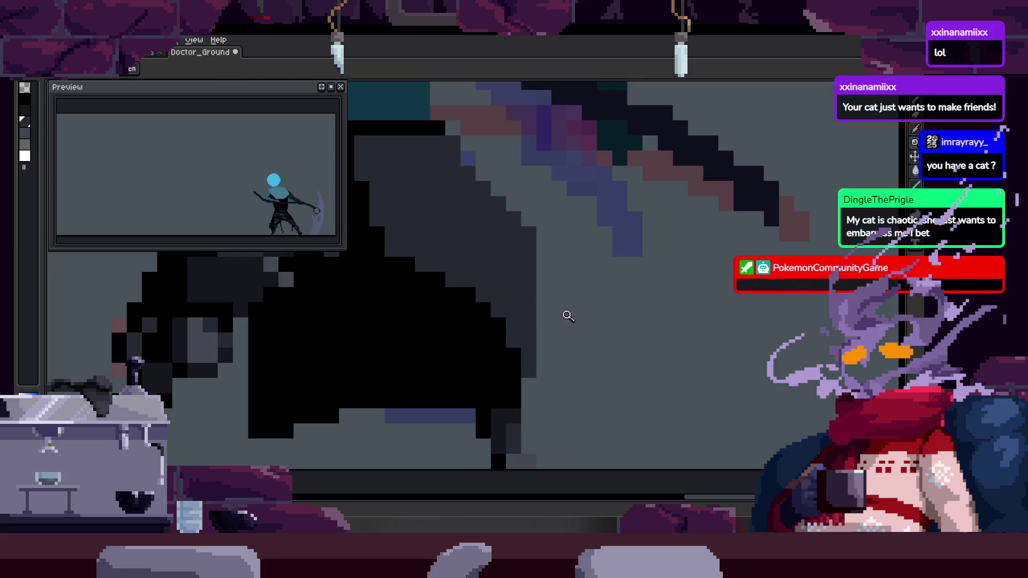
scroll(606, 284, up, 1)
Zoom in near the cloak edge and paint one more dark pixel
key(z)
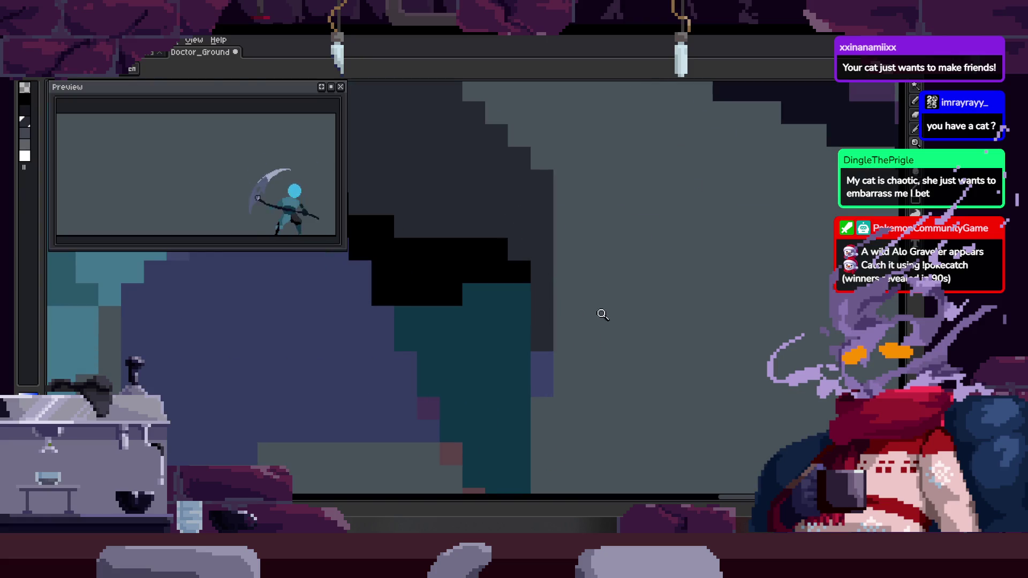
scroll(615, 305, down, 3)
click(595, 315)
key(b)
click(566, 314)
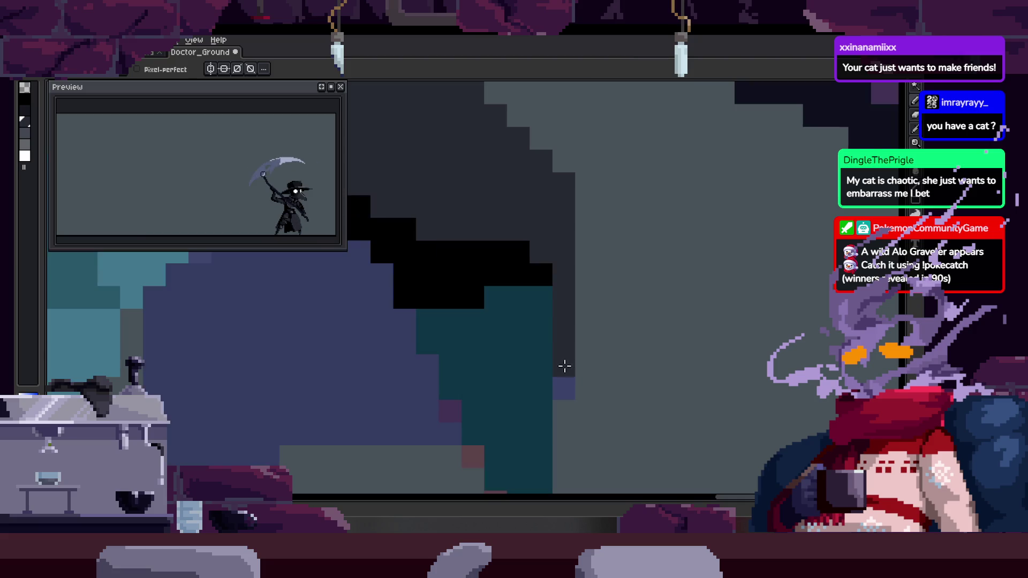
key(z)
scroll(626, 319, down, 1)
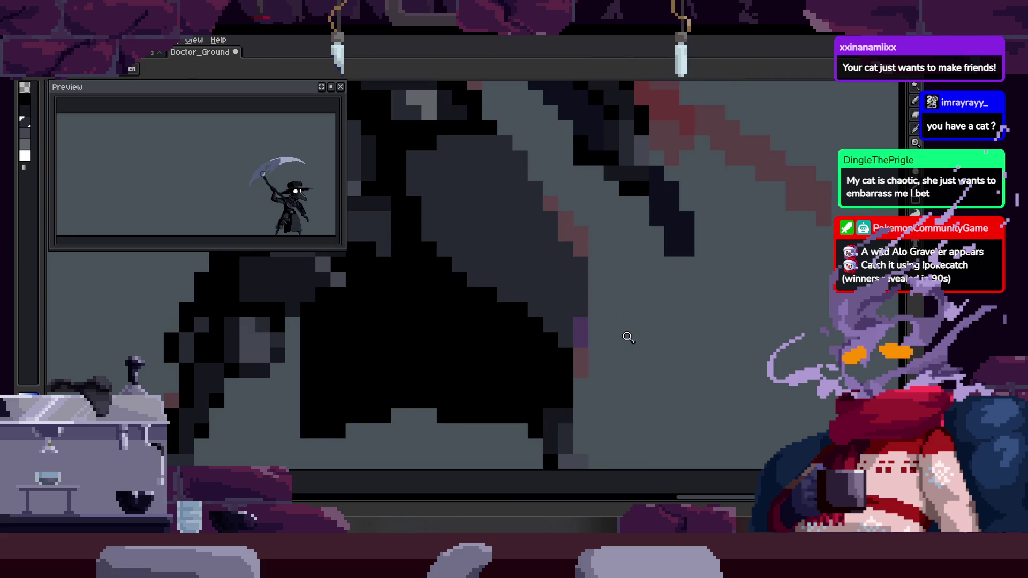
scroll(585, 362, up, 2)
key(b)
scroll(592, 338, down, 1)
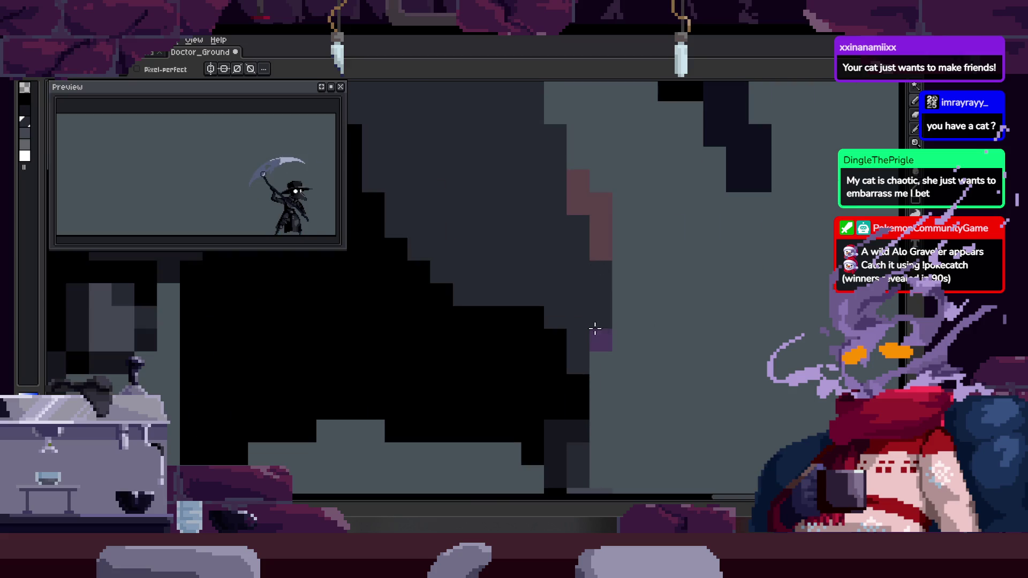
Save the sprite, turn on onion skinning with F3, and step to the next frame
key(z)
scroll(626, 288, down, 3)
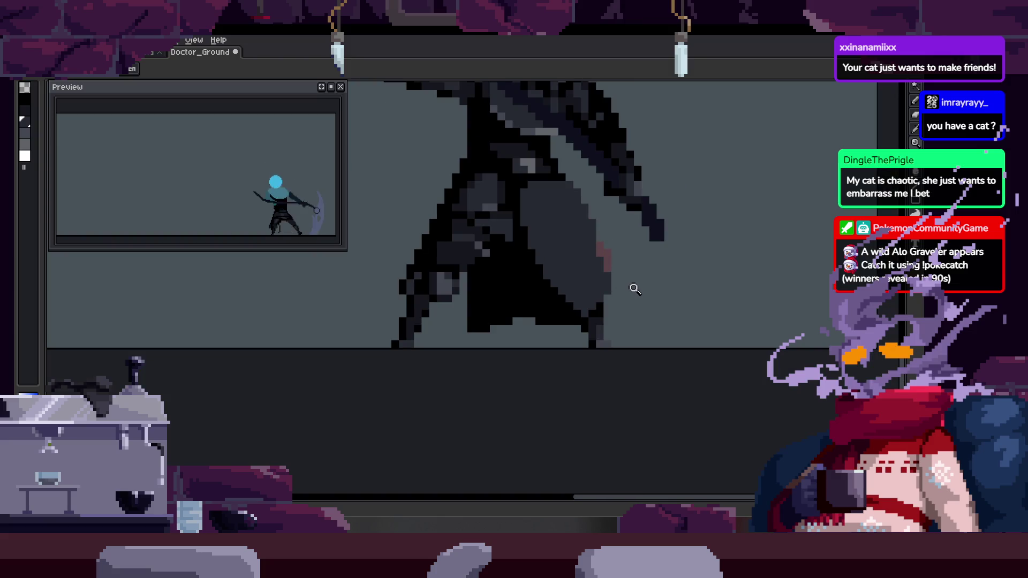
key(ctrl+s)
scroll(588, 228, up, 2)
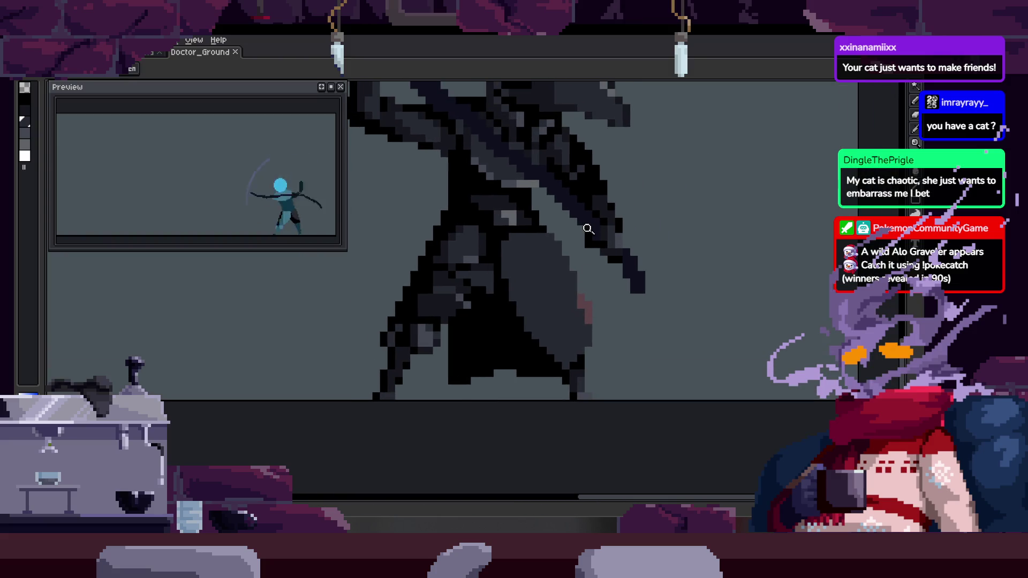
key(F3)
key(Tab)
key(Tab)
key(Right)
key(Right)
key(Right)
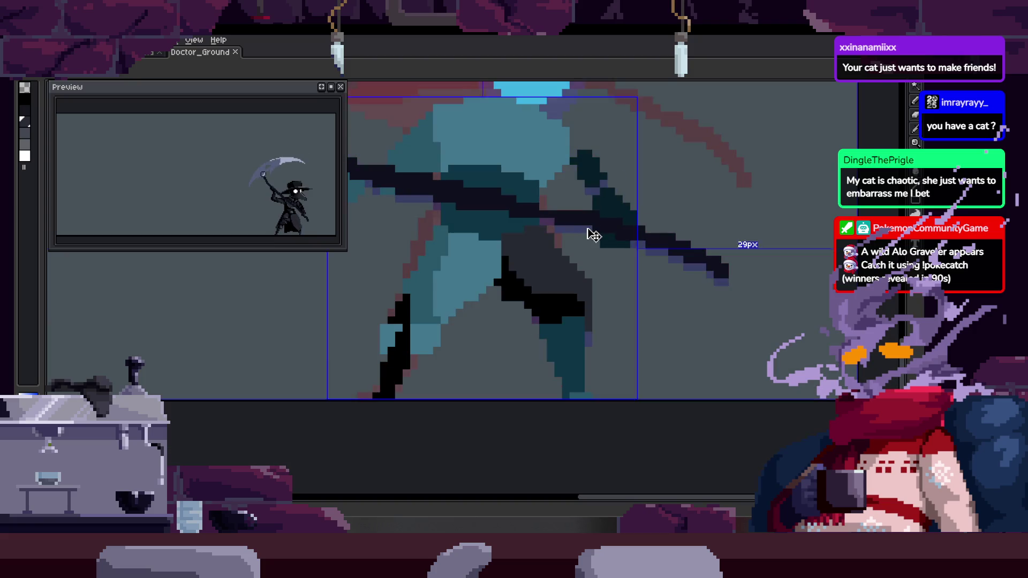
key(Tab)
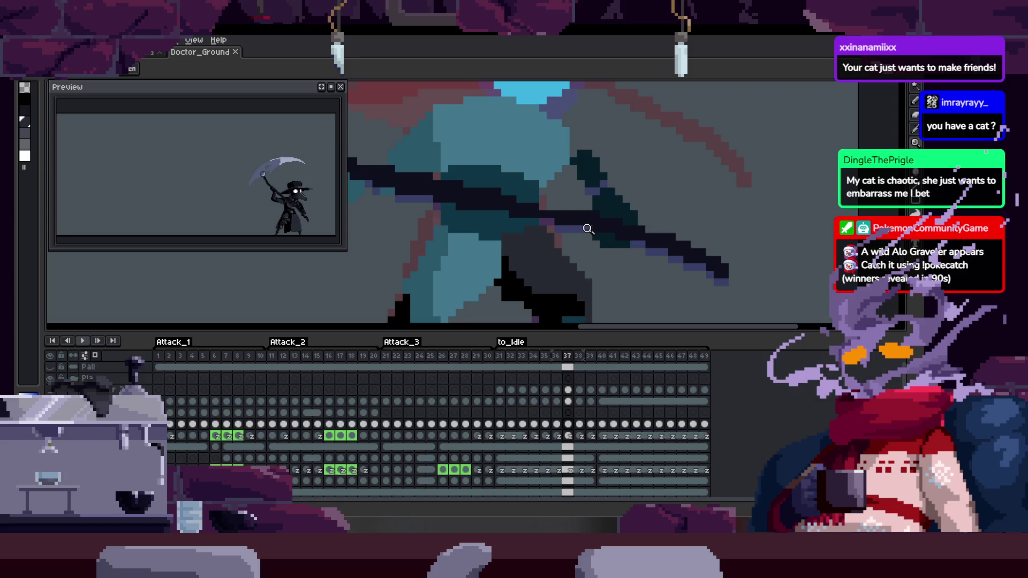
Play through the to_Idle frames, save with Ctrl+S, and toggle the timeline during playback
key(Return)
key(Tab)
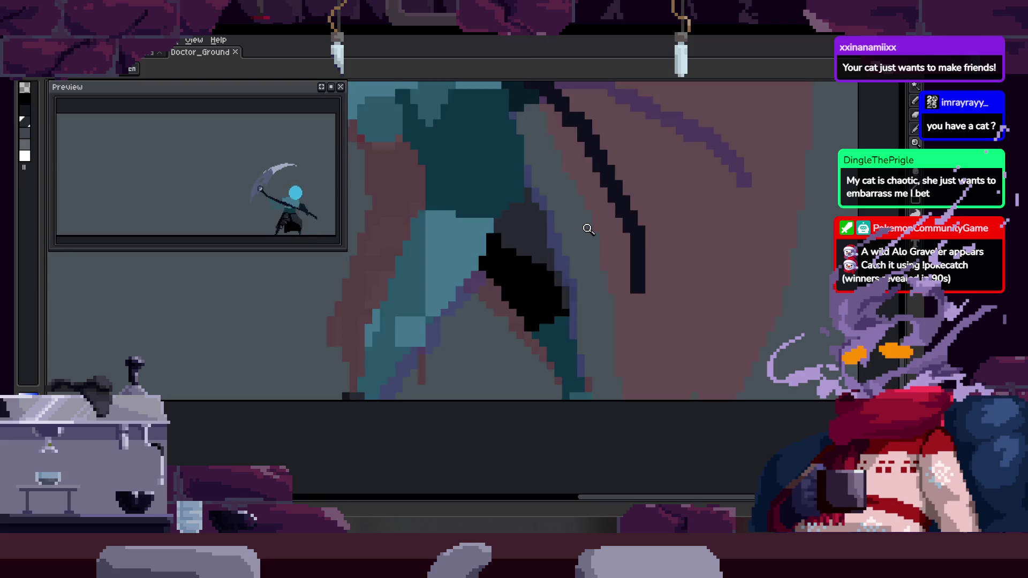
key(Tab)
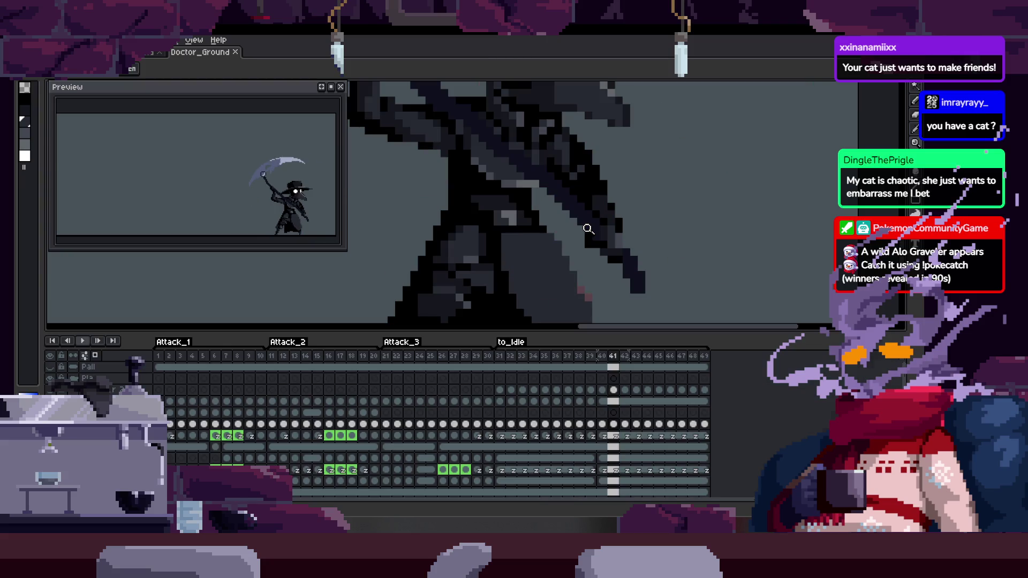
scroll(553, 282, up, 3)
key(Tab)
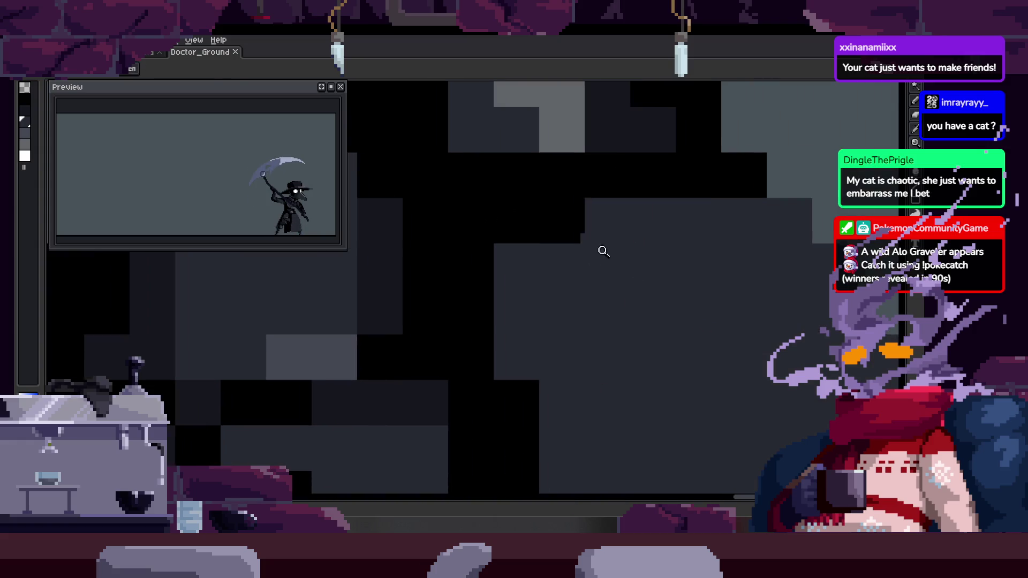
scroll(558, 223, down, 3)
scroll(562, 225, up, 1)
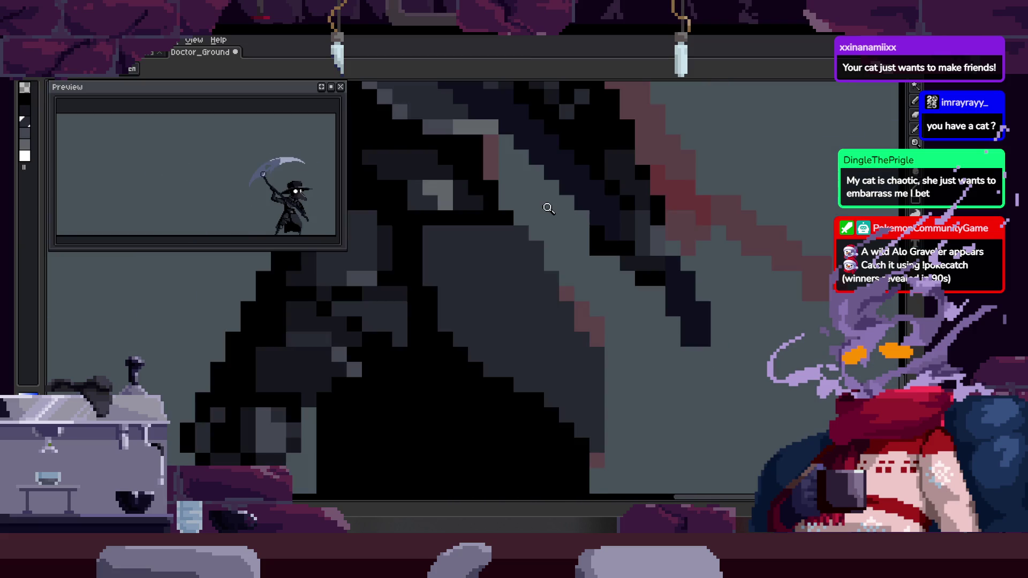
scroll(549, 208, down, 3)
key(ctrl+s)
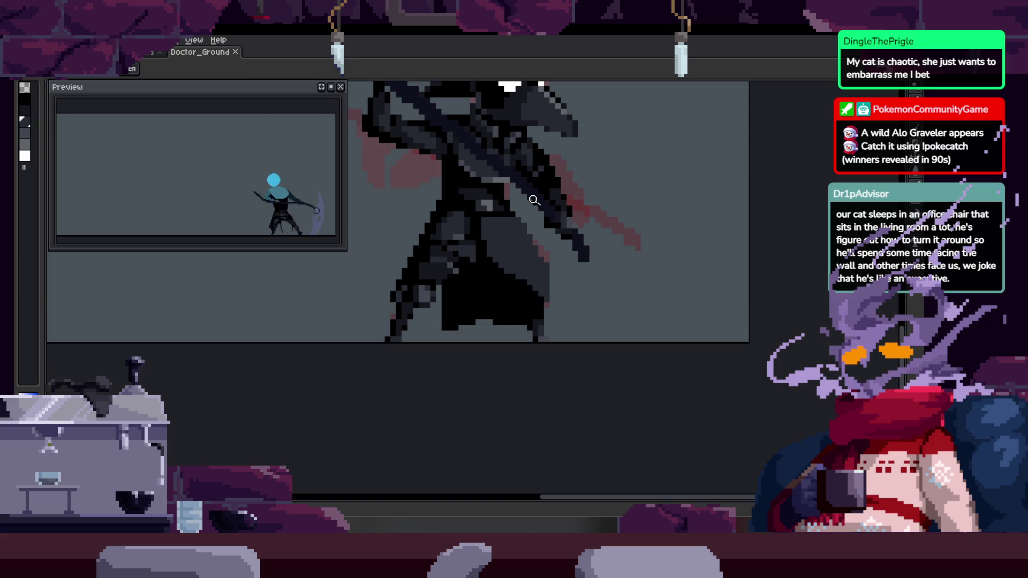
key(Tab)
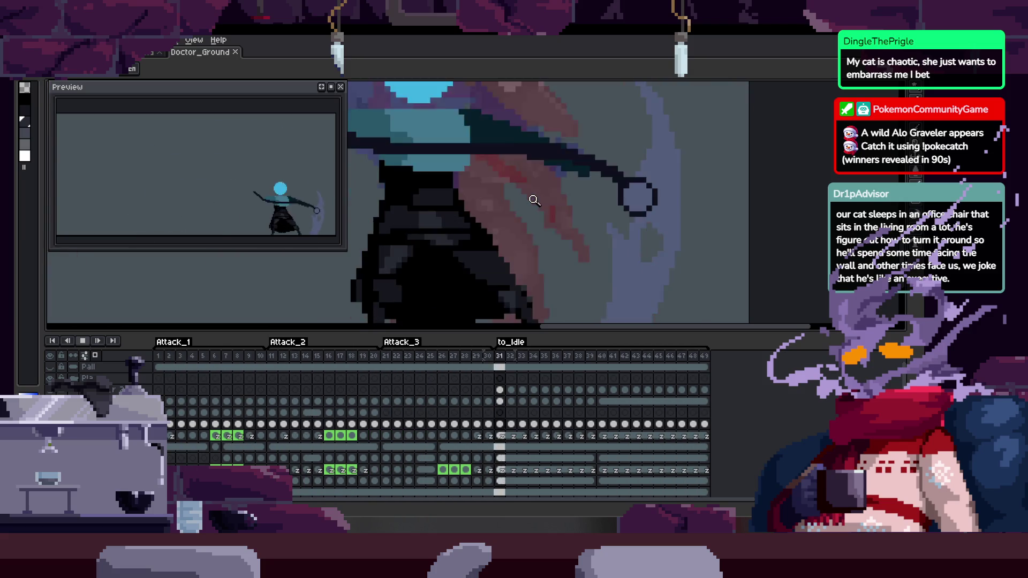
key(Tab)
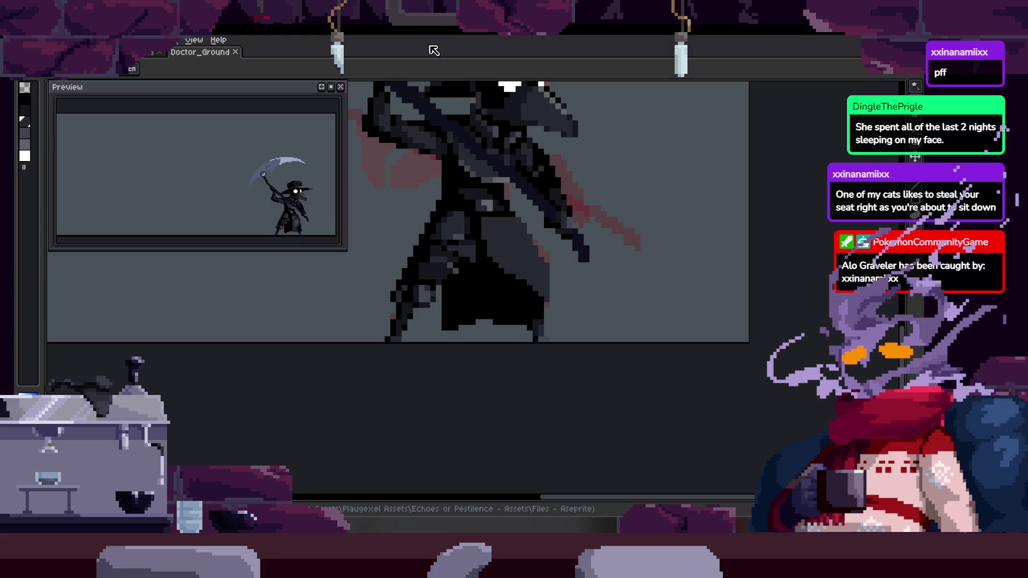
Zoom the canvas out to show the whole plague doctor raising his scythe
scroll(546, 239, down, 2)
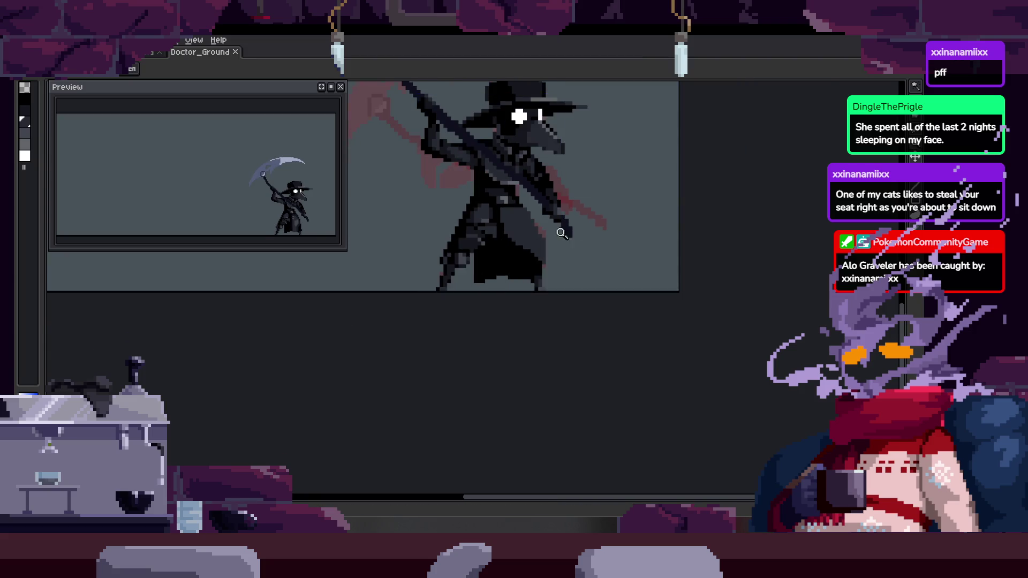
Review the dark cloak in frames 37–39, hiding and showing the timeline for canvas space
scroll(541, 266, up, 5)
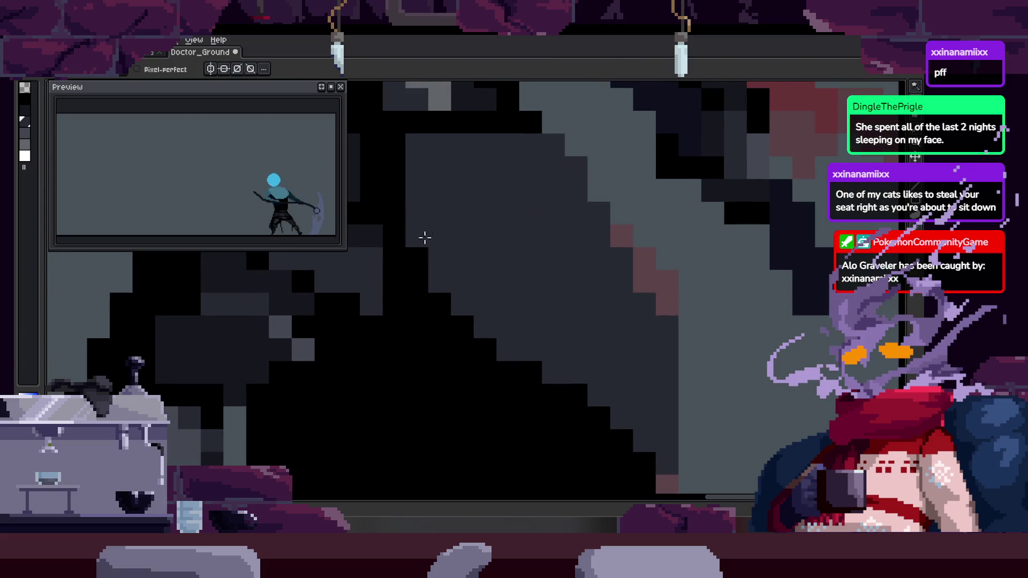
scroll(536, 245, down, 2)
scroll(528, 204, up, 1)
scroll(526, 243, down, 2)
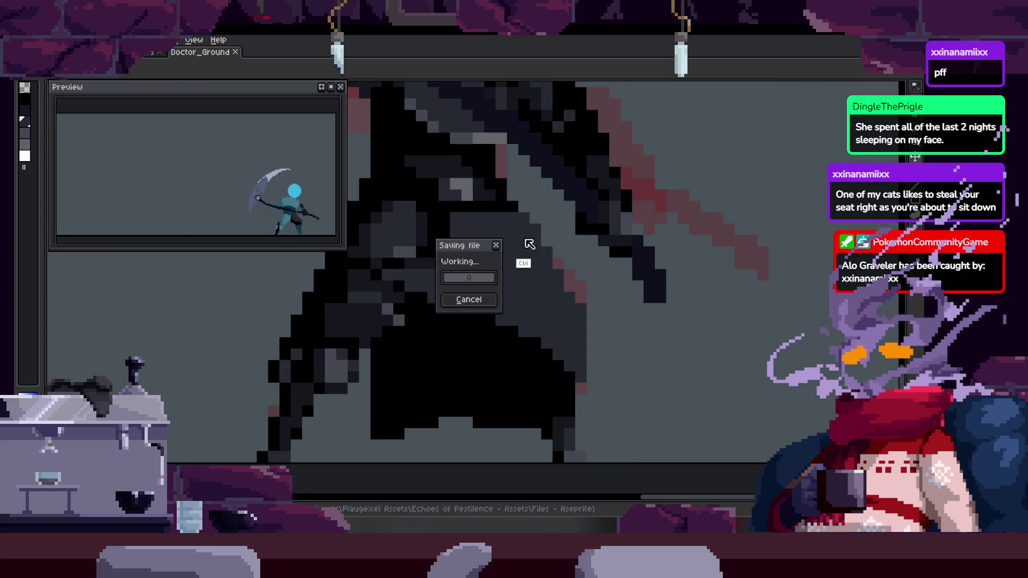
key(Tab)
scroll(525, 243, up, 1)
scroll(509, 229, down, 1)
key(Left)
key(Left)
key(Left)
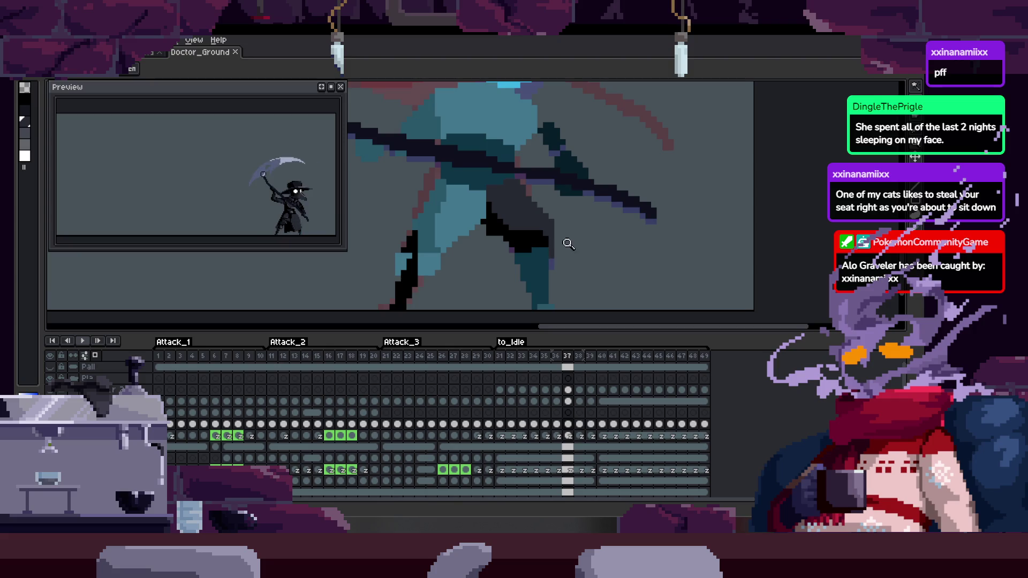
scroll(558, 227, up, 1)
scroll(497, 228, up, 2)
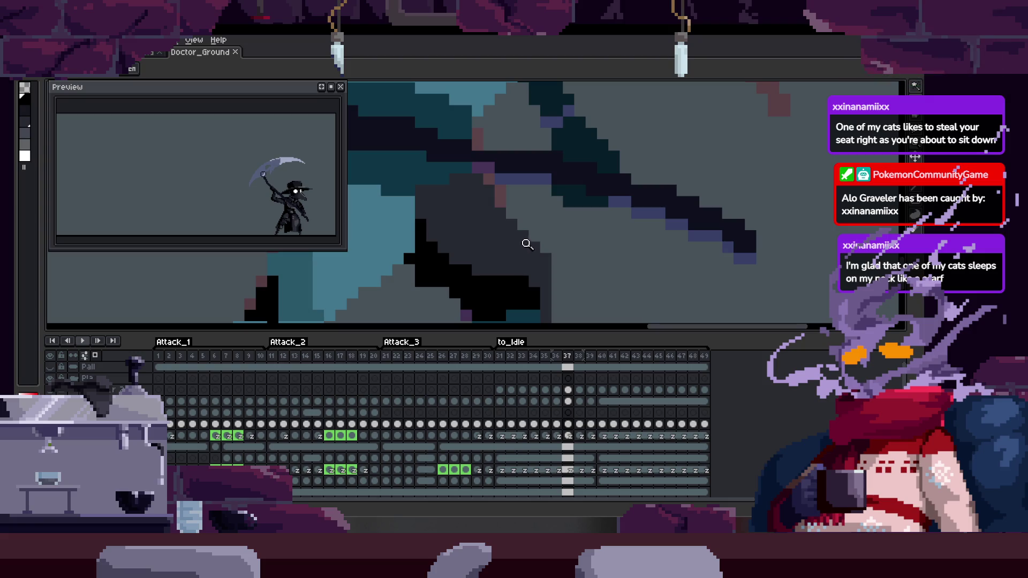
scroll(527, 245, down, 1)
key(Right)
key(Right)
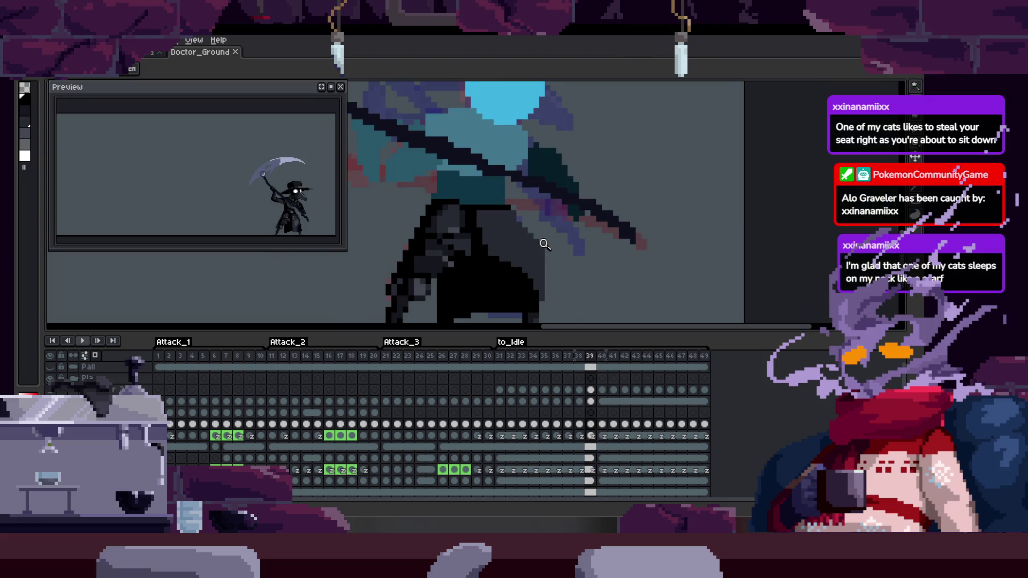
key(Tab)
scroll(535, 230, up, 2)
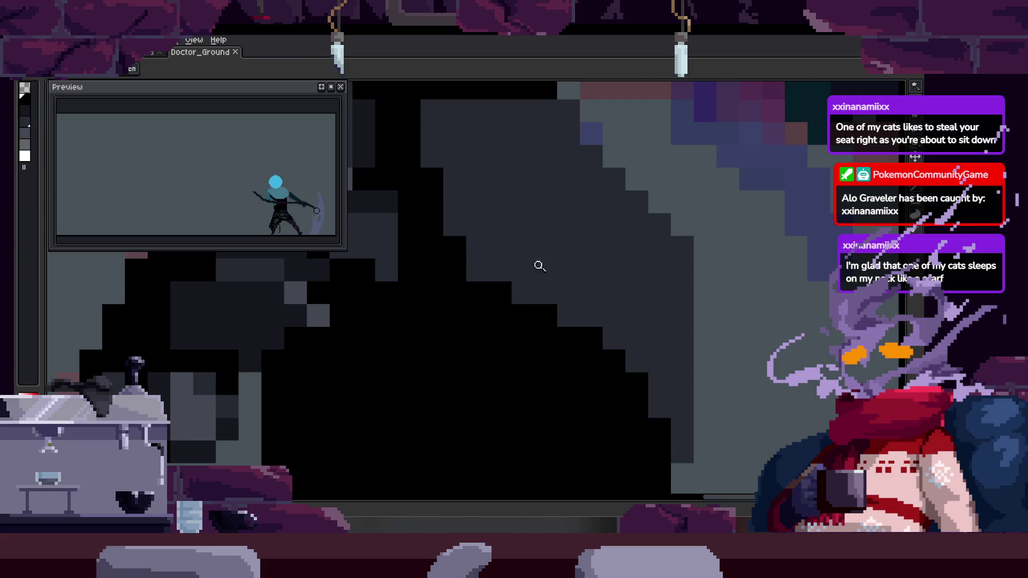
scroll(531, 272, down, 1)
key(Tab)
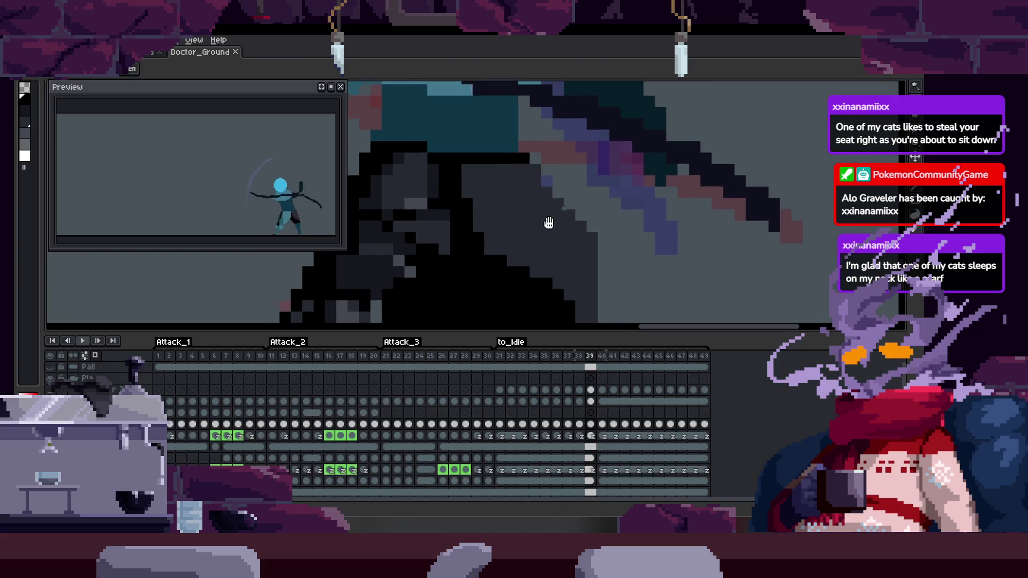
scroll(551, 220, up, 2)
With the Pencil active, inspect the cloak back through frames 38, 34, 35 and 36
key(b)
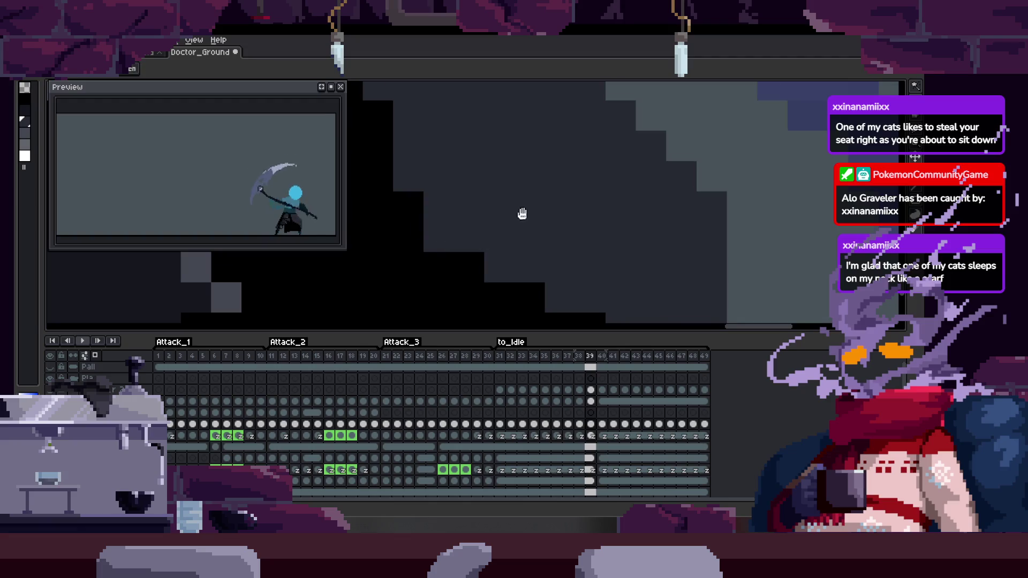
scroll(489, 220, down, 2)
key(Left)
scroll(544, 224, up, 3)
key(Left)
key(Left)
key(Left)
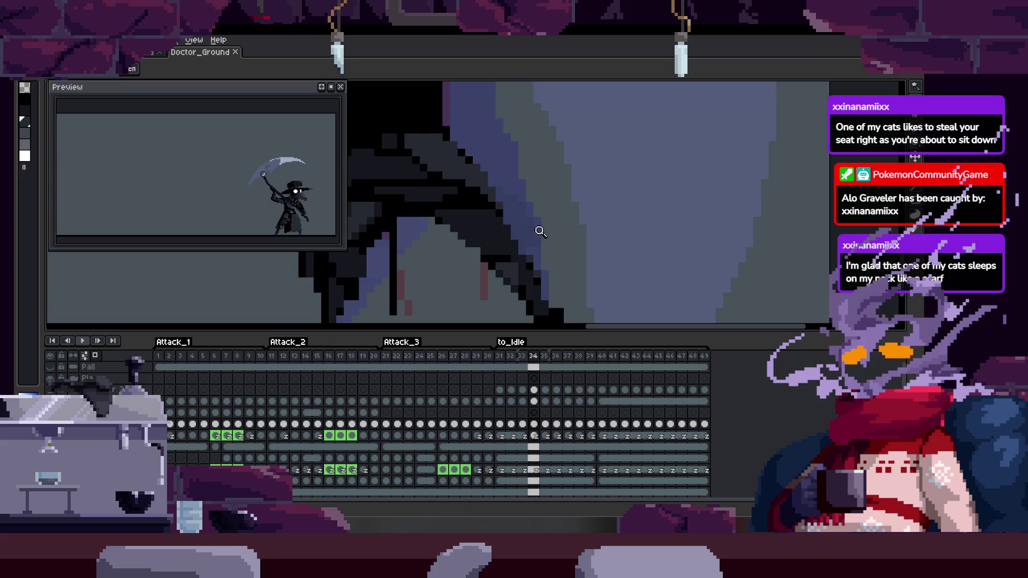
scroll(508, 248, up, 3)
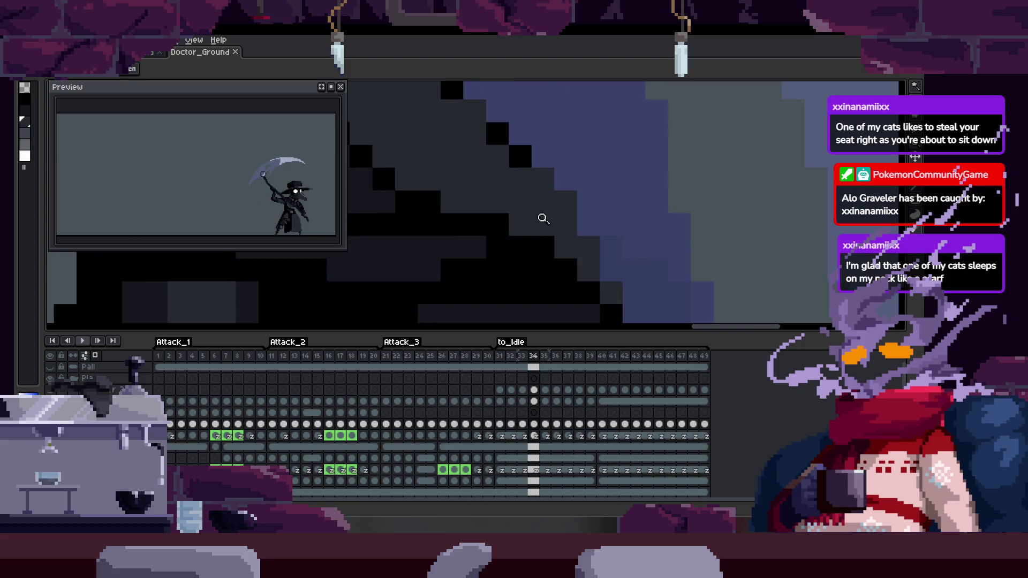
scroll(468, 257, down, 3)
scroll(484, 227, up, 3)
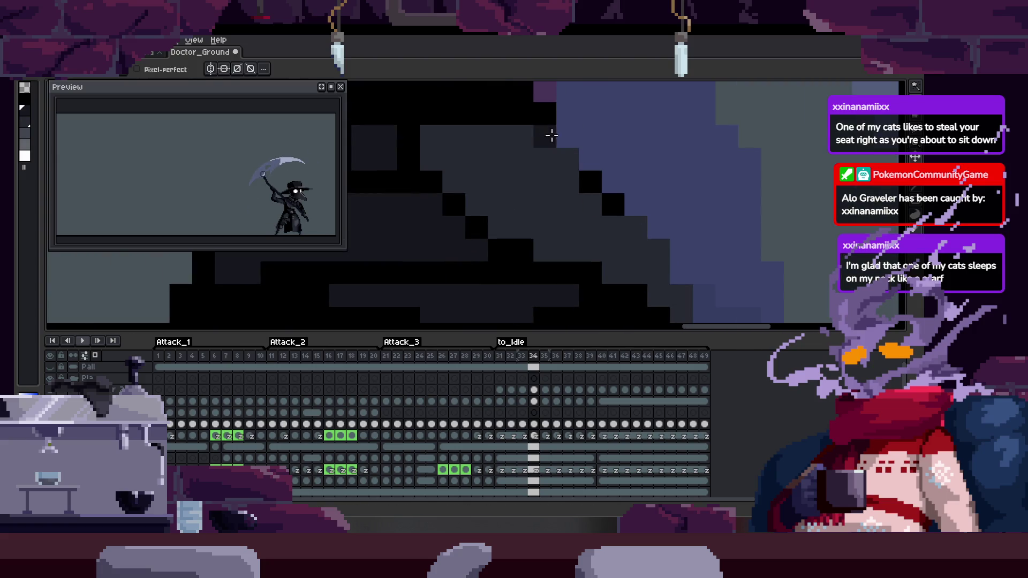
key(Right)
scroll(542, 198, down, 3)
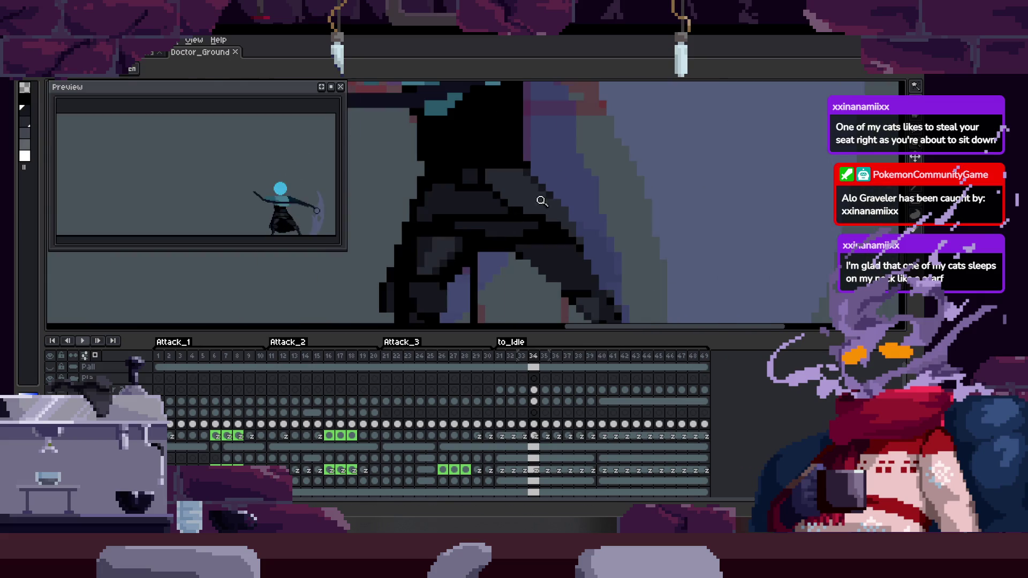
scroll(550, 252, up, 3)
scroll(550, 252, down, 2)
key(Tab)
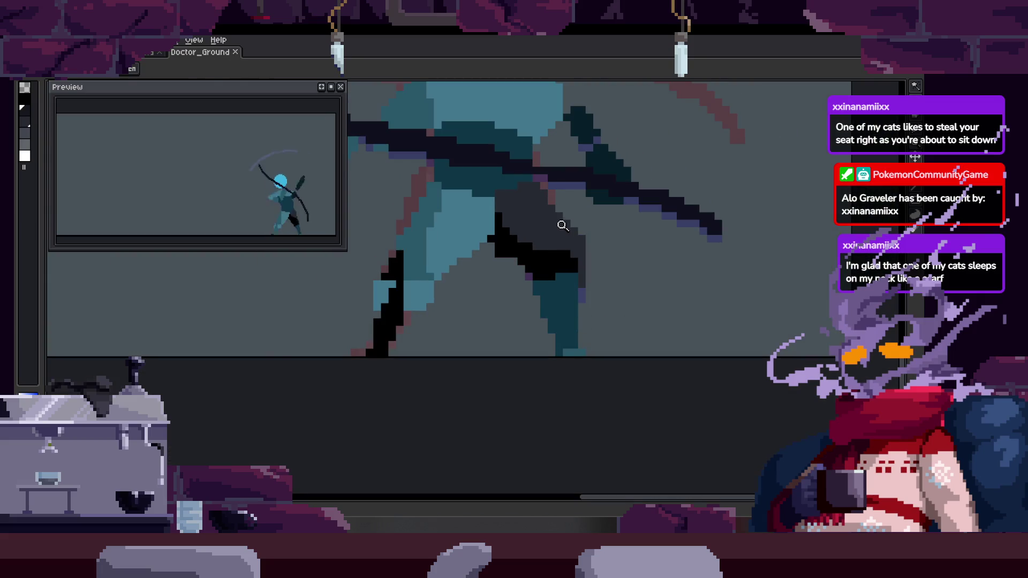
key(Tab)
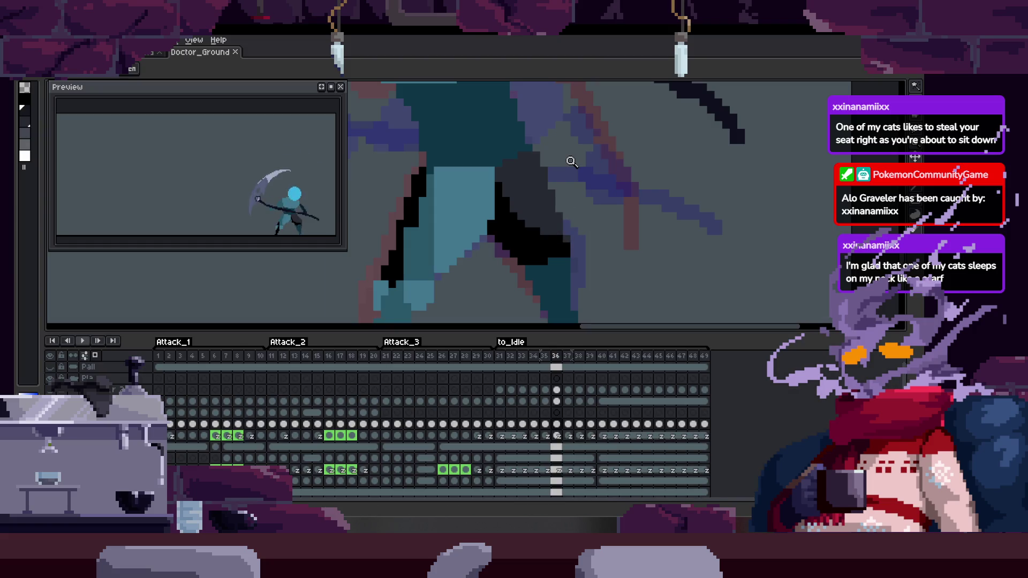
Go to frame 32, focus on the figure and save the Doctor_Ground sprite
key(Left)
key(Left)
key(Left)
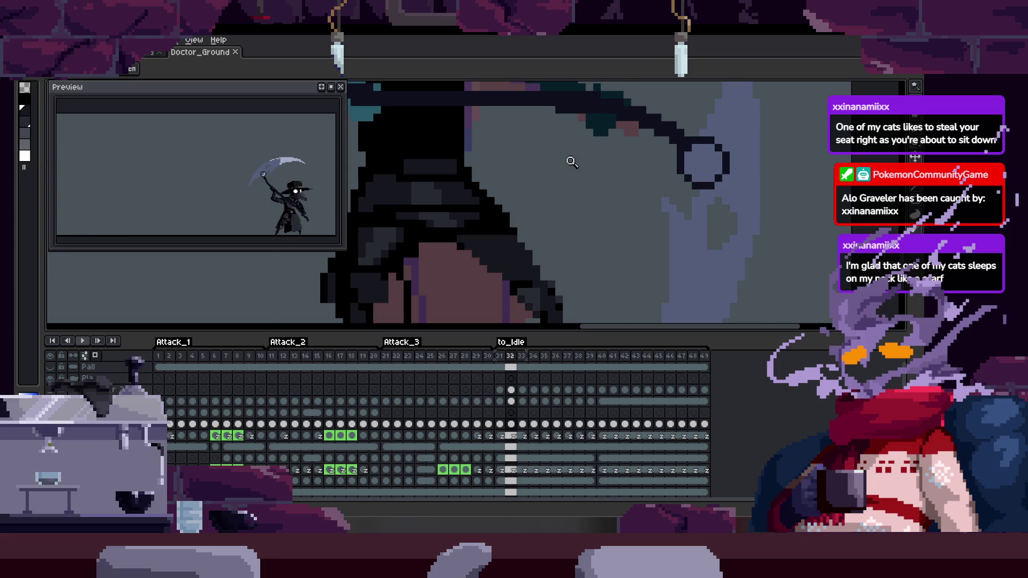
key(Tab)
scroll(557, 241, down, 4)
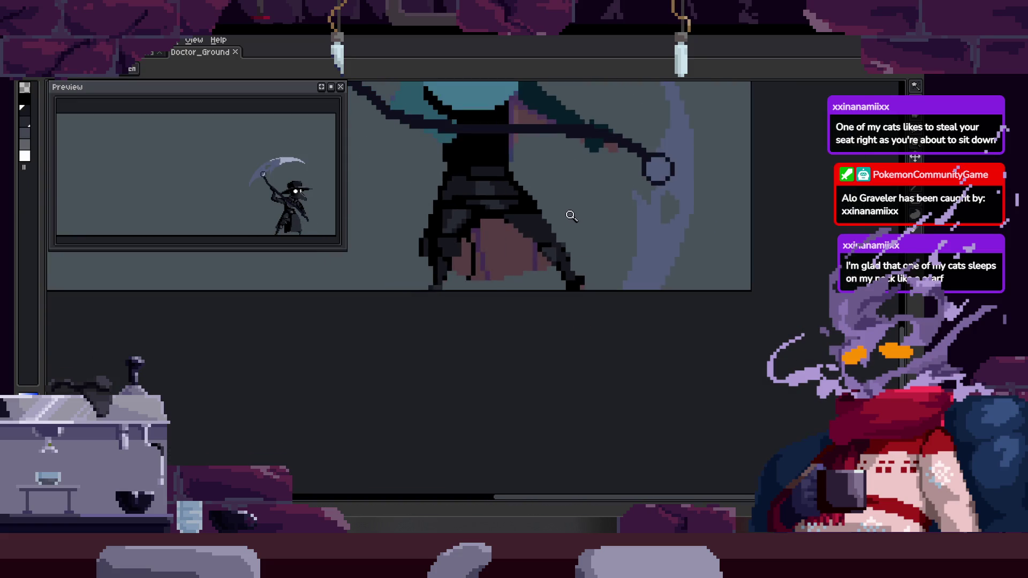
scroll(510, 240, up, 5)
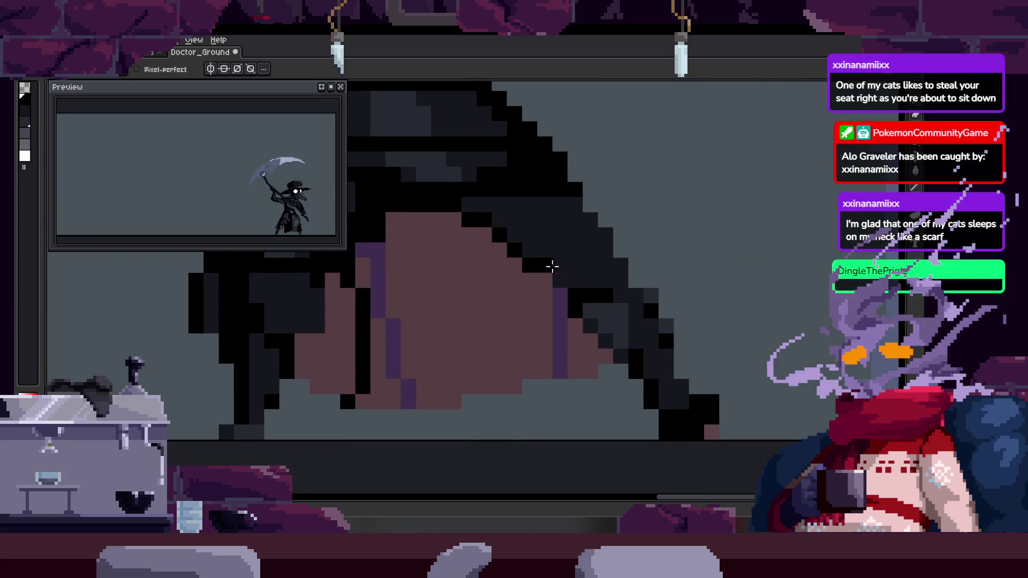
scroll(542, 259, up, 2)
key(ctrl+s)
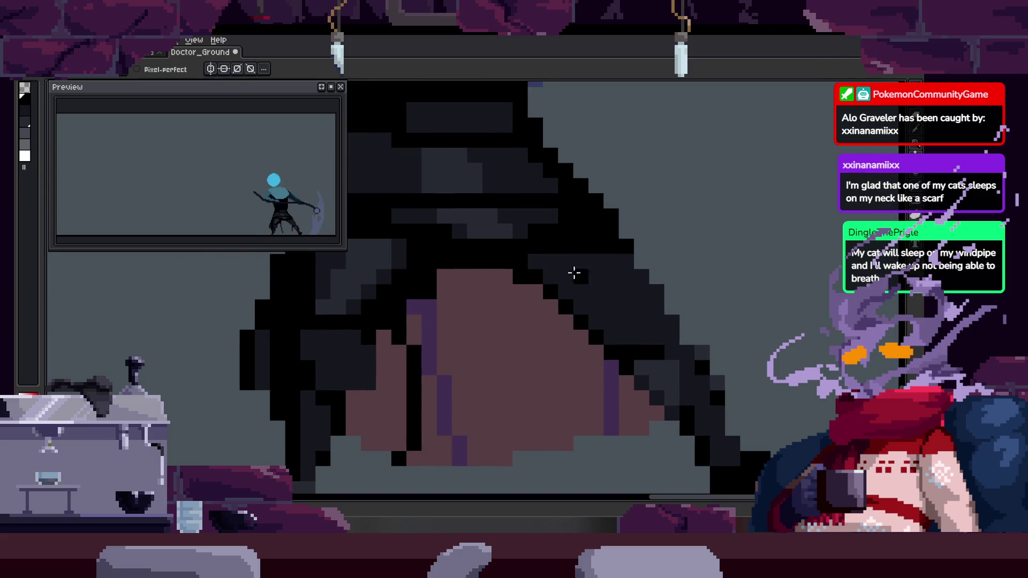
Pan along the cloak edge in frame 32 and bring the animation timeline back
scroll(567, 271, down, 1)
scroll(581, 259, up, 1)
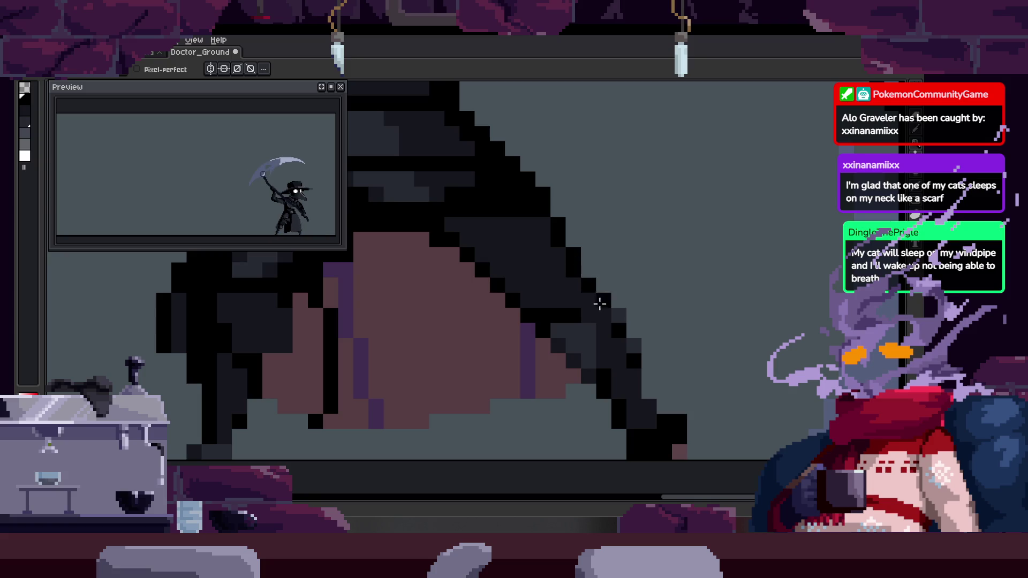
scroll(578, 303, up, 2)
drag(562, 298, 546, 280)
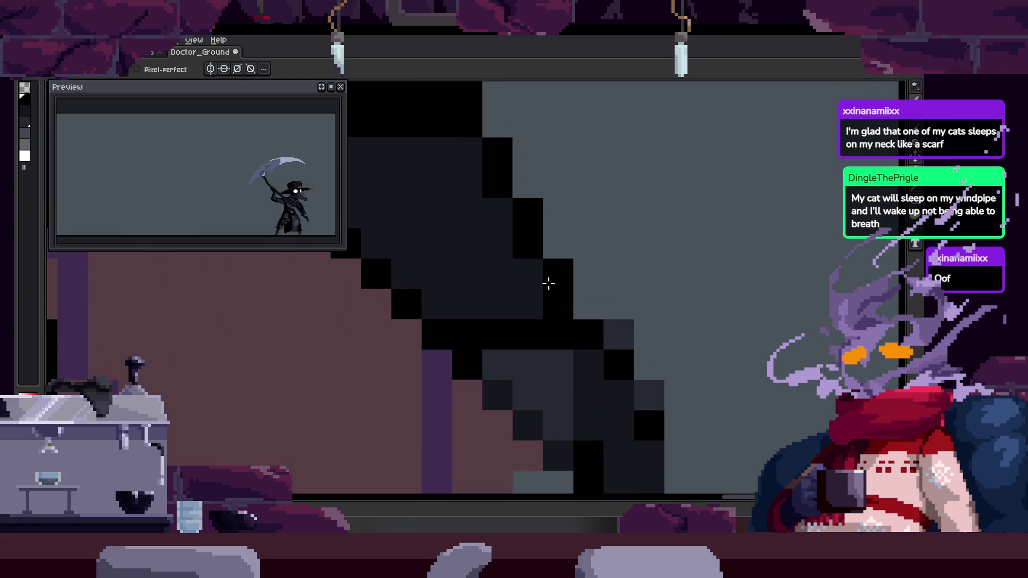
scroll(548, 268, down, 3)
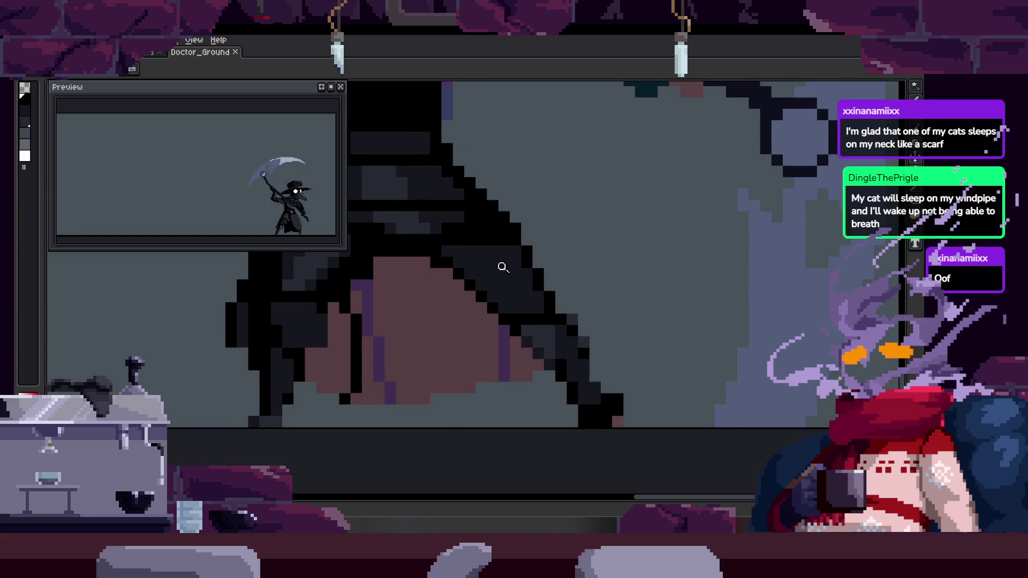
scroll(523, 266, up, 2)
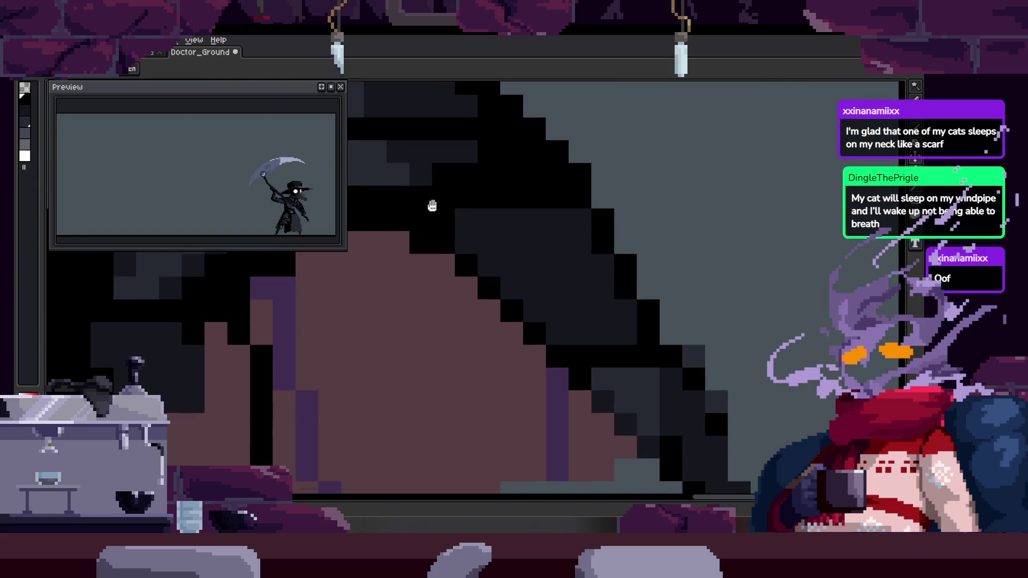
scroll(434, 208, down, 2)
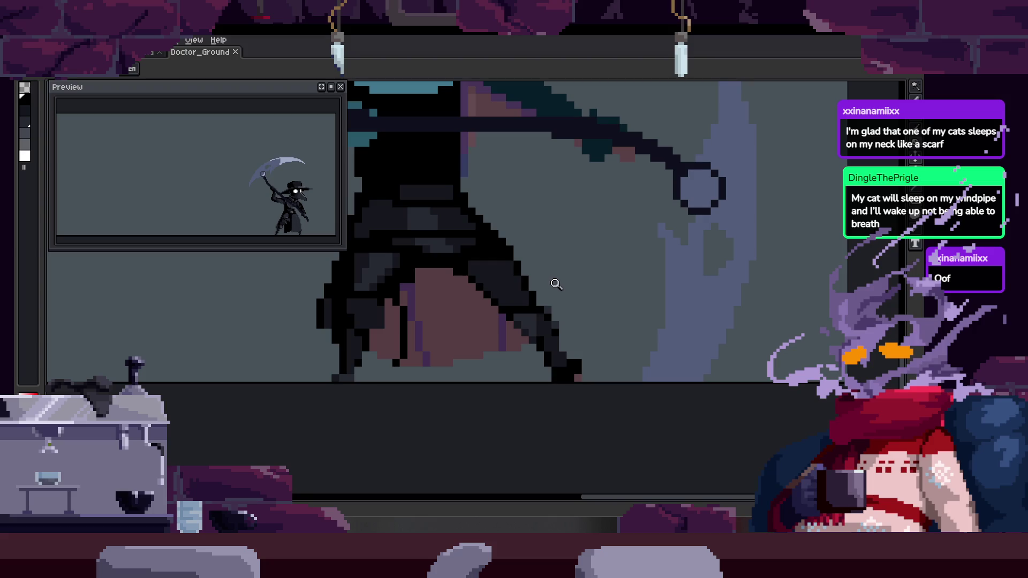
key(Tab)
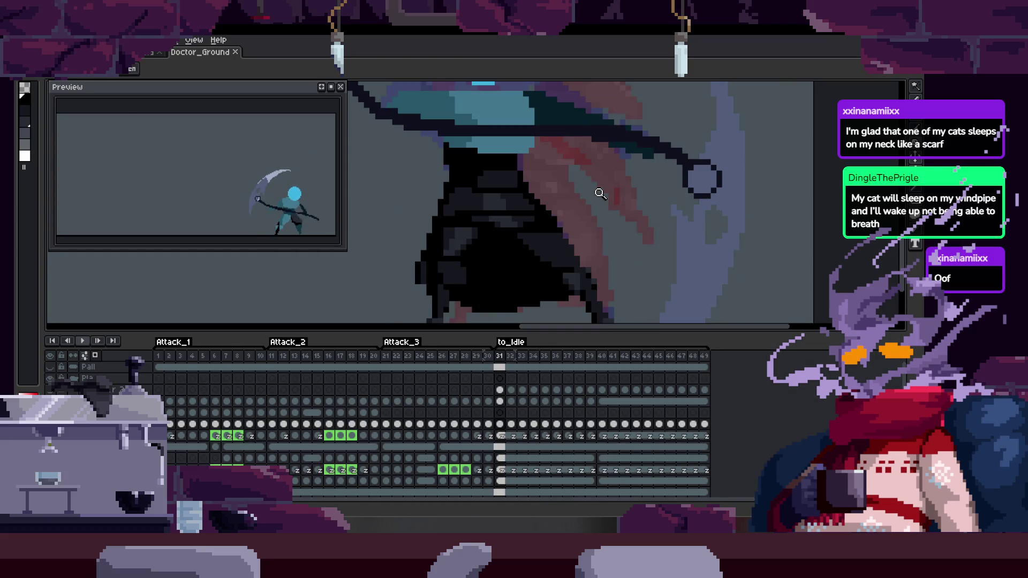
Hide the timeline and magnify the cloak area of the sprite
key(Tab)
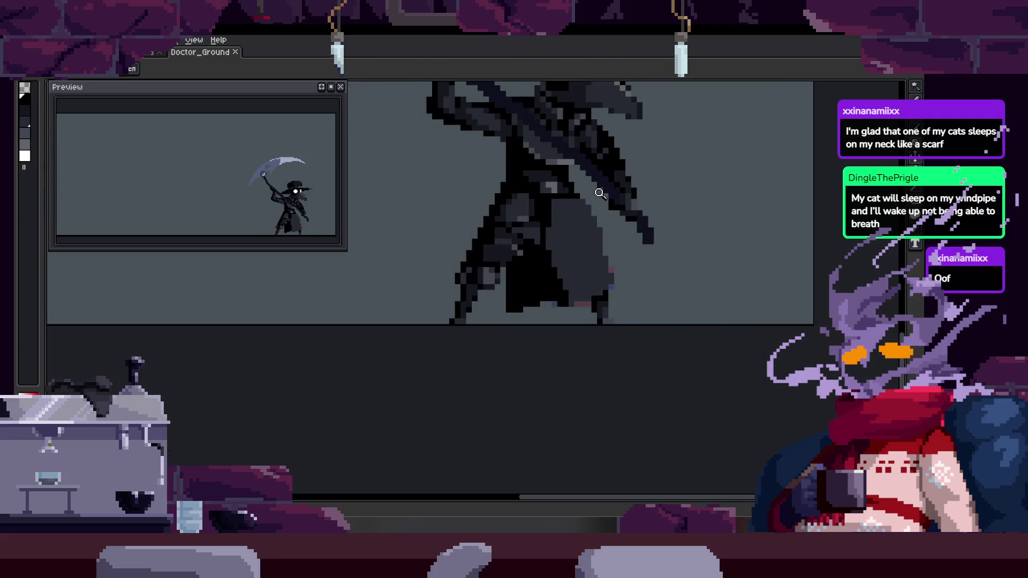
key(Tab)
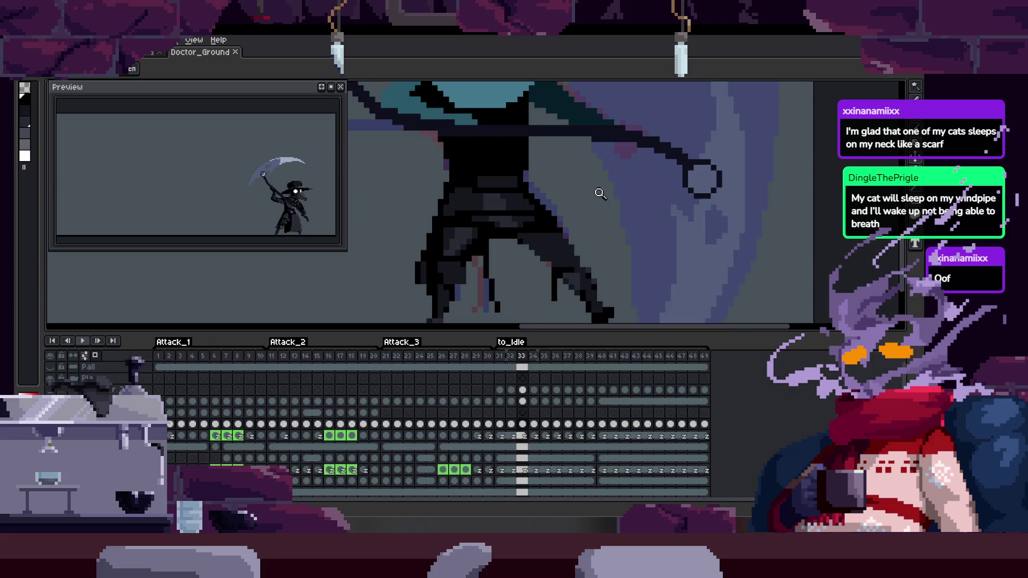
key(Tab)
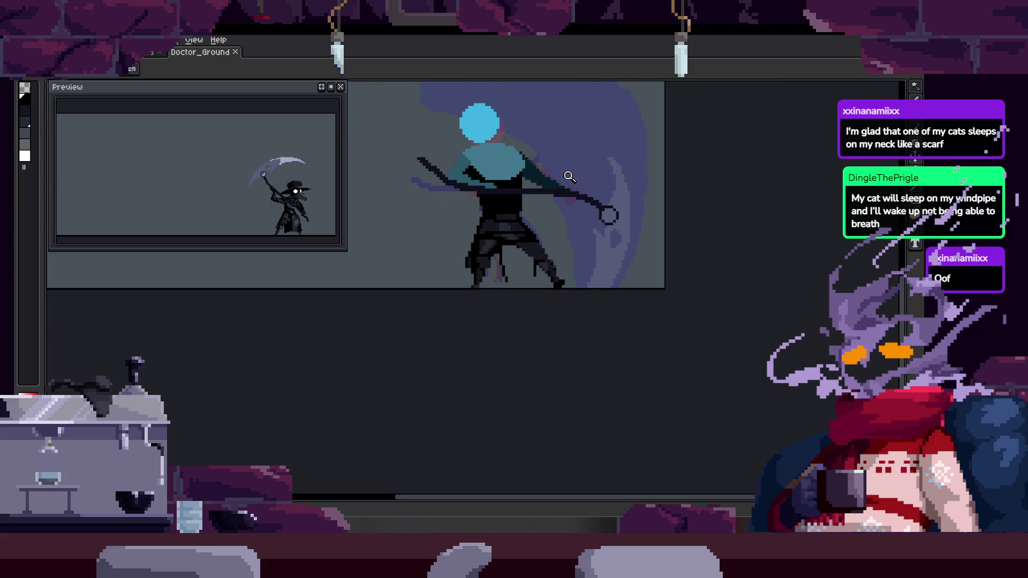
key(Tab)
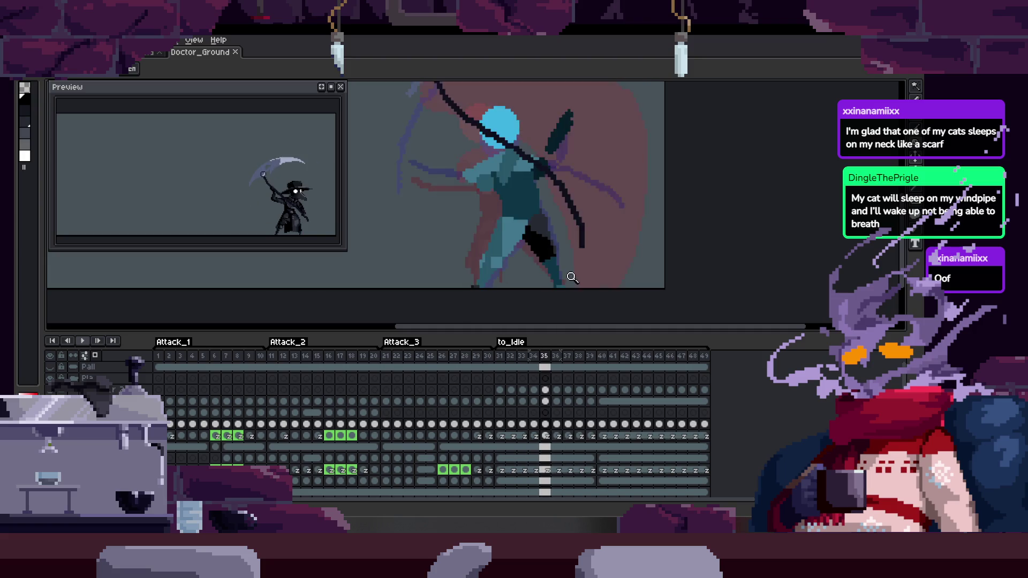
key(Tab)
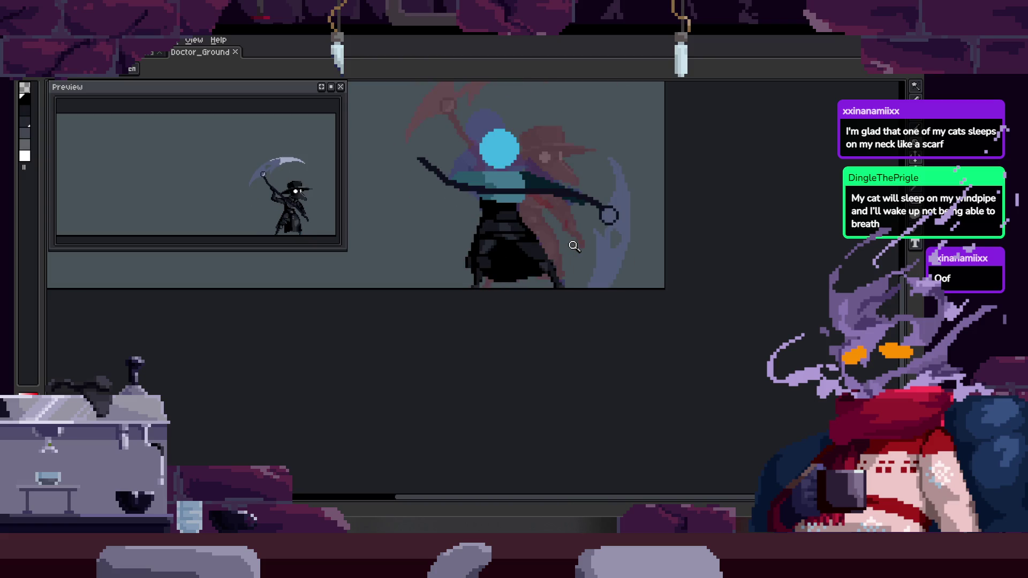
click(581, 251)
click(584, 253)
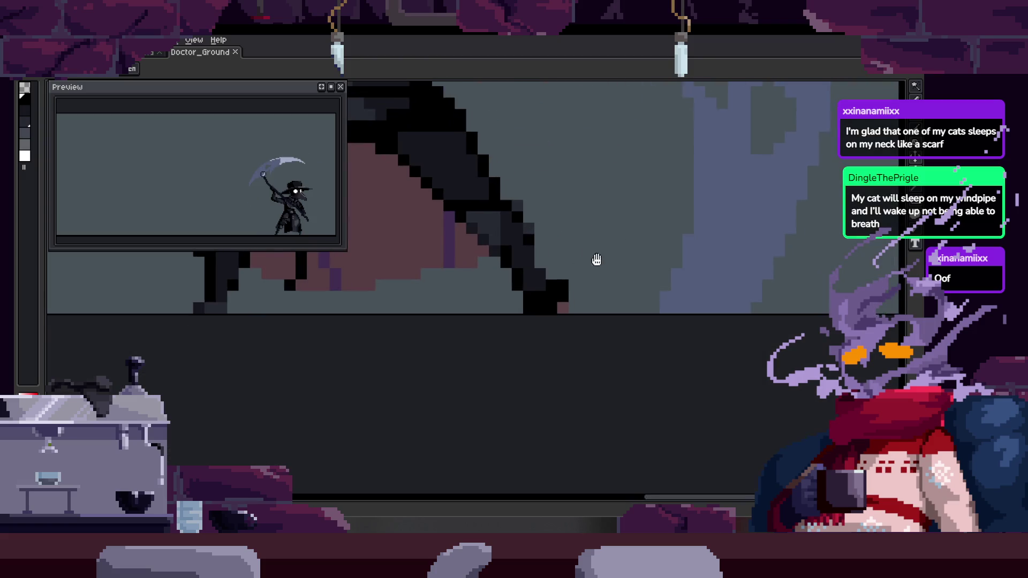
scroll(605, 239, down, 3)
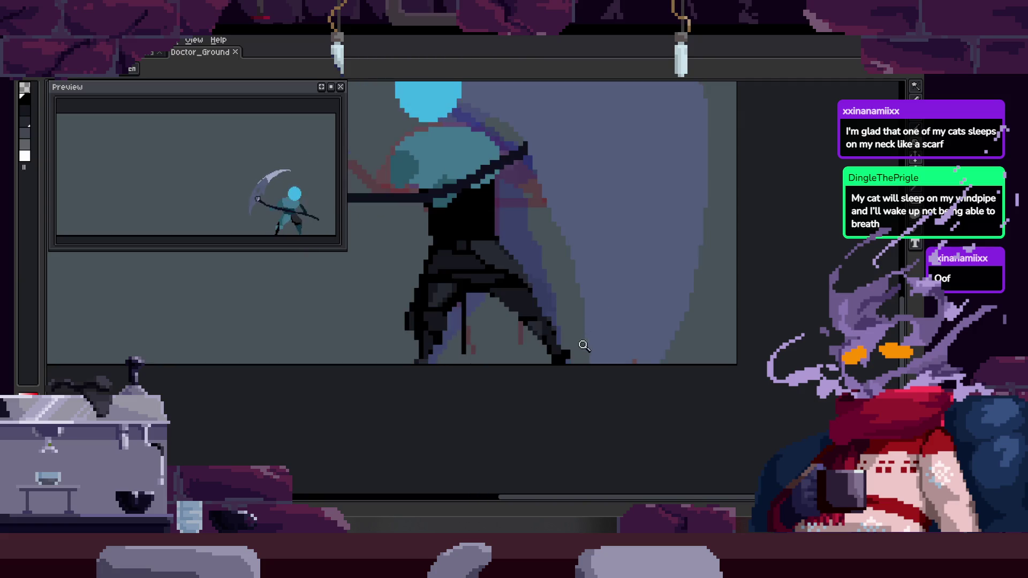
scroll(584, 342, up, 3)
scroll(563, 303, up, 2)
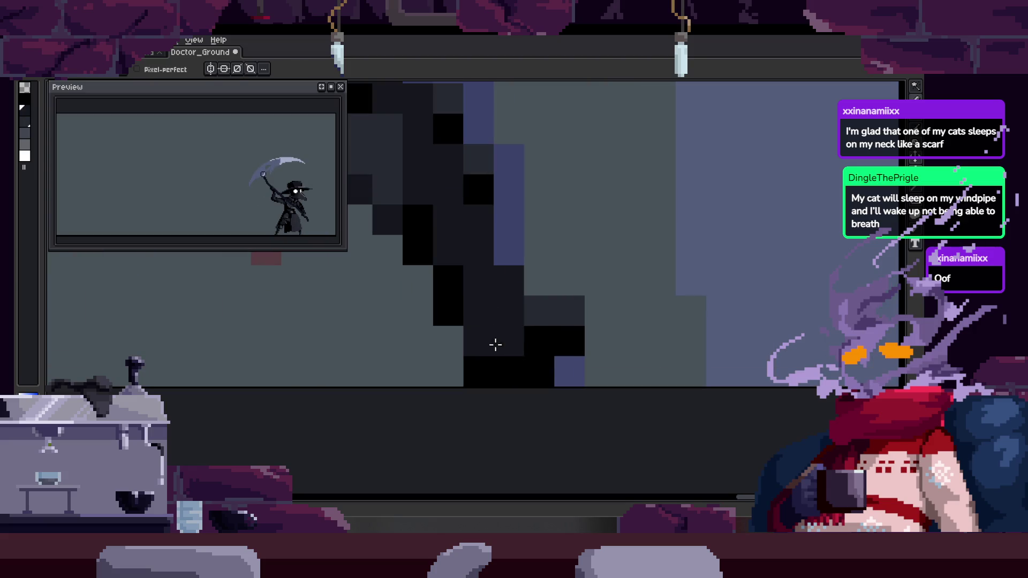
scroll(492, 345, down, 2)
scroll(516, 319, up, 2)
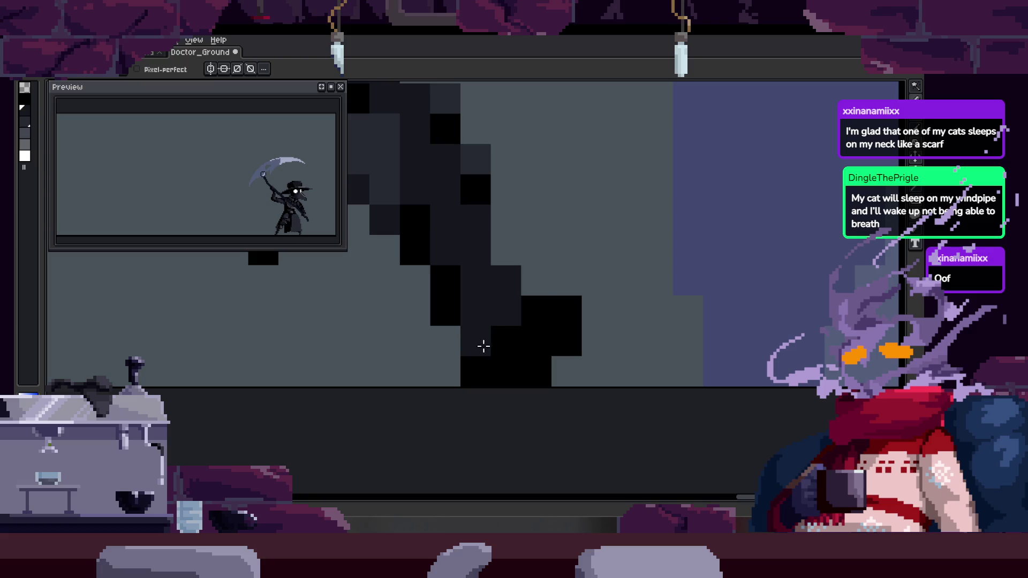
Compare the black cloak against neighbouring frames, then return to the painted frame
key(Right)
key(Right)
key(Right)
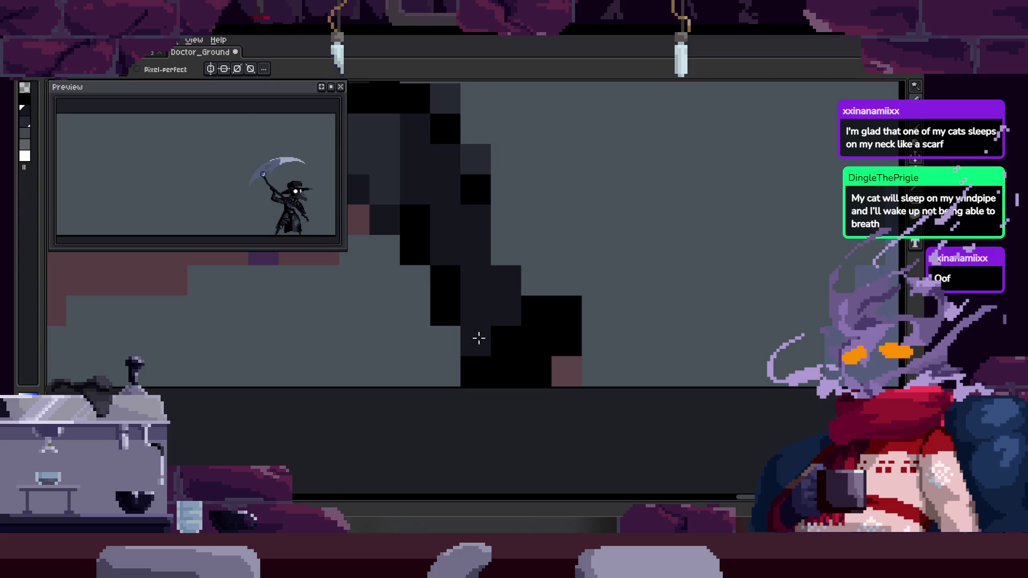
key(Right)
key(z)
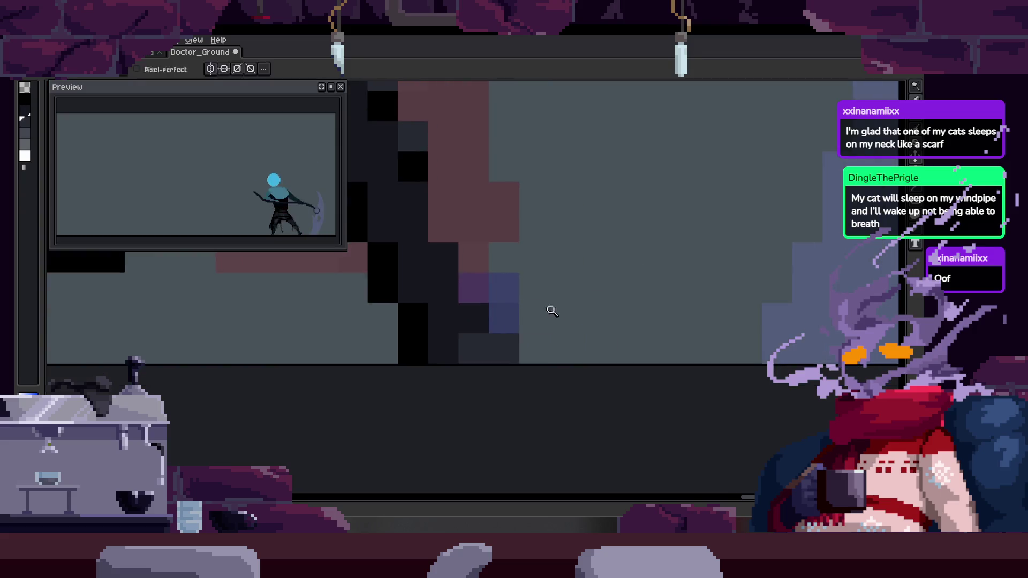
scroll(542, 310, down, 3)
scroll(579, 301, up, 3)
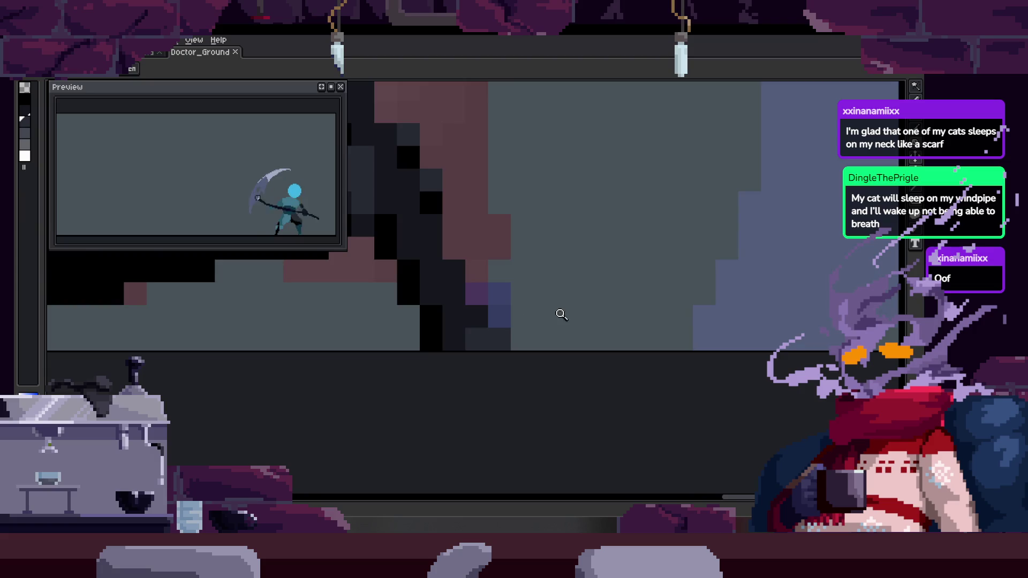
scroll(544, 285, down, 2)
key(Right)
key(Left)
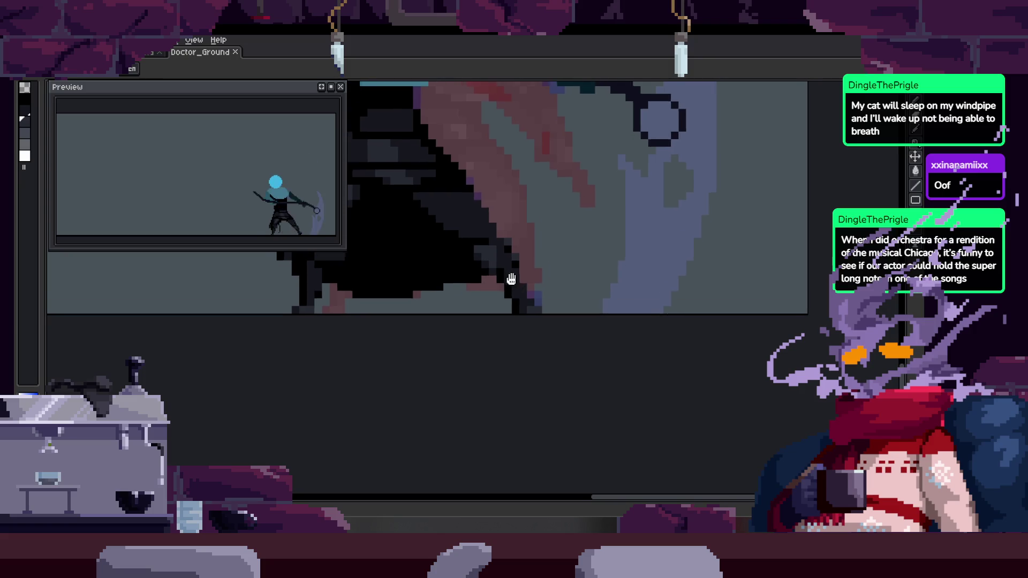
scroll(544, 276, up, 2)
Paint black pixels along the cloak edge, with one dark-grey pixel
scroll(540, 266, down, 2)
scroll(541, 266, up, 2)
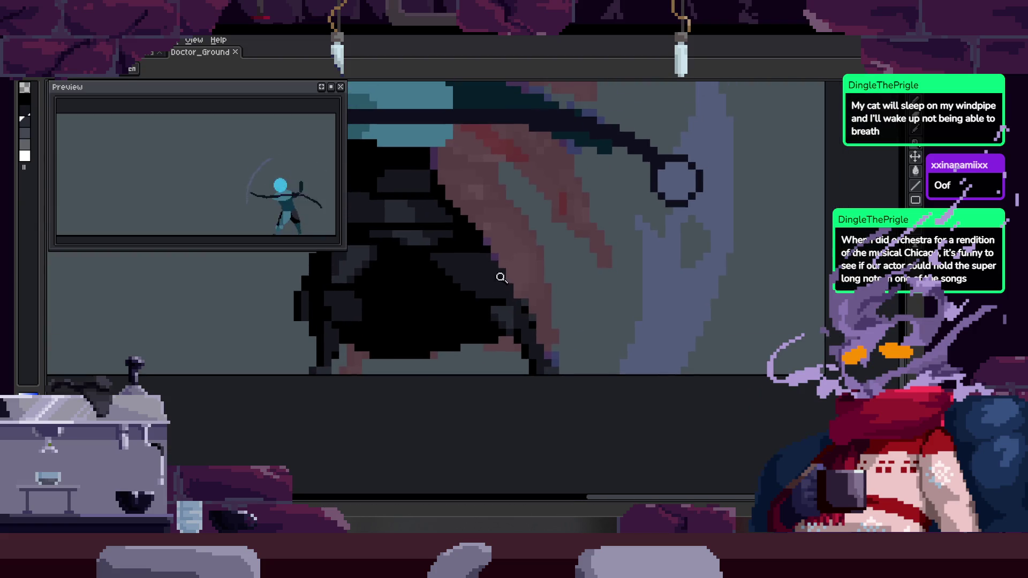
scroll(495, 296, up, 3)
key(b)
drag(487, 255, 471, 265)
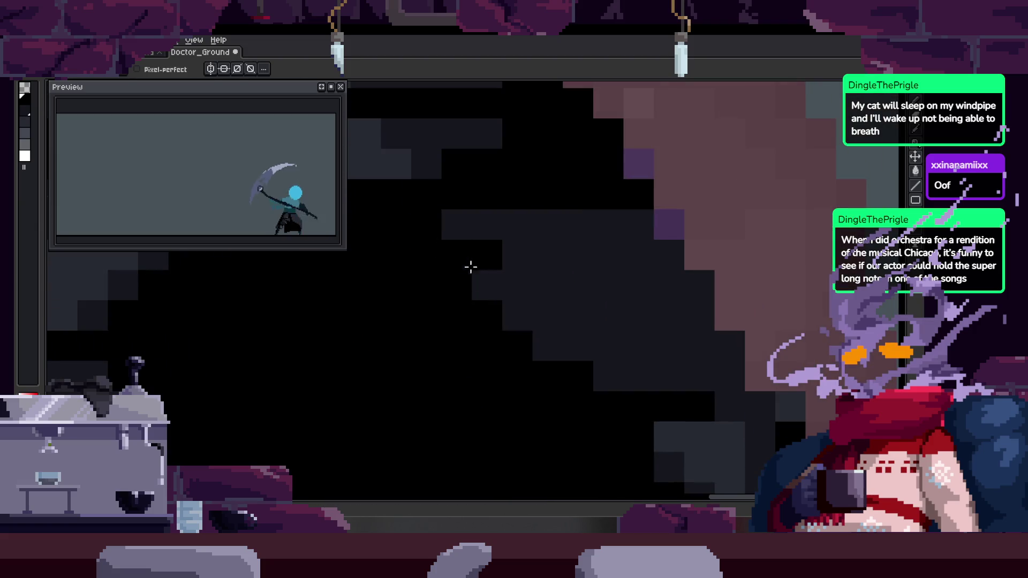
right_click(487, 255)
click(513, 321)
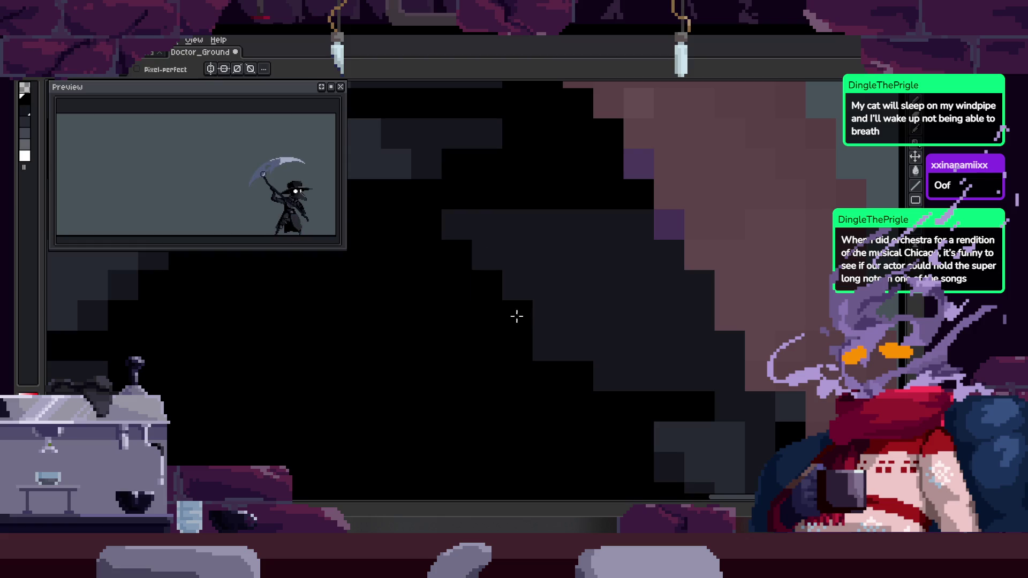
Add black pixels across the cloak and extend its lower edge
scroll(563, 314, down, 3)
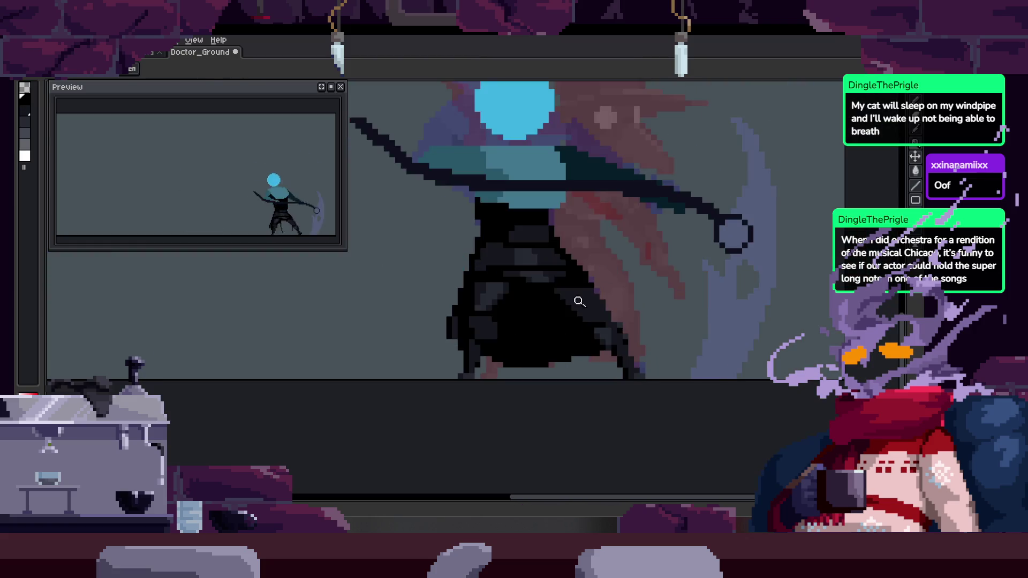
scroll(632, 268, up, 3)
drag(647, 248, 537, 256)
click(632, 268)
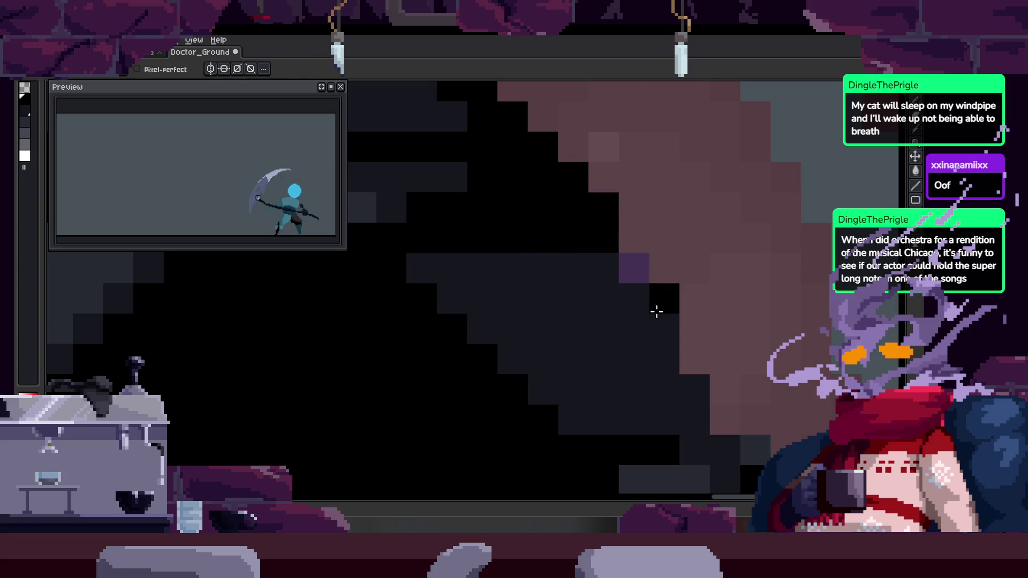
drag(701, 417, 663, 348)
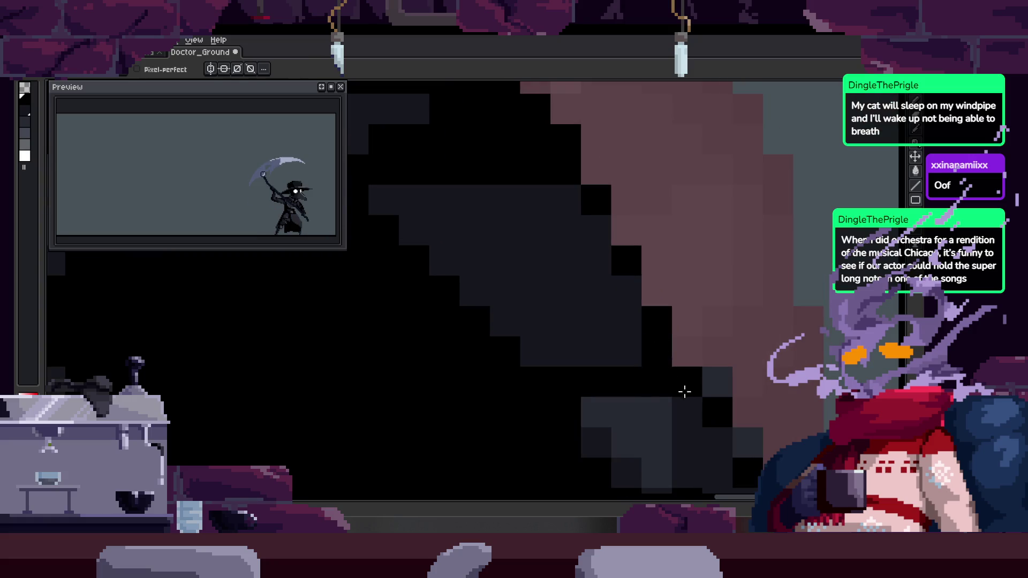
drag(681, 390, 607, 301)
click(613, 316)
Play the attack animation and watch it with the timeline hidden for a larger canvas
key(z)
scroll(645, 337, down, 4)
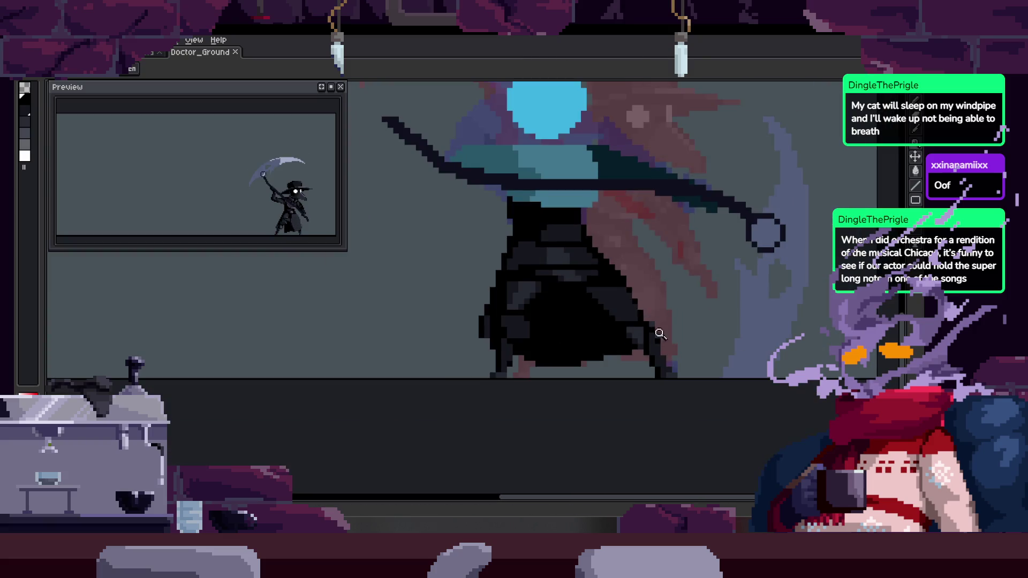
key(Tab)
key(Return)
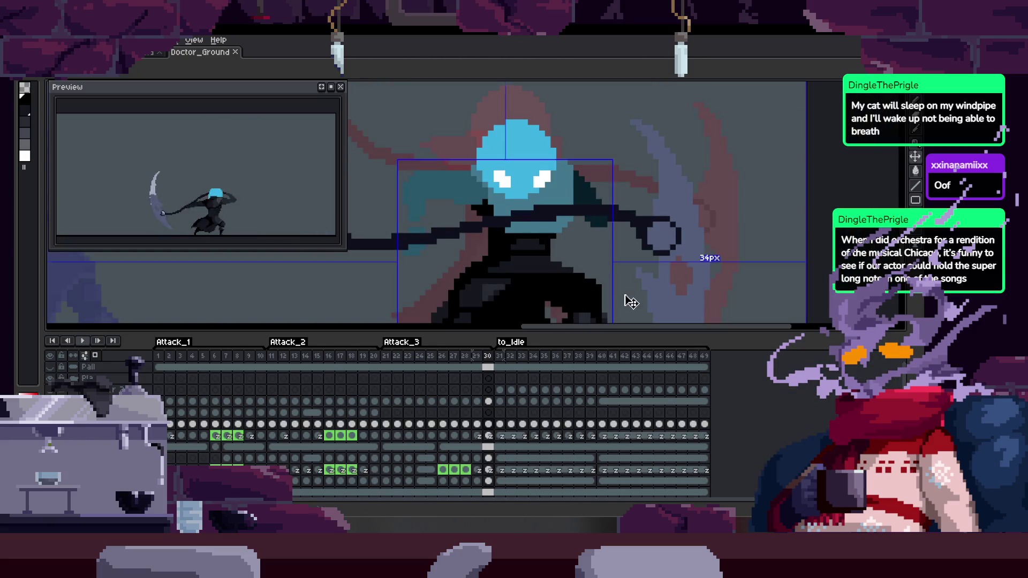
click(626, 296)
key(Tab)
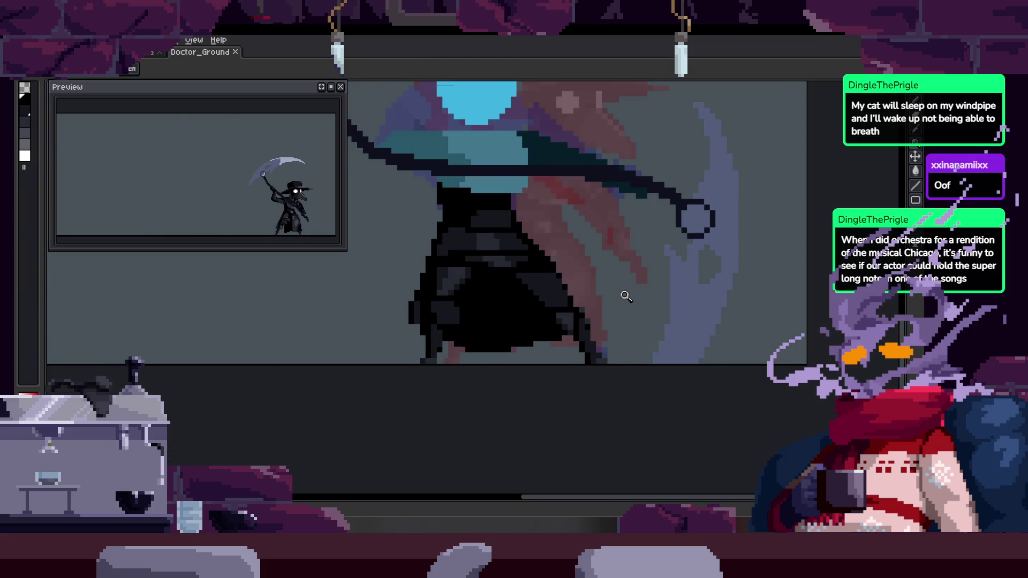
scroll(626, 273, down, 2)
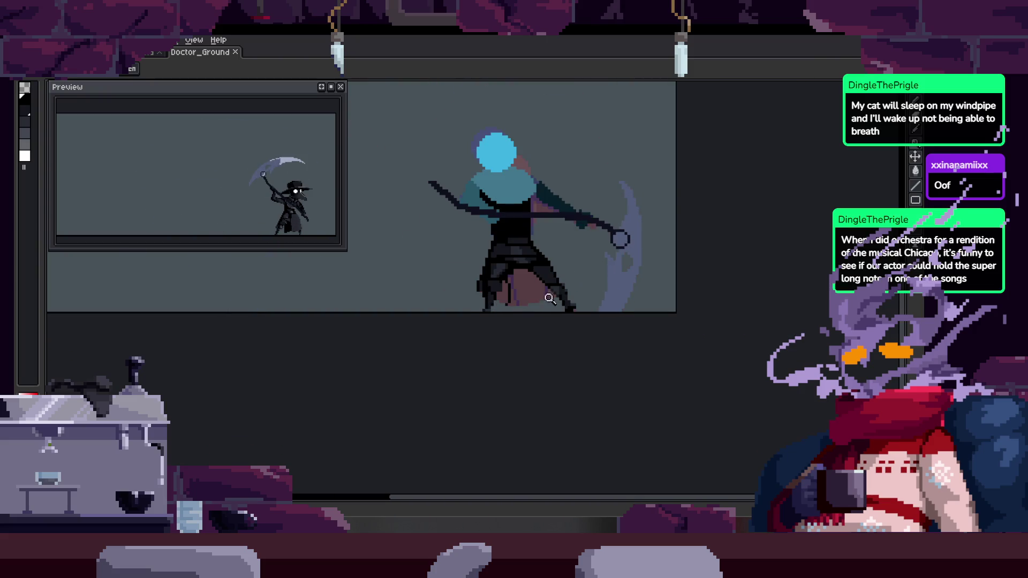
scroll(555, 289, up, 3)
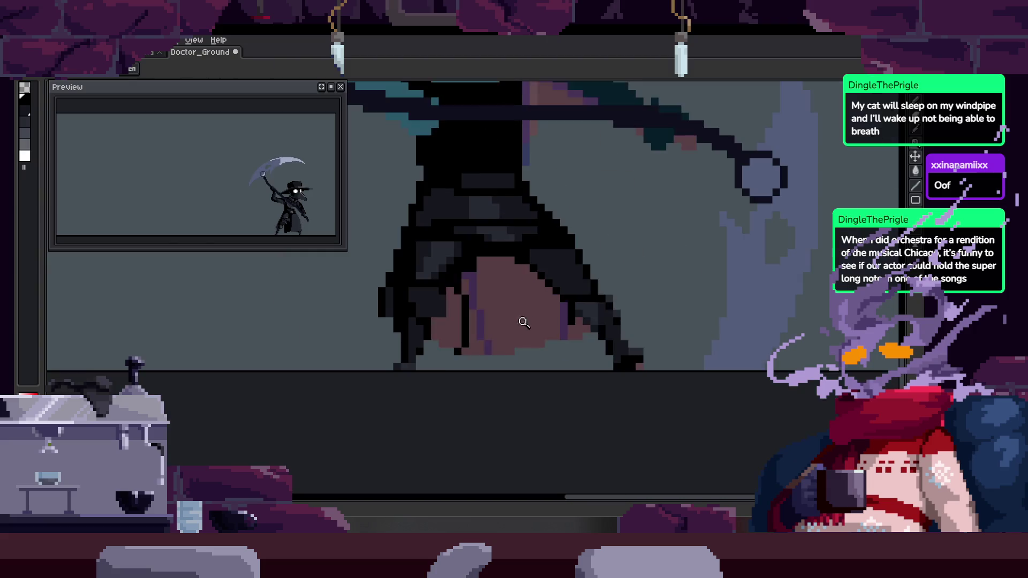
scroll(592, 321, up, 3)
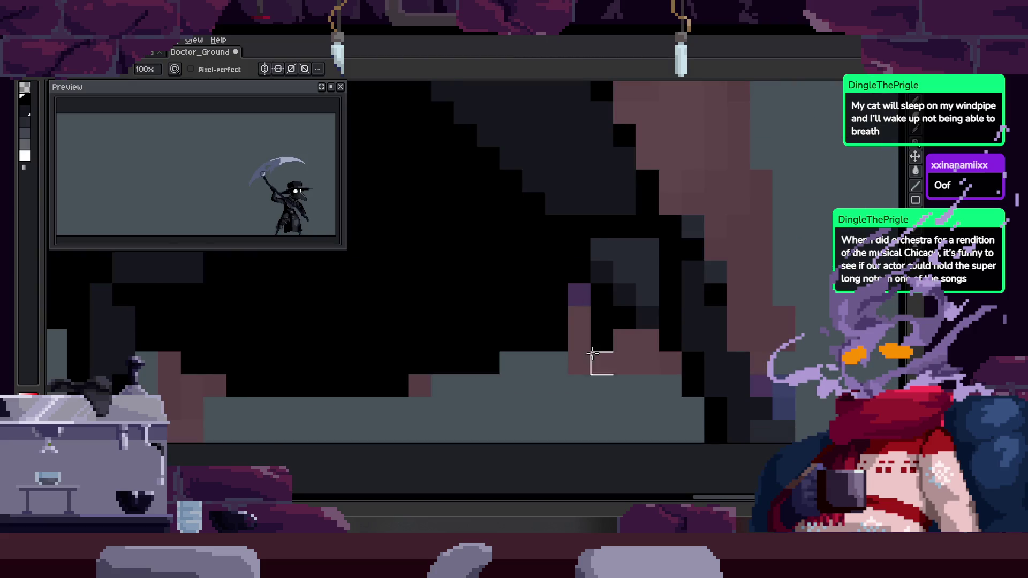
scroll(605, 337, down, 3)
scroll(638, 259, up, 2)
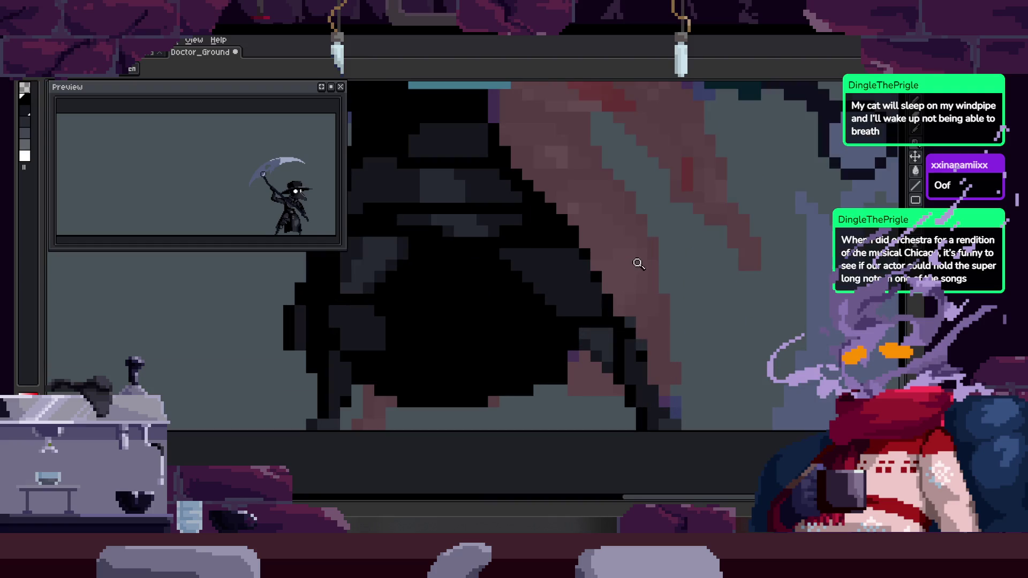
scroll(570, 224, up, 2)
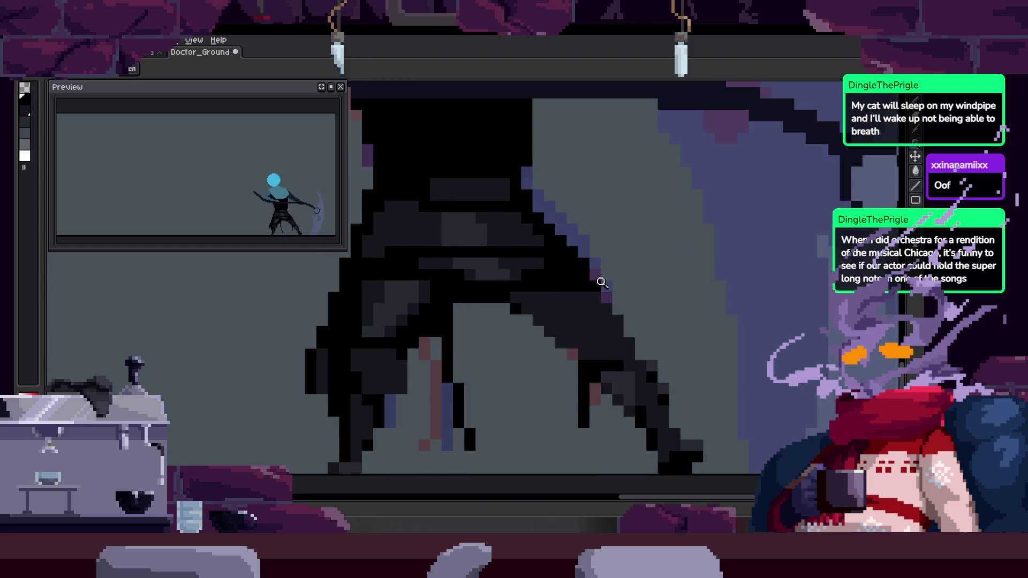
scroll(582, 363, down, 2)
scroll(596, 306, up, 2)
Pan to the cloak hem and advance two frames to check it
key(b)
key(space)
scroll(591, 298, down, 2)
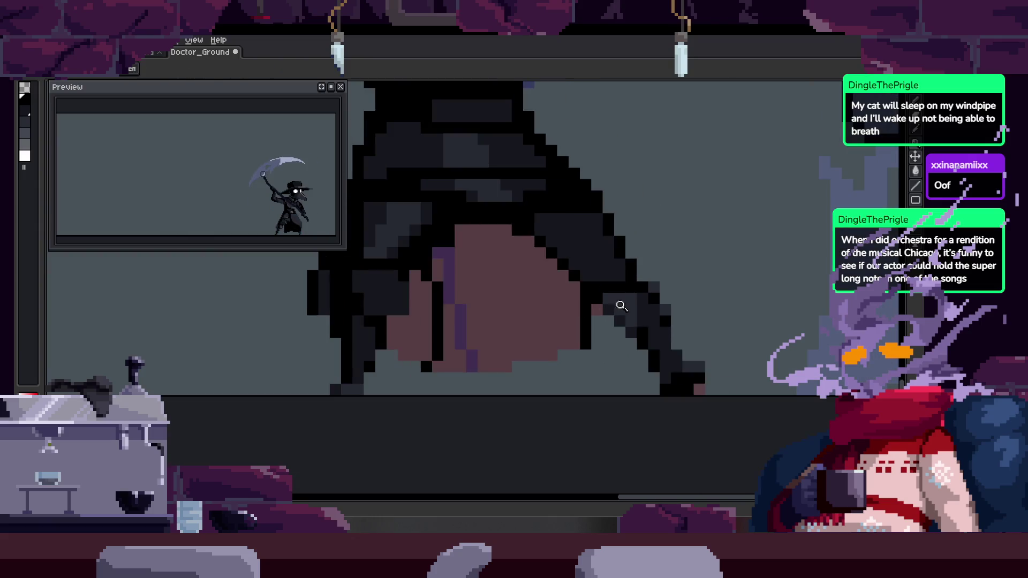
drag(609, 272, 572, 283)
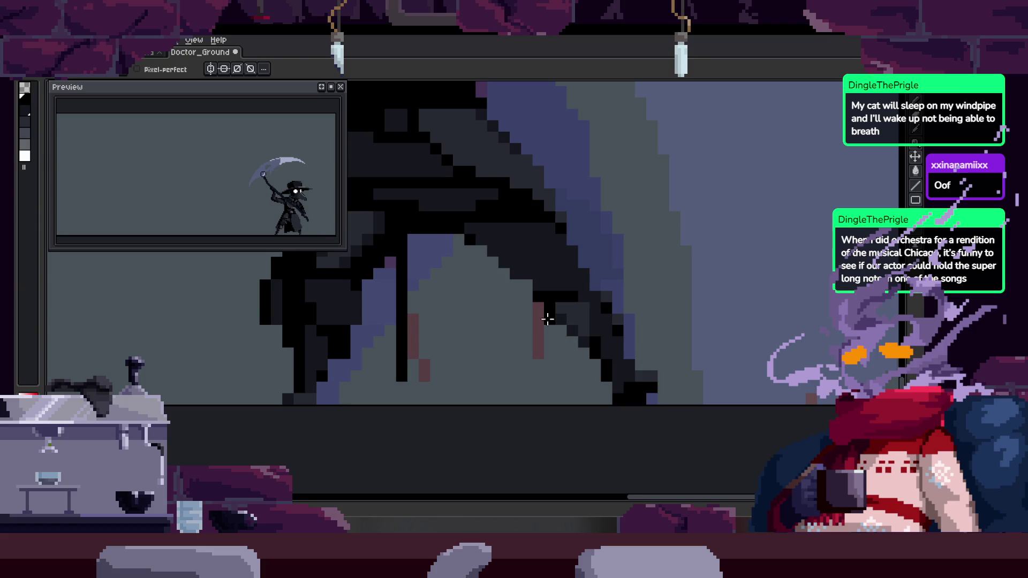
key(z)
scroll(547, 269, down, 4)
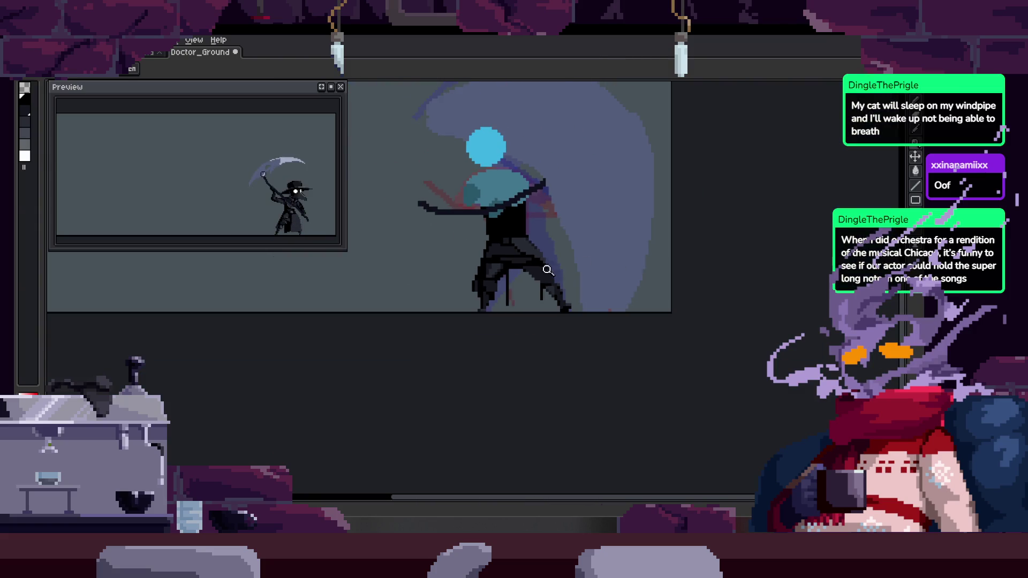
key(Right)
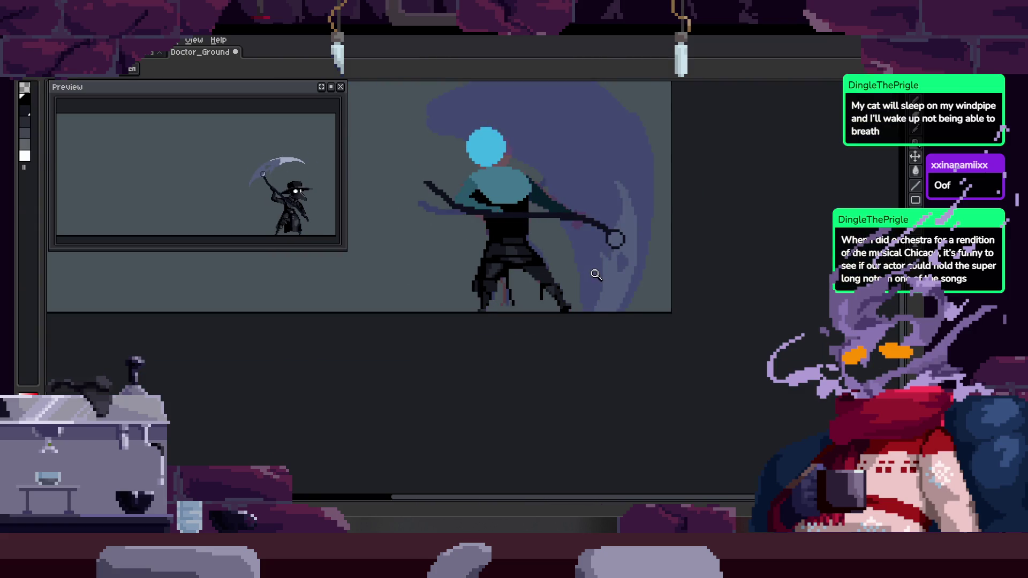
key(Right)
scroll(519, 259, up, 3)
scroll(551, 278, down, 2)
scroll(564, 276, up, 2)
scroll(565, 291, up, 2)
Paint black pixels on the leg below the column, undoing the stray strokes
scroll(576, 255, up, 1)
mouse_move(514, 300)
mouse_down()
mouse_move(489, 329)
mouse_move(533, 243)
mouse_up()
scroll(557, 248, up, 1)
key(ctrl+z)
key(b)
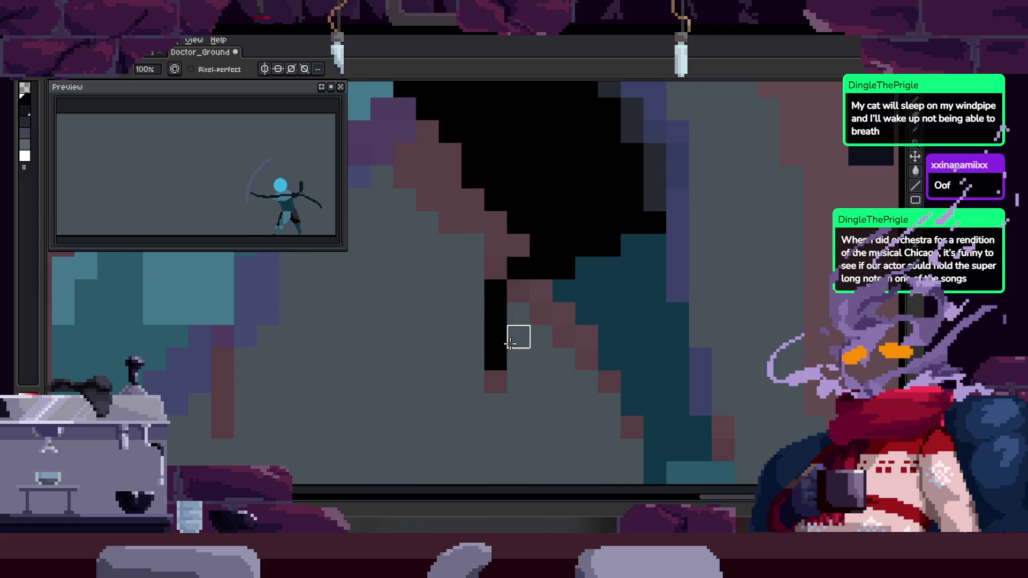
drag(473, 335, 473, 359)
key(ctrl+z)
Add a black line and two black pixels down the leg, zooming in on it
key(z)
scroll(491, 317, down, 3)
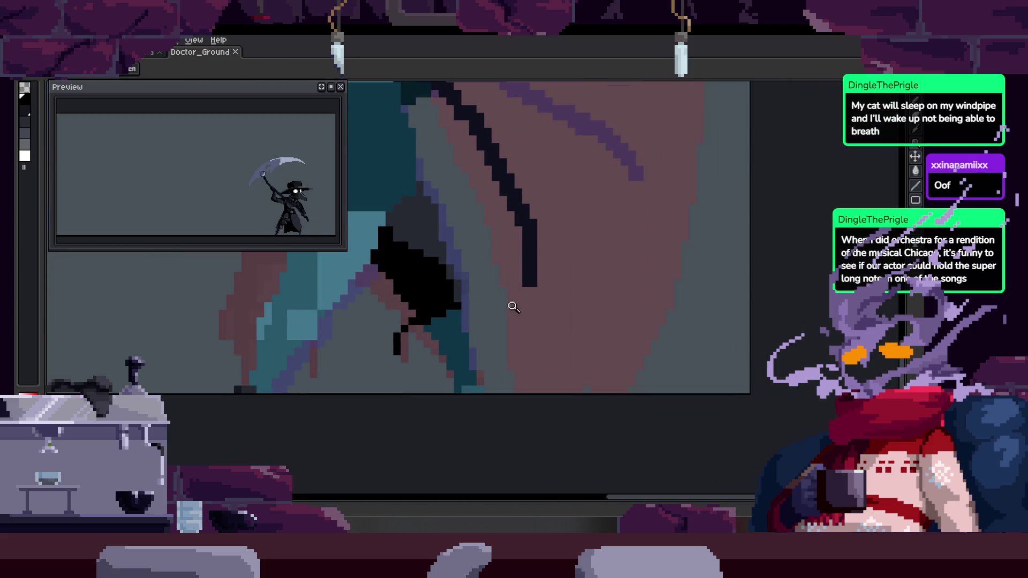
key(Return)
key(b)
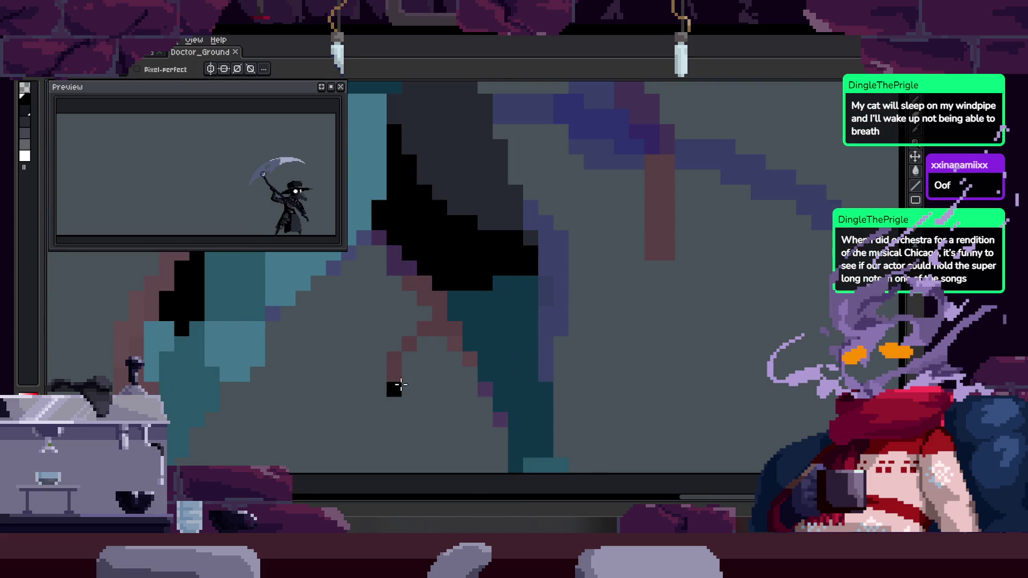
scroll(407, 355, up, 1)
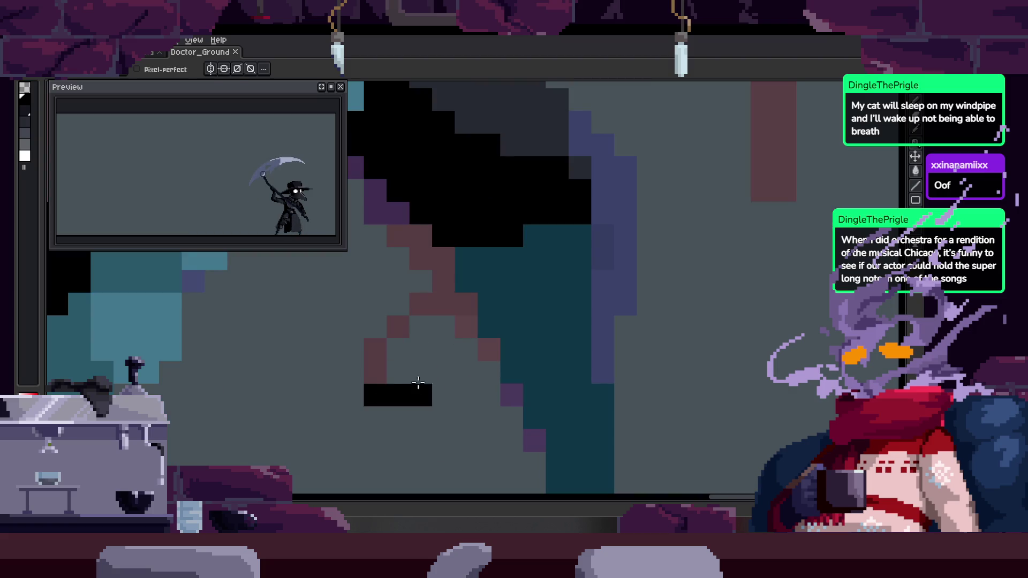
shift+click(489, 326)
key(z)
scroll(546, 340, down, 3)
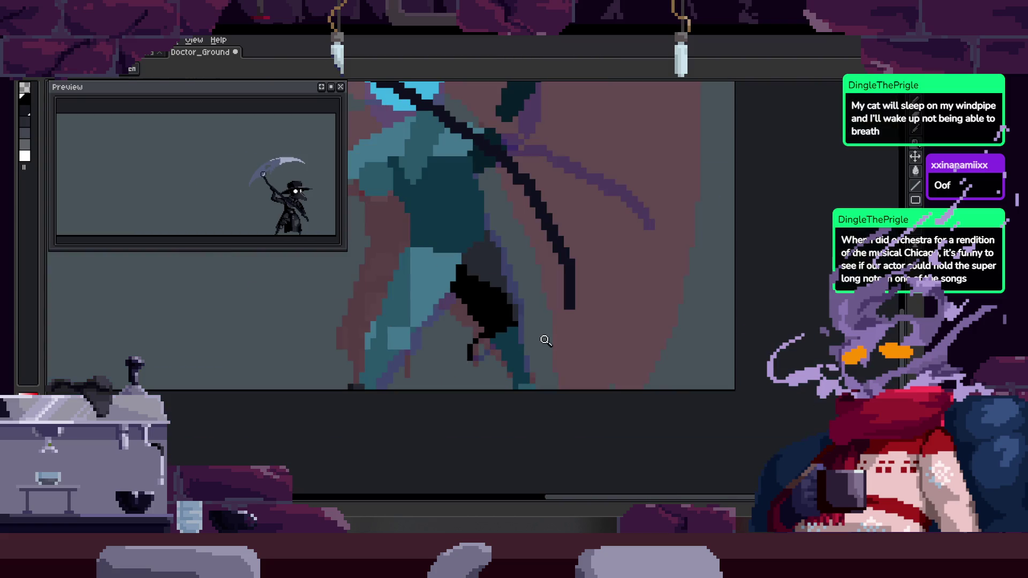
click(502, 326)
key(b)
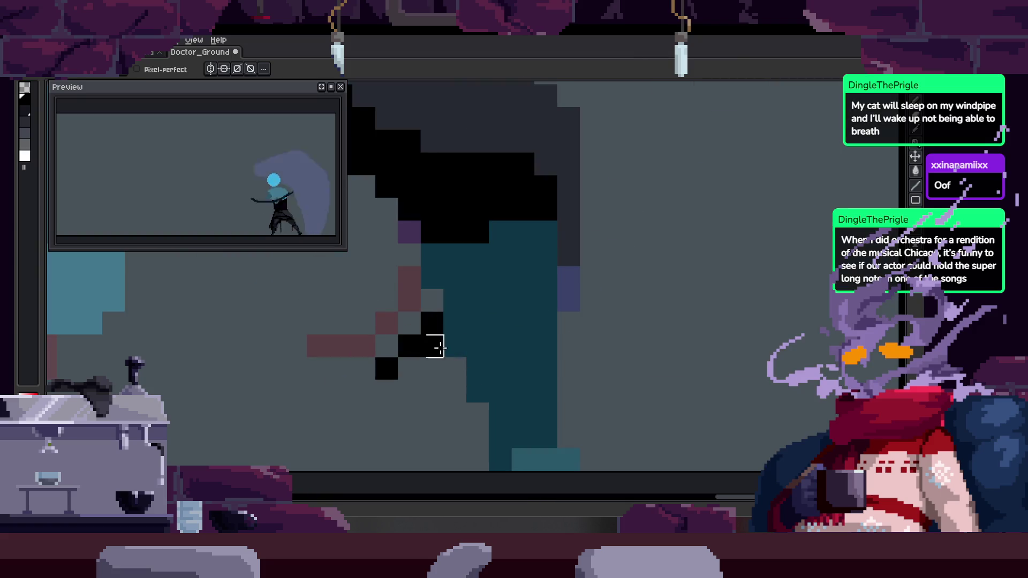
drag(471, 328, 467, 356)
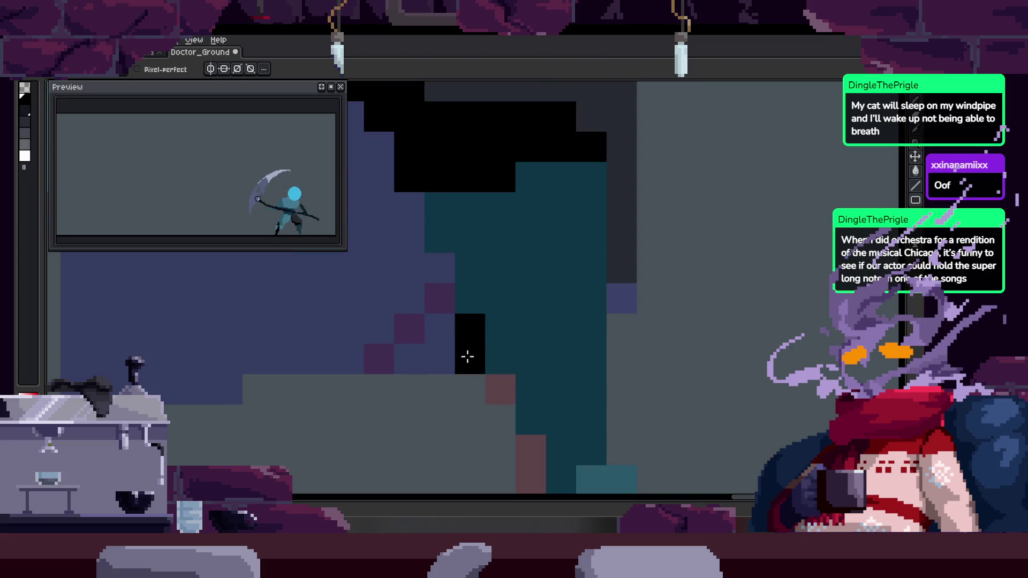
key(z)
scroll(528, 344, down, 3)
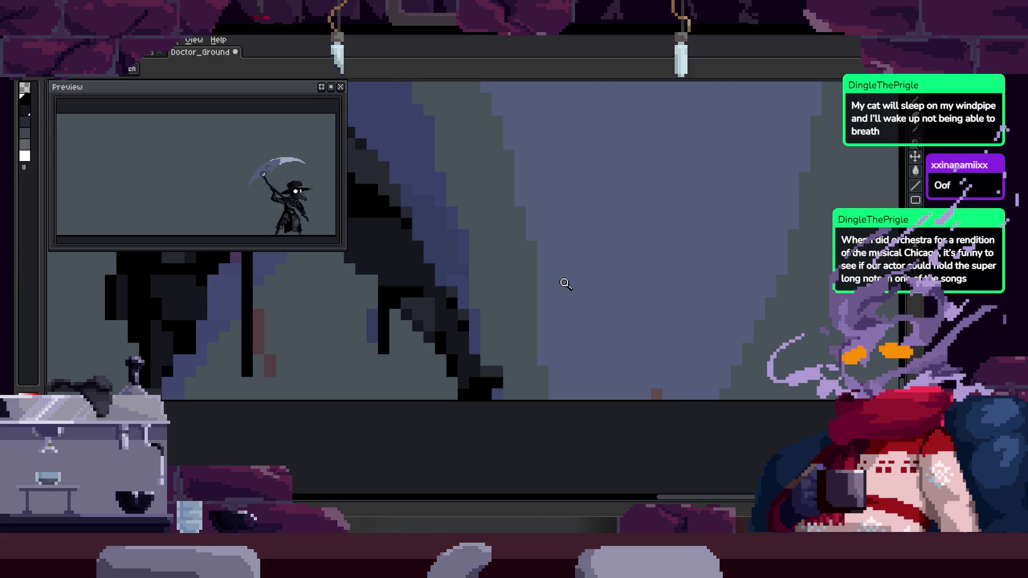
Show the timeline, enlarge the Preview window and zoom it in on the figure
key(Tab)
key(Tab)
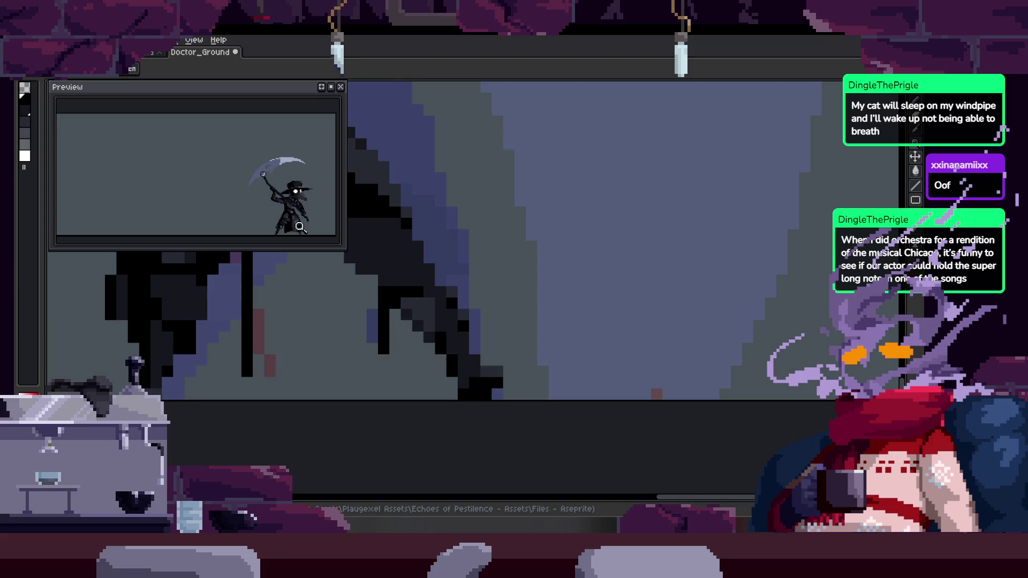
drag(315, 247, 316, 287)
click(320, 223)
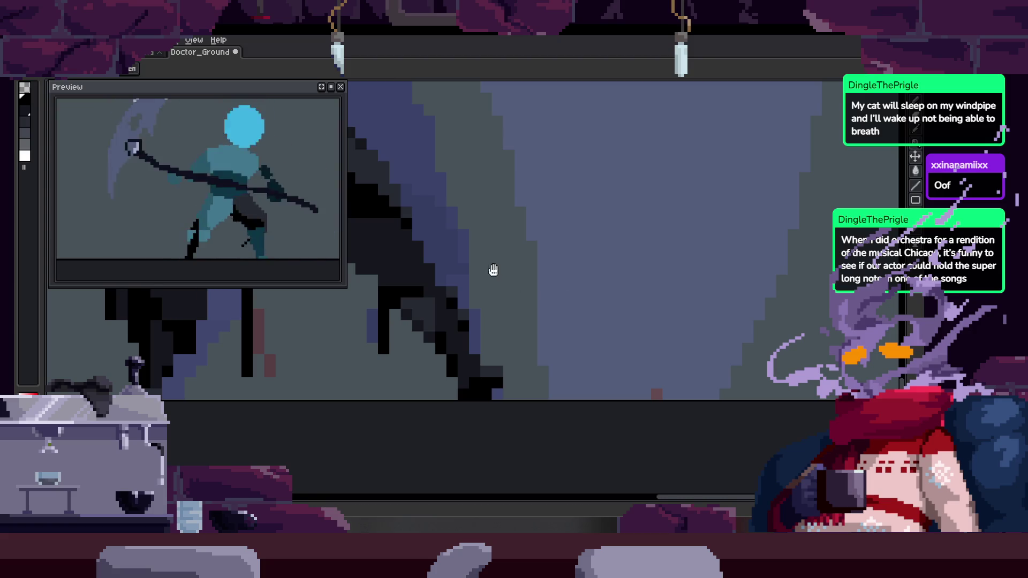
scroll(496, 271, down, 3)
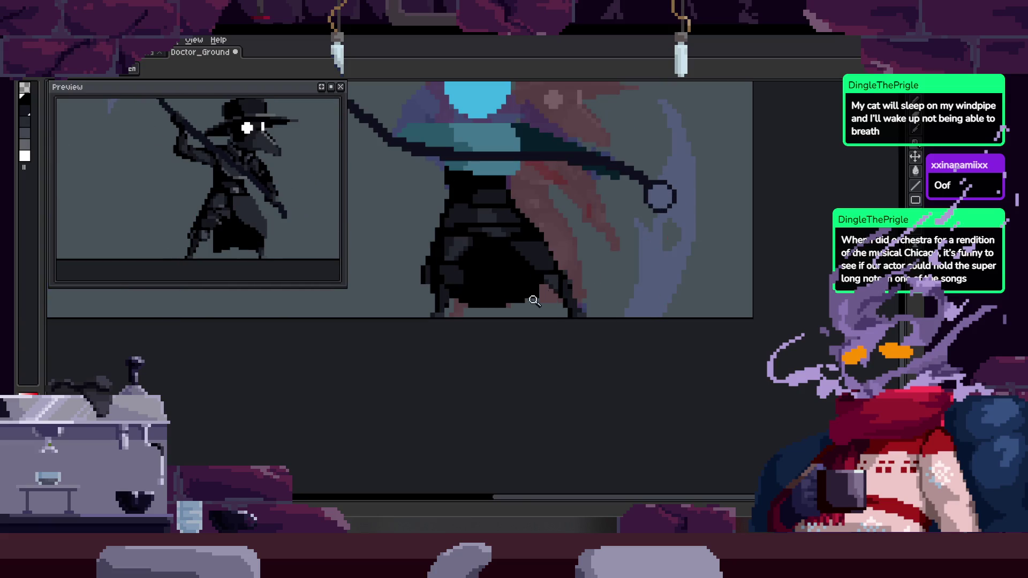
scroll(589, 271, up, 3)
Inspect the cloak at different zoom levels while the animation plays
key(b)
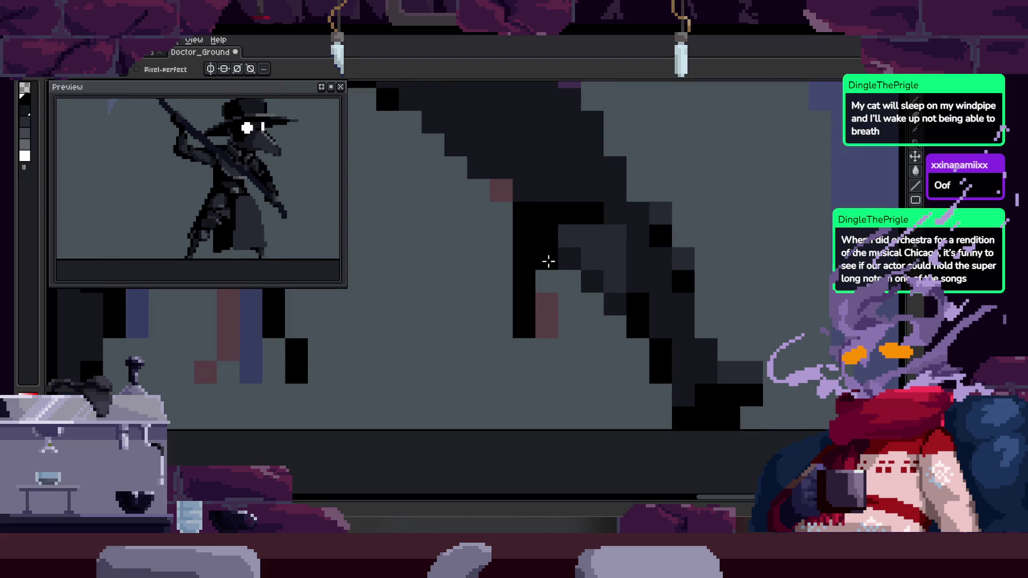
key(z)
scroll(573, 290, down, 1)
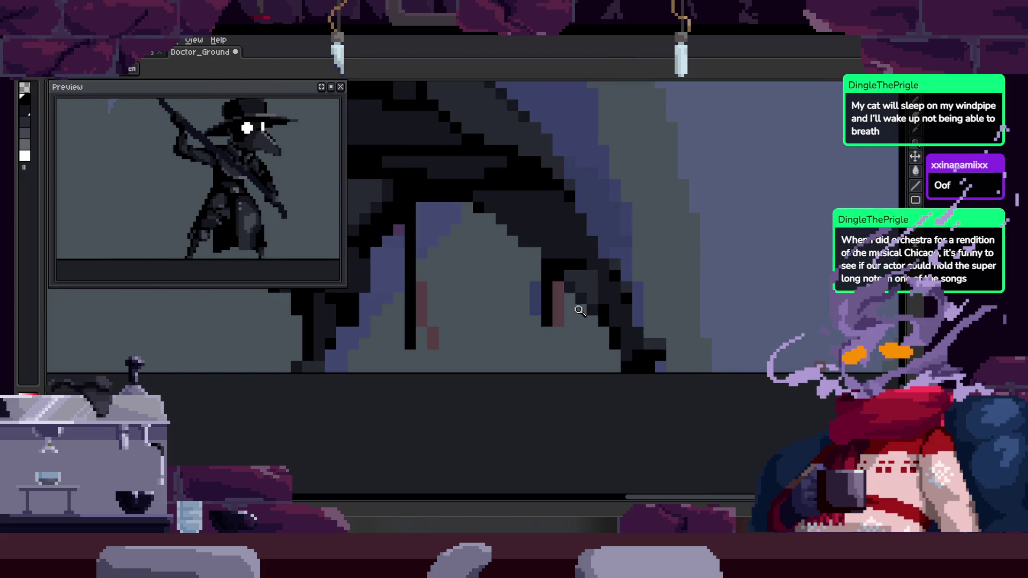
key(b)
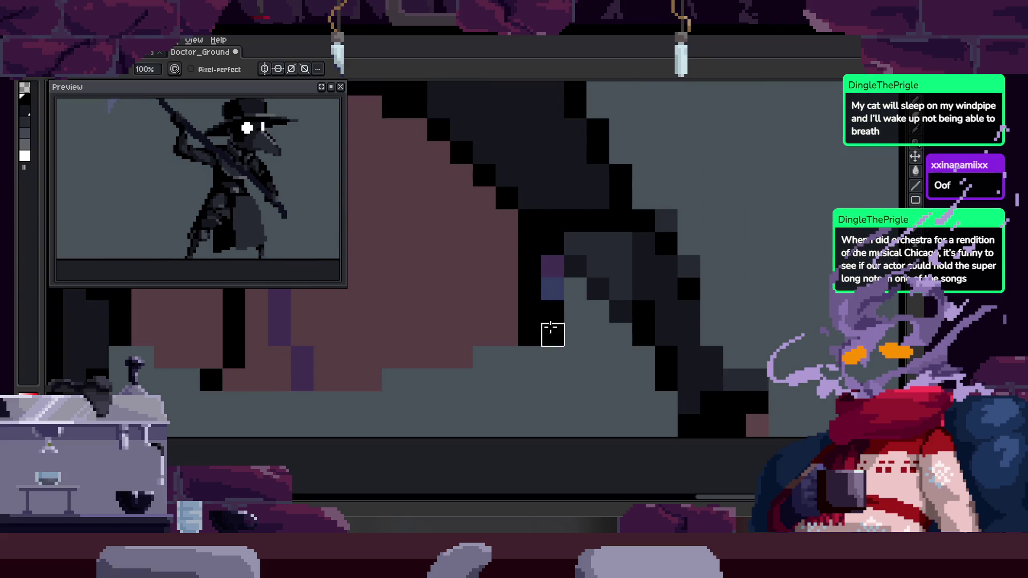
scroll(538, 319, up, 1)
scroll(531, 324, up, 1)
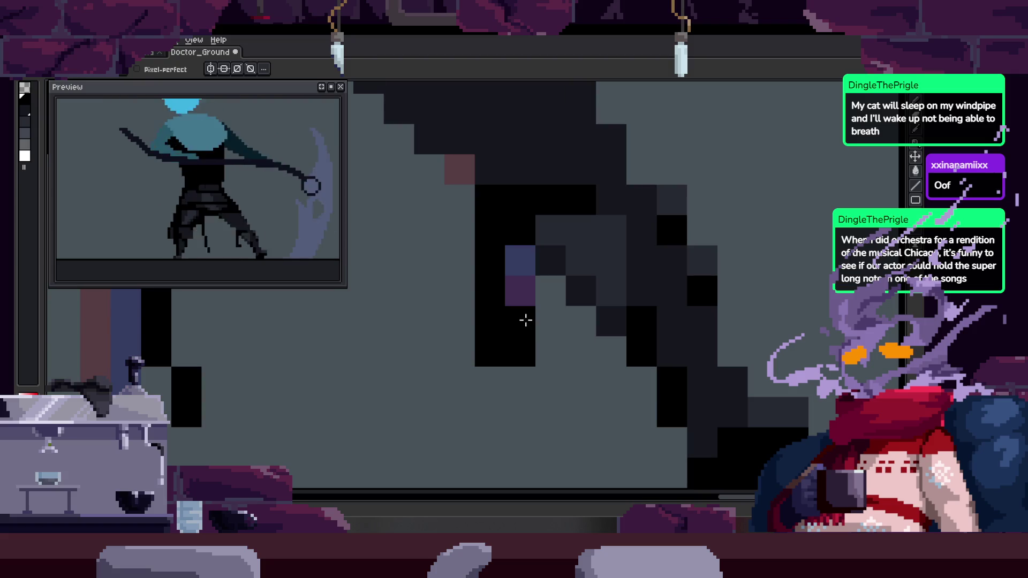
key(space)
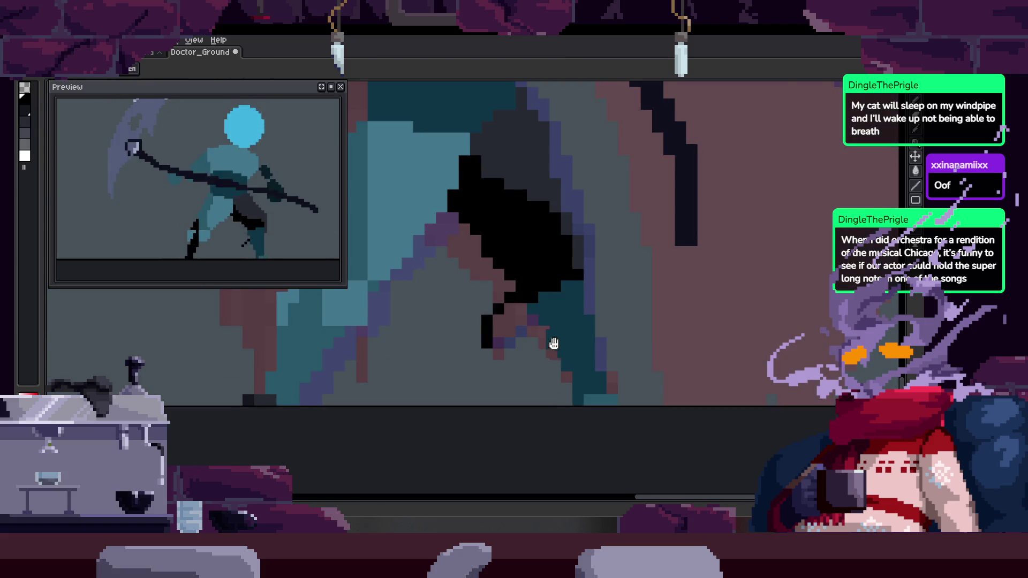
scroll(541, 332, down, 1)
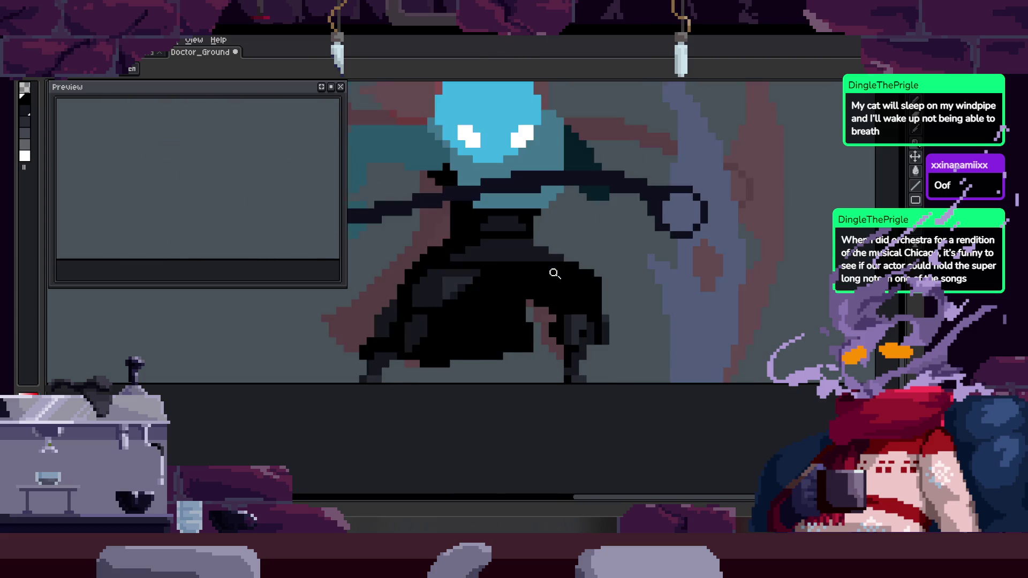
Stop playback, hide the frames timeline and save Doctor_Ground
scroll(554, 273, up, 4)
key(Return)
key(Tab)
key(ctrl+s)
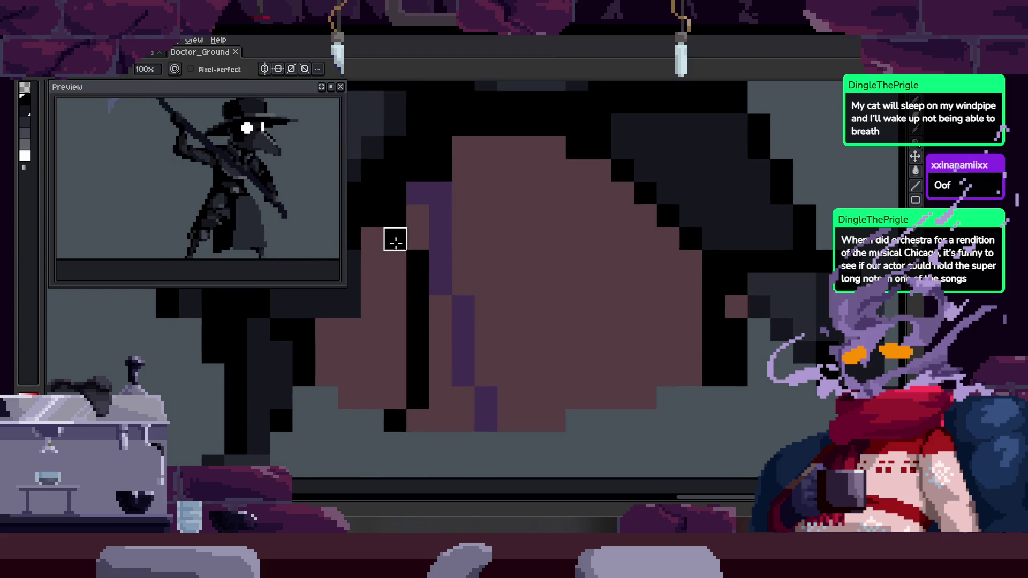
key(ctrl+z)
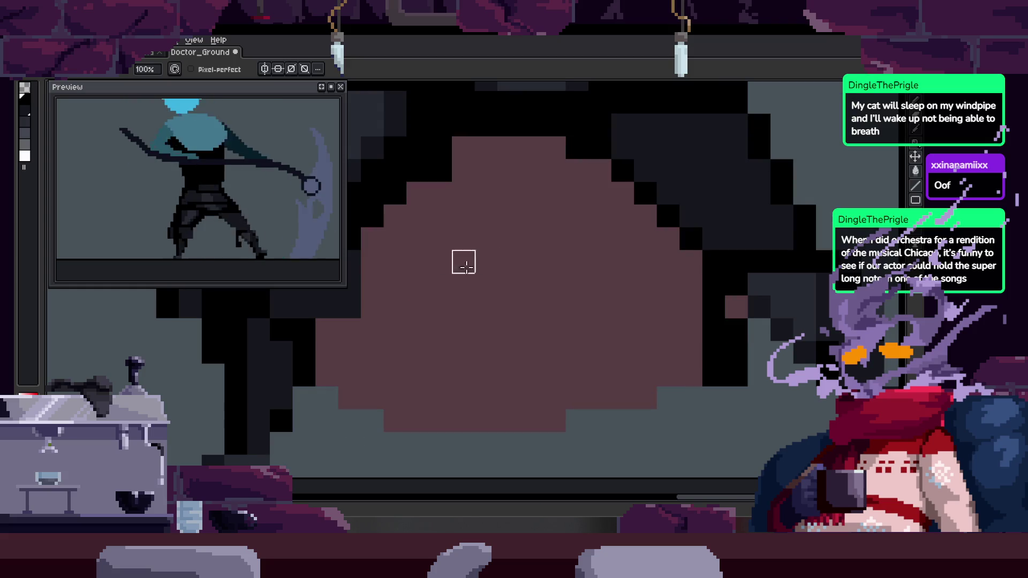
Zoom in and paint dark pixels down the cloak edge
scroll(524, 280, down, 3)
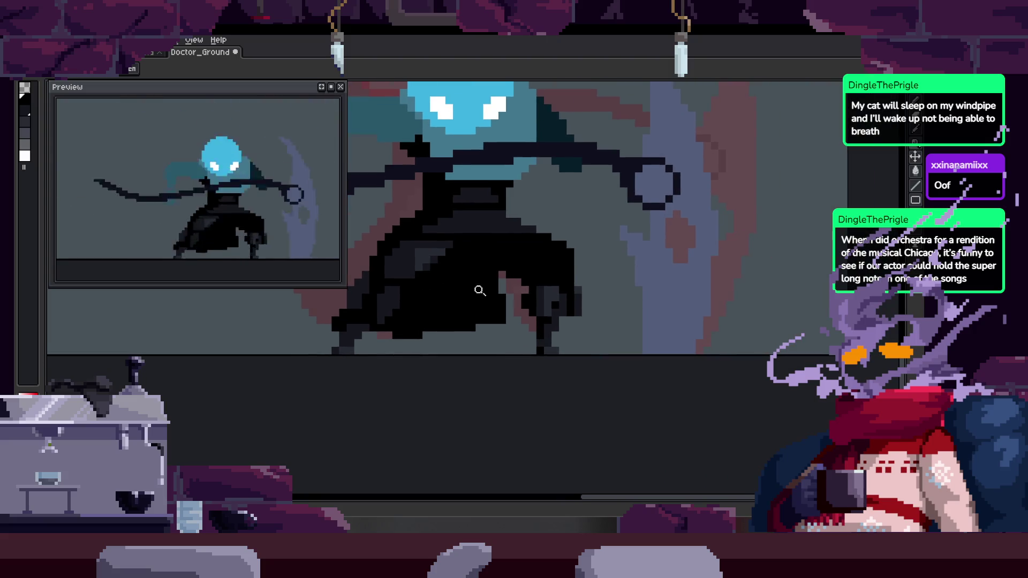
click(493, 285)
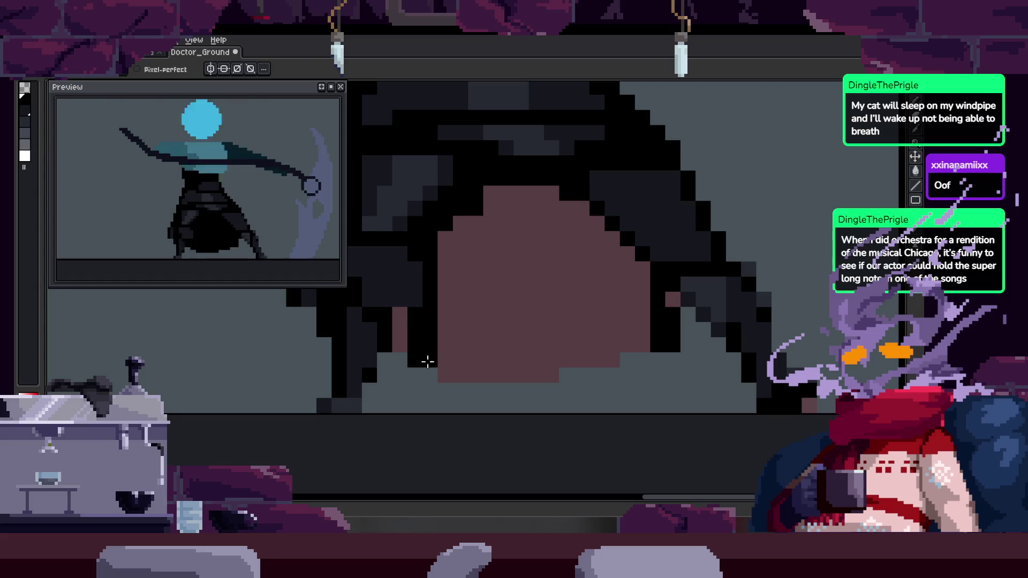
scroll(539, 316, down, 3)
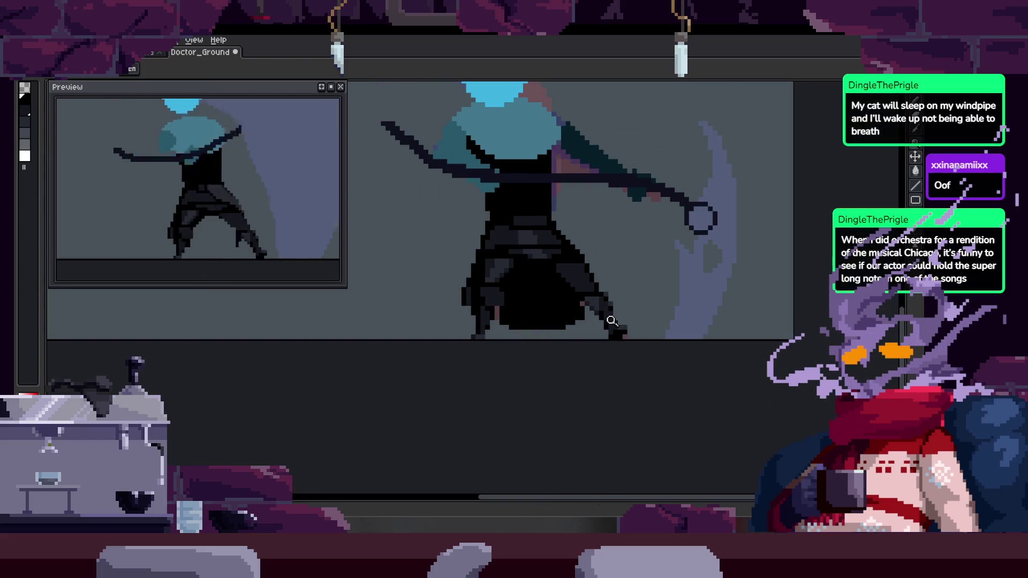
scroll(491, 261, up, 4)
drag(468, 276, 470, 322)
Outline the bottom of the brown patch in black and fill it with solid black
scroll(497, 290, up, 1)
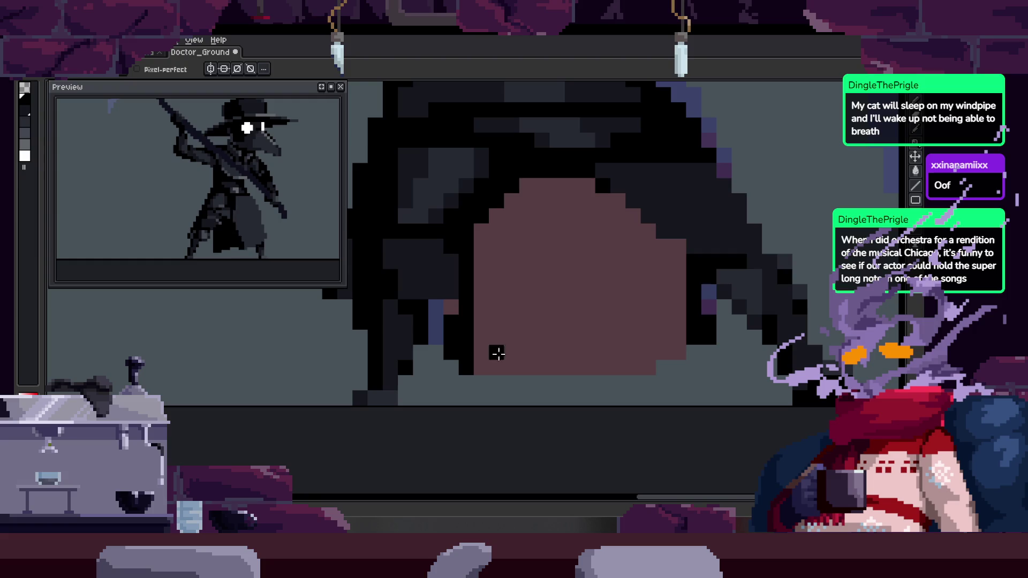
mouse_move(481, 367)
mouse_down()
mouse_move(661, 367)
mouse_move(691, 352)
mouse_up()
key(g)
click(631, 336)
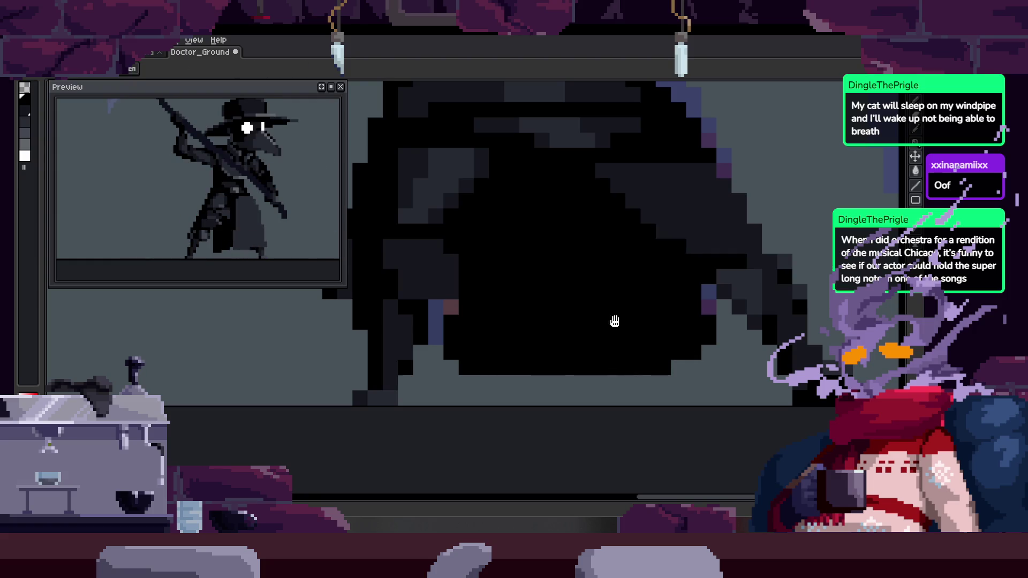
key(b)
Compare with the neighbouring frame and darken the patch's left and bottom-left edges
key(Right)
key(Left)
drag(449, 304, 459, 256)
drag(441, 370, 476, 376)
scroll(632, 349, down, 3)
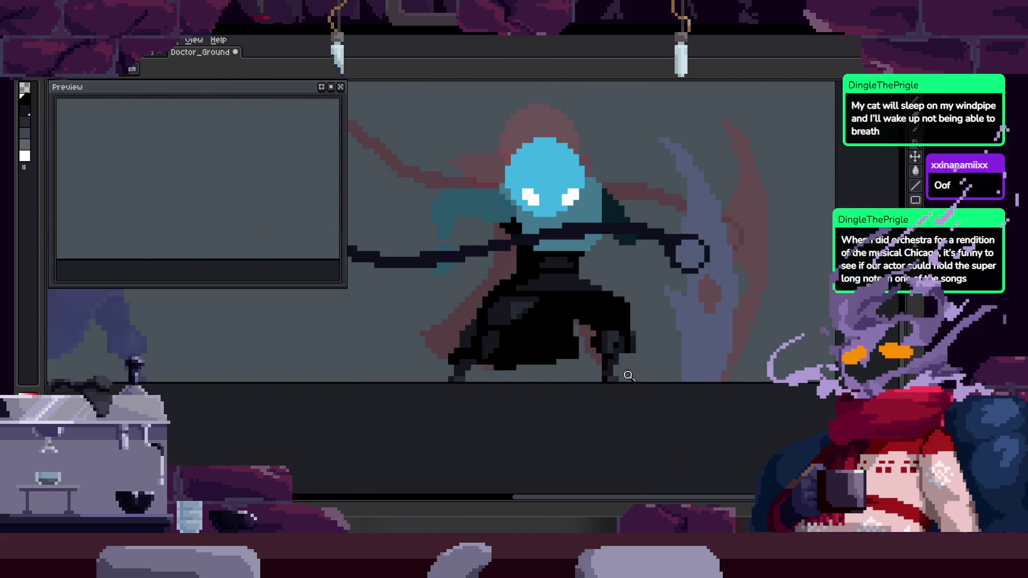
Zoom in closer on the lower cloak to inspect the filled area
click(621, 368)
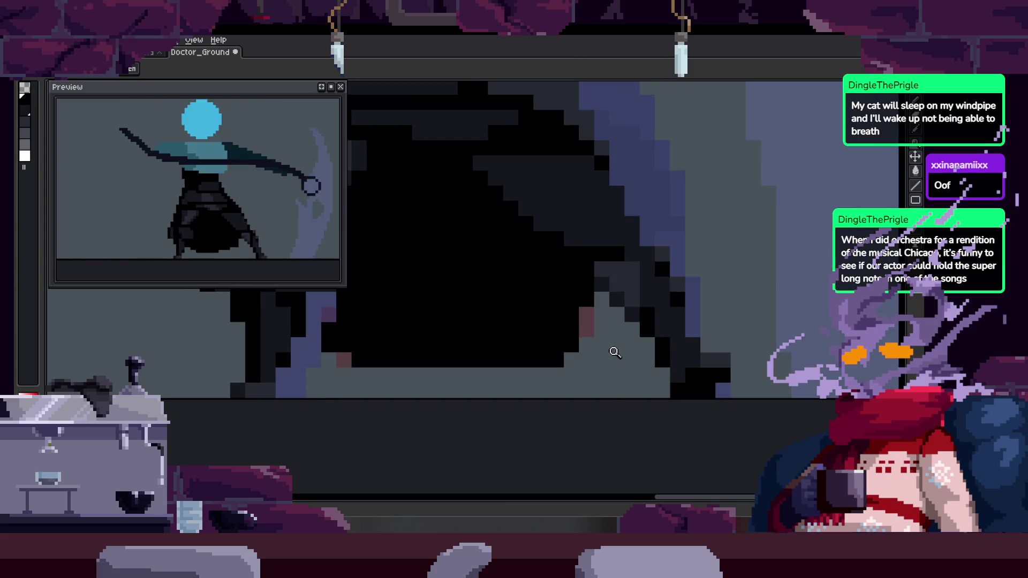
key(b)
key(z)
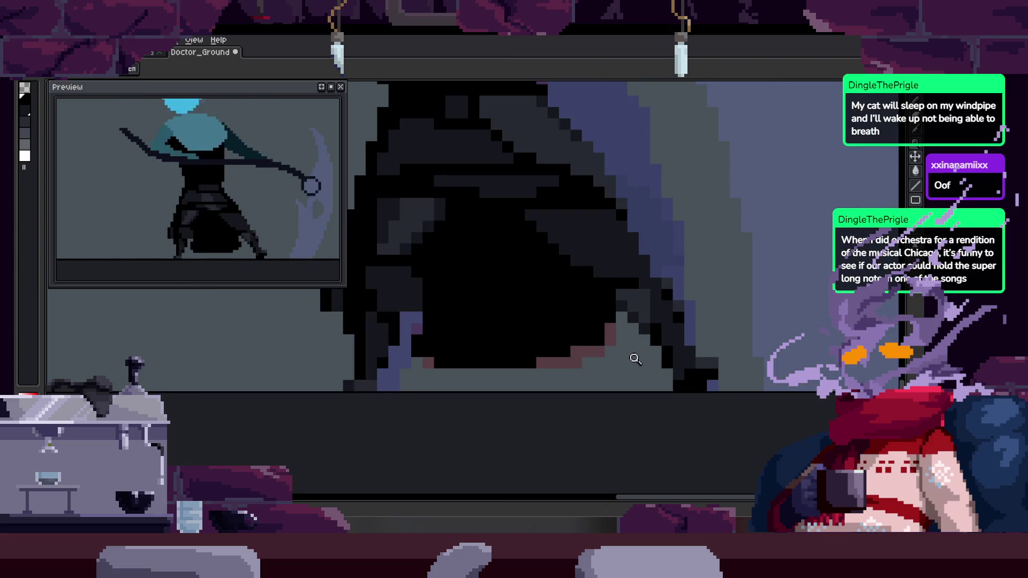
scroll(638, 355, down, 1)
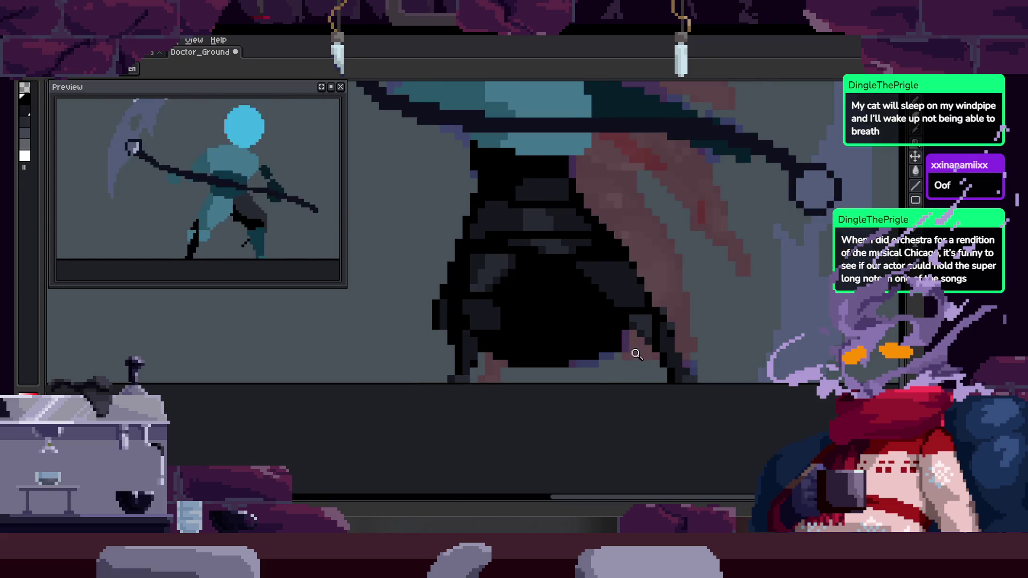
scroll(616, 342, right, 2)
click(601, 336)
key(b)
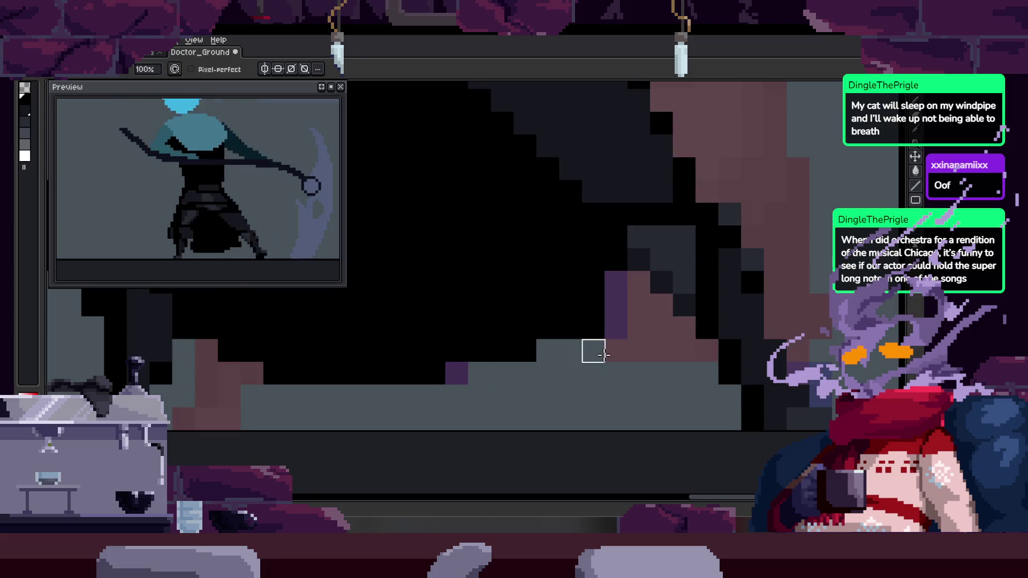
key(Tab)
key(Tab)
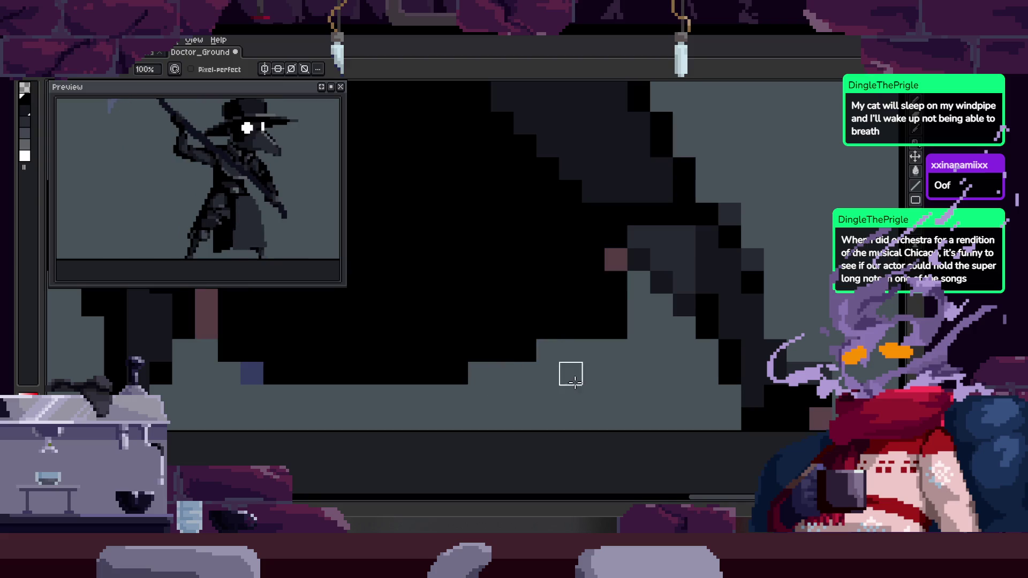
Zoom in on the cloak again and bring back the frames timeline
key(e)
scroll(560, 385, down, 3)
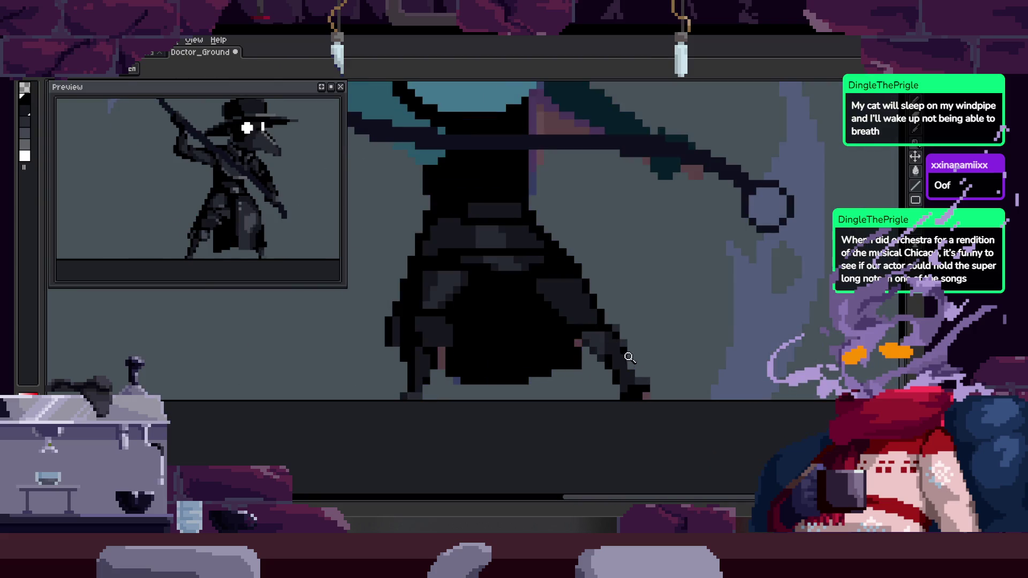
click(603, 384)
key(b)
key(b)
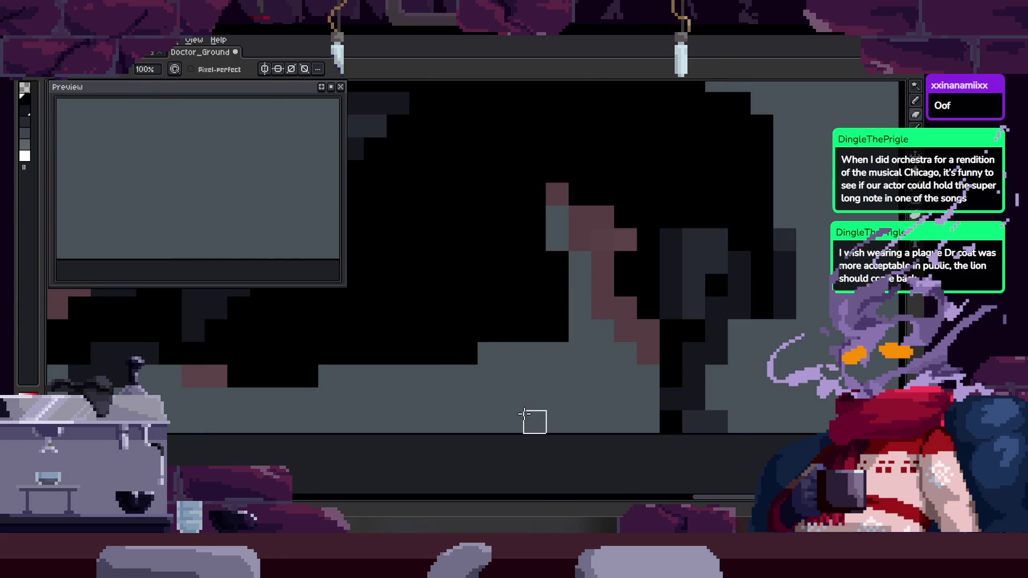
key(z)
key(Tab)
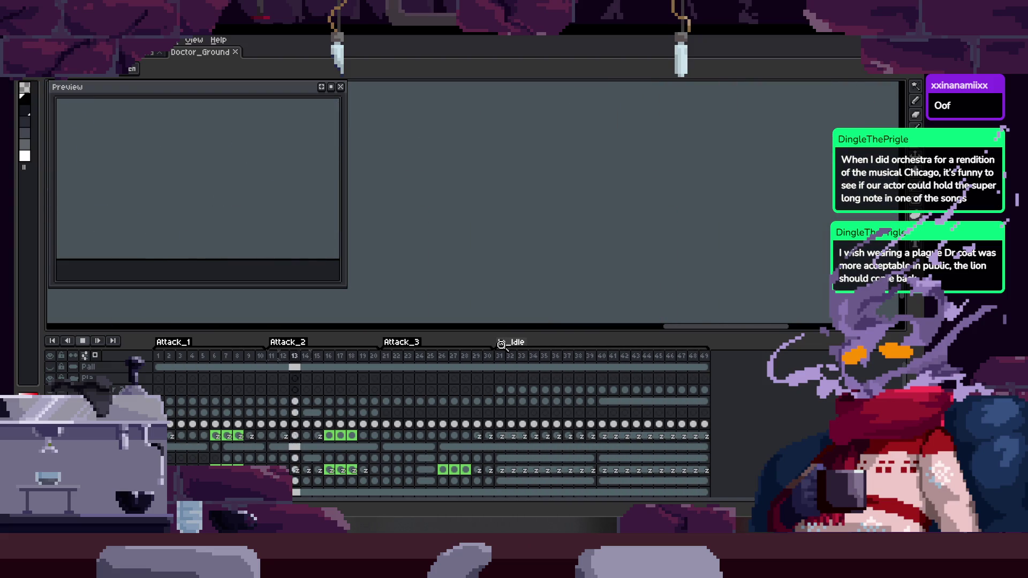
key(Tab)
scroll(583, 312, down, 1)
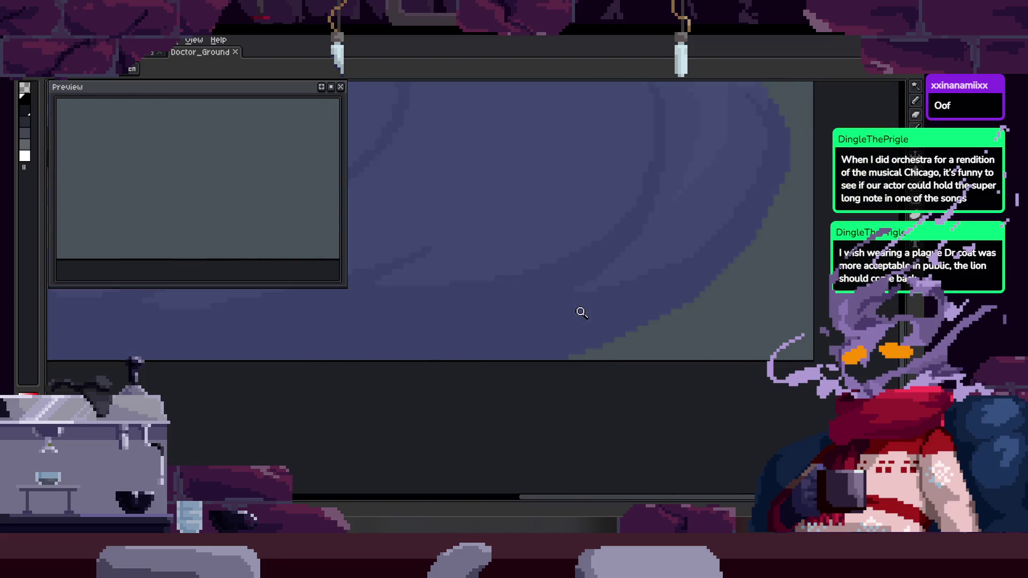
key(Tab)
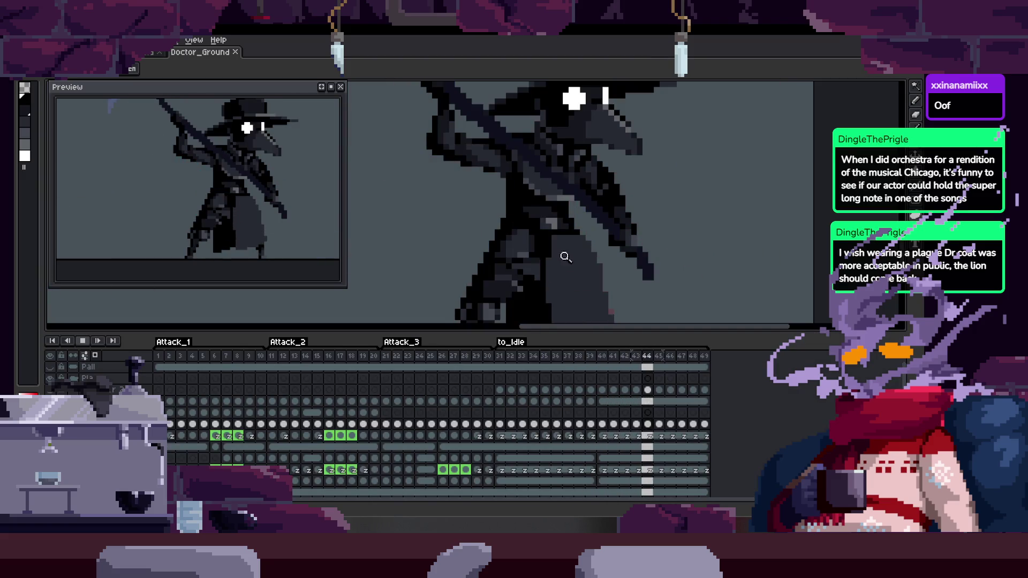
scroll(578, 264, down, 2)
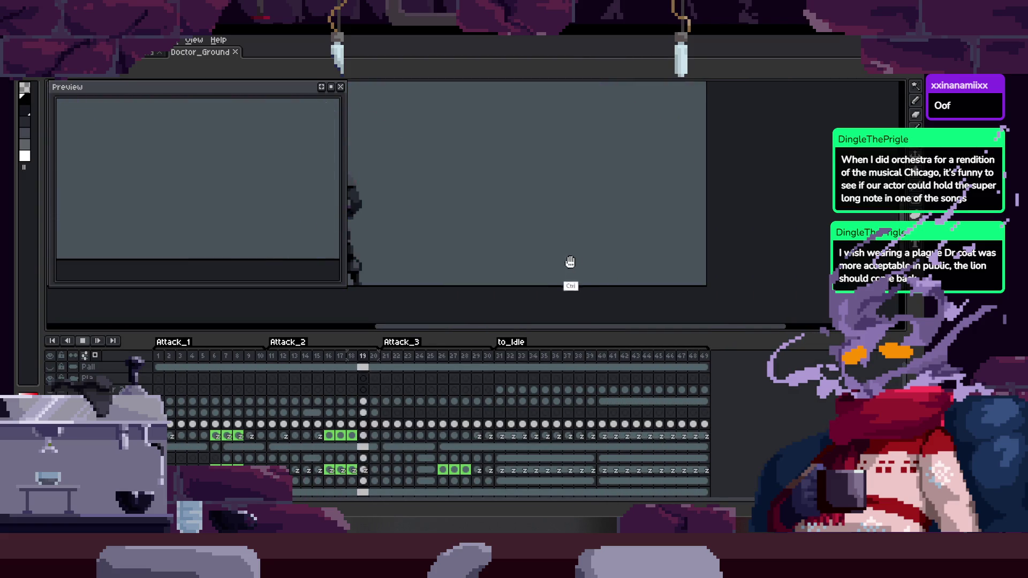
key(Tab)
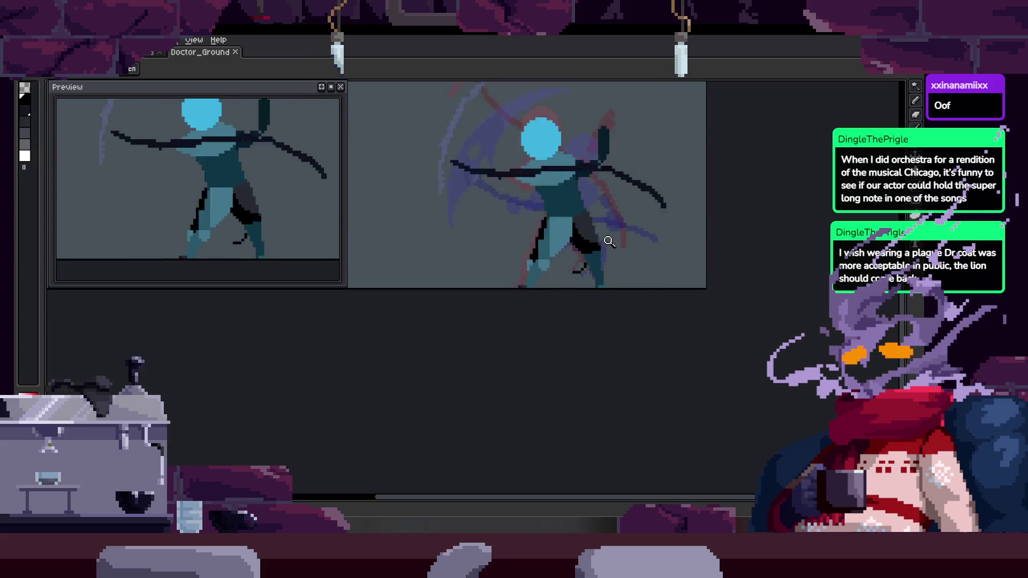
scroll(589, 241, down, 1)
scroll(584, 298, up, 3)
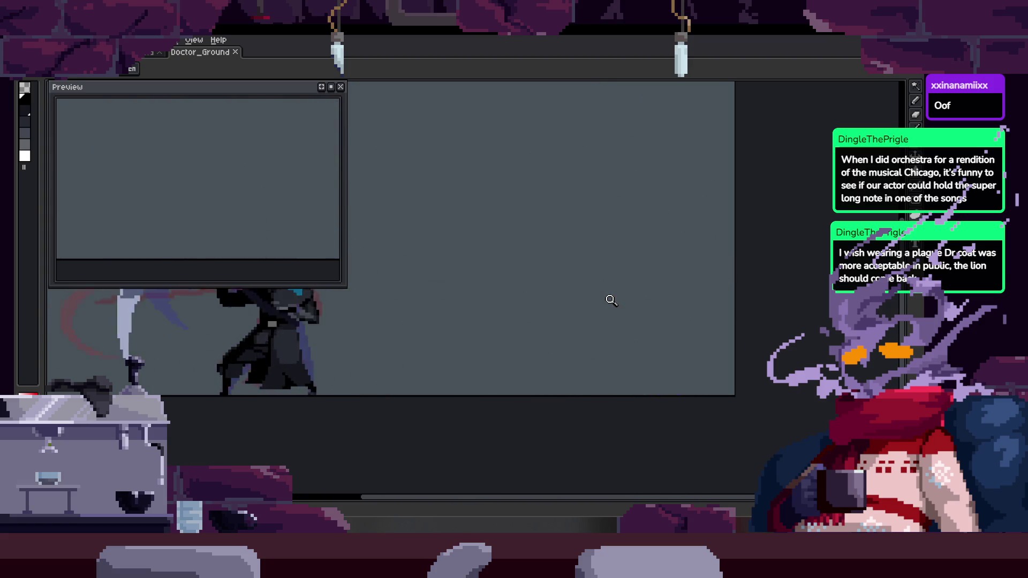
key(Tab)
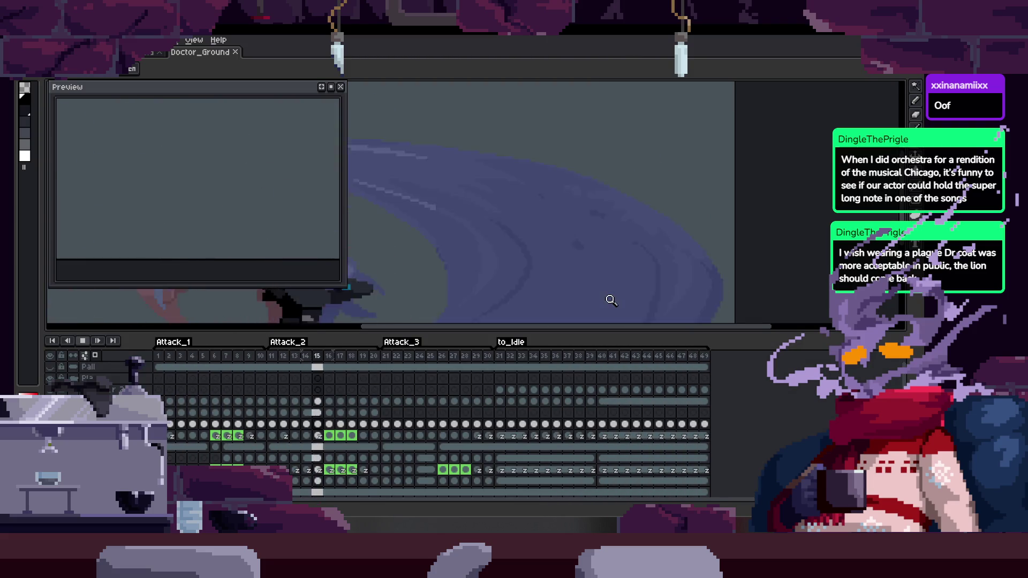
key(Tab)
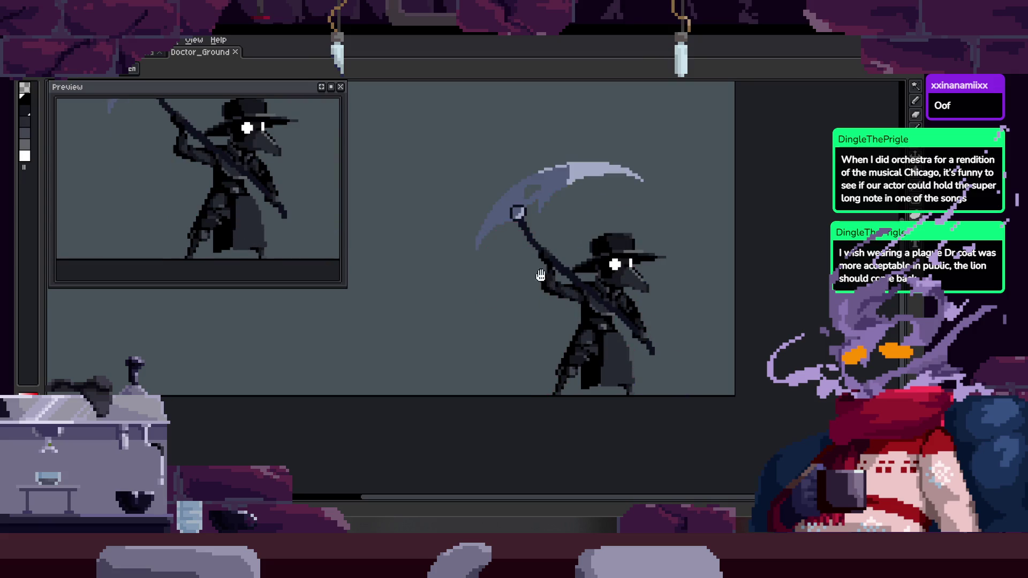
scroll(514, 328, down, 1)
key(Tab)
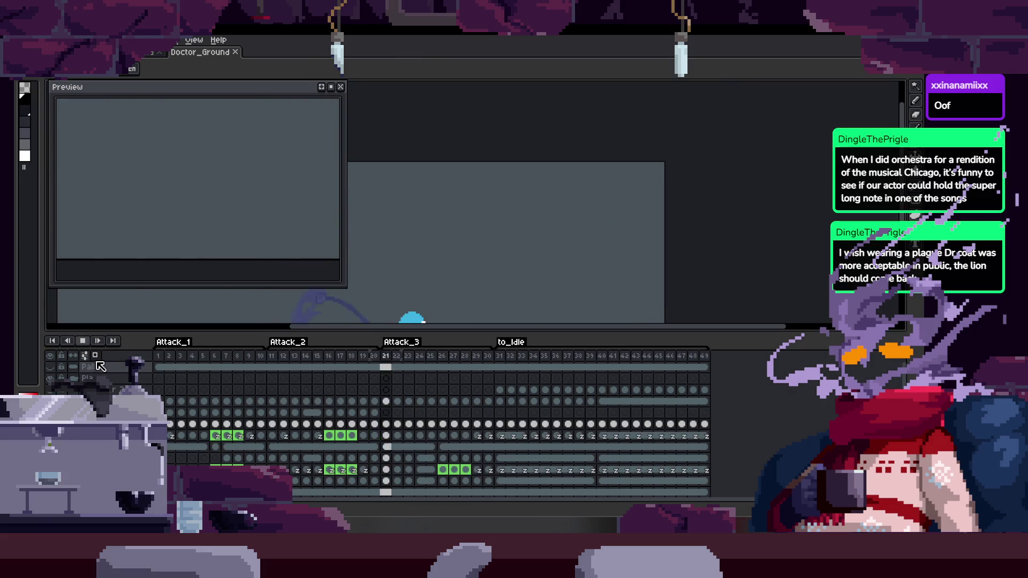
key(Tab)
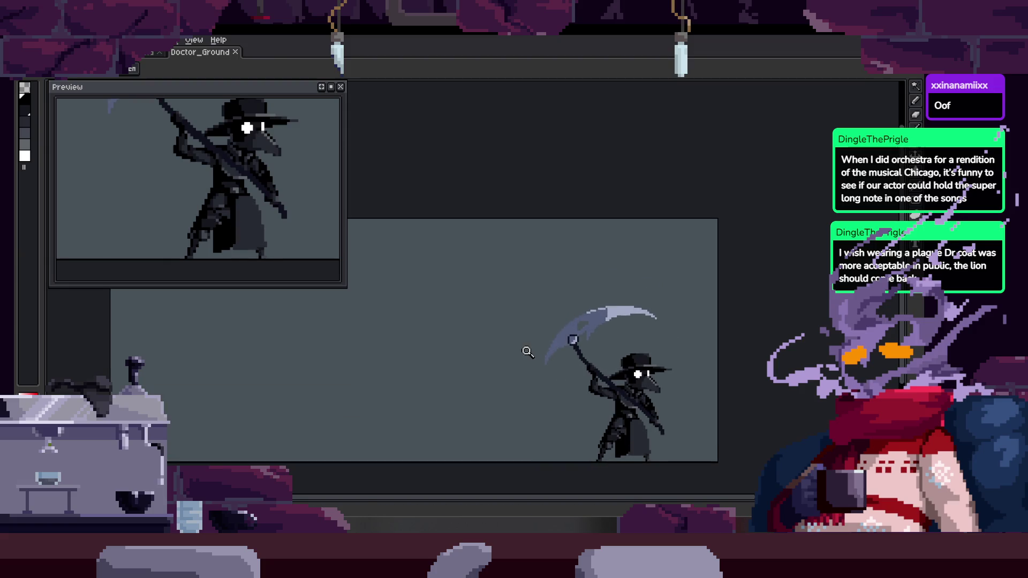
scroll(536, 209, up, 2)
scroll(635, 266, down, 2)
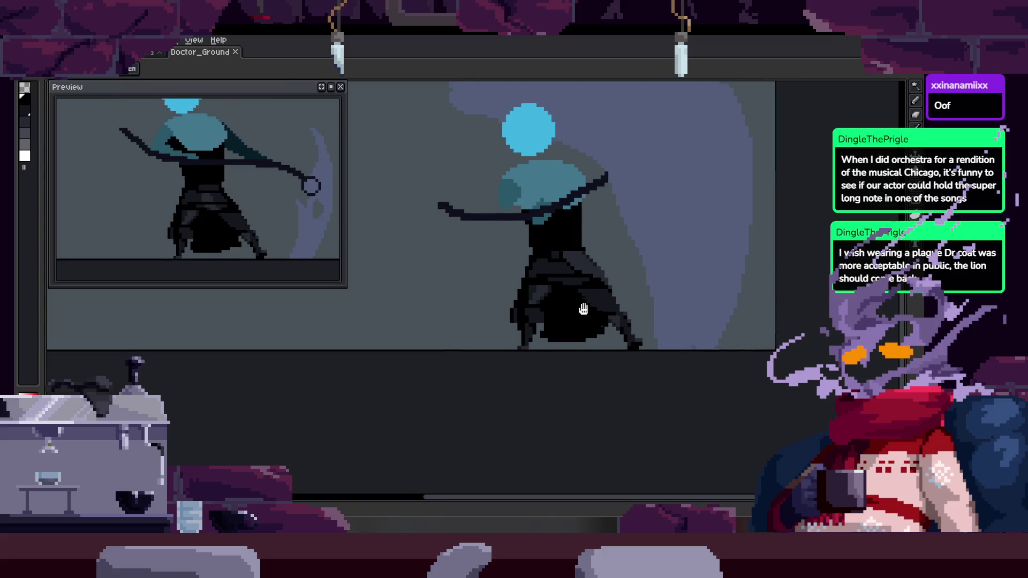
click(616, 265)
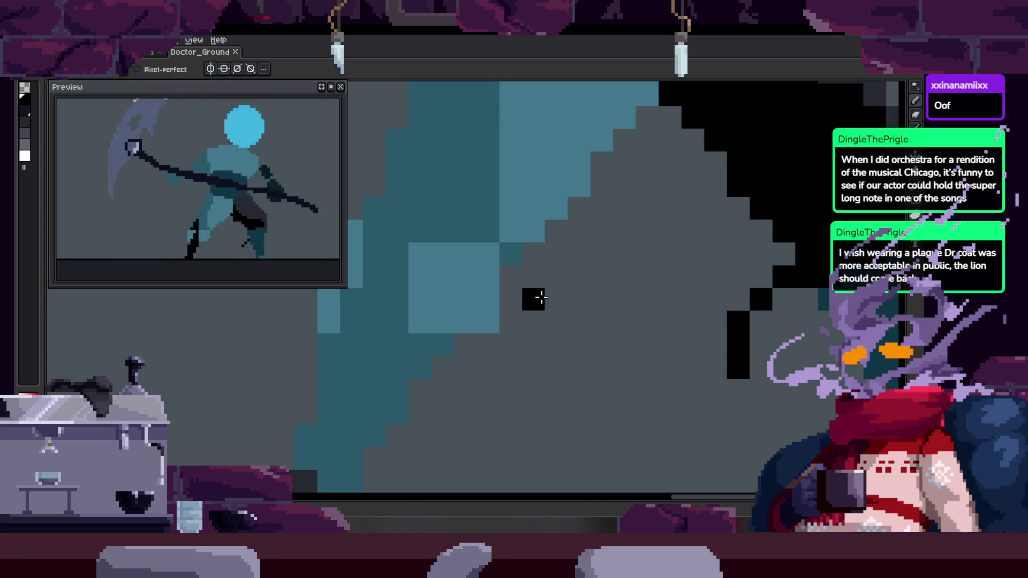
Draw a black outline along the cloak hem, redrawing a misplaced stroke
key(Tab)
key(Tab)
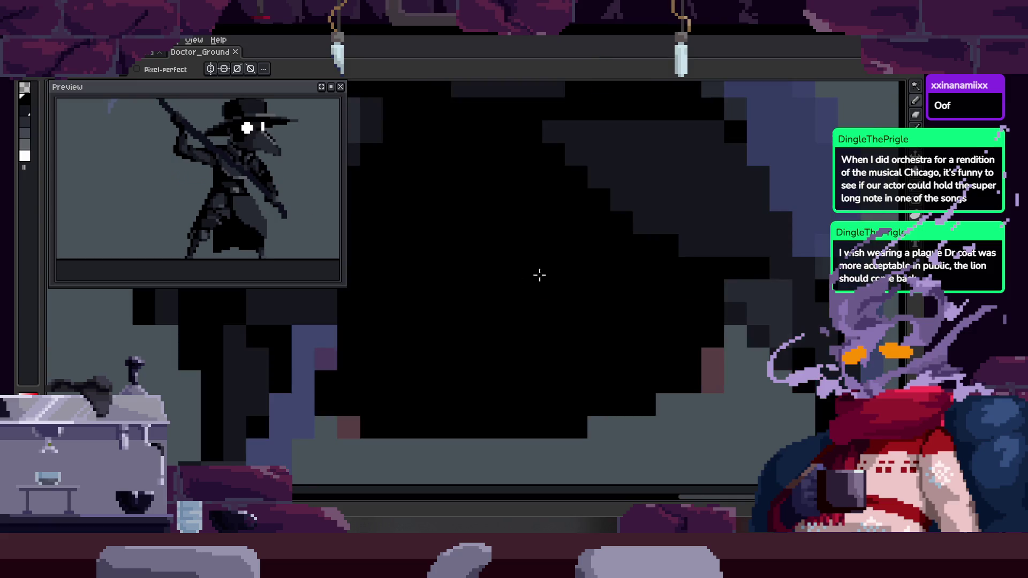
click(463, 299)
drag(393, 335, 633, 361)
key(ctrl+z)
mouse_move(439, 313)
mouse_down()
mouse_move(589, 332)
mouse_move(662, 359)
mouse_up()
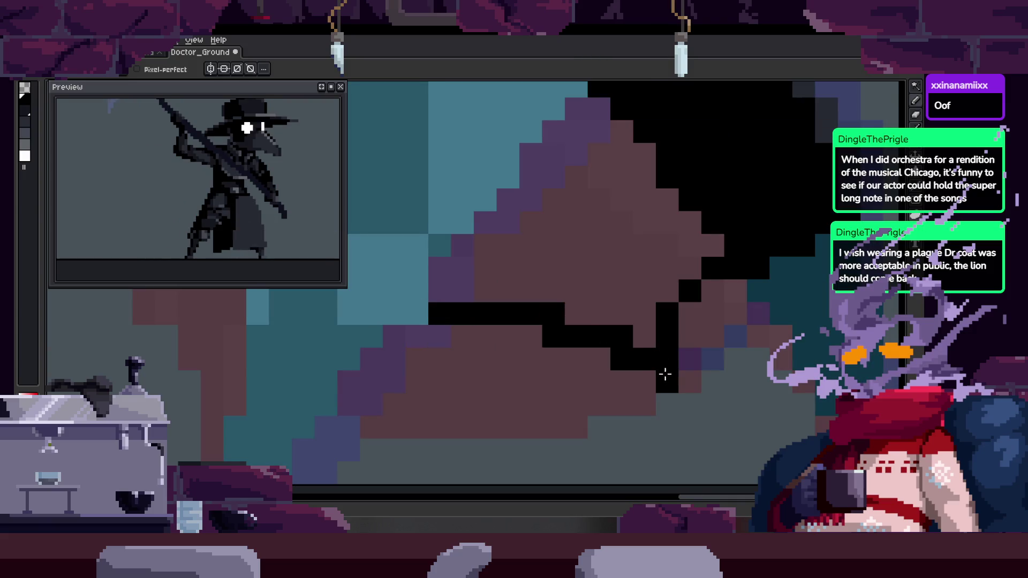
Outline the cloak hem and underside in black on the following attack frames
key(Return)
key(Return)
click(419, 283)
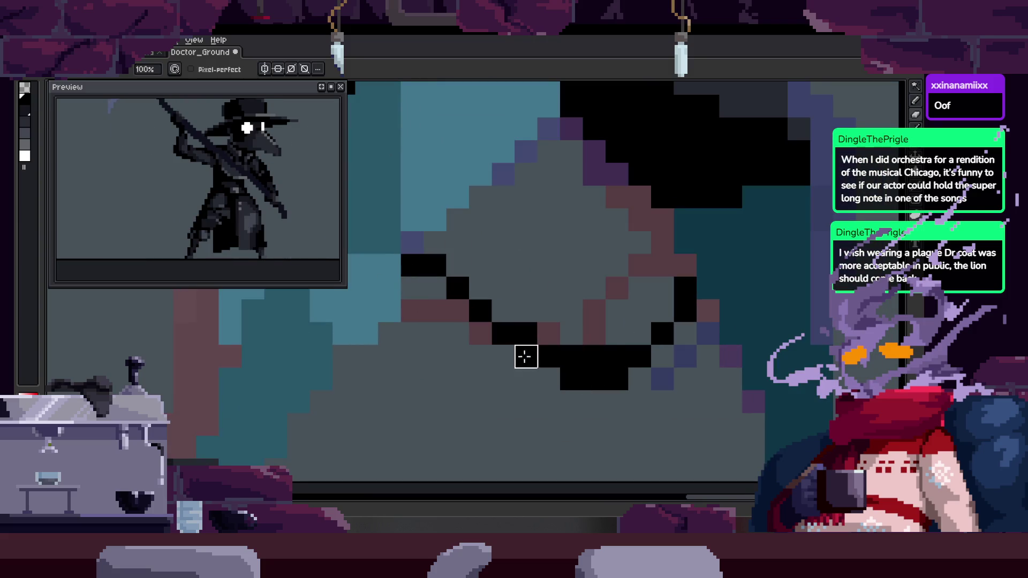
key(Return)
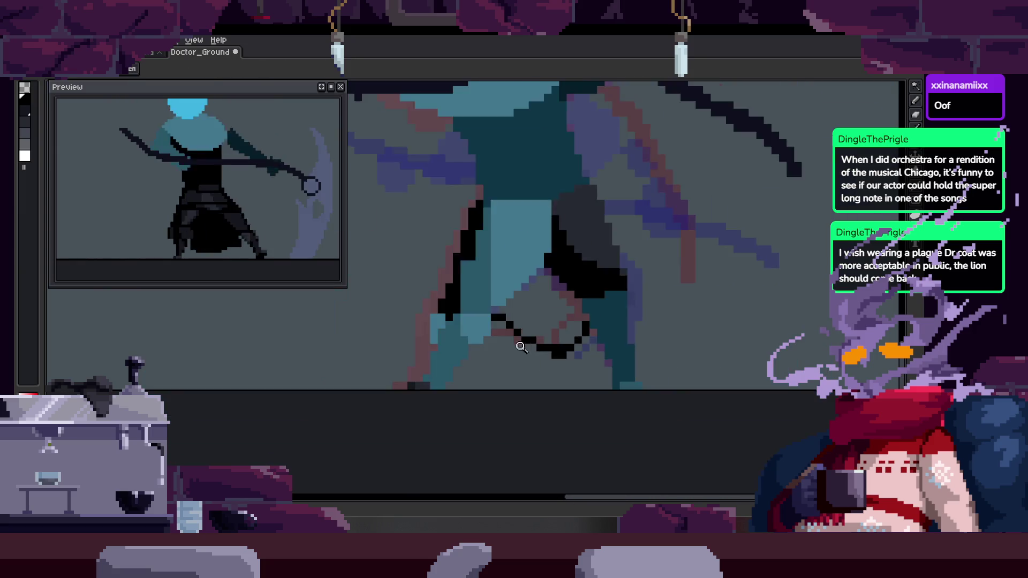
key(Return)
click(420, 313)
drag(376, 300, 596, 377)
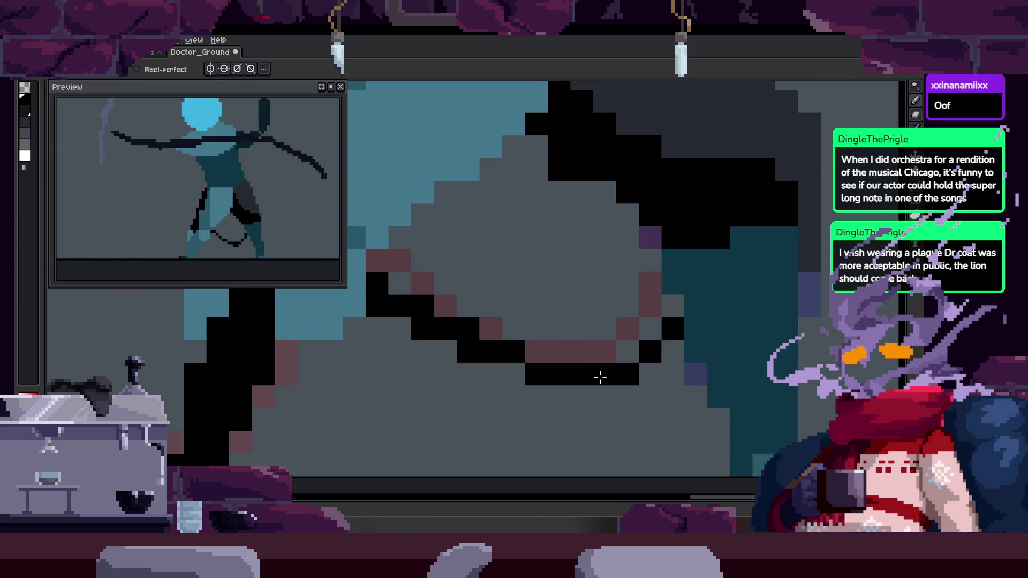
key(Return)
key(Return)
click(370, 345)
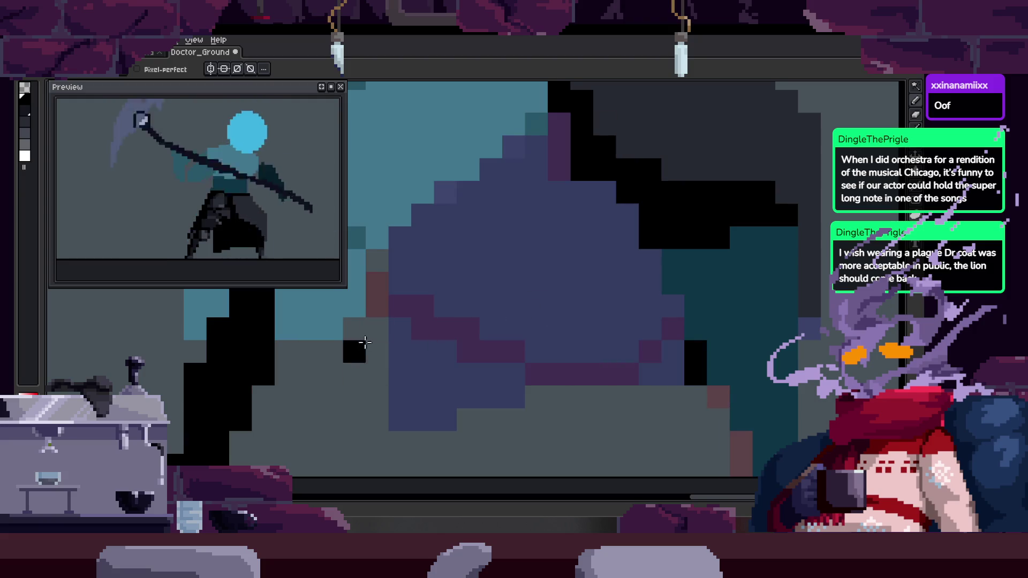
drag(329, 405, 592, 396)
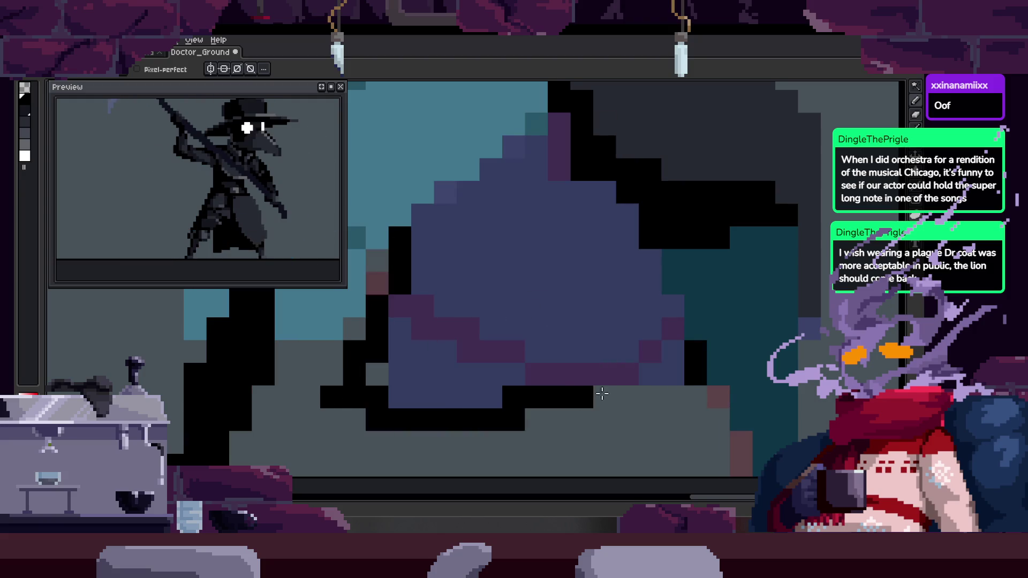
Zoom out to view more of the plague doctor figure
key(Return)
scroll(519, 319, down, 2)
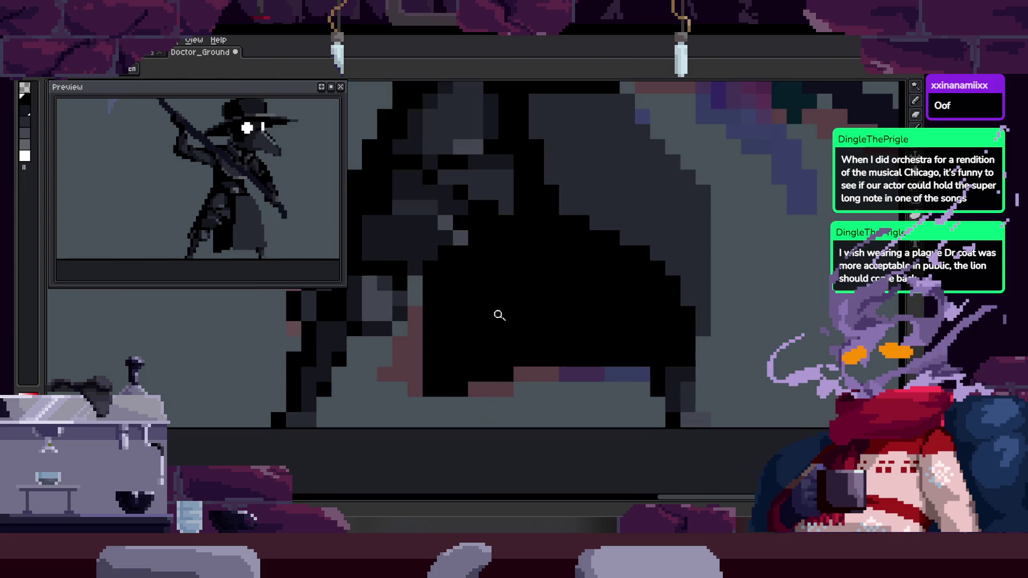
scroll(496, 314, down, 1)
scroll(434, 324, up, 2)
scroll(448, 294, up, 1)
key(b)
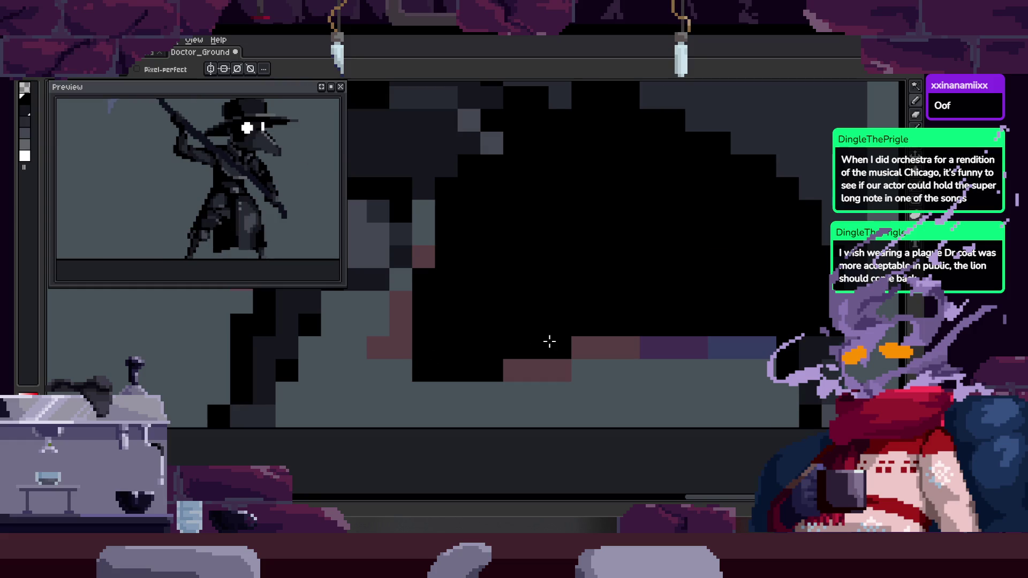
scroll(605, 356, down, 2)
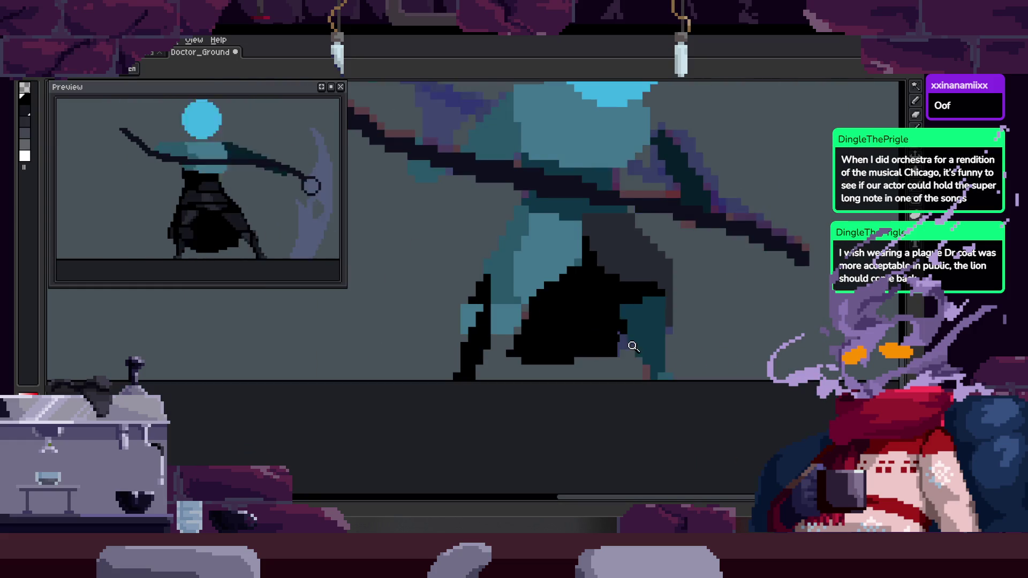
scroll(620, 339, up, 1)
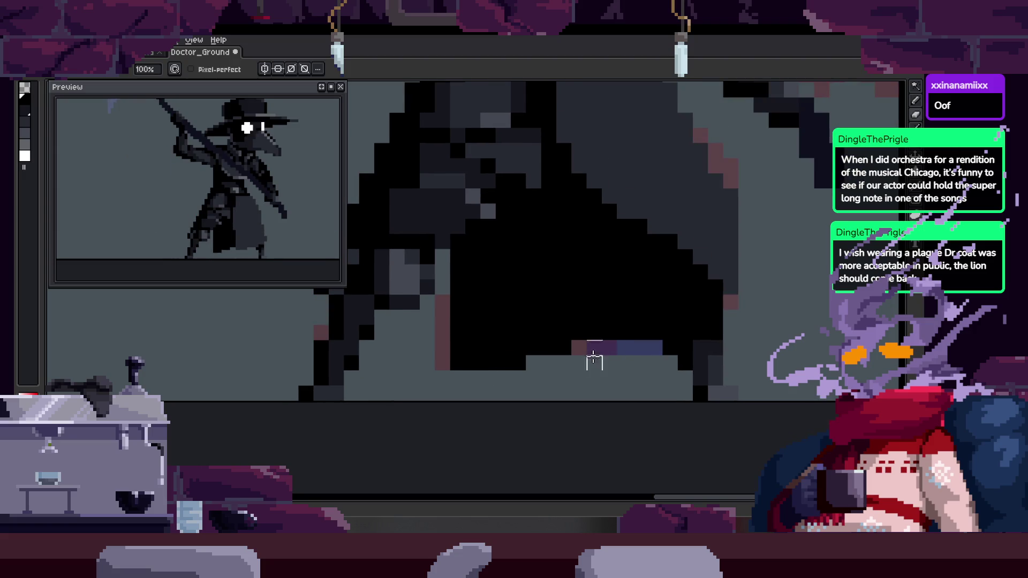
Save Doctor_Ground and zoom in on the cloak's edge
key(e)
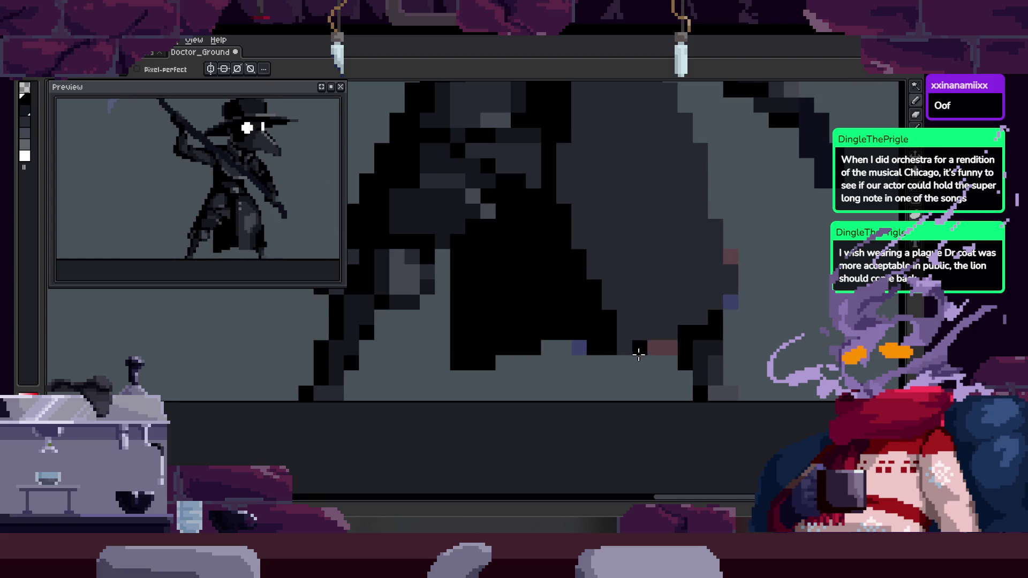
key(z)
scroll(539, 348, down, 2)
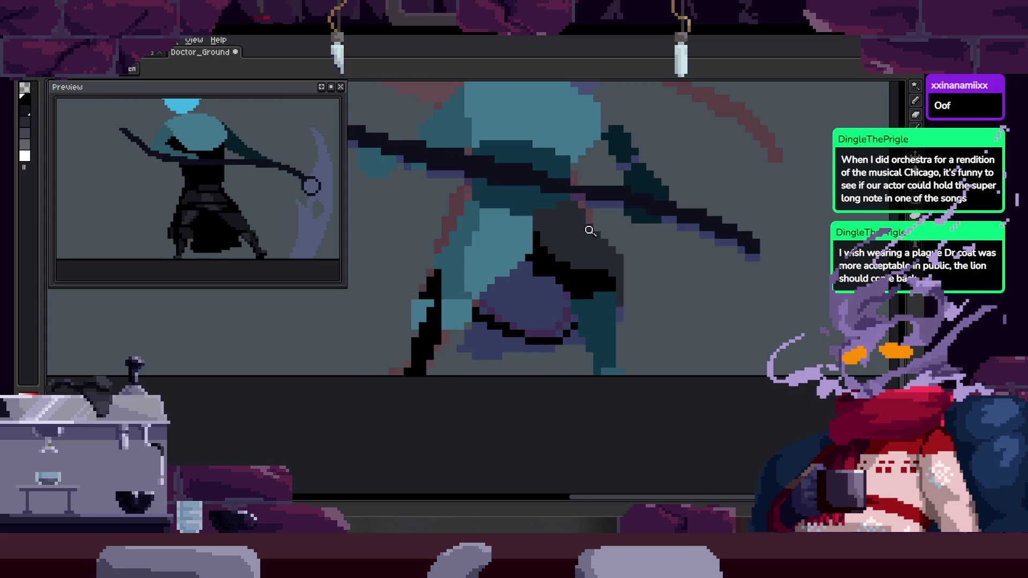
key(ctrl+z)
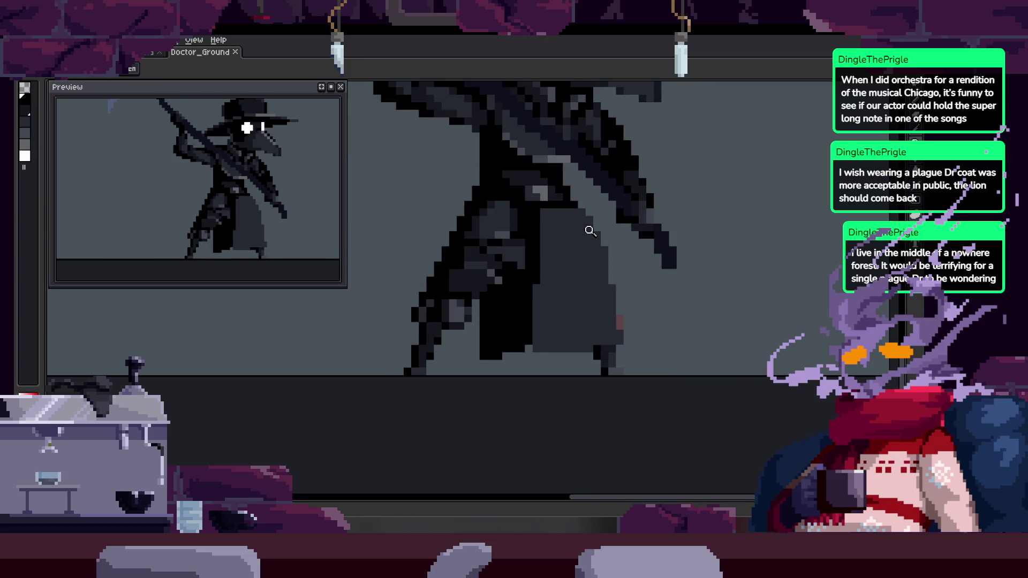
click(580, 265)
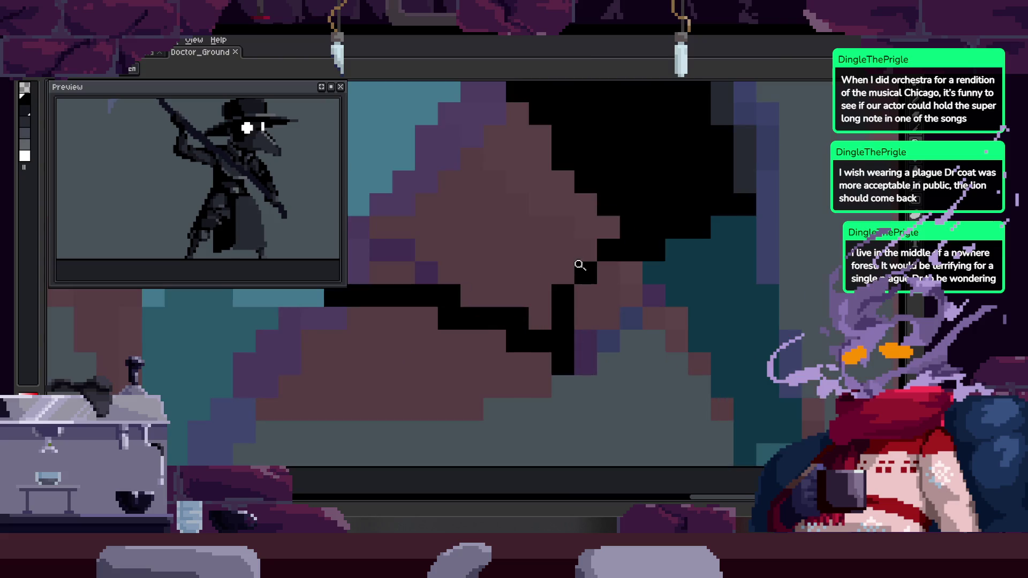
Toggle the animation timeline on and off while checking the sprite
scroll(538, 311, down, 2)
key(Tab)
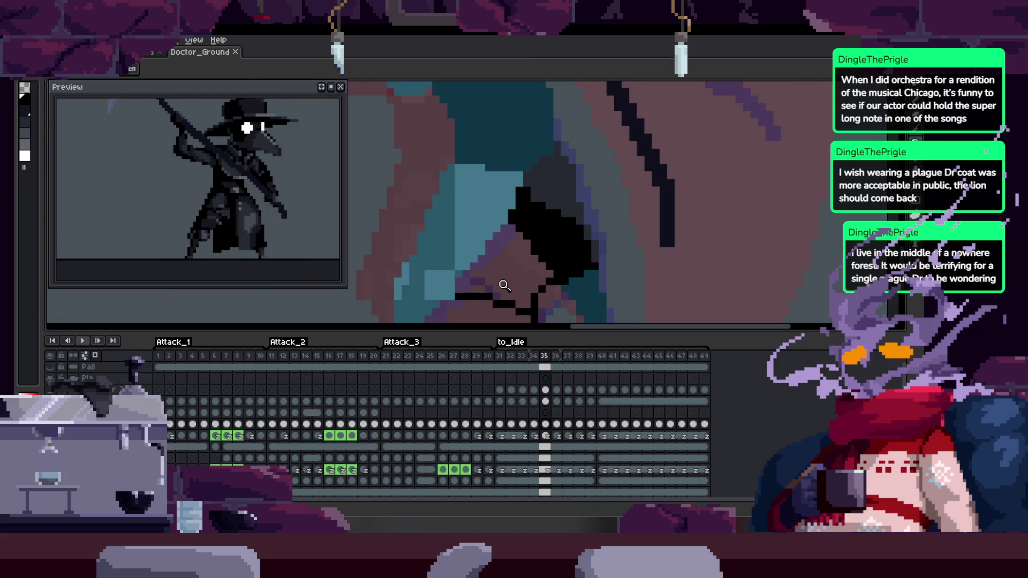
key(Tab)
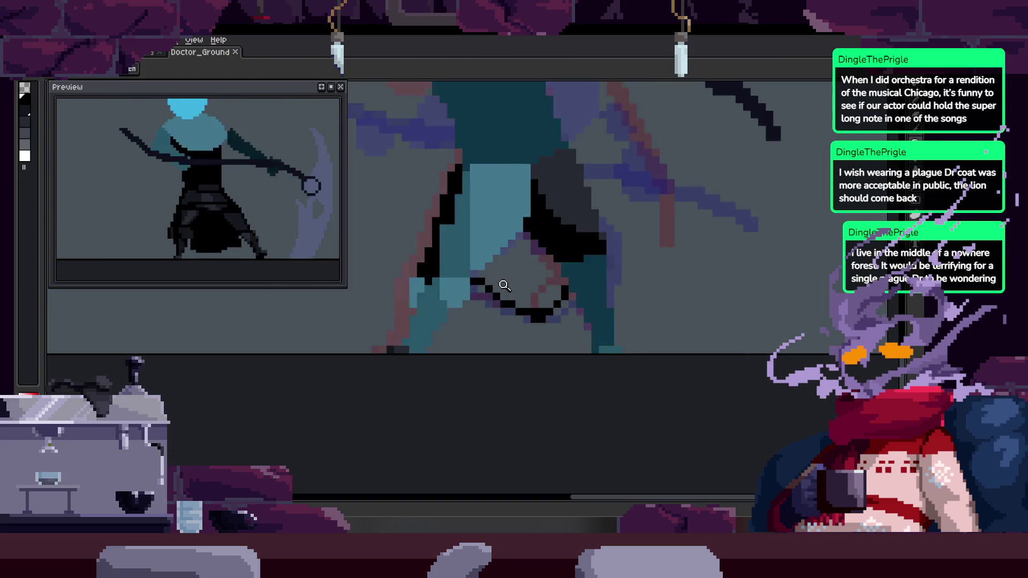
key(Tab)
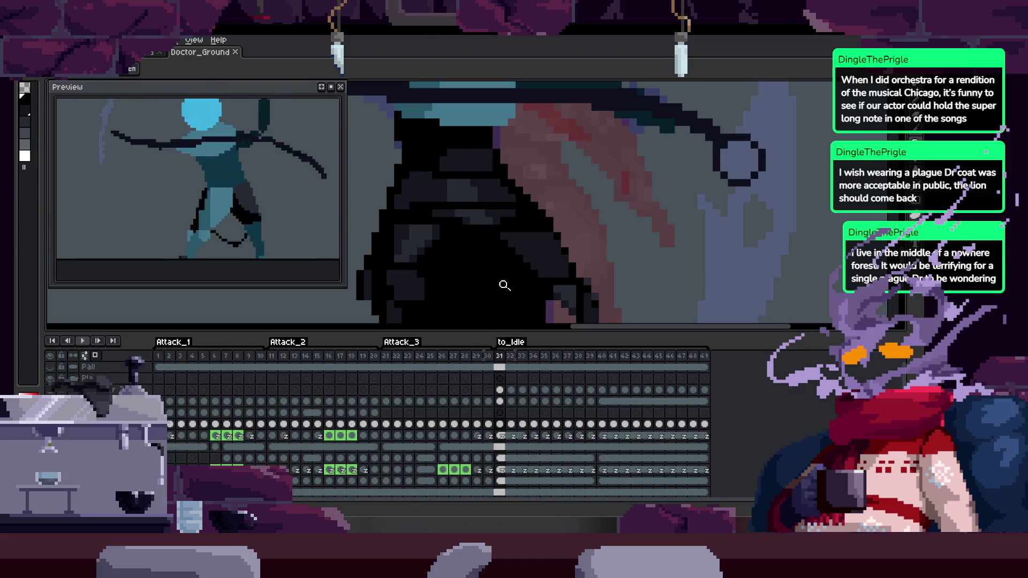
key(Tab)
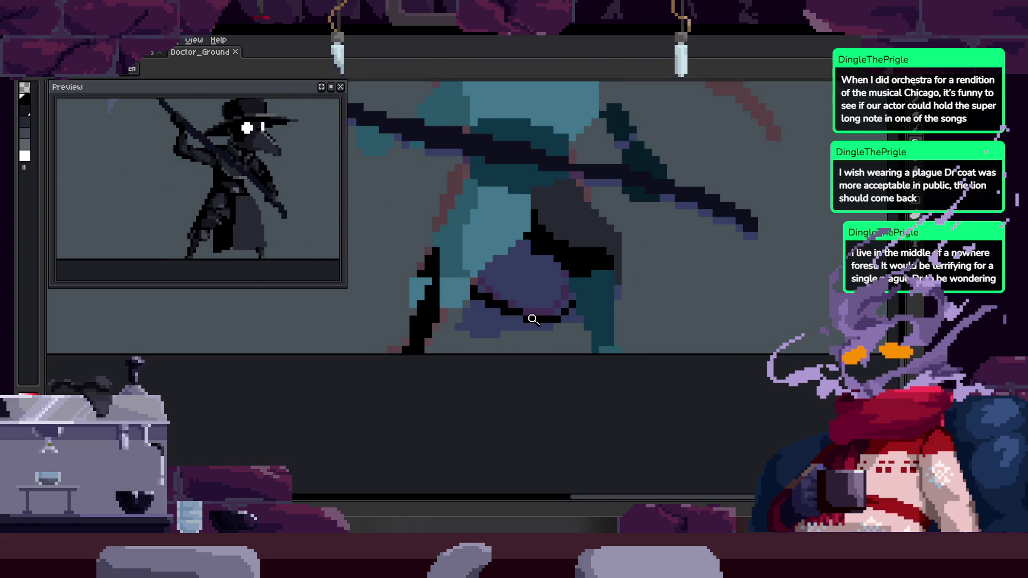
Zoom in on the coat's lower edge and step to another frame
click(485, 297)
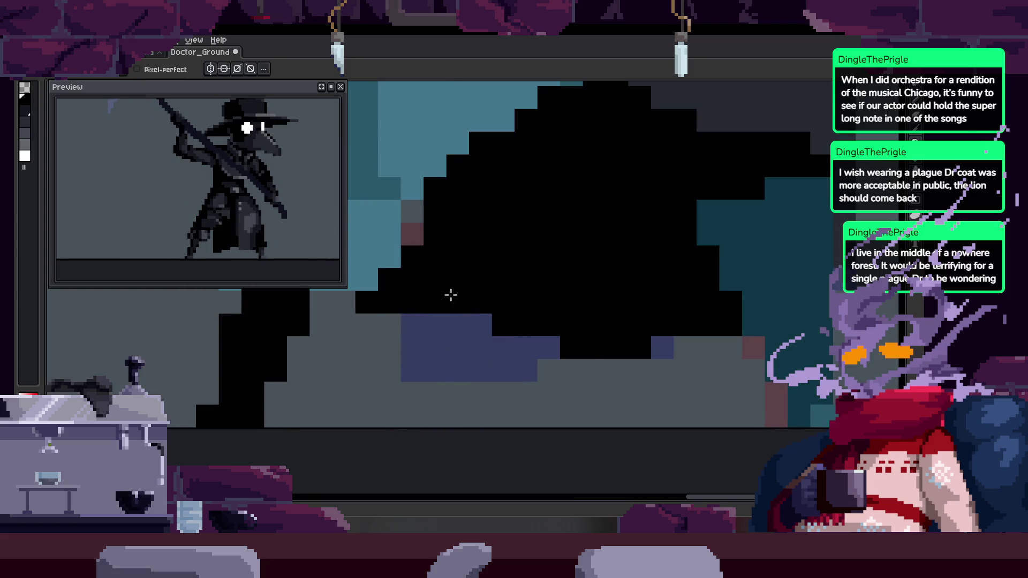
key(z)
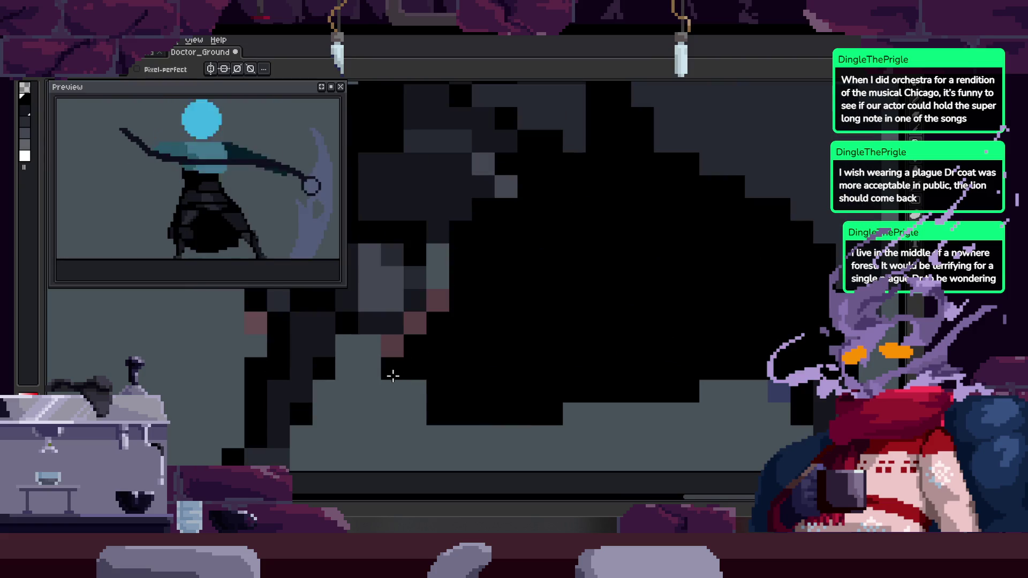
click(599, 398)
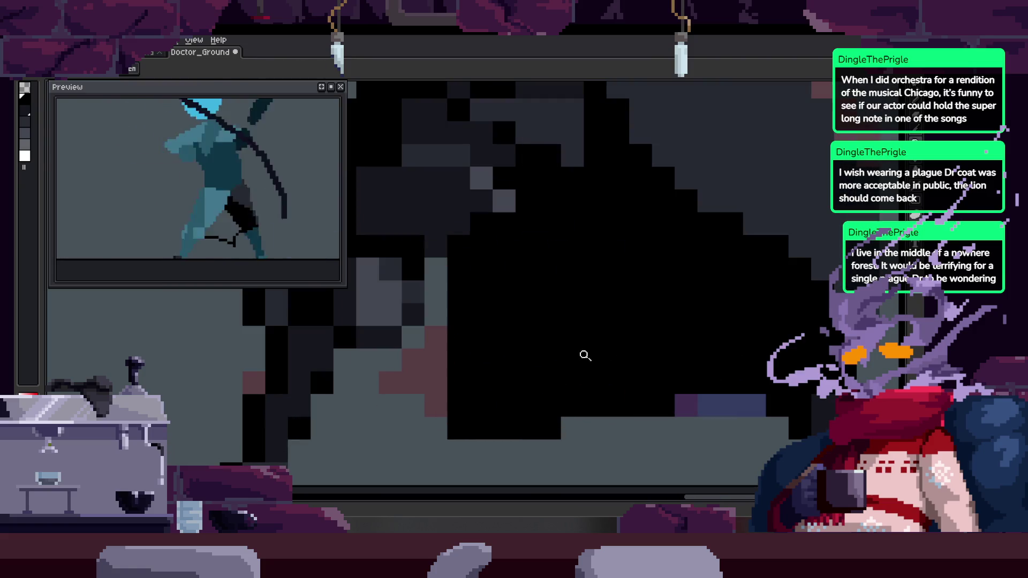
key(z)
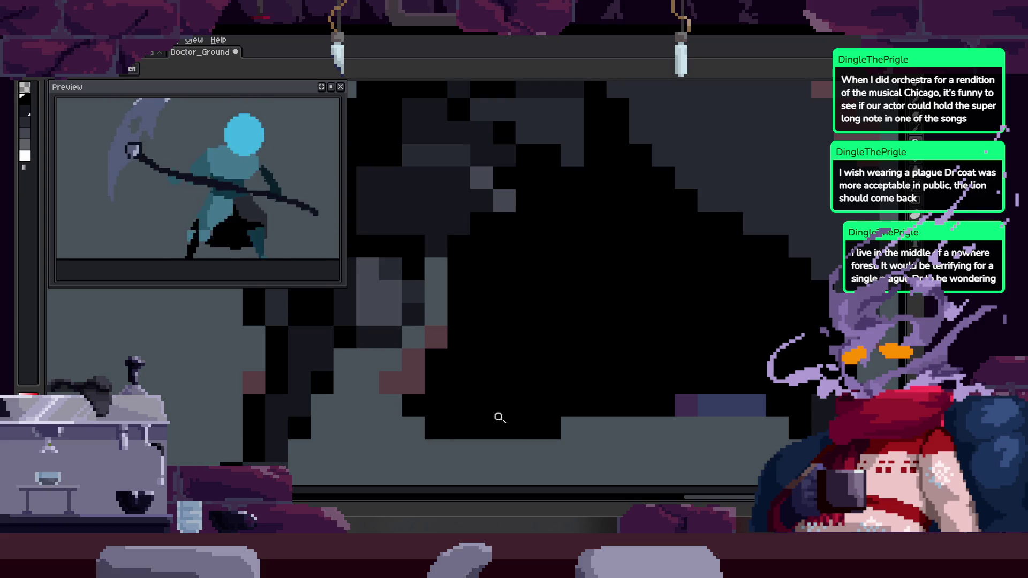
scroll(528, 396, down, 1)
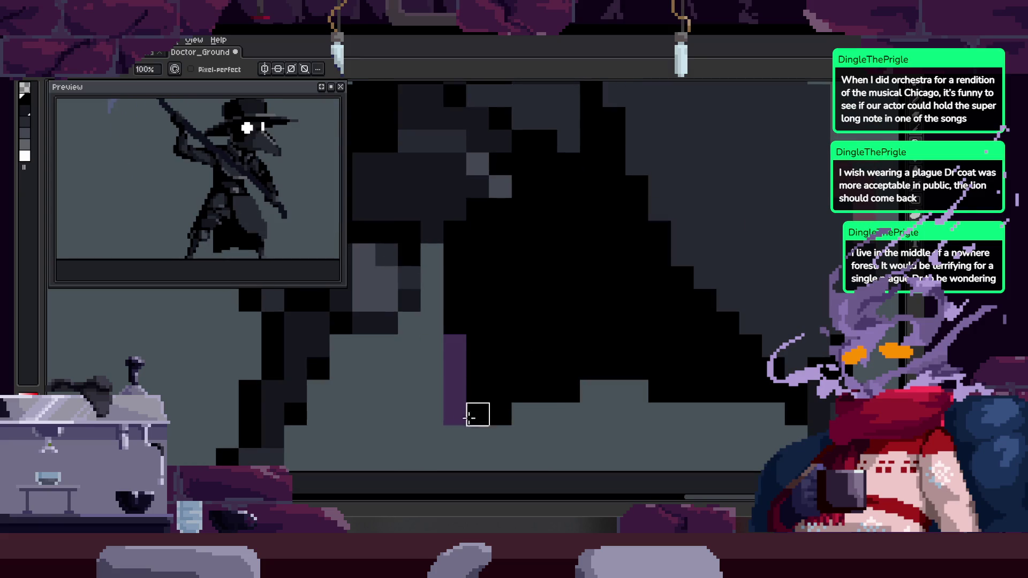
key(Right)
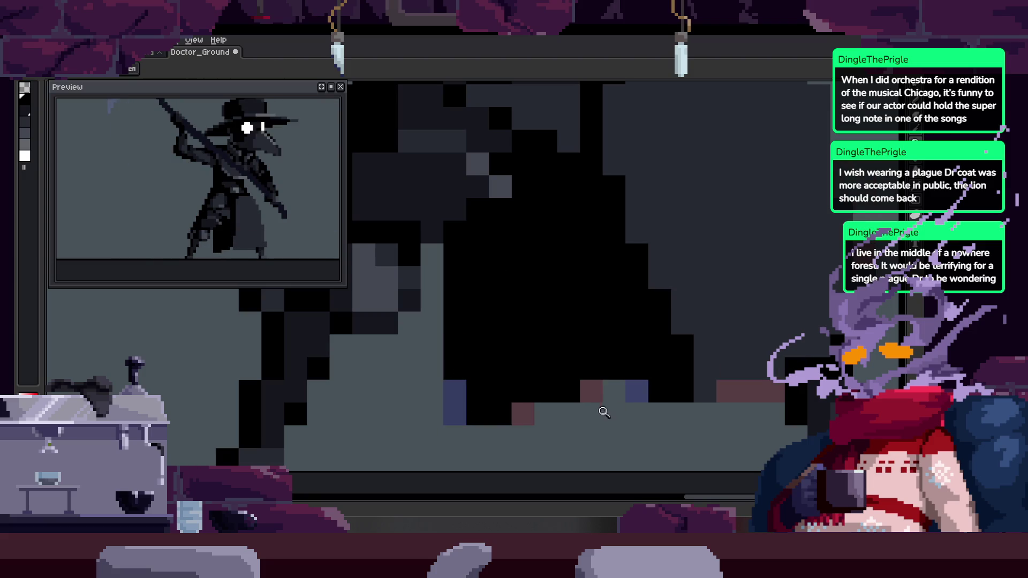
scroll(604, 413, down, 4)
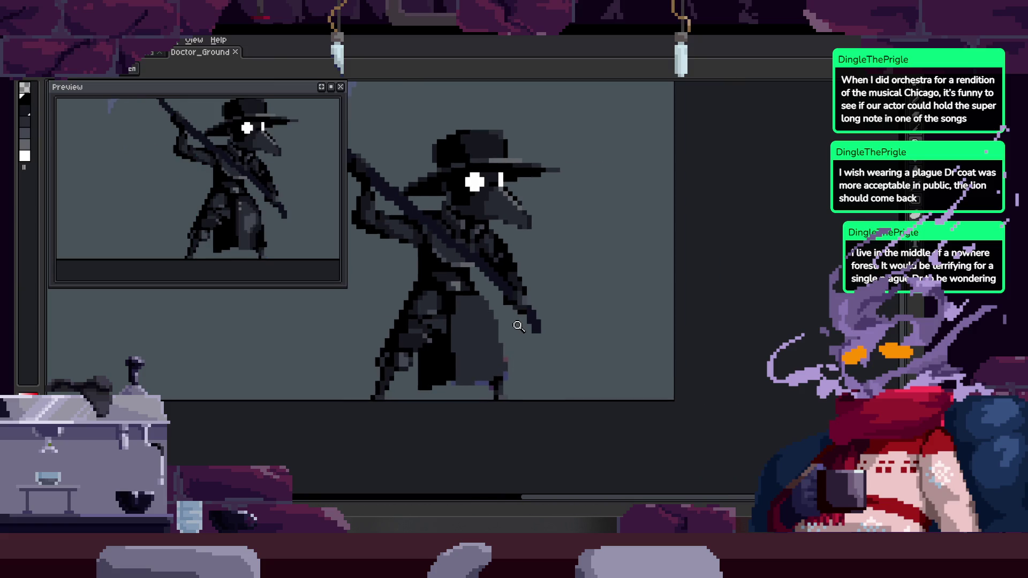
Show the tagged animation timeline and pan across the whole sprite
key(Tab)
key(Tab)
key(Tab)
key(Tab)
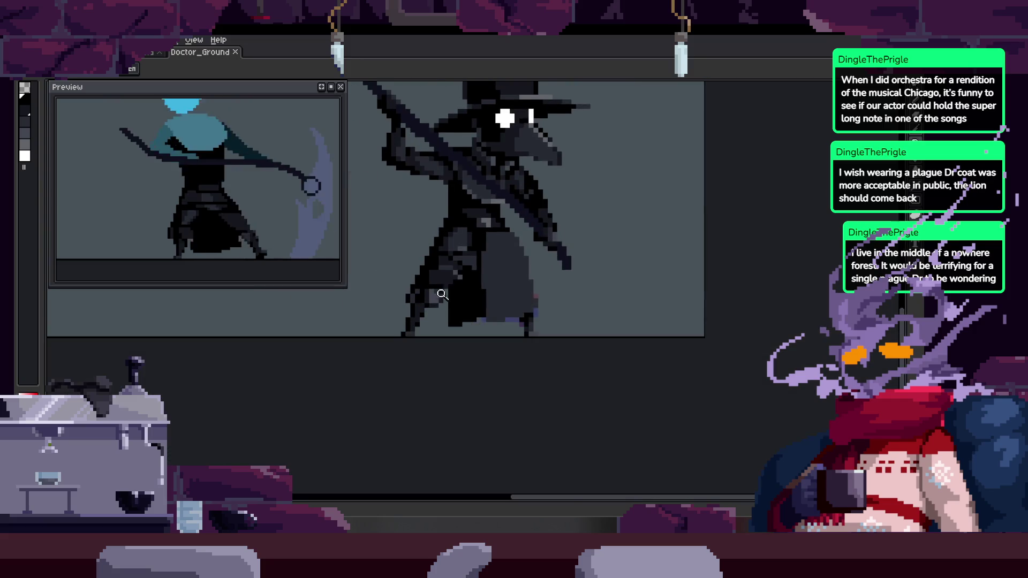
key(Tab)
scroll(517, 296, up, 3)
drag(518, 296, 544, 141)
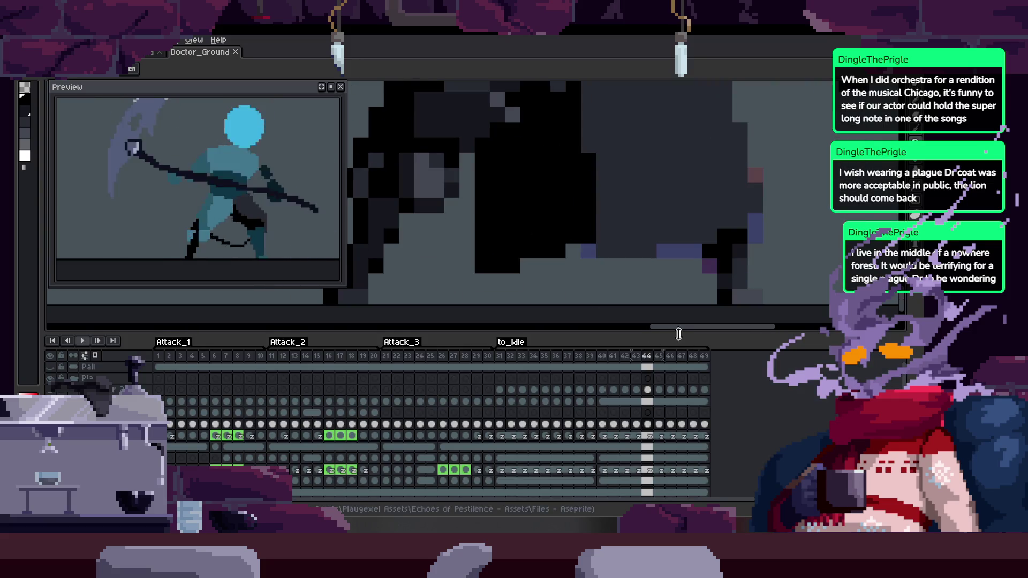
Enlarge the canvas area and step through frames 45–47, then back to frame 40
drag(679, 334, 679, 402)
key(Left)
key(Right)
scroll(530, 233, up, 2)
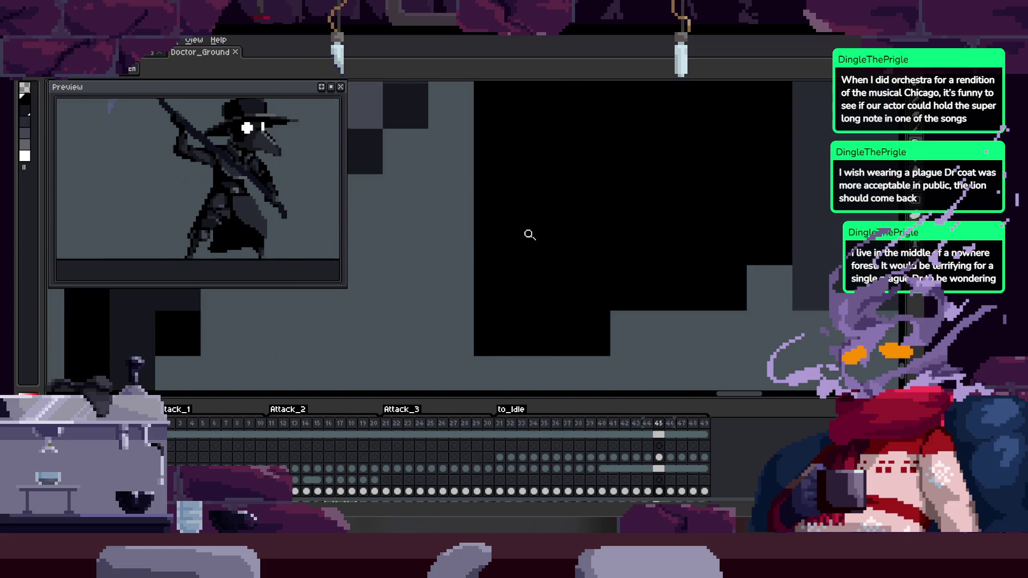
key(Right)
scroll(665, 276, down, 1)
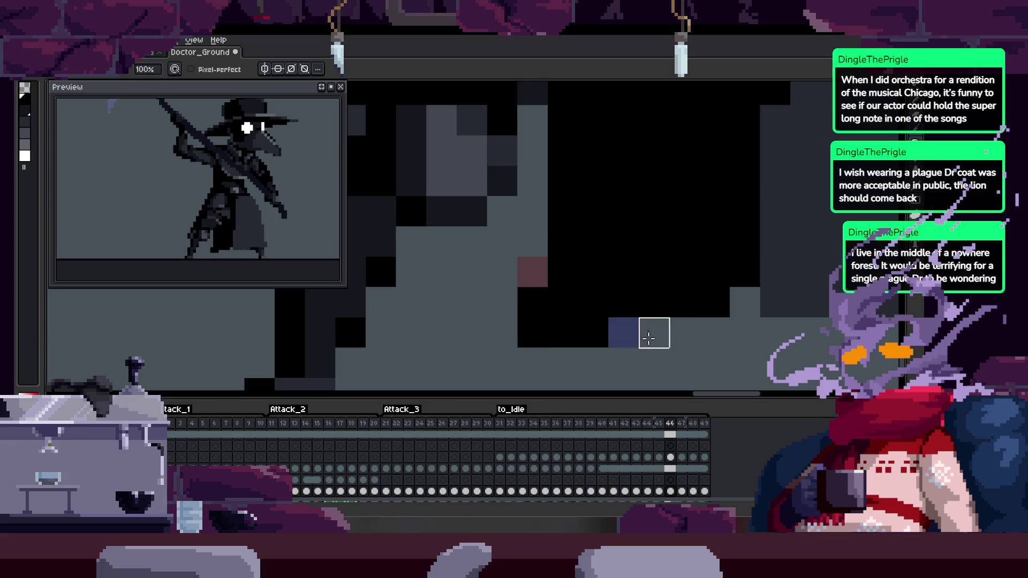
scroll(644, 335, down, 2)
key(Right)
scroll(571, 296, up, 1)
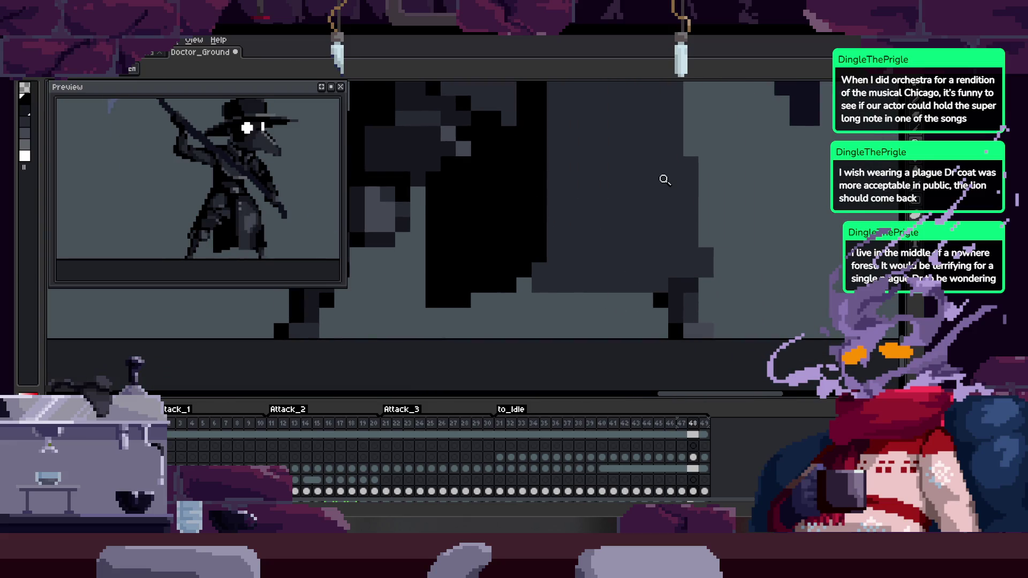
key(Left)
key(Left)
key(Left)
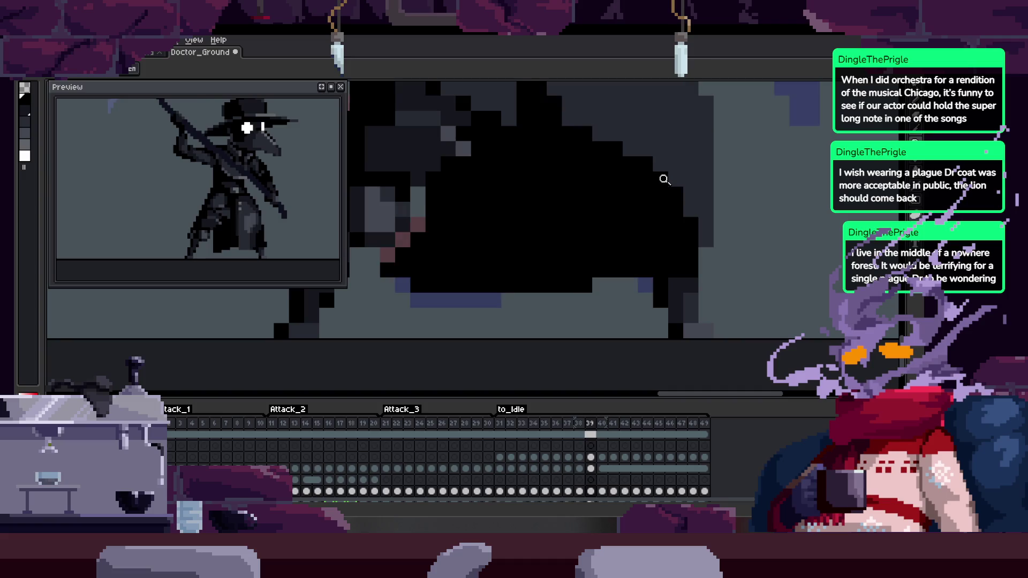
Play the attack animation and zoom in and out to watch it
key(Return)
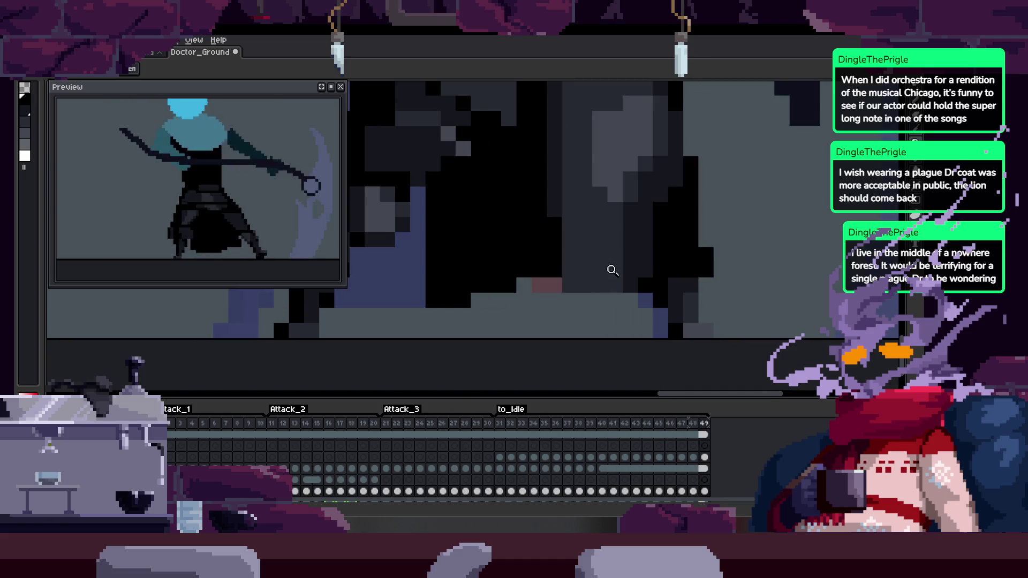
scroll(611, 272, down, 2)
scroll(574, 259, up, 1)
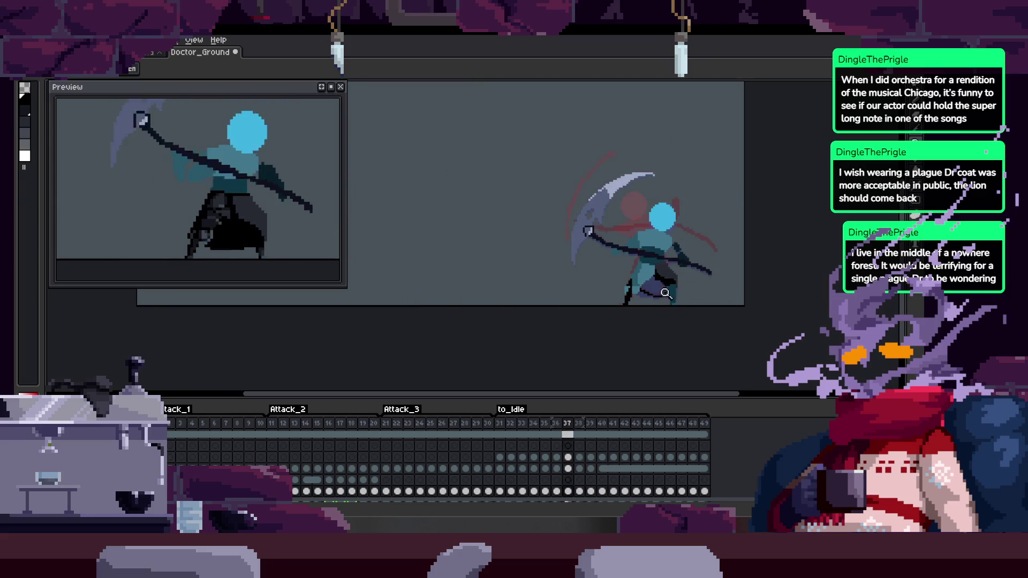
scroll(678, 292, up, 3)
scroll(664, 263, down, 2)
scroll(676, 266, up, 1)
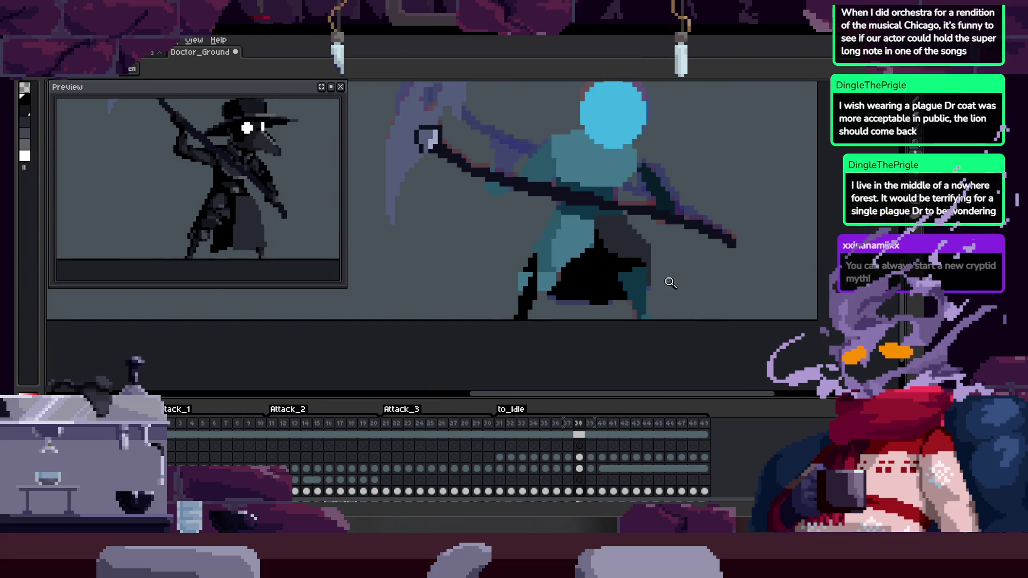
key(b)
scroll(669, 268, up, 3)
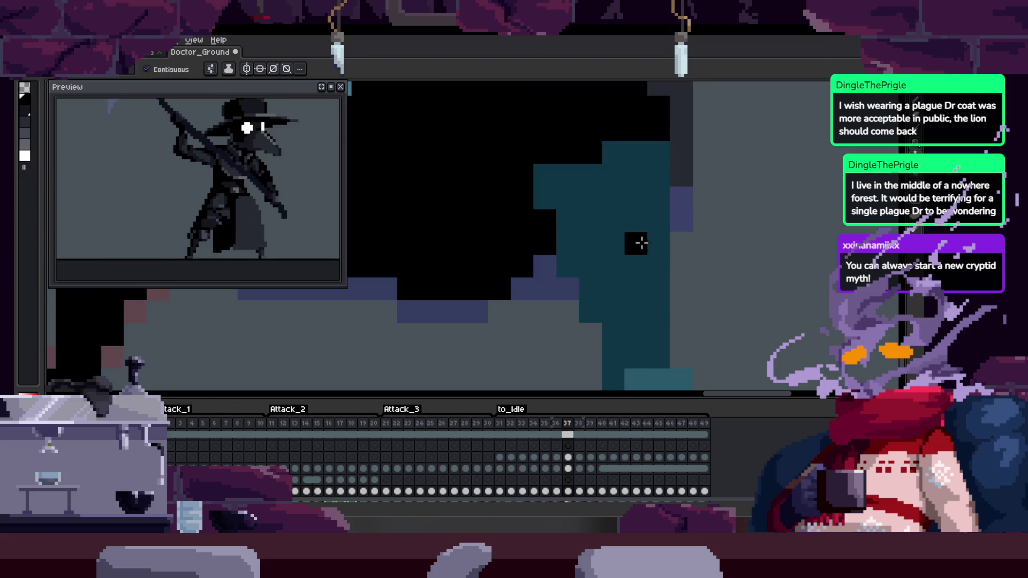
key(z)
scroll(632, 215, down, 3)
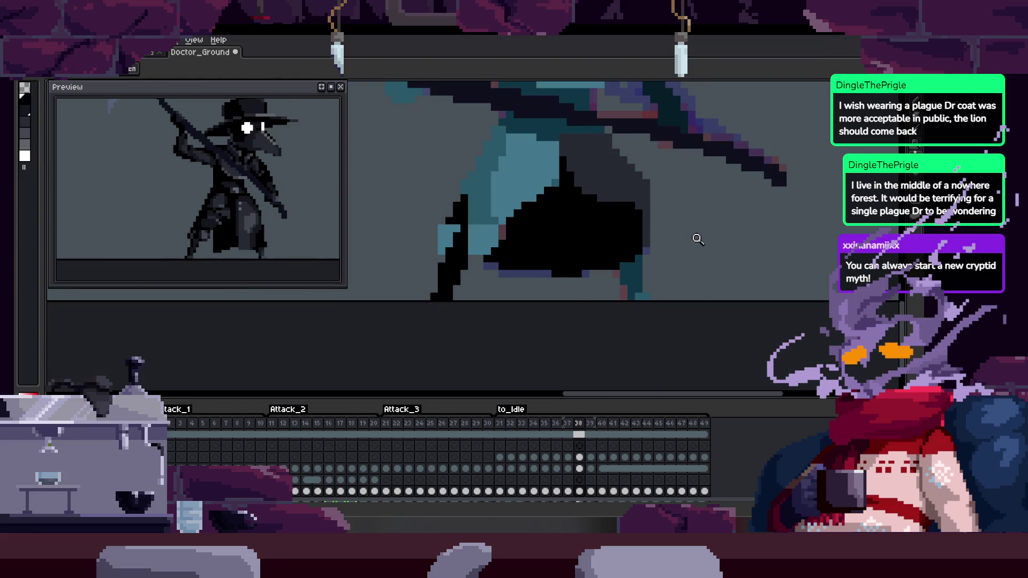
Save the animation and step back through frames 37 to 33
key(ctrl+s)
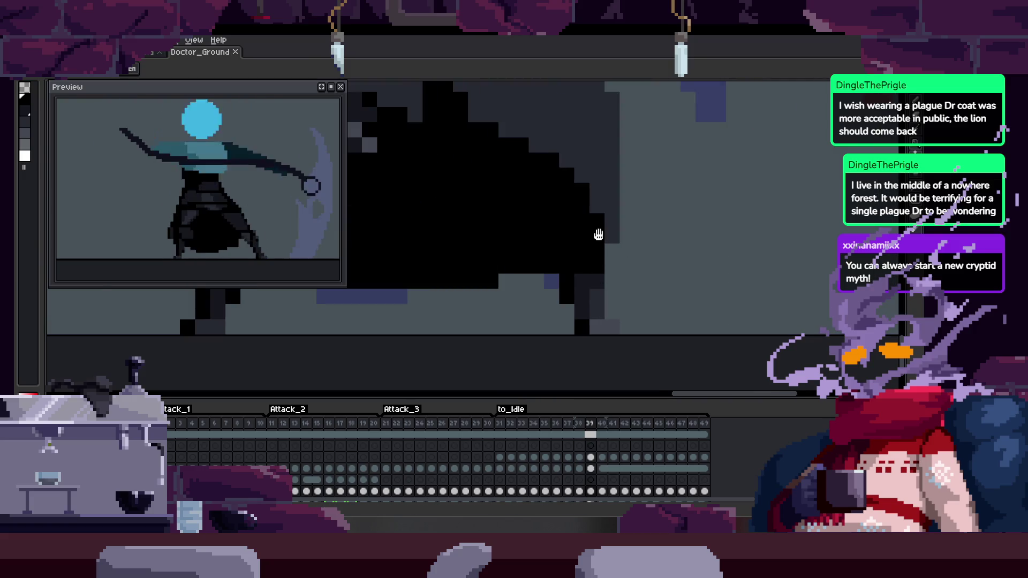
key(v)
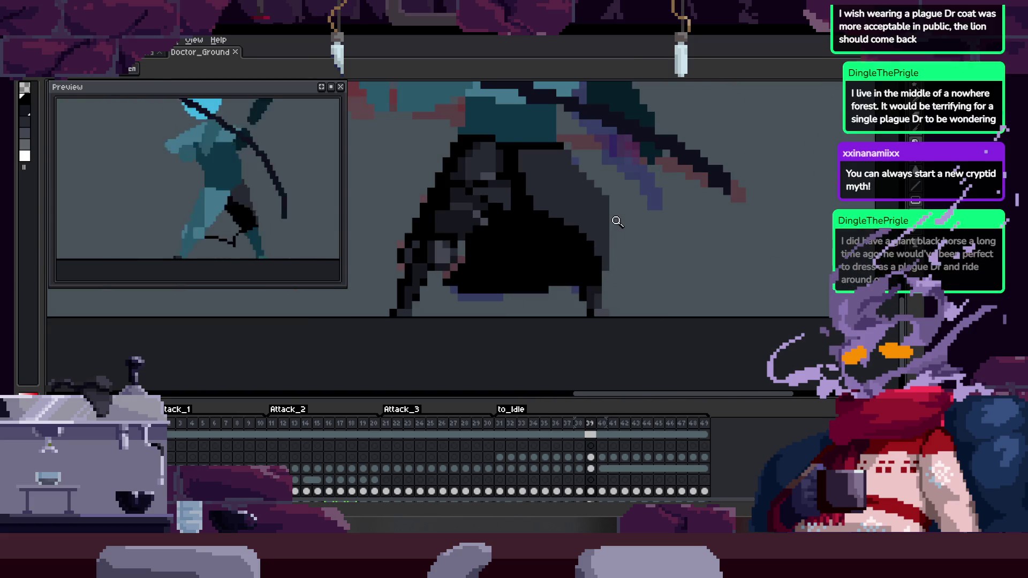
key(Left)
key(Left)
key(Left)
key(Left)
key(Left)
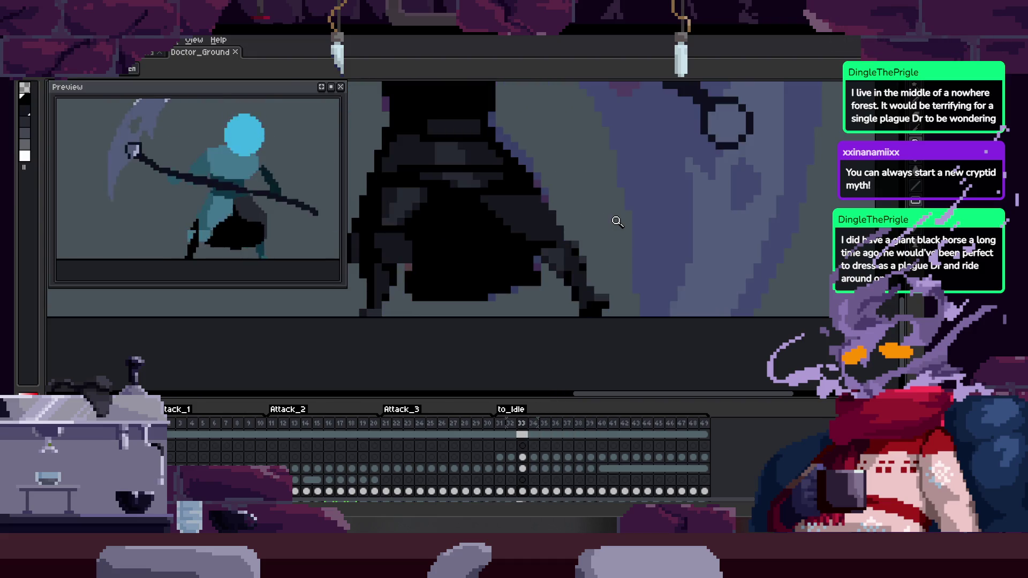
key(Left)
key(z)
key(Right)
key(Right)
Paint black pixels onto the dark cloak on frames 34 through 36
click(536, 229)
key(b)
click(496, 243)
key(Right)
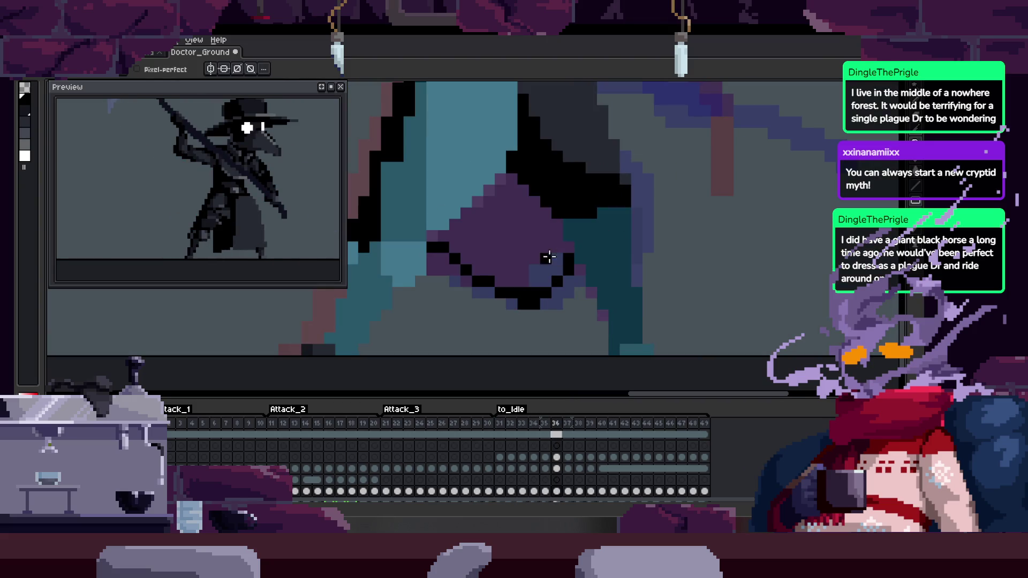
key(z)
click(625, 211)
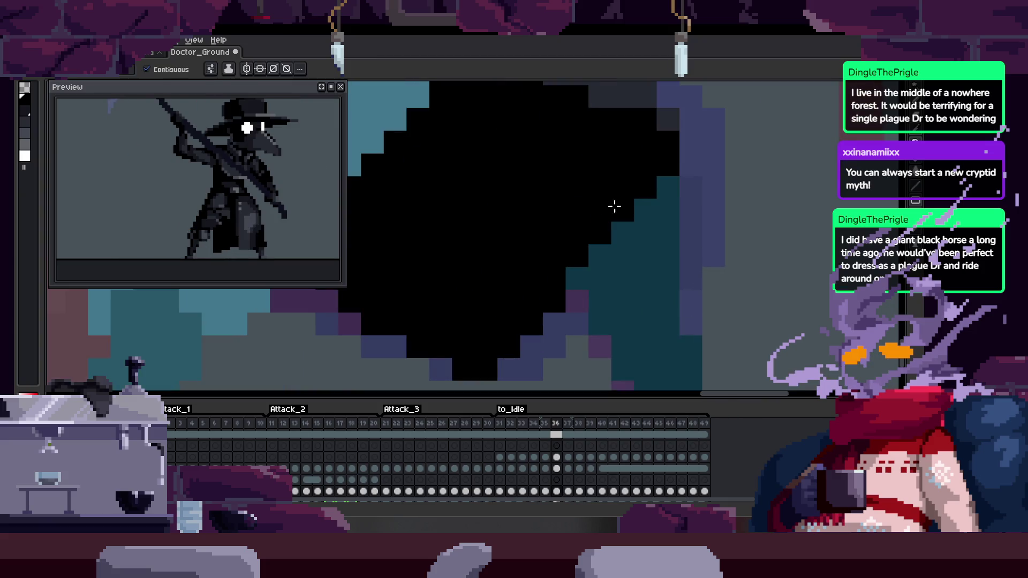
Advance through frames 37 and 38, zoom back out and play the animation
key(Right)
key(z)
right_click(645, 253)
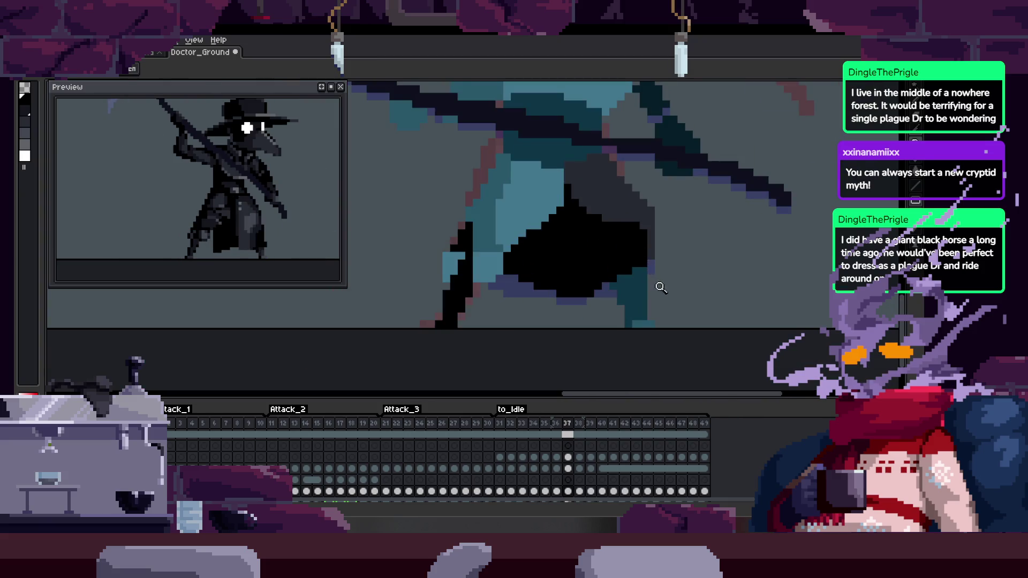
key(Right)
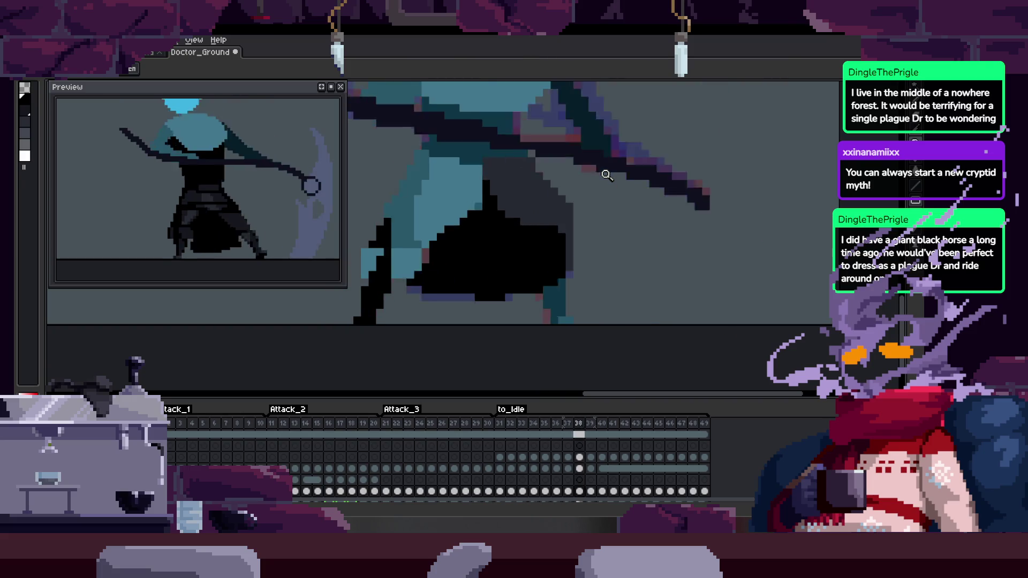
key(Return)
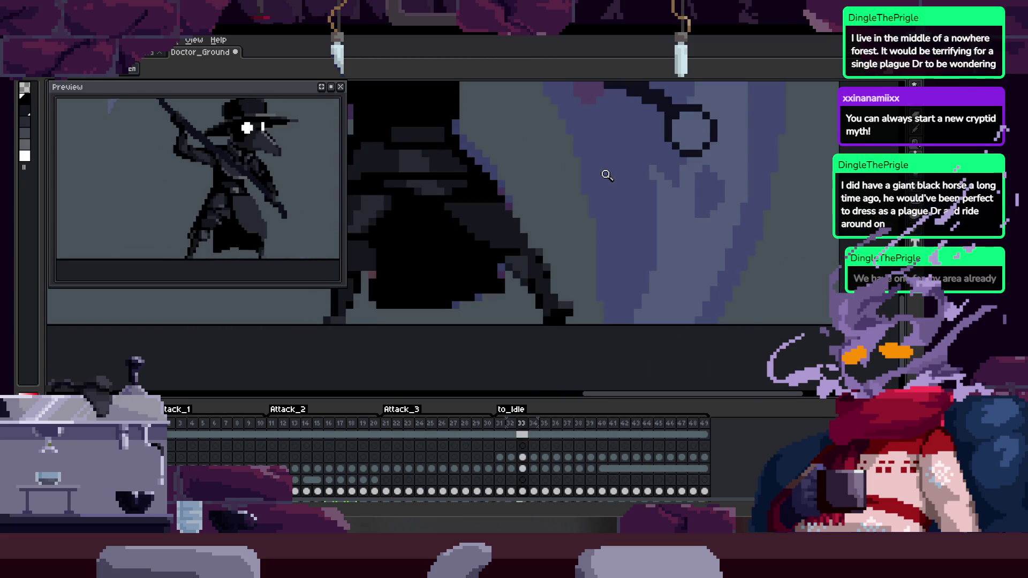
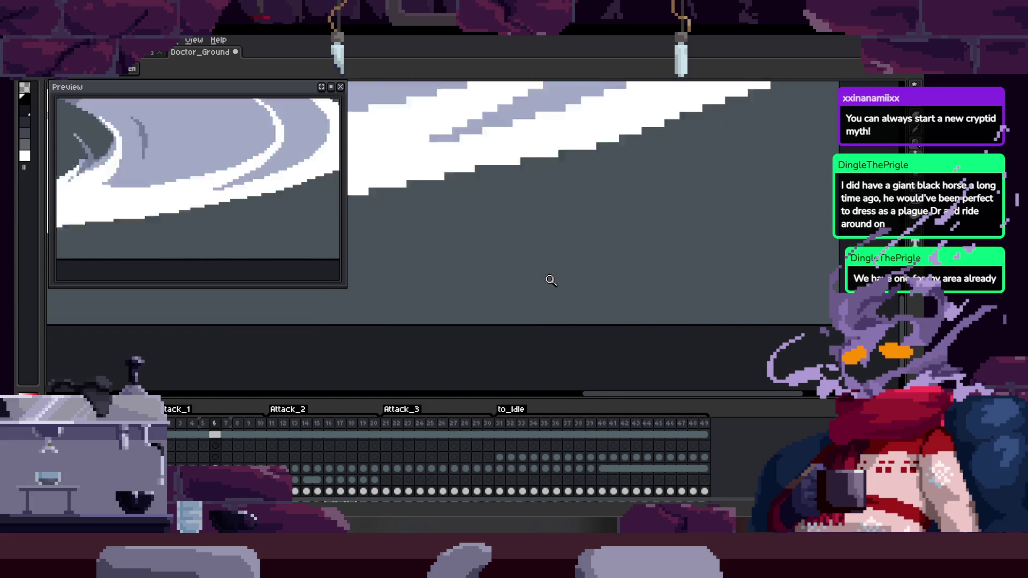
Zoom the canvas and step through the scythe attack animation frames
scroll(551, 270, down, 3)
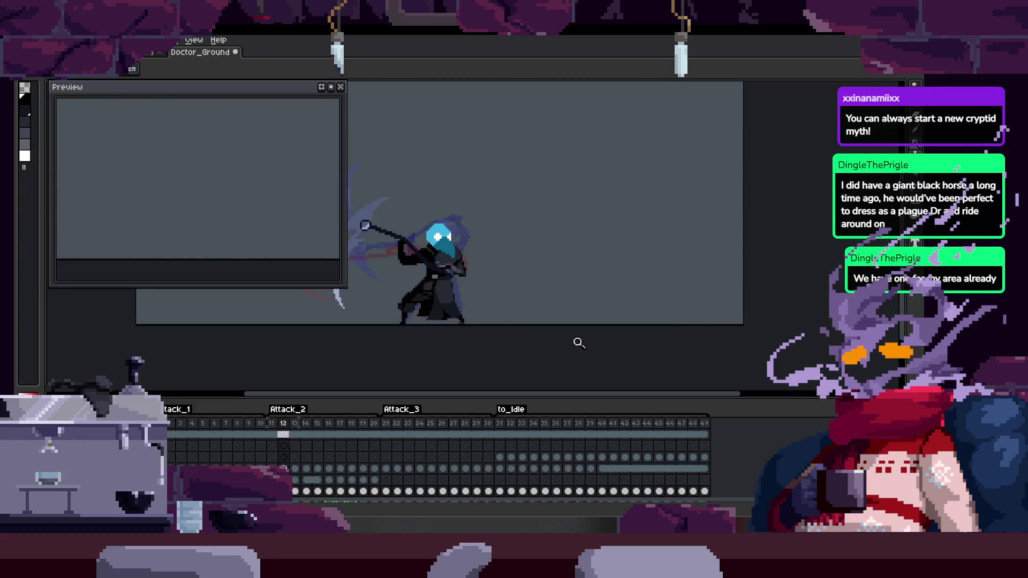
key(ctrl+Tab)
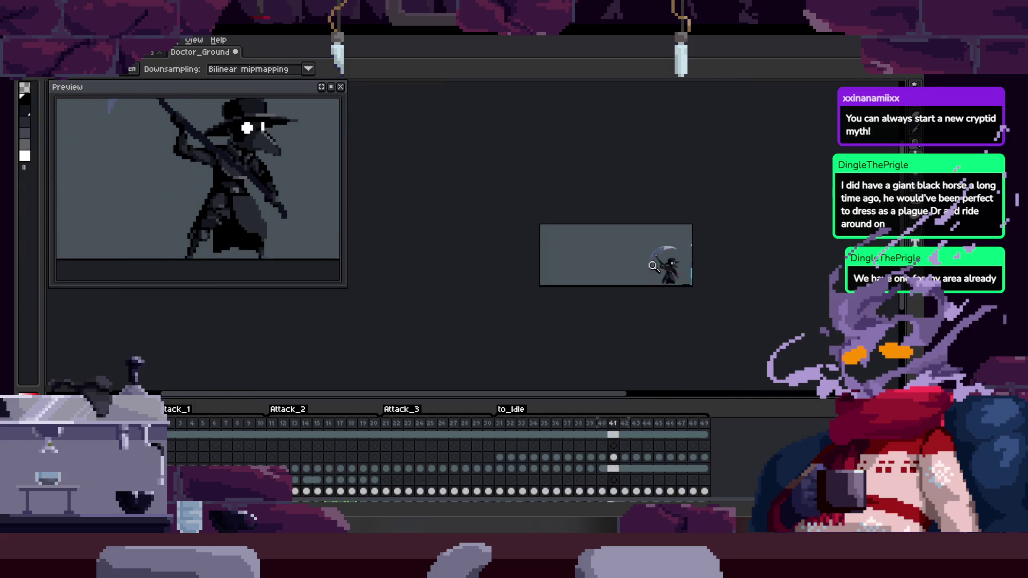
key(Tab)
scroll(654, 292, up, 3)
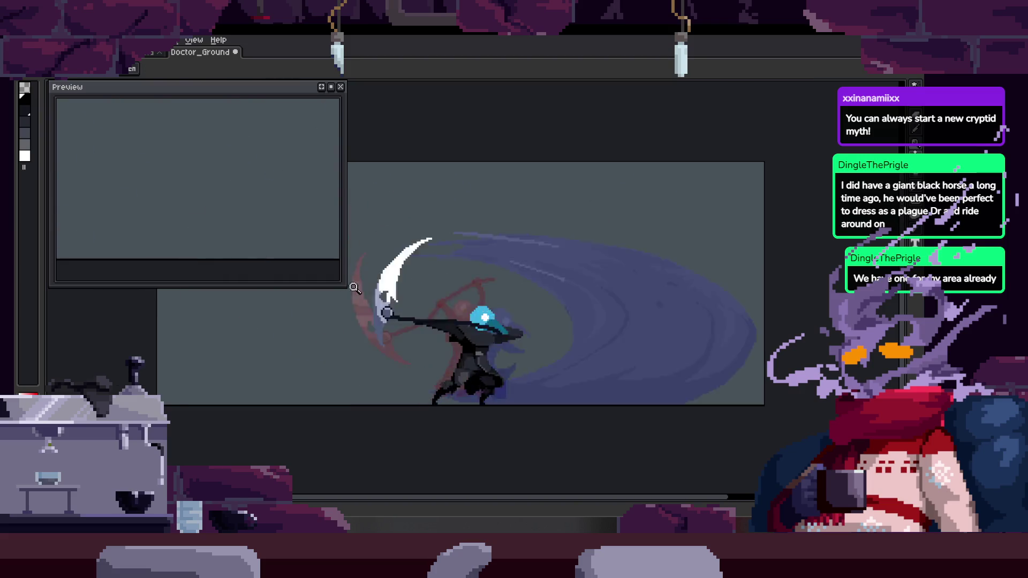
Show, then hide, the timeline to enlarge the canvas, and close the Preview window
key(Tab)
key(ctrl+Tab)
key(Tab)
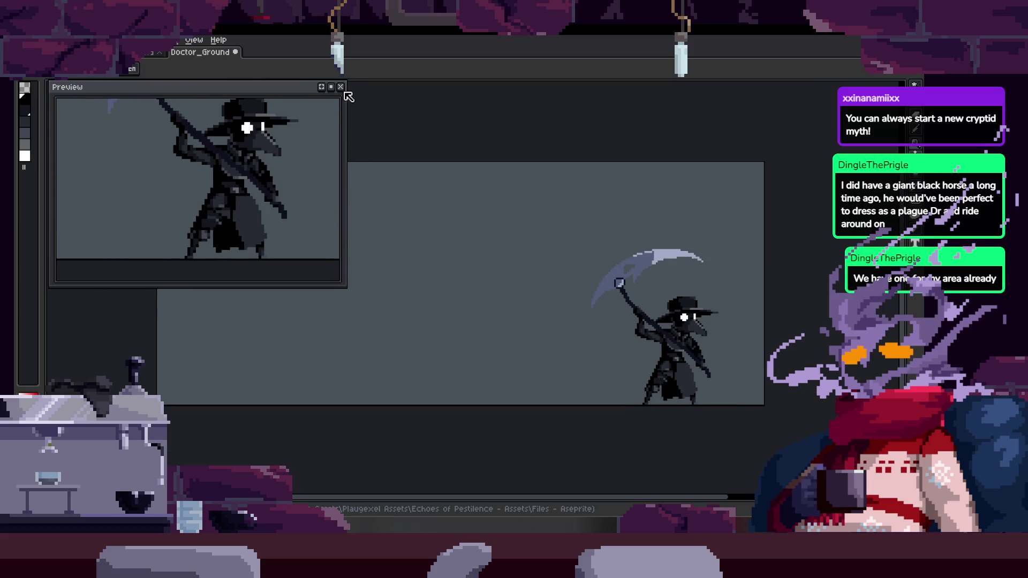
click(336, 89)
key(ctrl+Tab)
Check the animation tags in the timeline, reopen the Preview window (F7), then hide the timeline
scroll(530, 278, up, 3)
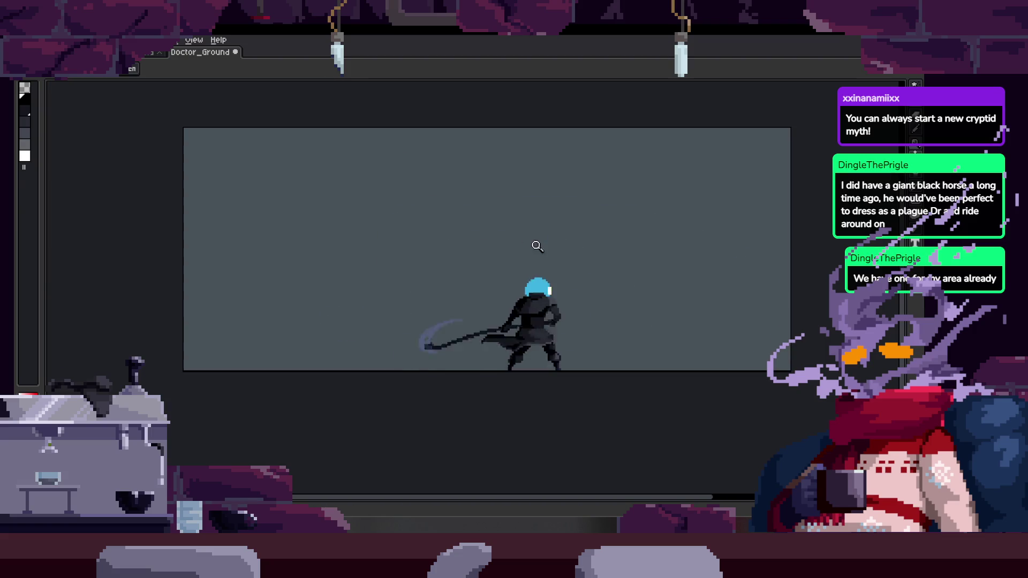
scroll(578, 276, down, 1)
key(Tab)
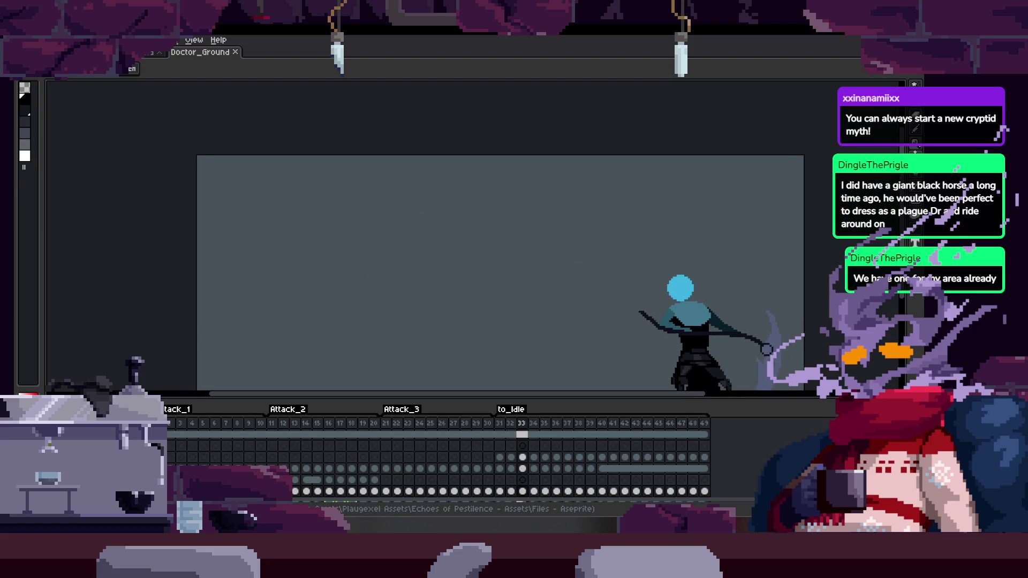
key(F7)
key(Tab)
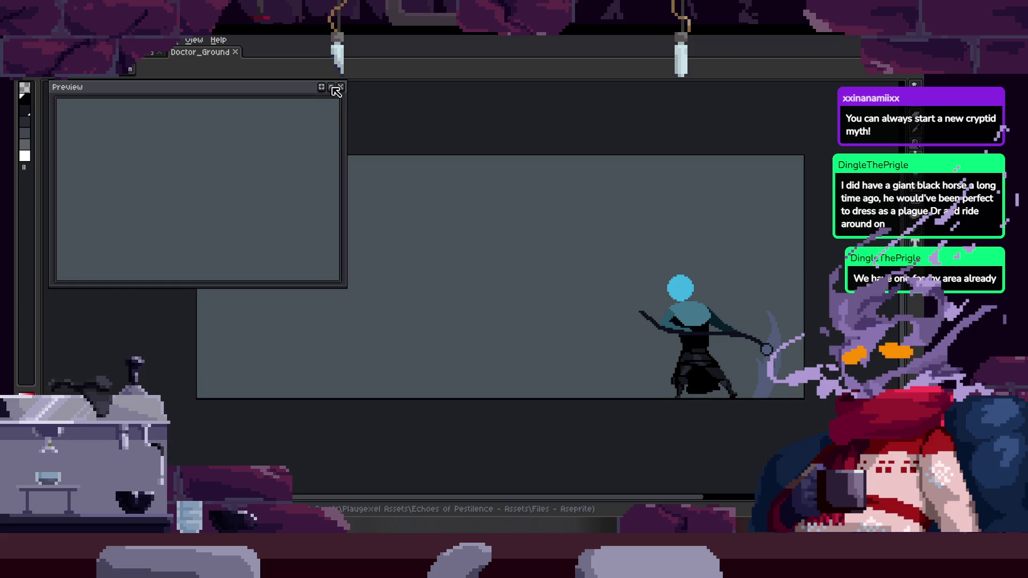